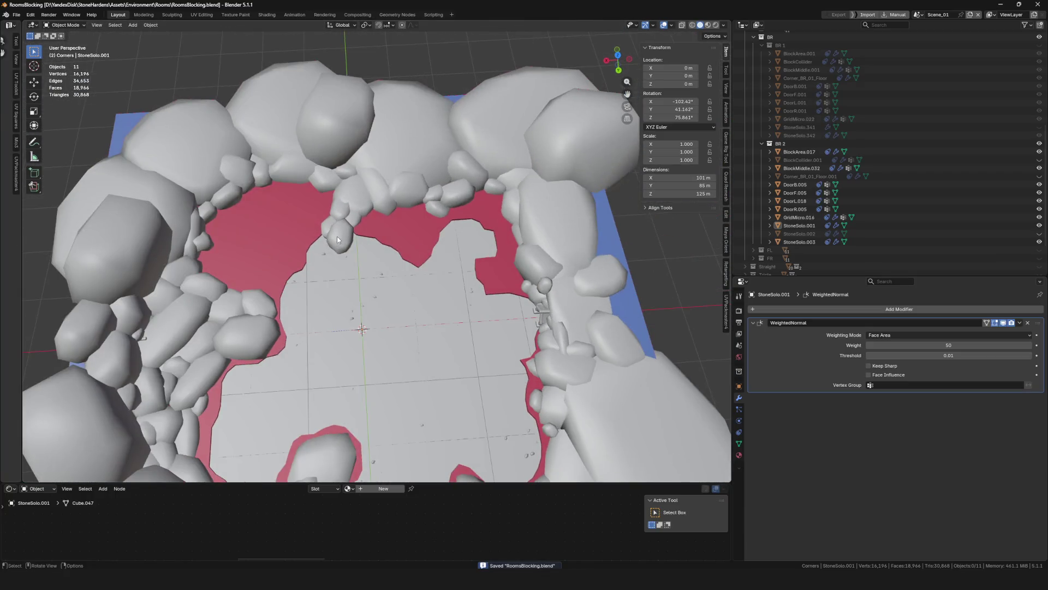
# On StoneSolo.001, enlarge one rock piece beside the red floor edge
pyautogui.click(336, 236)
pyautogui.press('KP_Decimal')
pyautogui.scroll(5, 398, 312)
pyautogui.keyDown('shift'); pyautogui.moveTo(316, 358); pyautogui.dragTo(399, 300, button='middle'); pyautogui.keyUp('shift')
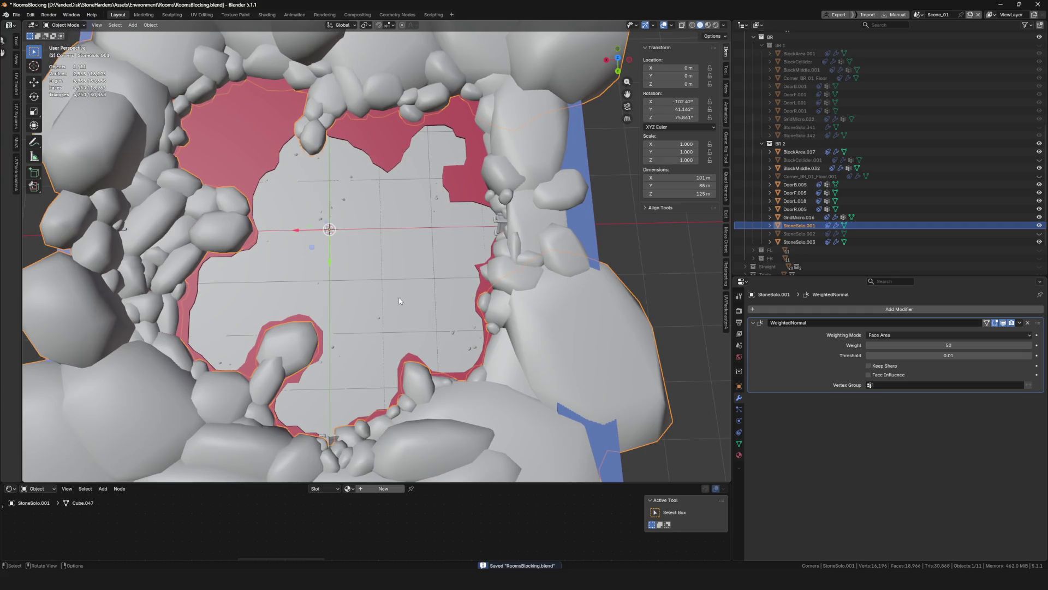
pyautogui.scroll(5, 298, 302)
pyautogui.press('Tab')
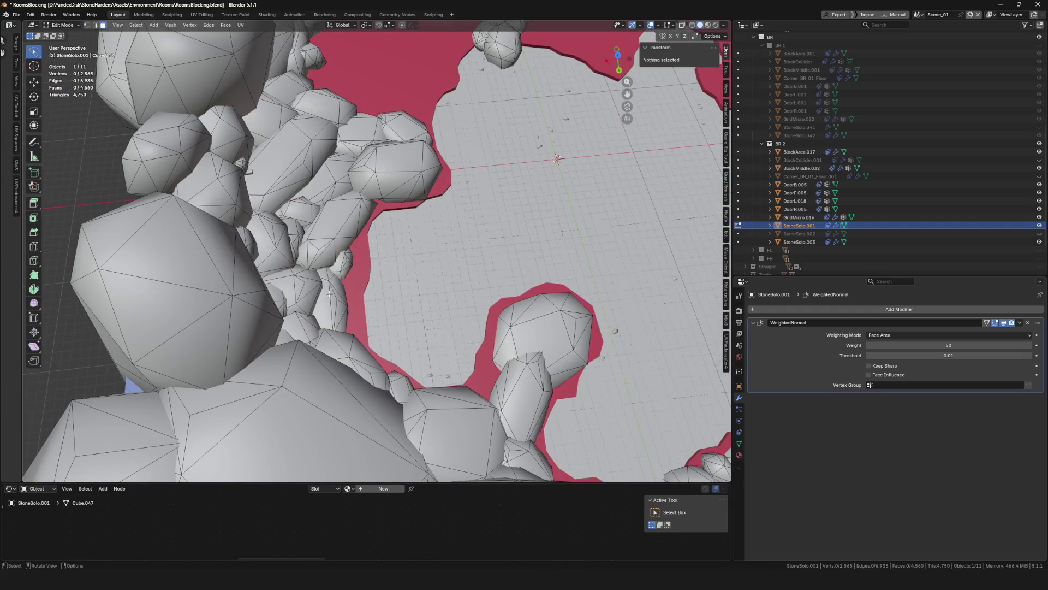
pyautogui.press('l')
pyautogui.moveTo(336, 296); pyautogui.dragTo(319, 313, button='middle')
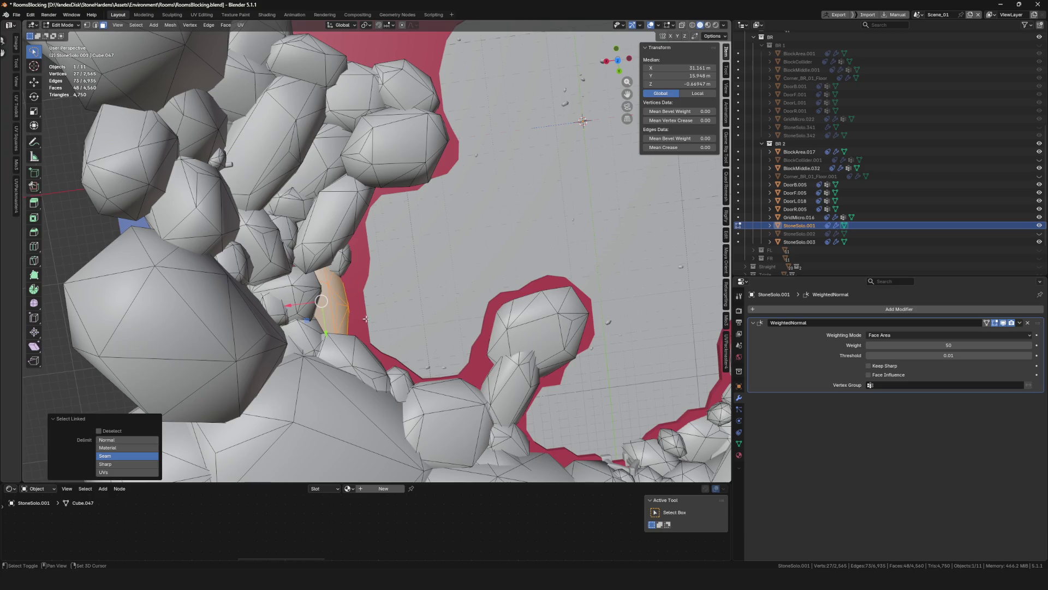
pyautogui.press('s')
pyautogui.click(459, 332)
pyautogui.press('g')
pyautogui.press('Escape')
# Move a second rock piece to a new spot along the floor edge
pyautogui.moveTo(439, 338); pyautogui.dragTo(420, 273, button='middle')
pyautogui.click(419, 273)
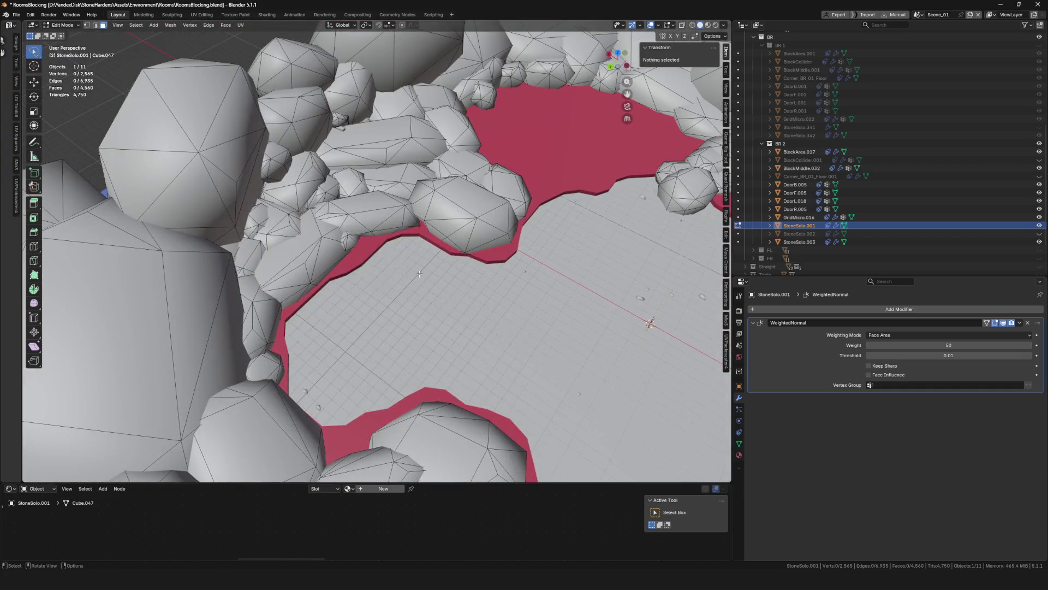
pyautogui.press('l')
pyautogui.press('g')
pyautogui.click(349, 256)
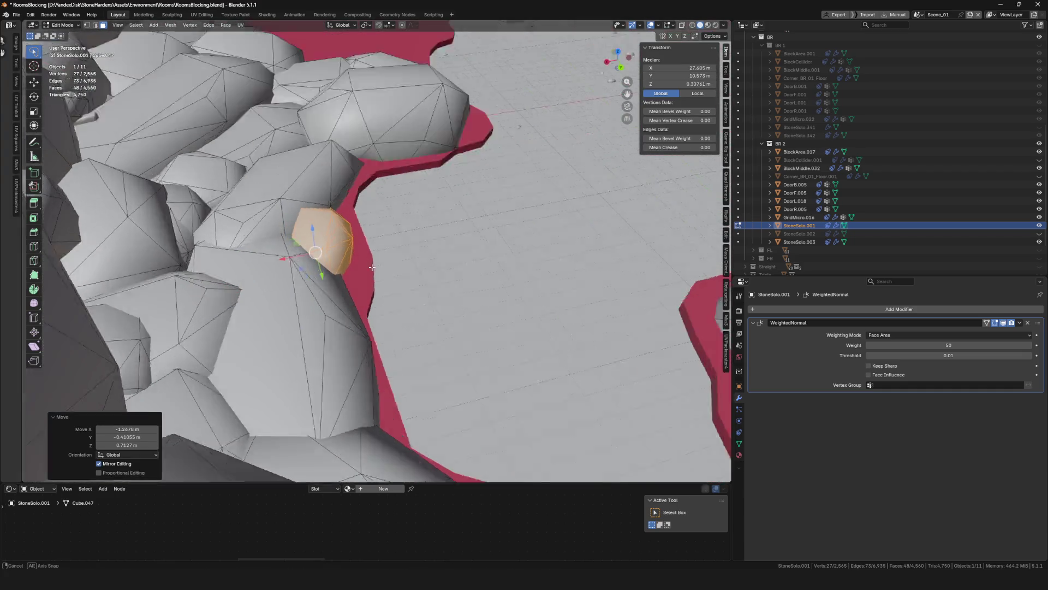
pyautogui.scroll(5, 446, 271)
pyautogui.moveTo(407, 288)
pyautogui.mouseDown(button='middle')
pyautogui.moveTo(387, 301)
pyautogui.moveTo(415, 319)
pyautogui.moveTo(399, 327)
pyautogui.moveTo(410, 349)
pyautogui.mouseUp(button='middle')
pyautogui.press('g')
pyautogui.press('g')
pyautogui.press('Tab')
pyautogui.scroll(-10, 410, 326)
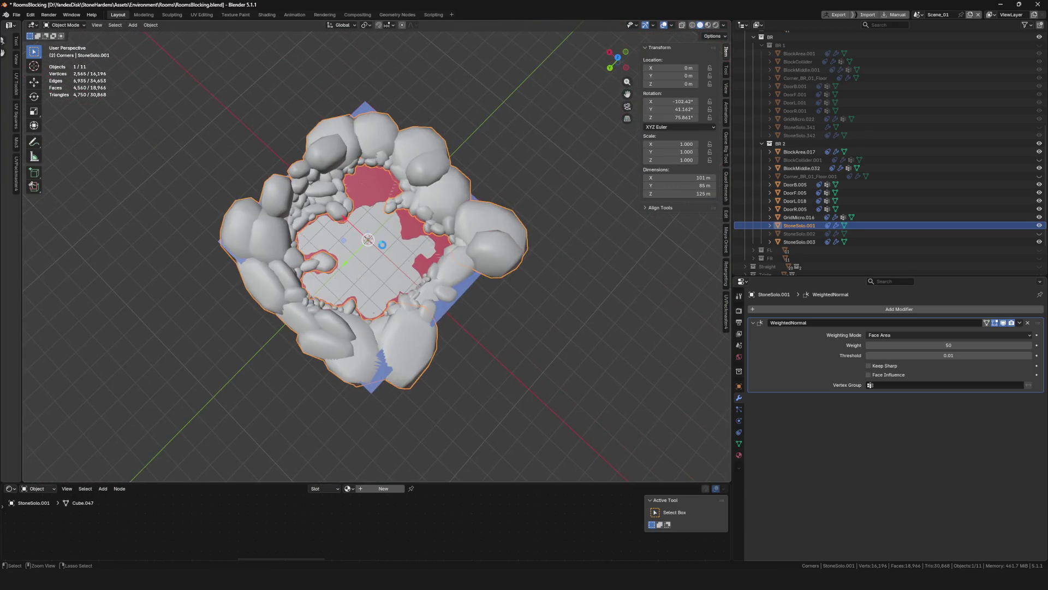
pyautogui.scroll(5, 338, 252)
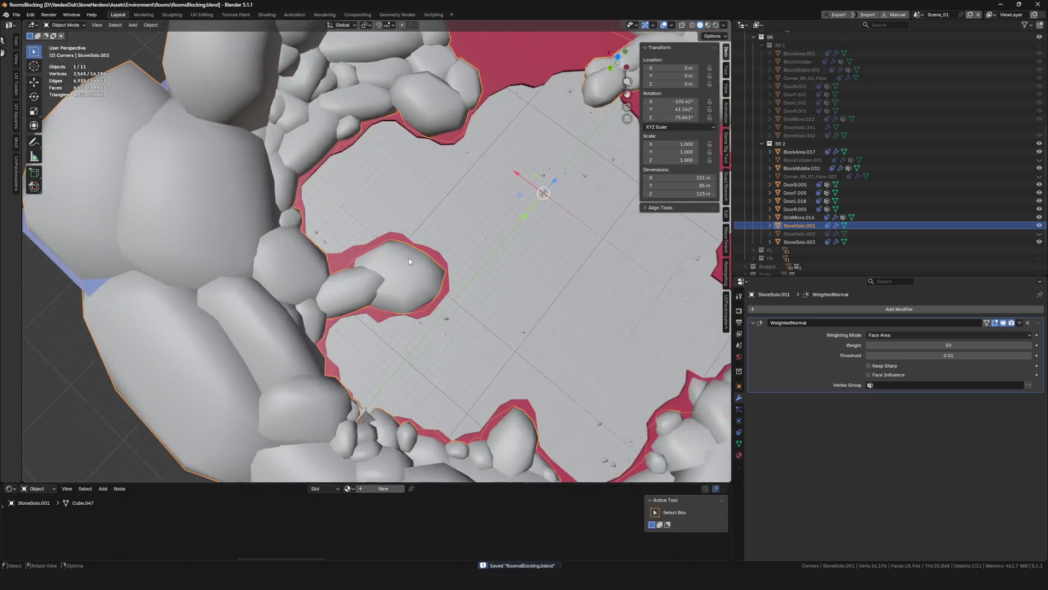
pyautogui.scroll(-3, 408, 252)
pyautogui.scroll(5, 409, 252)
pyautogui.scroll(-3, 408, 252)
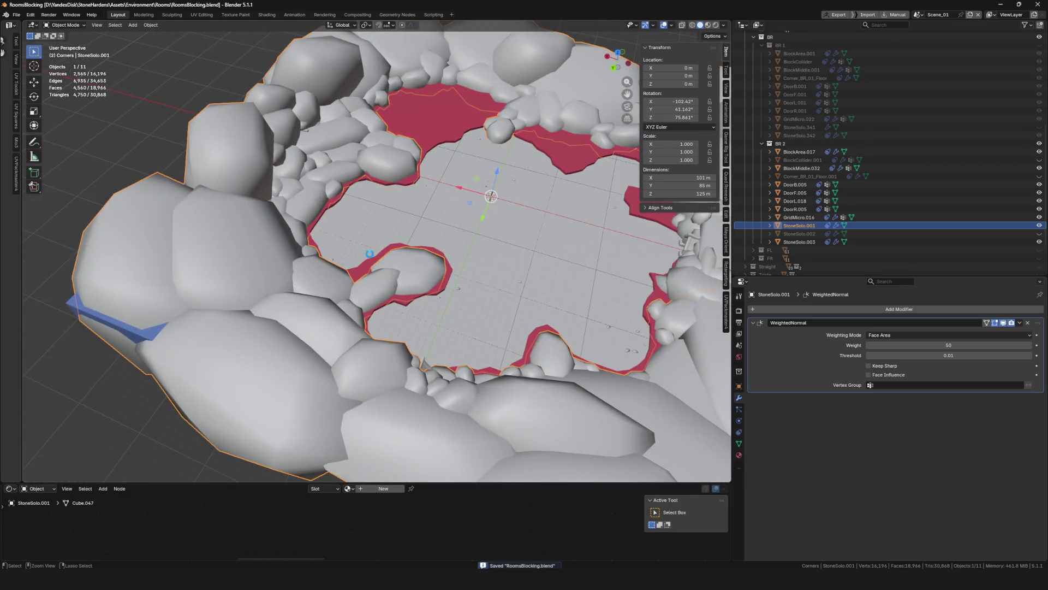
pyautogui.moveTo(408, 253); pyautogui.dragTo(397, 296, button='middle')
# Reposition the rock geometry against the inner red floor edge and leave Edit Mode
pyautogui.press('Tab')
pyautogui.moveTo(315, 195); pyautogui.dragTo(415, 246, button='middle')
pyautogui.press('g')
pyautogui.click(506, 281)
pyautogui.moveTo(505, 281)
pyautogui.mouseDown(button='middle')
pyautogui.moveTo(459, 295)
pyautogui.moveTo(396, 205)
pyautogui.moveTo(379, 240)
pyautogui.moveTo(382, 268)
pyautogui.mouseUp(button='middle')
pyautogui.moveTo(453, 170)
pyautogui.mouseDown(button='middle')
pyautogui.moveTo(478, 182)
pyautogui.moveTo(422, 246)
pyautogui.moveTo(459, 195)
pyautogui.mouseUp(button='middle')
pyautogui.press('Tab')
pyautogui.scroll(-5, 462, 233)
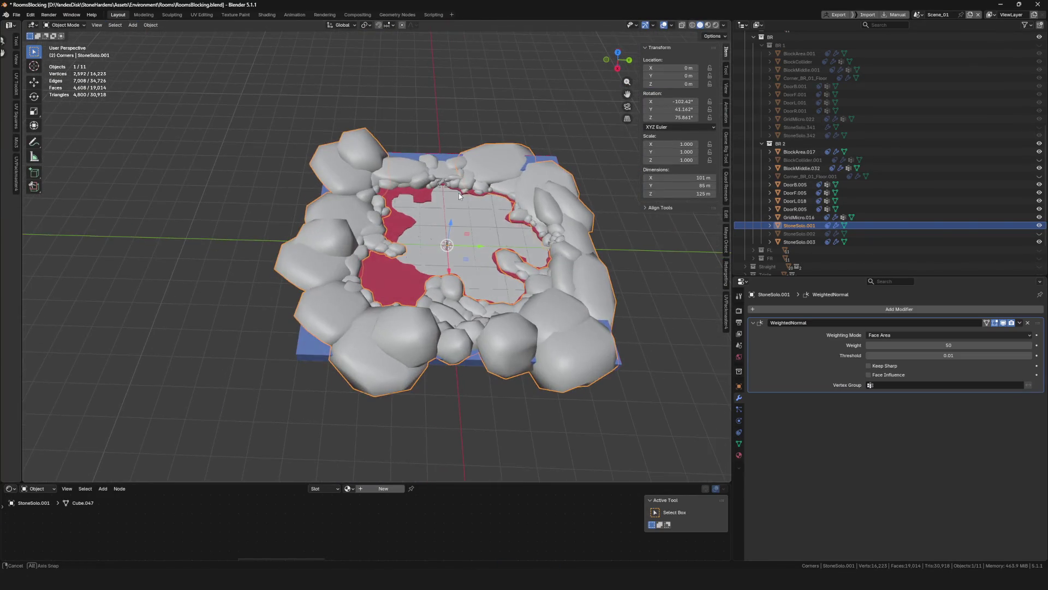
# In Edit Mode, select the cluster of small rocks at the left floor edge
pyautogui.moveTo(509, 241)
pyautogui.mouseDown(button='middle')
pyautogui.moveTo(415, 235)
pyautogui.moveTo(420, 227)
pyautogui.moveTo(327, 232)
pyautogui.mouseUp(button='middle')
pyautogui.scroll(5, 415, 234)
pyautogui.press('Tab')
pyautogui.scroll(-5, 436, 226)
pyautogui.scroll(5, 436, 226)
pyautogui.scroll(-5, 393, 235)
pyautogui.scroll(8, 383, 240)
pyautogui.press('l')
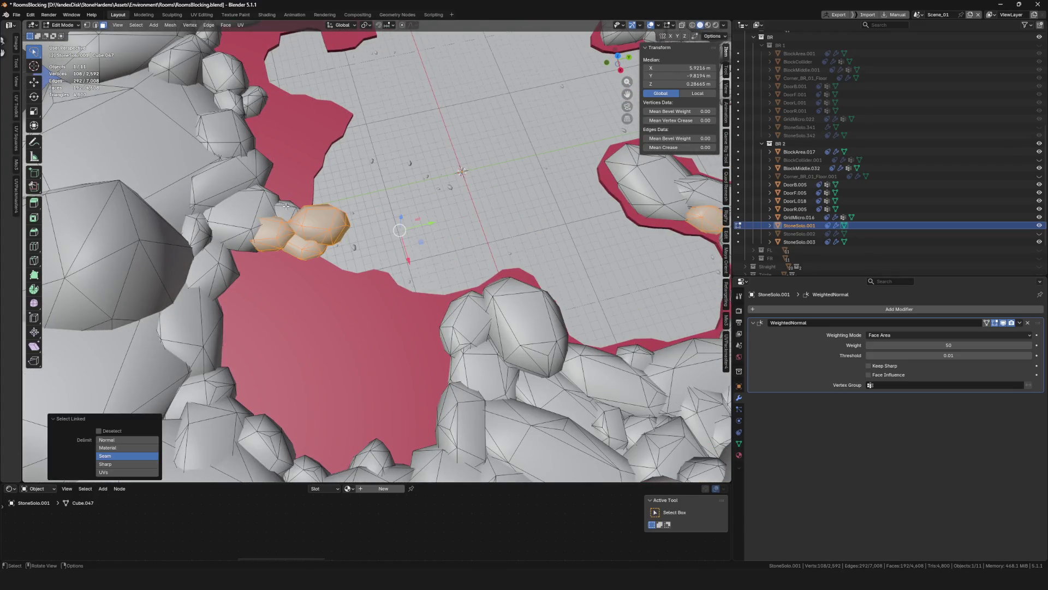
pyautogui.scroll(-5, 254, 214)
pyautogui.moveTo(257, 218); pyautogui.dragTo(327, 257, button='middle')
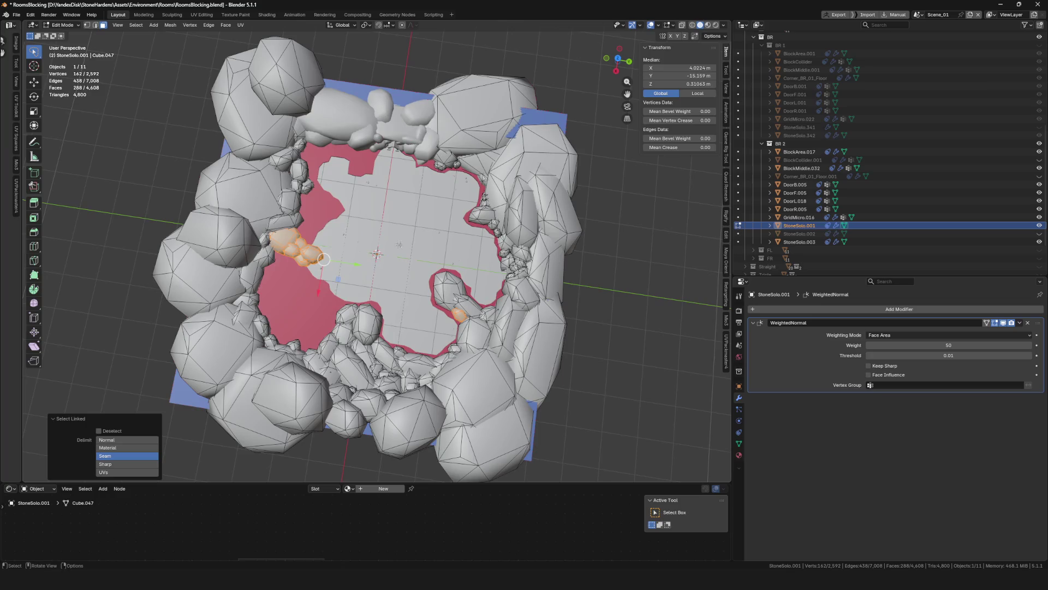
pyautogui.click(333, 262)
pyautogui.scroll(4, 332, 261)
pyautogui.press('l')
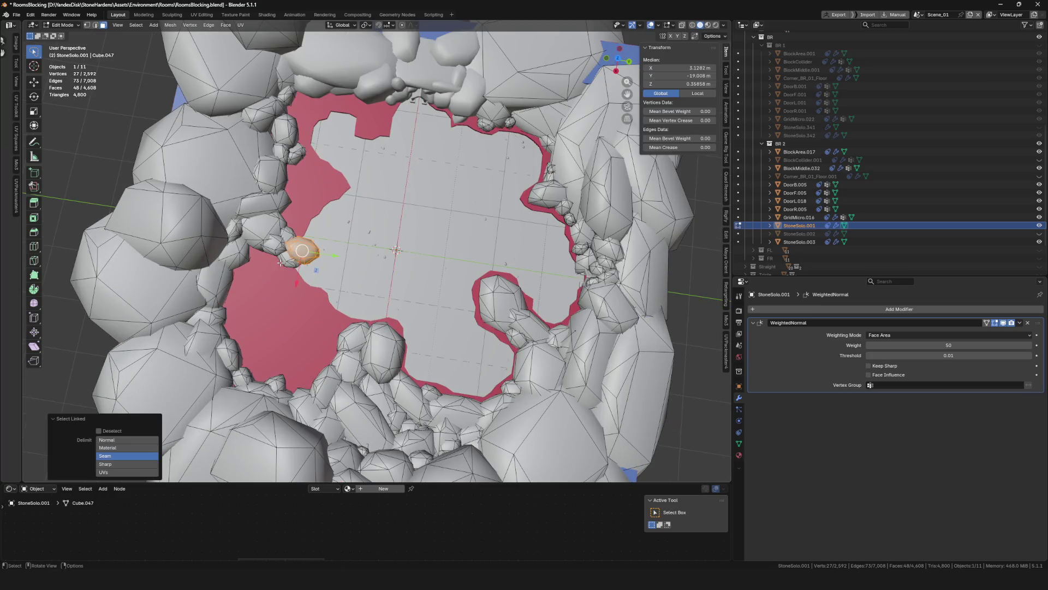
# Rotate the left rock cluster and move it toward the red floor edge
pyautogui.moveTo(266, 227); pyautogui.dragTo(310, 260, button='middle')
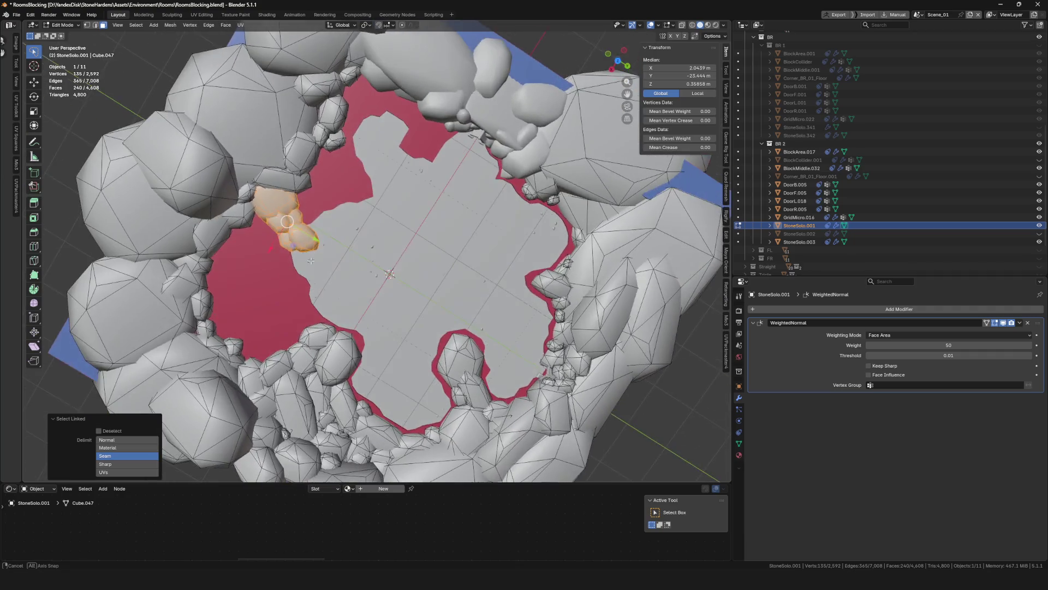
pyautogui.click(356, 173)
pyautogui.press('g')
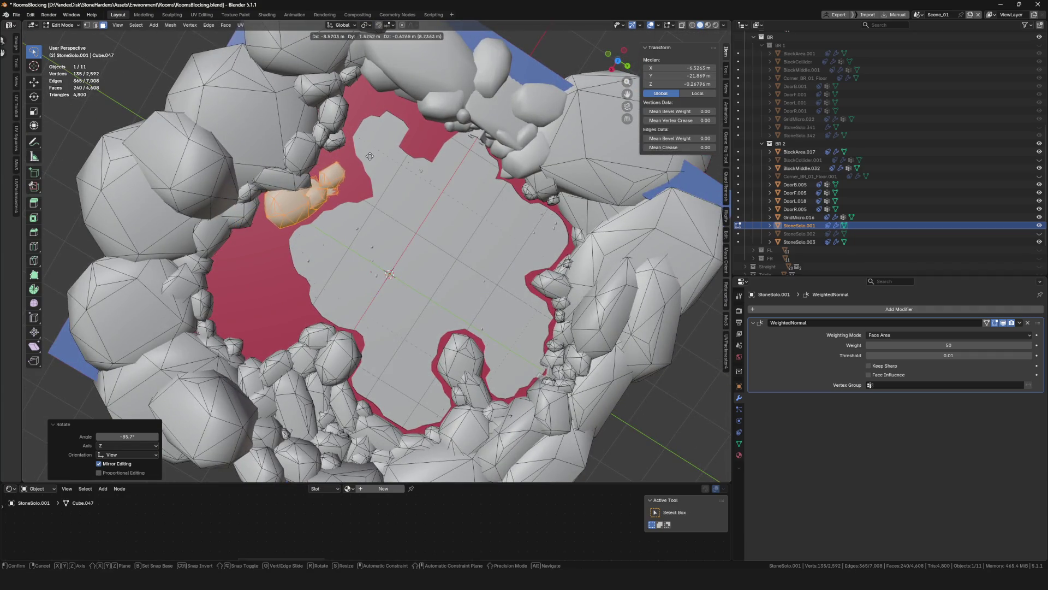
pyautogui.click(362, 185)
pyautogui.scroll(2, 362, 186)
pyautogui.moveTo(362, 186)
pyautogui.mouseDown(button='middle')
pyautogui.moveTo(311, 261)
pyautogui.moveTo(327, 213)
pyautogui.moveTo(355, 189)
pyautogui.moveTo(347, 239)
pyautogui.mouseUp(button='middle')
pyautogui.scroll(4, 328, 229)
pyautogui.press('g')
pyautogui.click(316, 235)
pyautogui.scroll(-3, 352, 208)
pyautogui.scroll(5, 350, 240)
# Turn and shift the cluster again to fill the gap, then return to Object Mode
pyautogui.press('g')
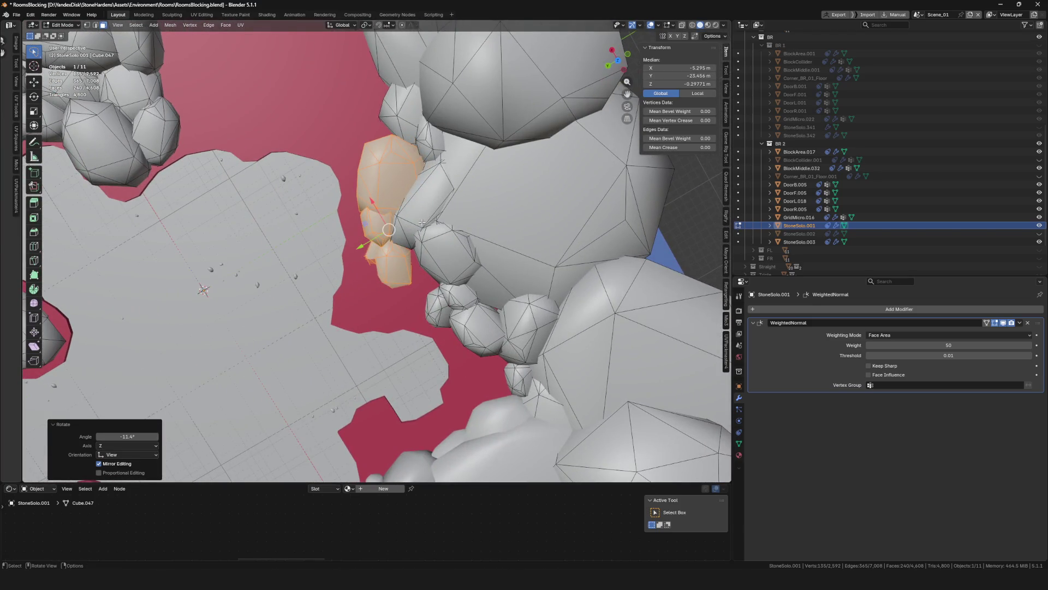
pyautogui.click(413, 223)
pyautogui.press('g')
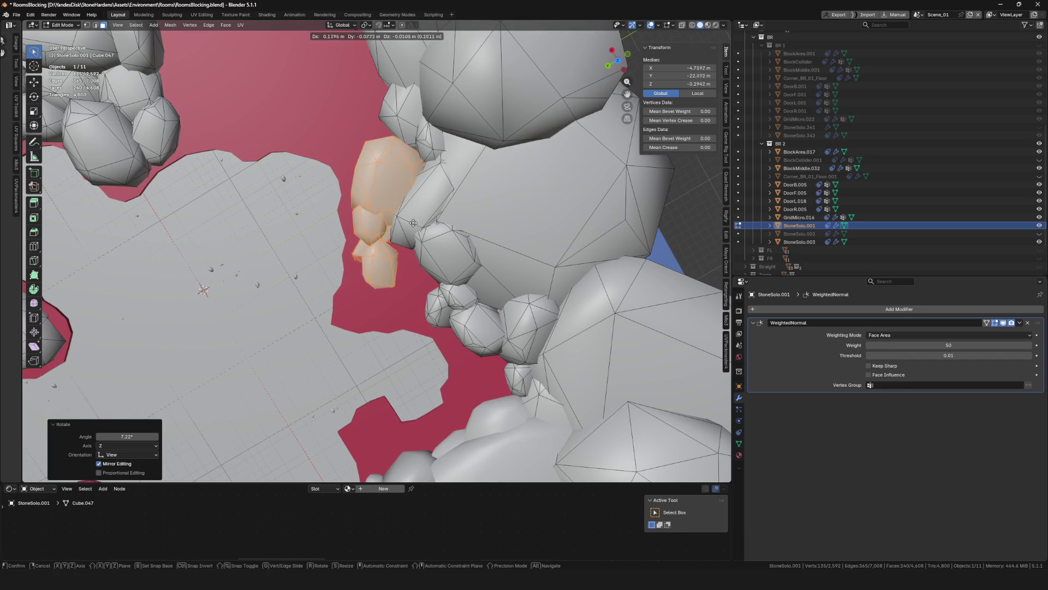
pyautogui.press('r')
pyautogui.moveTo(410, 224); pyautogui.dragTo(443, 208, button='middle')
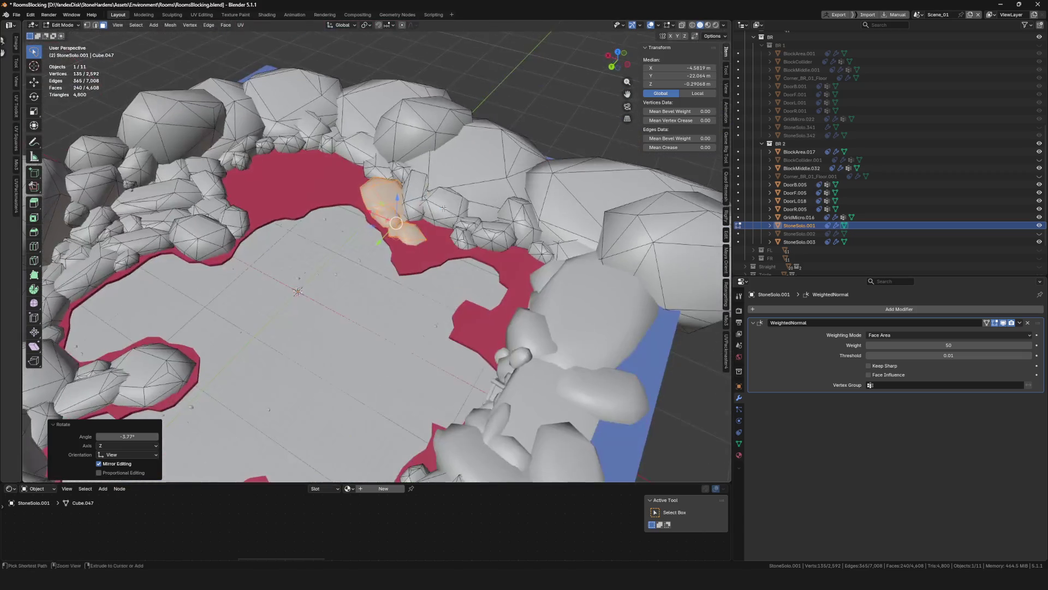
pyautogui.scroll(-3, 374, 242)
pyautogui.hotkey('ctrl', 'Tab')
pyautogui.click(346, 250)
pyautogui.scroll(-5, 436, 256)
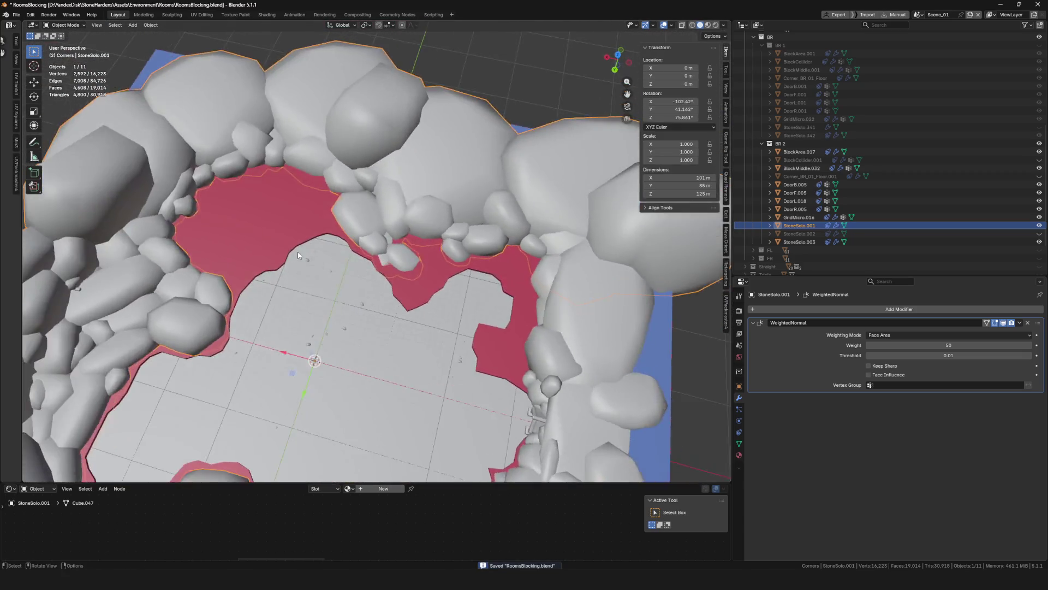
# Save the file and put StoneSolo.001 into Edit Mode with nothing selected
pyautogui.hotkey('ctrl', 's')
pyautogui.scroll(6, 525, 270)
pyautogui.moveTo(525, 270); pyautogui.dragTo(199, 245, button='middle')
pyautogui.scroll(-5, 199, 244)
pyautogui.scroll(5, 438, 250)
pyautogui.moveTo(438, 250); pyautogui.dragTo(388, 207, button='middle')
pyautogui.click(434, 235)
pyautogui.hotkey('ctrl', 'Tab')
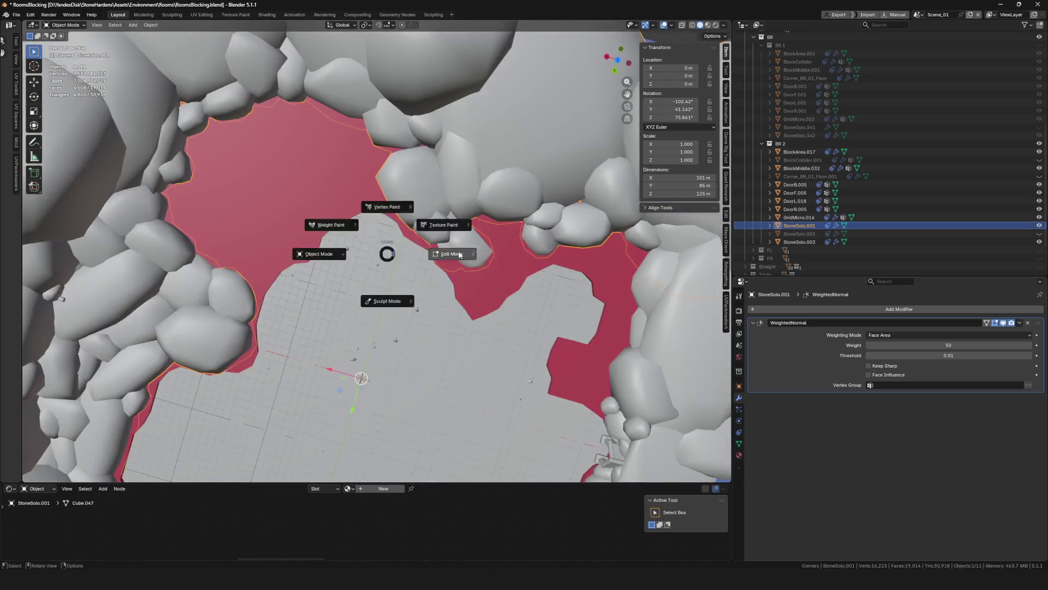
pyautogui.click(400, 266)
pyautogui.scroll(-5, 400, 266)
pyautogui.hotkey('alt', 'a')
pyautogui.scroll(6, 418, 247)
# Duplicate a rock on the left rim, then scale and place the copy along the floor rim
pyautogui.press('l')
pyautogui.hotkey('shift', 'd')
pyautogui.click(289, 252)
pyautogui.press('s')
pyautogui.moveTo(267, 265)
pyautogui.mouseDown(button='middle')
pyautogui.moveTo(257, 275)
pyautogui.moveTo(298, 303)
pyautogui.moveTo(334, 295)
pyautogui.mouseUp(button='middle')
pyautogui.press('g')
pyautogui.press('g')
pyautogui.click(289, 295)
pyautogui.press('s')
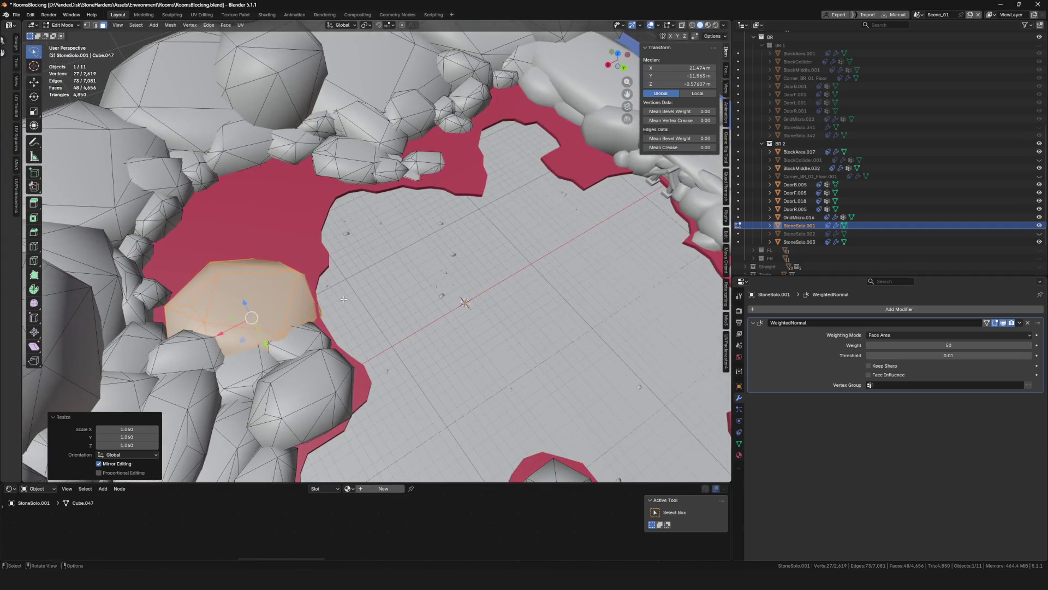
pyautogui.press('g')
pyautogui.scroll(-10, 339, 300)
pyautogui.press('Tab')
# Nudge the small rock on the upper rim of StoneSolo.001 into a new position
pyautogui.moveTo(340, 301); pyautogui.dragTo(388, 215, button='middle')
pyautogui.scroll(5, 363, 255)
pyautogui.scroll(2, 363, 255)
pyautogui.click(533, 124)
pyautogui.moveTo(532, 124)
pyautogui.mouseDown(button='middle')
pyautogui.moveTo(493, 255)
pyautogui.moveTo(437, 229)
pyautogui.moveTo(412, 236)
pyautogui.mouseUp(button='middle')
pyautogui.scroll(5, 457, 230)
pyautogui.scroll(2, 420, 229)
pyautogui.click(420, 229)
pyautogui.press('Tab')
pyautogui.hotkey('alt', 'a')
pyautogui.press('l')
pyautogui.scroll(-1, 412, 236)
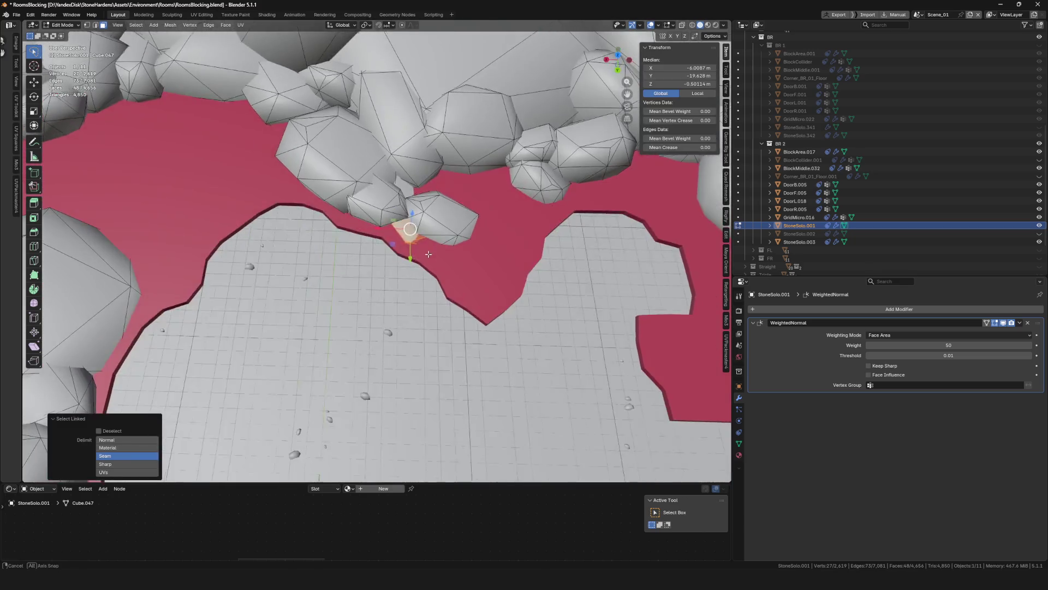
pyautogui.press('g')
pyautogui.click(415, 246)
pyautogui.moveTo(414, 247); pyautogui.dragTo(396, 248, button='middle')
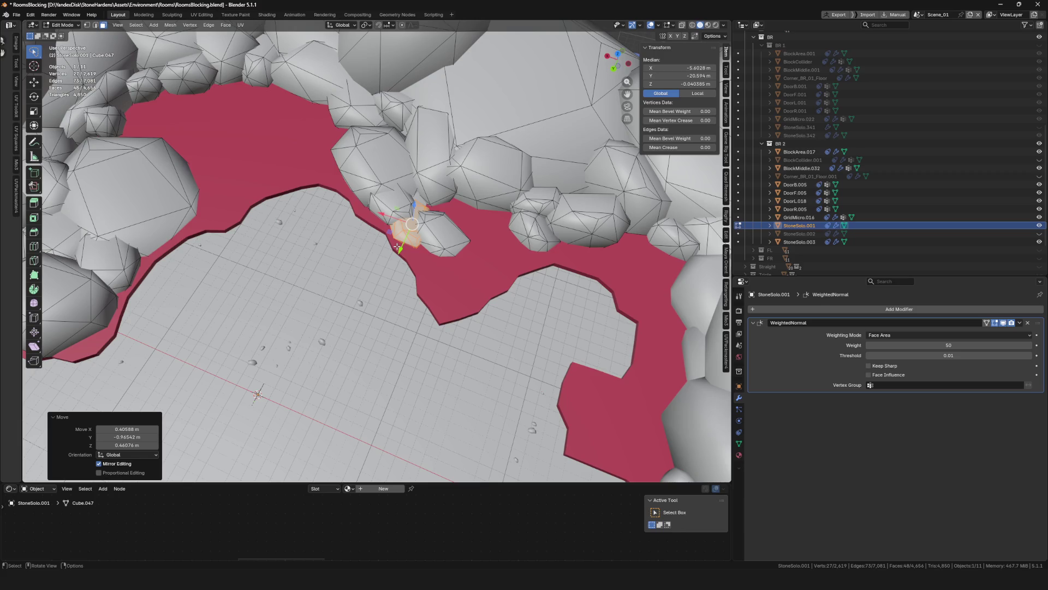
# Return to Object Mode and save RoomsBlocking.blend
pyautogui.scroll(-3, 397, 236)
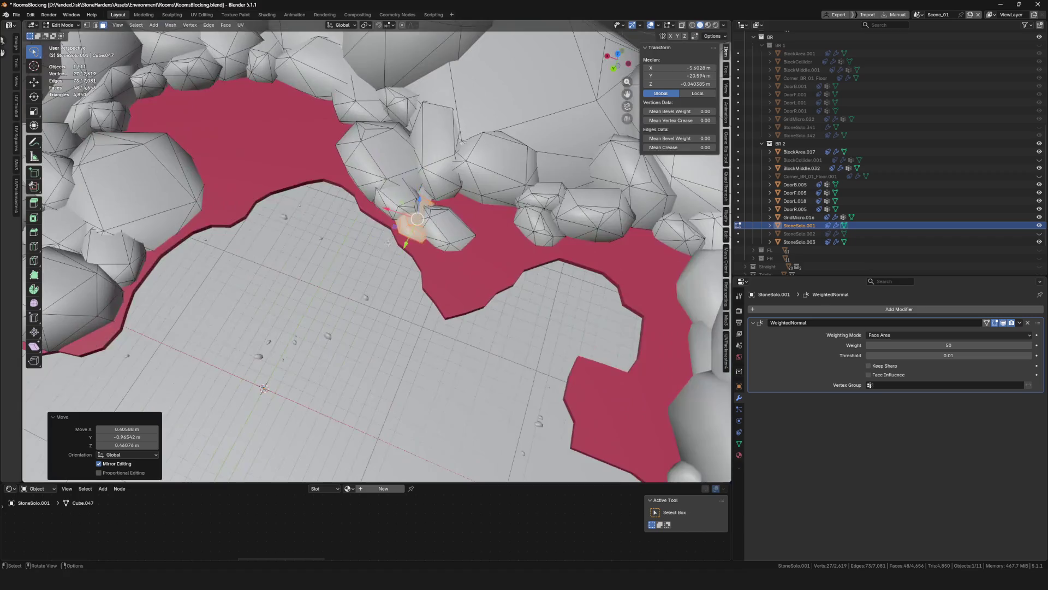
pyautogui.scroll(2, 382, 236)
pyautogui.press('Tab')
pyautogui.scroll(-6, 355, 236)
pyautogui.hotkey('ctrl', 's')
pyautogui.moveTo(459, 131)
pyautogui.mouseDown(button='middle')
pyautogui.moveTo(281, 234)
pyautogui.moveTo(294, 231)
pyautogui.moveTo(301, 262)
pyautogui.mouseUp(button='middle')
pyautogui.press('Tab')
pyautogui.scroll(5, 303, 267)
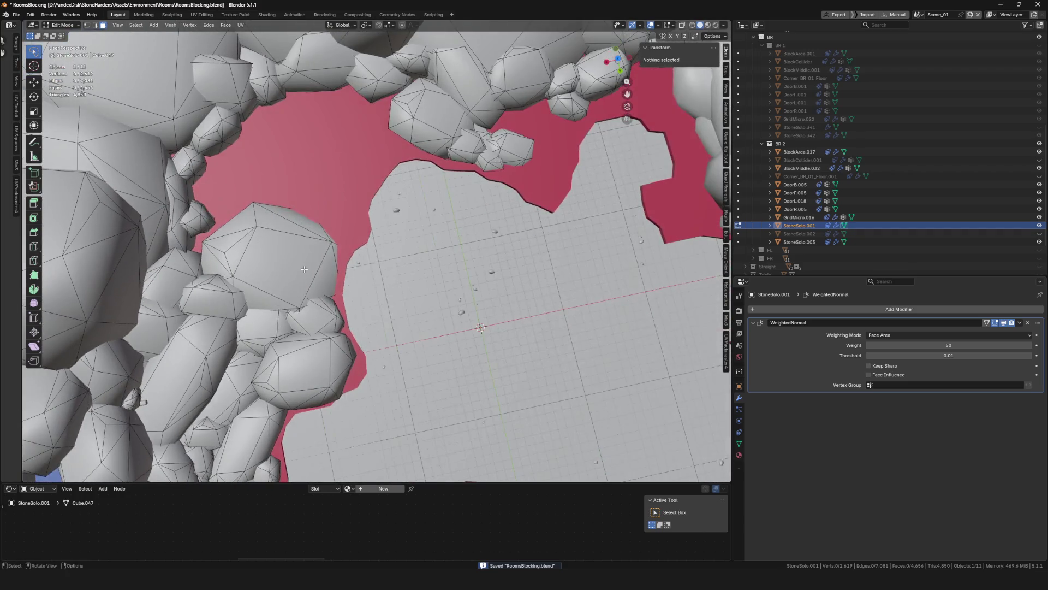
# Duplicate a rock on the left rim and move the copy to a new spot
pyautogui.press('l')
pyautogui.hotkey('shift', 'd')
pyautogui.click(239, 145)
pyautogui.moveTo(239, 144); pyautogui.dragTo(328, 219, button='middle')
pyautogui.press('g')
pyautogui.click(366, 250)
# Rotate the duplicate rock 67.8° and begin shifting it along the rim
pyautogui.moveTo(365, 251); pyautogui.dragTo(377, 289, button='middle')
pyautogui.press('r')
pyautogui.click(379, 301)
pyautogui.press('g')
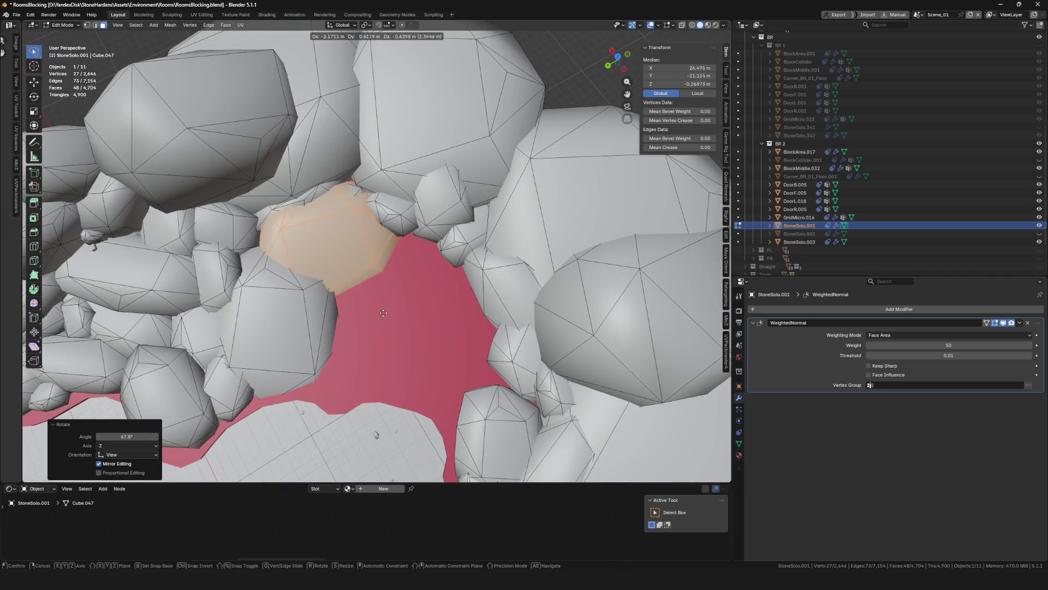
pyautogui.scroll(-5, 379, 296)
pyautogui.moveTo(379, 296); pyautogui.dragTo(348, 254, button='middle')
pyautogui.scroll(5, 361, 273)
# Enlarge the rock to 1.489, then rotate and reposition it
pyautogui.press('s')
pyautogui.click(448, 247)
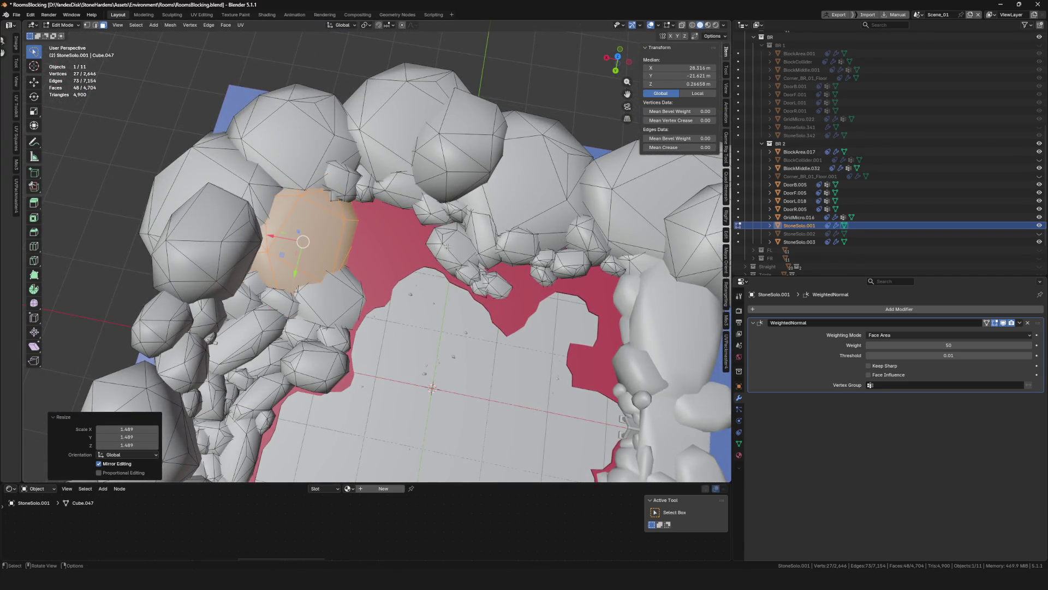
pyautogui.press('r')
pyautogui.moveTo(441, 252)
pyautogui.mouseDown(button='middle')
pyautogui.moveTo(382, 268)
pyautogui.moveTo(385, 300)
pyautogui.moveTo(403, 320)
pyautogui.moveTo(428, 255)
pyautogui.moveTo(404, 265)
pyautogui.mouseUp(button='middle')
pyautogui.click(363, 277)
pyautogui.press('g')
pyautogui.click(408, 298)
# Rotate the rock 57°, move and resize it, then rotate it 21.7°
pyautogui.press('r')
pyautogui.click(415, 273)
pyautogui.press('g')
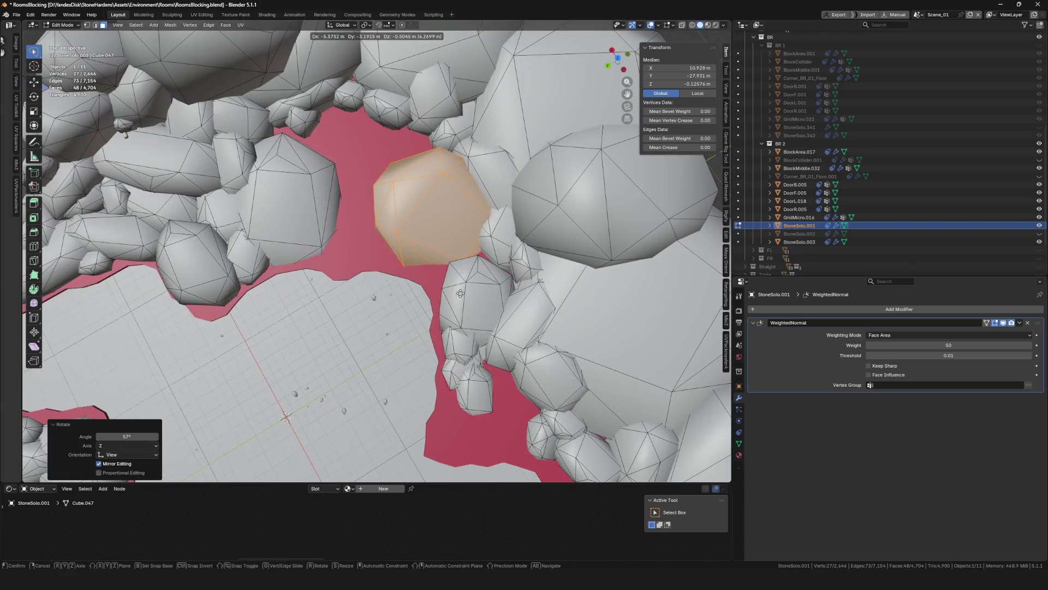
pyautogui.click(463, 293)
pyautogui.press('s')
pyautogui.click(480, 311)
pyautogui.press('r')
pyautogui.click(491, 273)
# Fine-tune the rock's position from a low view of the rim
pyautogui.moveTo(491, 273); pyautogui.dragTo(521, 242, button='middle')
pyautogui.click(478, 279)
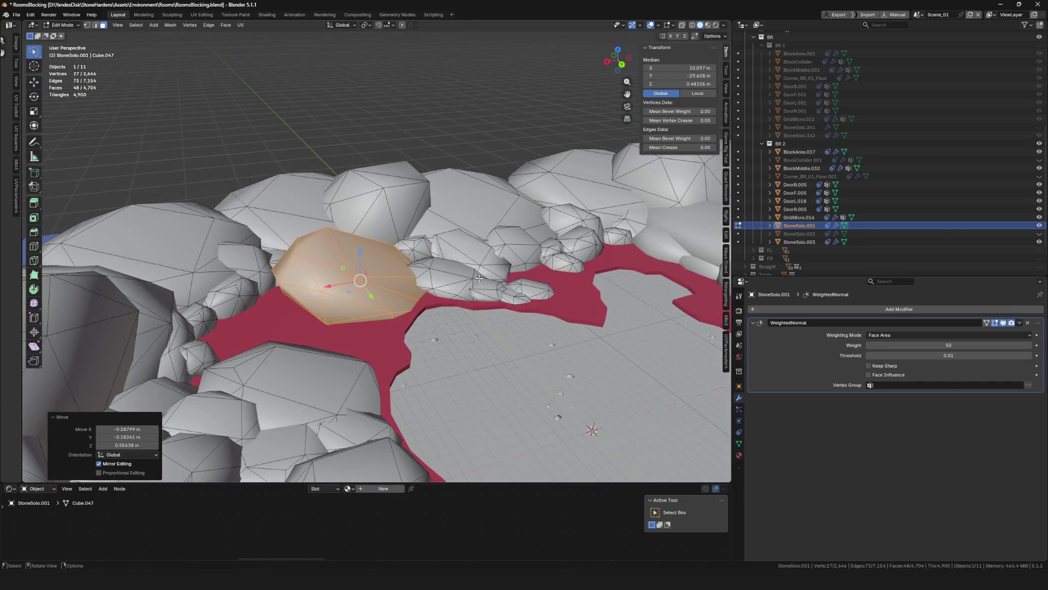
pyautogui.click(480, 272)
pyautogui.moveTo(481, 272)
pyautogui.mouseDown(button='middle')
pyautogui.moveTo(410, 264)
pyautogui.moveTo(474, 294)
pyautogui.mouseUp(button='middle')
pyautogui.scroll(-5, 410, 263)
pyautogui.scroll(5, 473, 294)
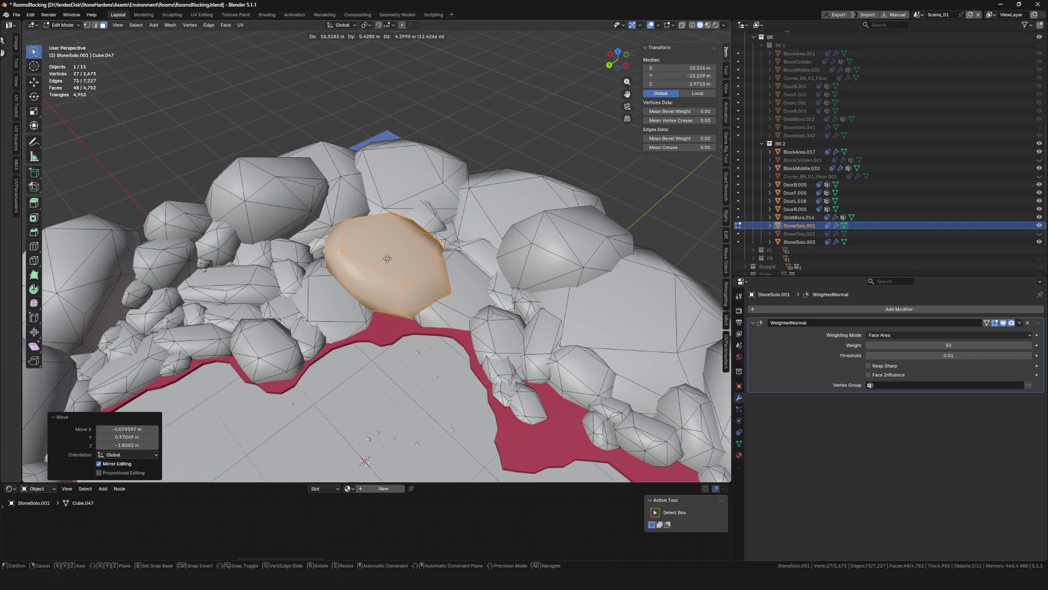
# Place the newly duplicated boulder and lower it beside the red floor edge
pyautogui.click(388, 258)
pyautogui.moveTo(388, 257); pyautogui.dragTo(463, 253, button='middle')
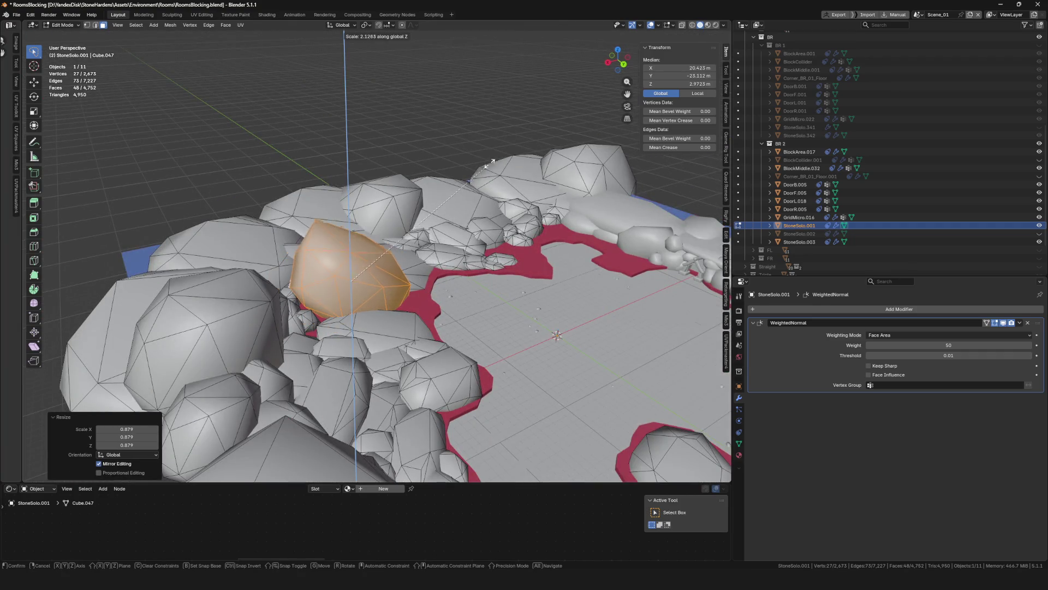
pyautogui.press('g')
pyautogui.click(464, 212)
pyautogui.moveTo(464, 212)
pyautogui.mouseDown(button='middle')
pyautogui.moveTo(355, 254)
pyautogui.moveTo(355, 234)
pyautogui.moveTo(318, 326)
pyautogui.mouseUp(button='middle')
pyautogui.press('g')
pyautogui.click(354, 254)
# Save the cave room file
pyautogui.hotkey('ctrl', 's')
pyautogui.scroll(-3, 355, 254)
pyautogui.scroll(4, 354, 253)
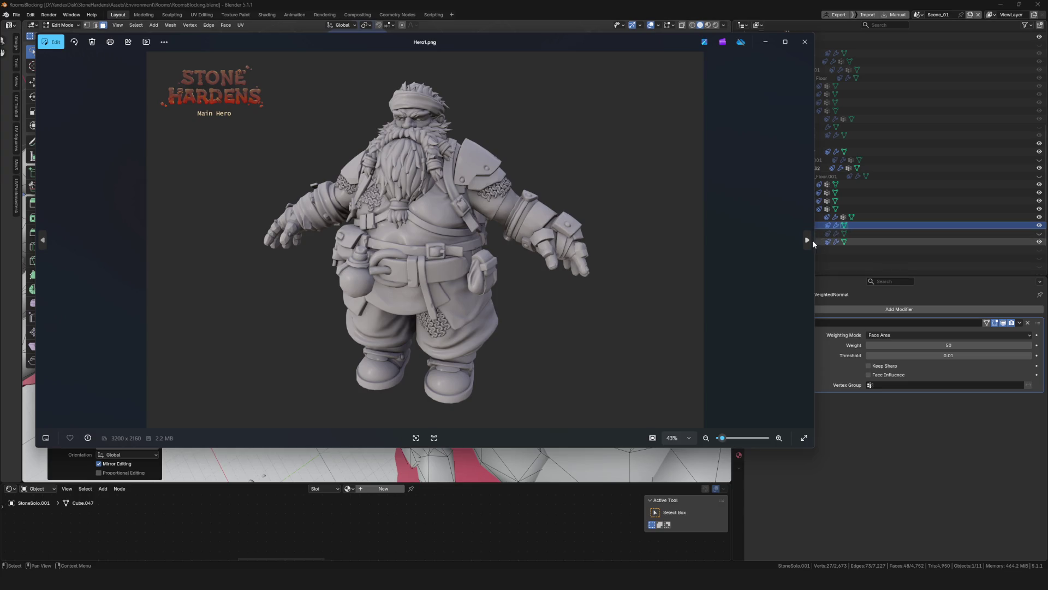
# Page from Hero1.png to the wireframe Hero4.png, zooming to inspect, then close the viewer
pyautogui.click(807, 240)
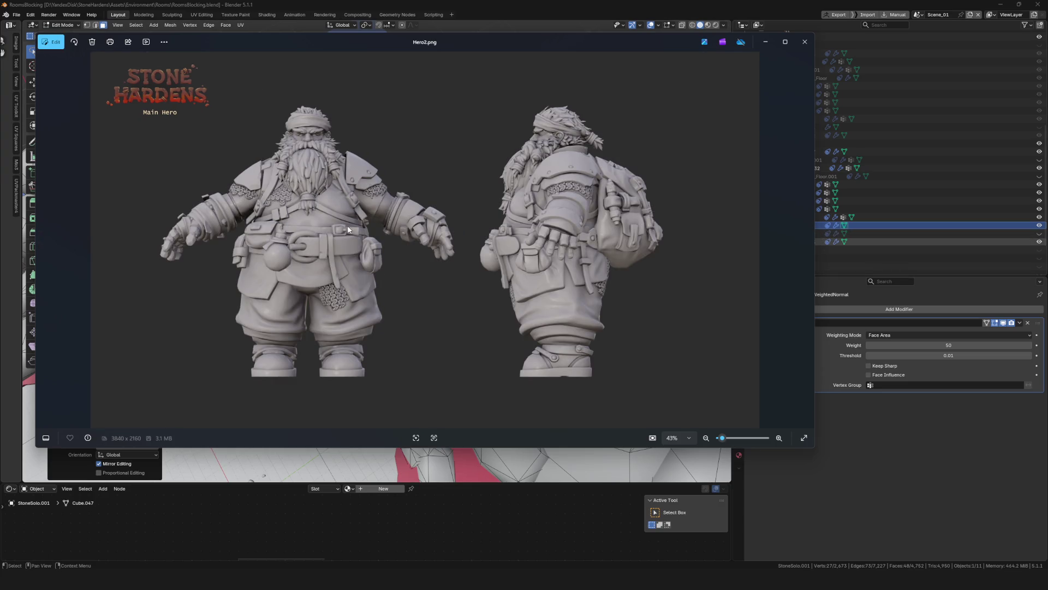
pyautogui.click(807, 240)
pyautogui.scroll(3, 546, 254)
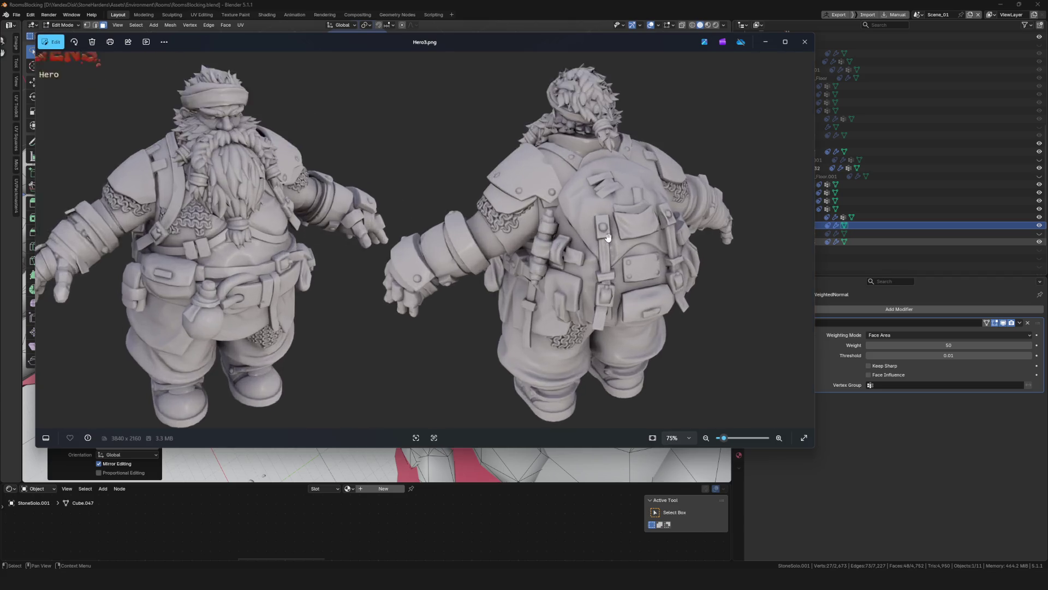
pyautogui.scroll(-3, 546, 254)
pyautogui.scroll(1, 332, 224)
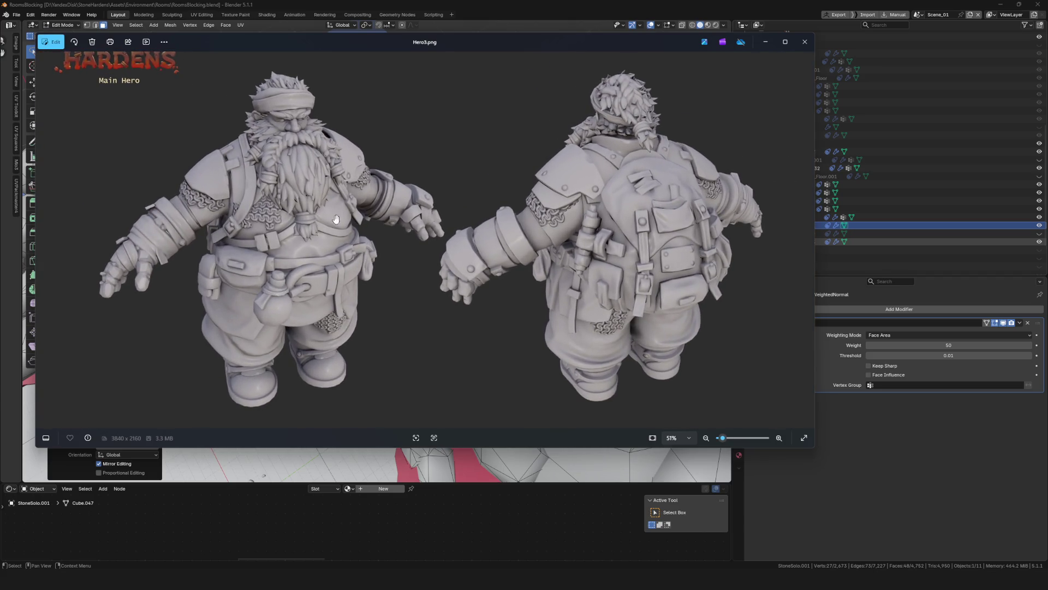
pyautogui.scroll(-1, 667, 232)
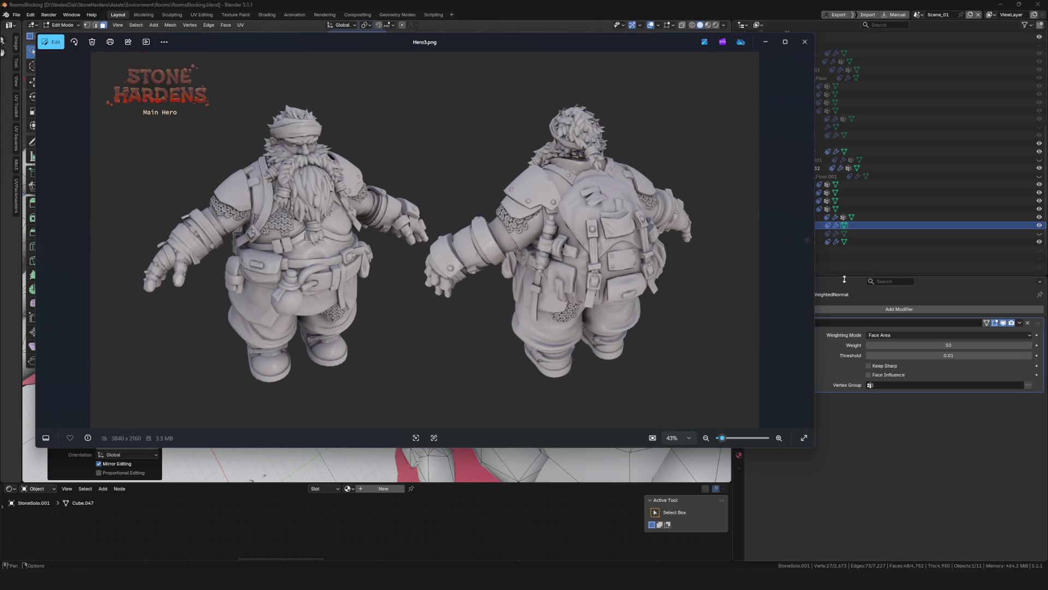
pyautogui.click(806, 241)
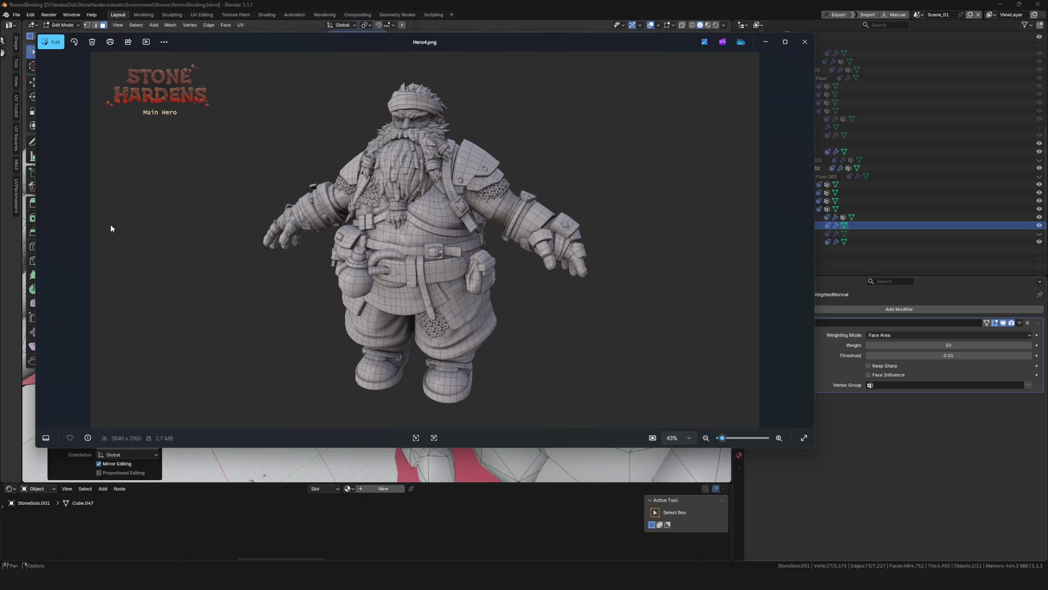
pyautogui.scroll(3, 111, 228)
pyautogui.scroll(-3, 298, 241)
pyautogui.click(806, 49)
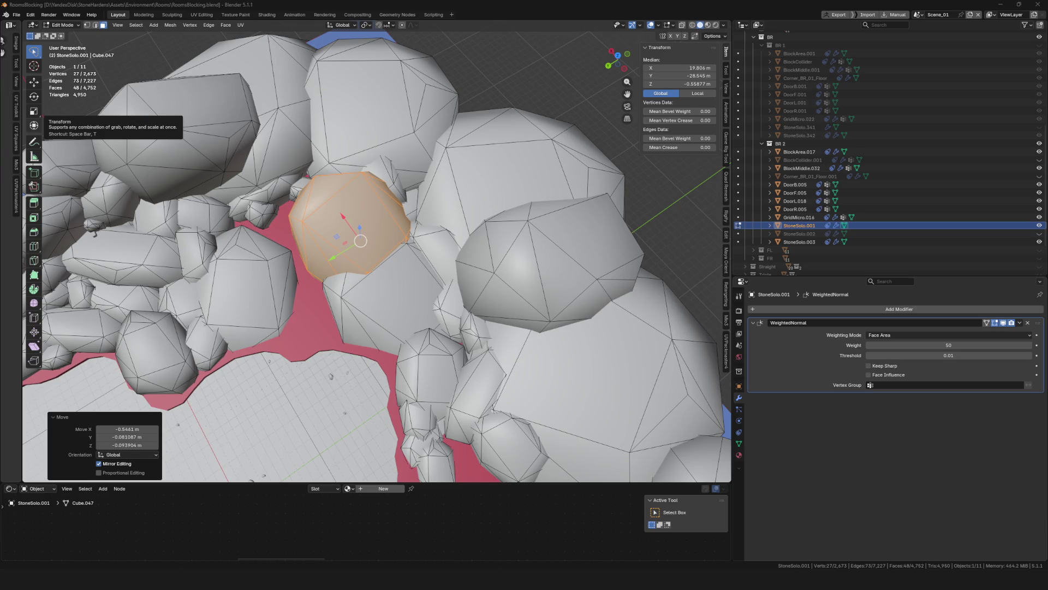
# Switch to the Photos window showing Cavern_Rat_Transport1.png
pyautogui.hotkey('alt', 'Tab')
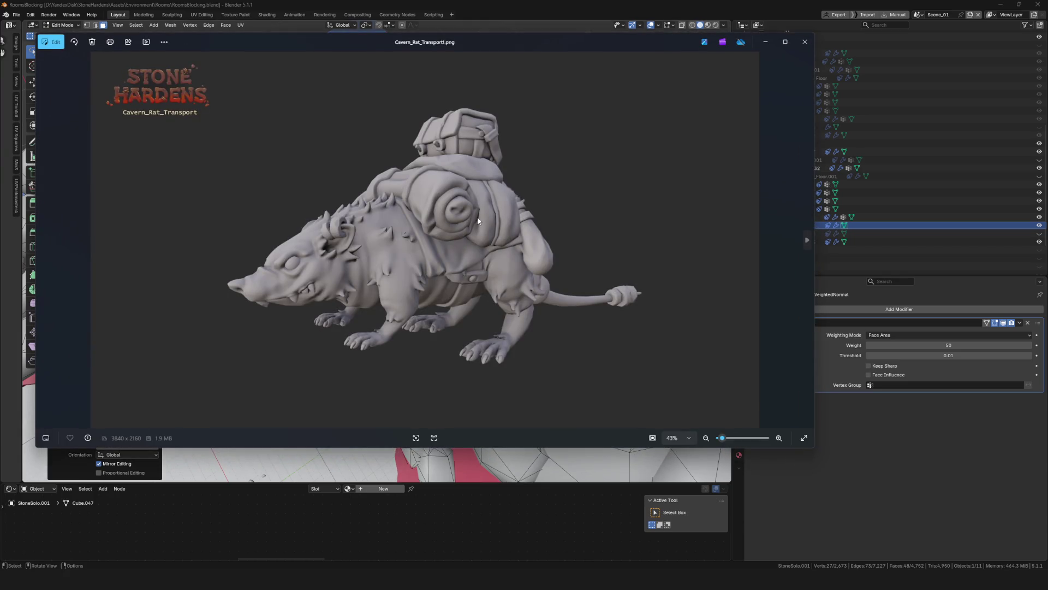
# Step through the rat transport, wireframe and camera-shot renders, then close Photos
pyautogui.click(808, 241)
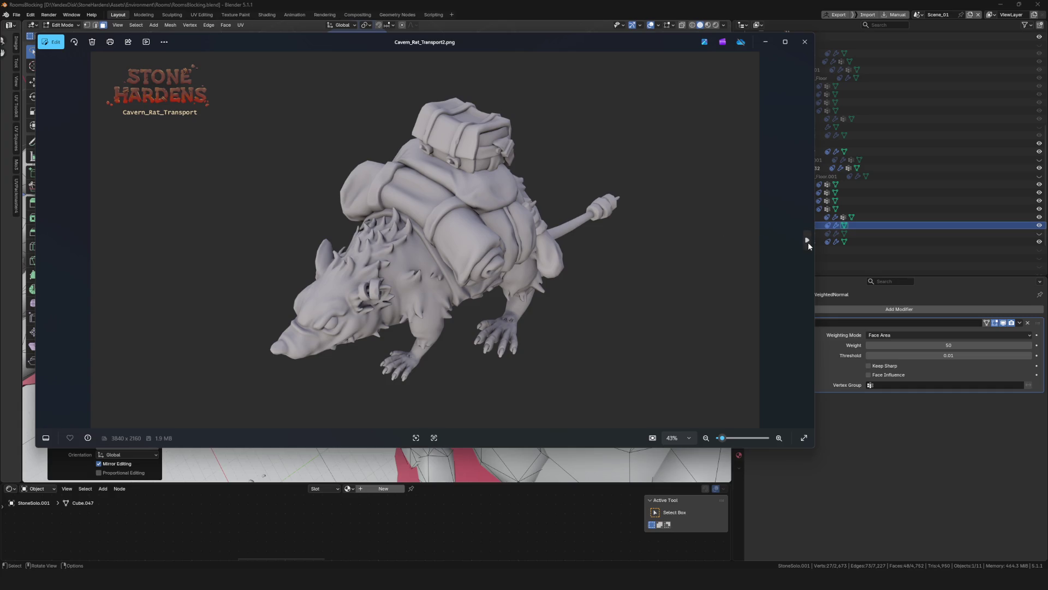
pyautogui.click(808, 240)
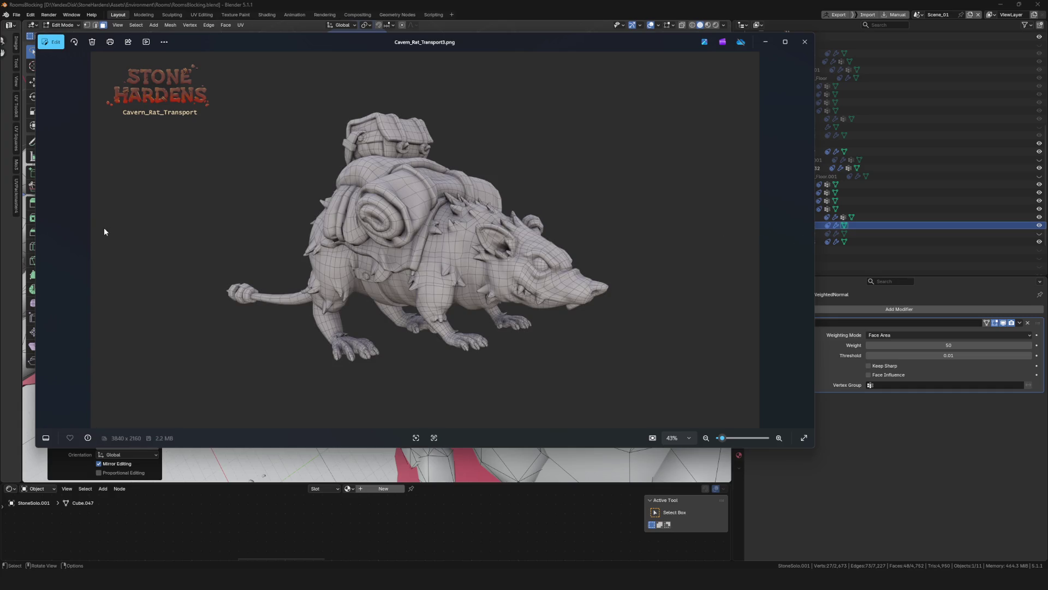
pyautogui.click(807, 240)
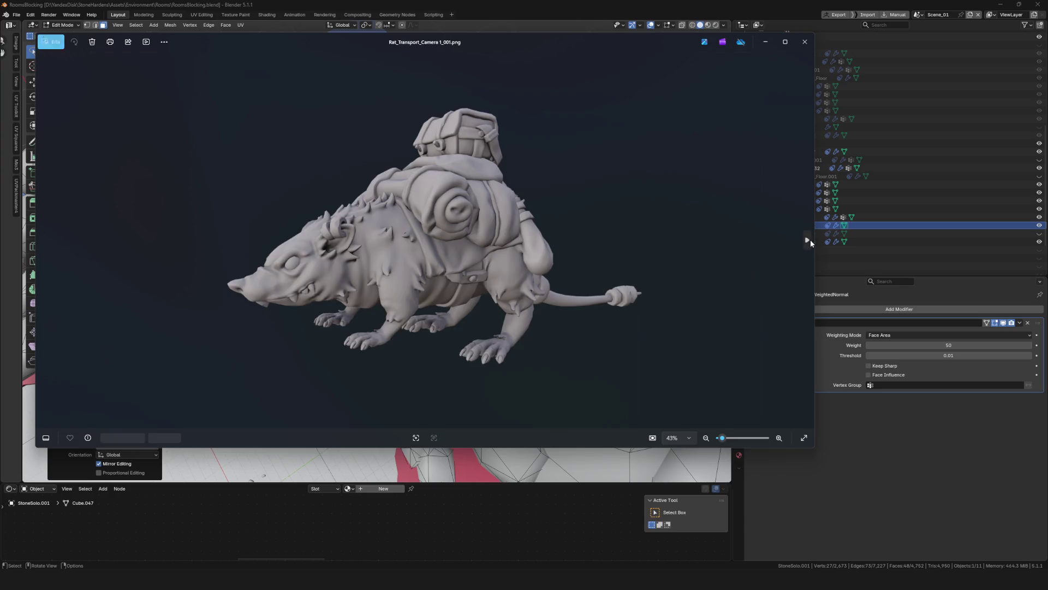
pyautogui.click(804, 42)
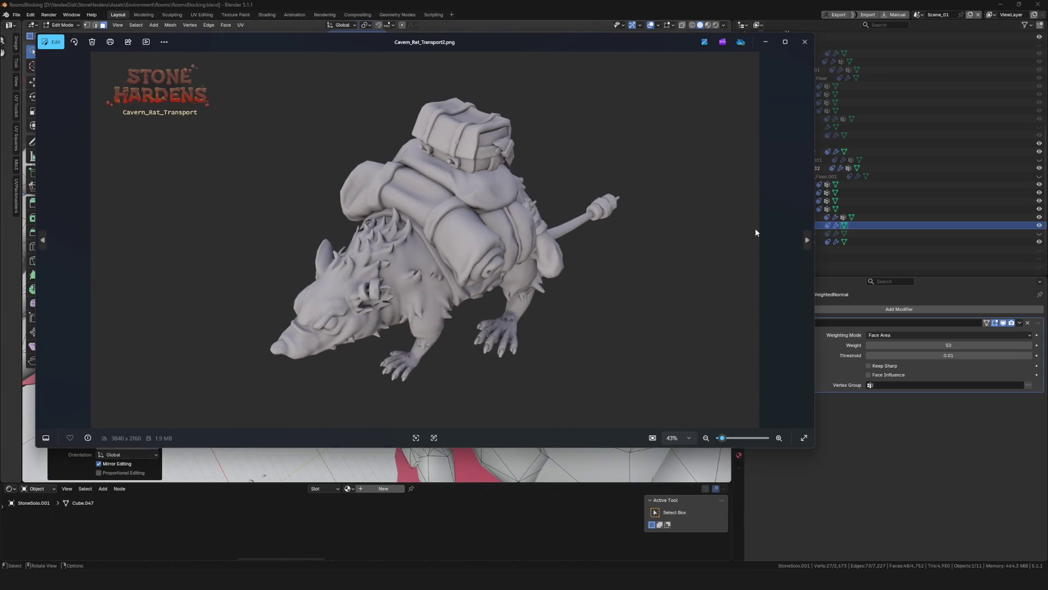
pyautogui.click(808, 241)
pyautogui.click(807, 241)
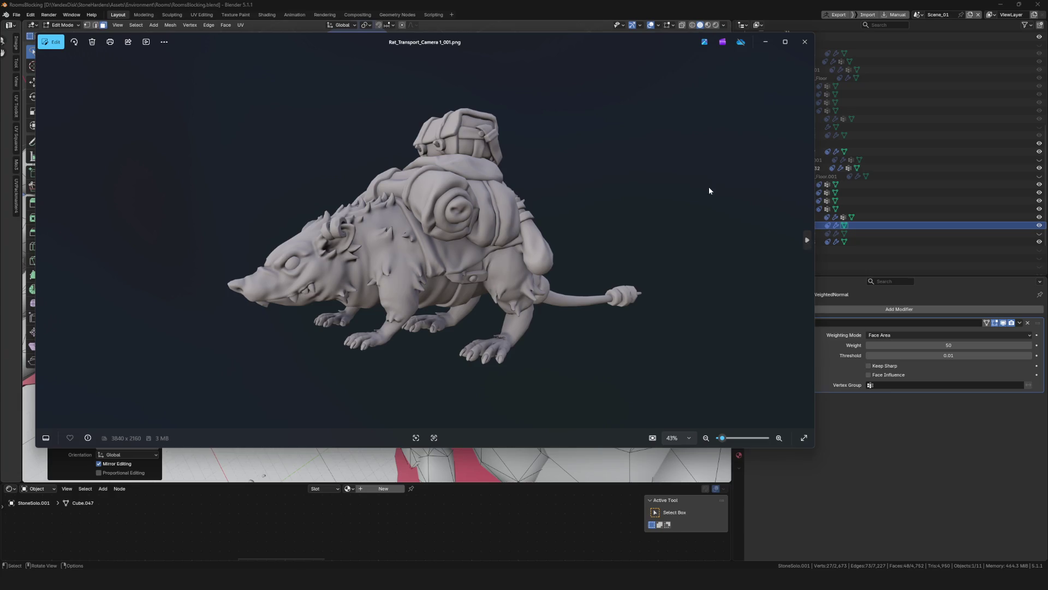
pyautogui.click(805, 42)
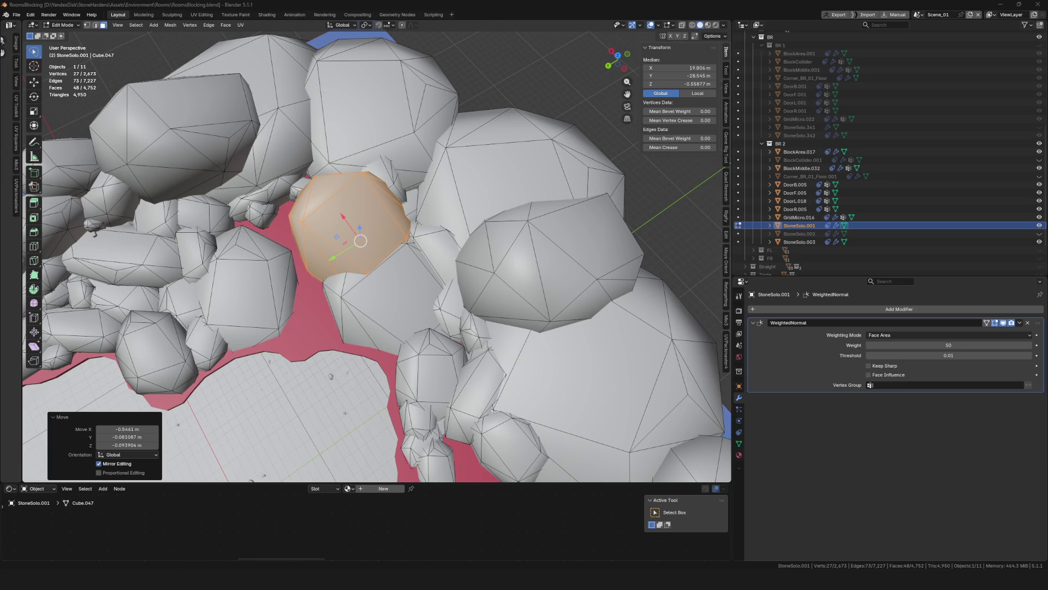
# Glance at the gameplan sketch, minimize it, then switch to Cavern_Rat_Ranger1.png
pyautogui.hotkey('alt', 'Tab')
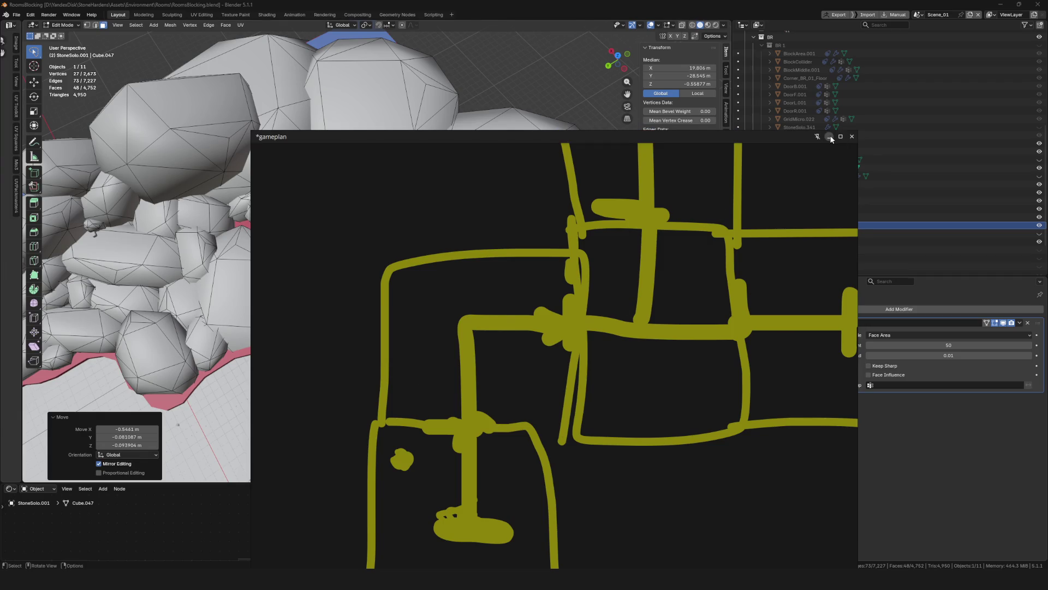
pyautogui.click(831, 138)
pyautogui.moveTo(335, 576)
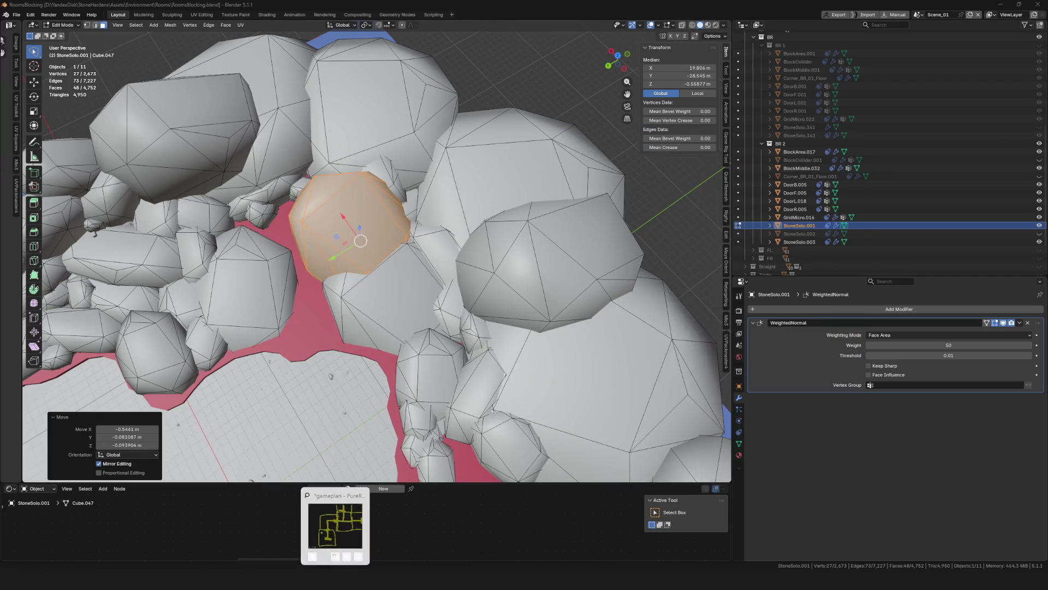
pyautogui.click(335, 525)
pyautogui.click(830, 138)
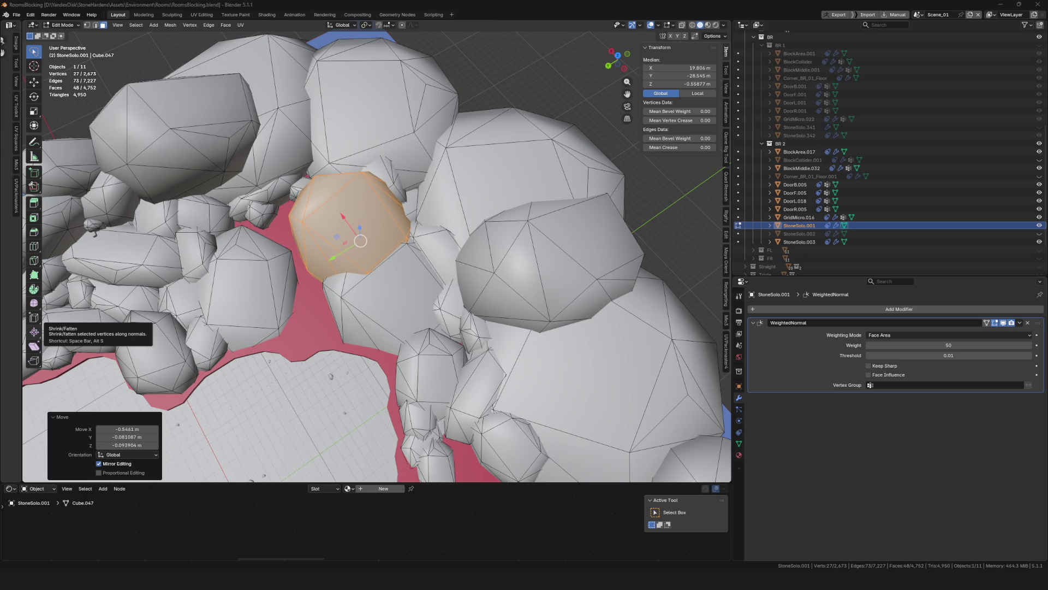
pyautogui.hotkey('alt', 'Tab')
pyautogui.click(830, 137)
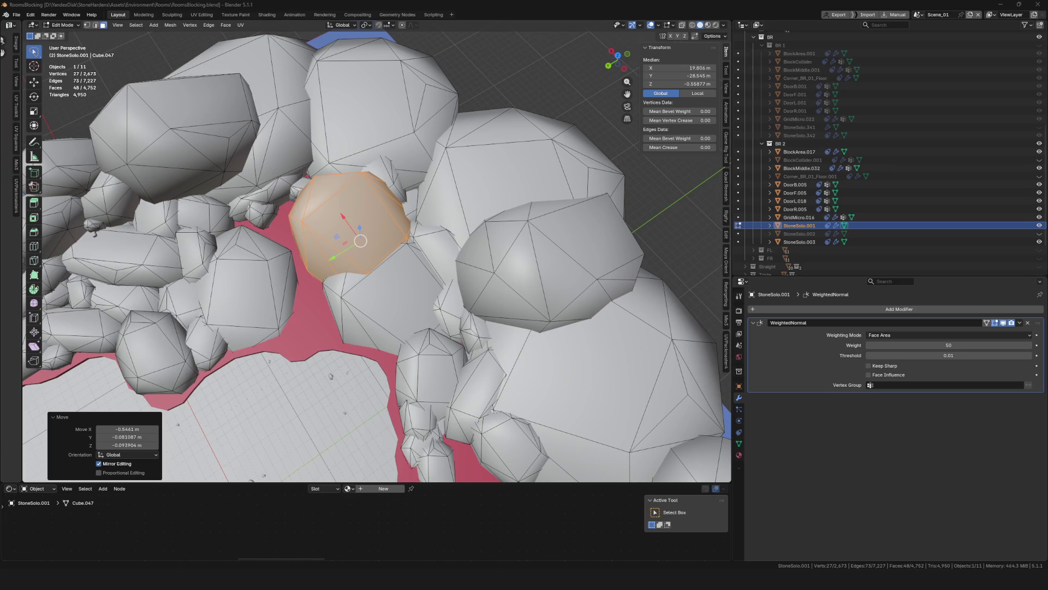
pyautogui.hotkey('alt', 'Tab')
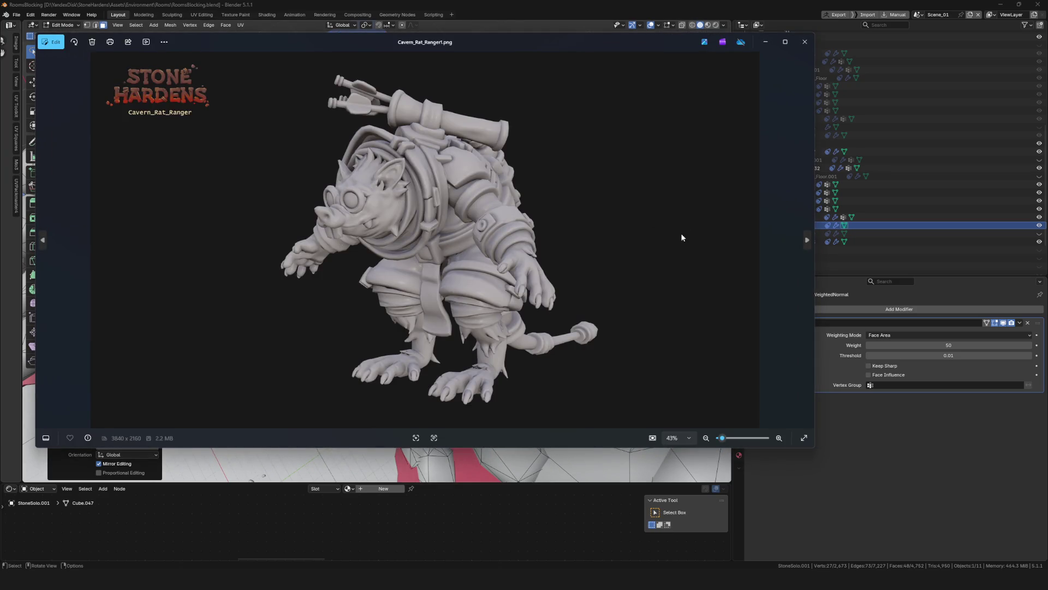
# Browse the ranger back view, crossbow close-up and wireframe renders, then close Photos
pyautogui.click(807, 240)
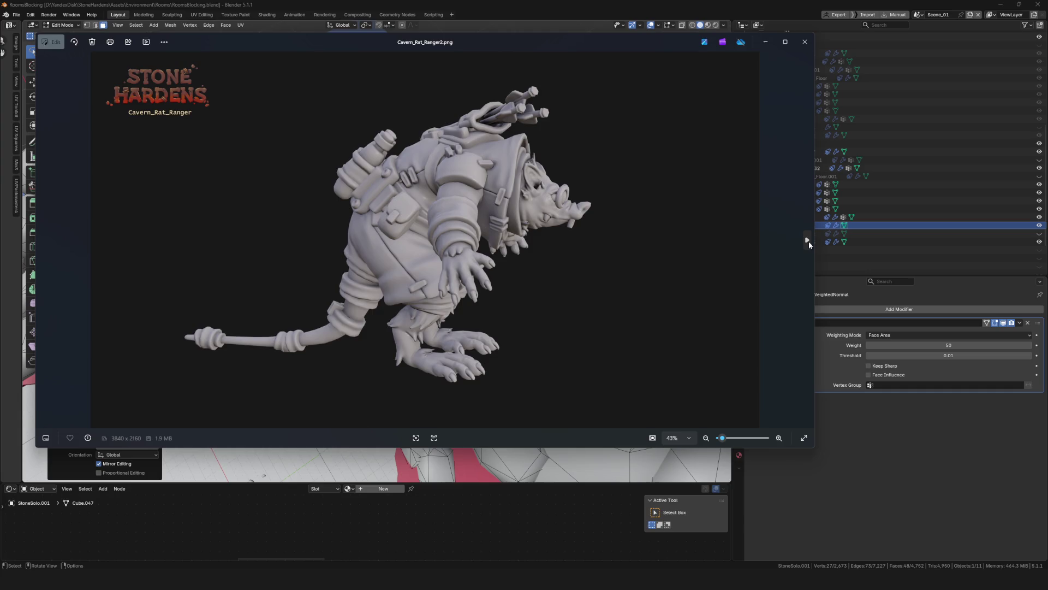
pyautogui.click(808, 241)
pyautogui.click(808, 241)
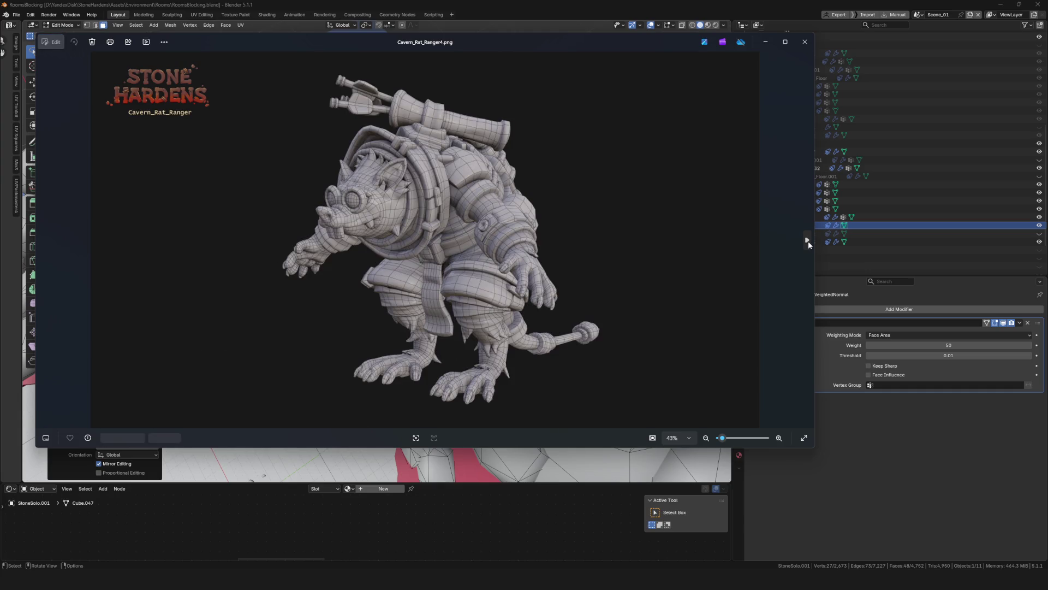
pyautogui.click(808, 241)
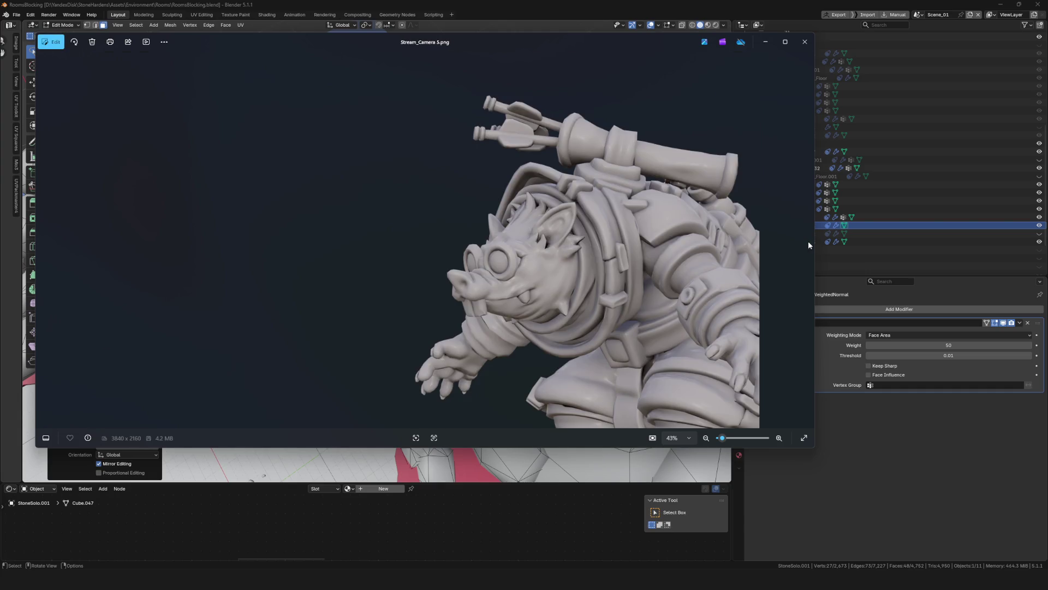
pyautogui.click(45, 238)
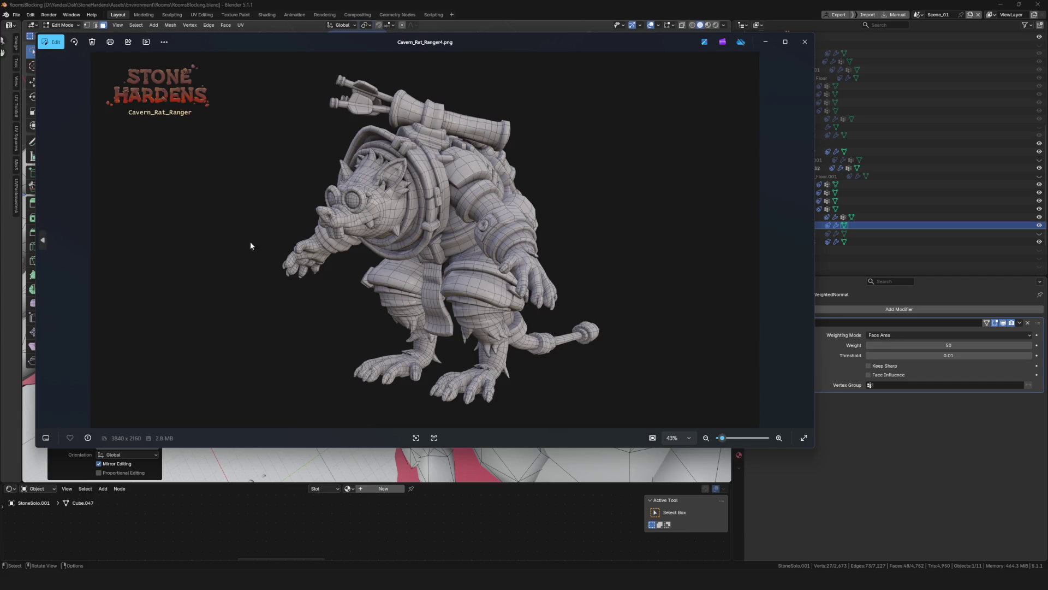
pyautogui.click(805, 42)
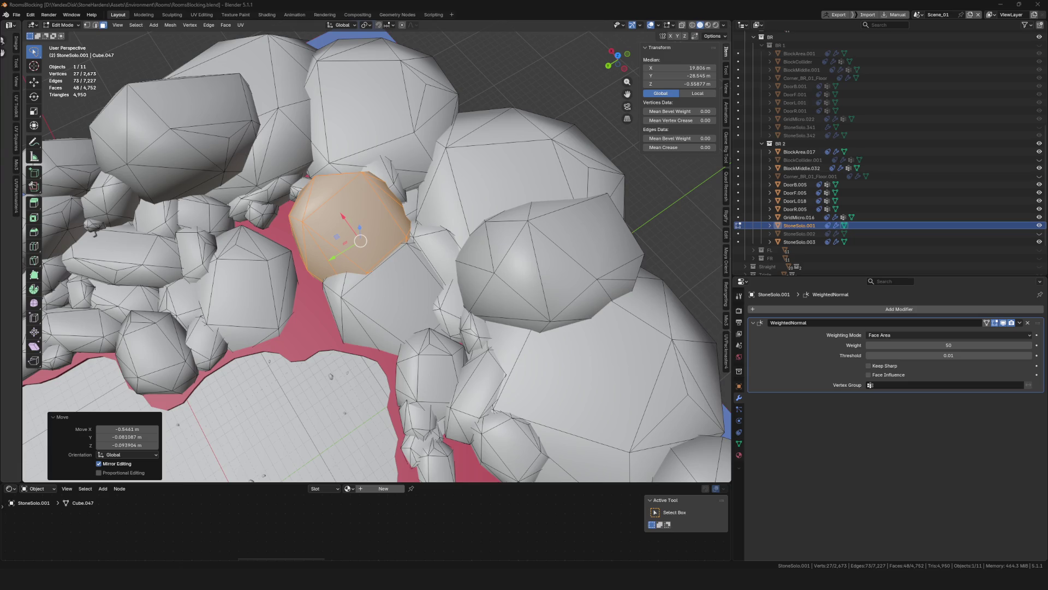
# Switch to the Photos window showing Rat_Diggers_1.png
pyautogui.hotkey('alt', 'Tab')
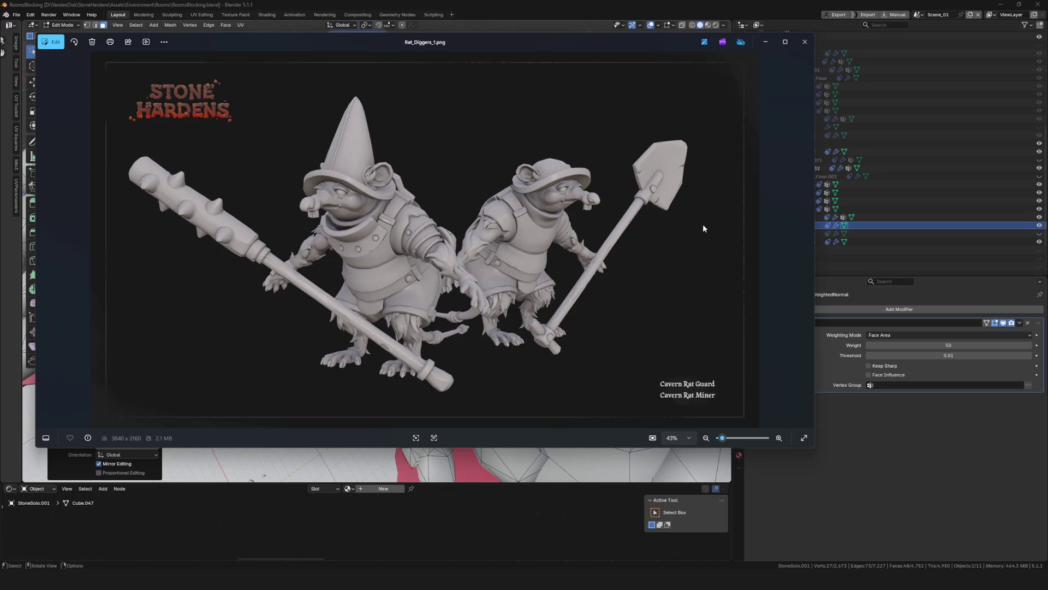
# Advance to Rat_Diggers_3.png, the wireframe Cavern Rat Miner, zoom in briefly, then minimize Photos
pyautogui.click(804, 239)
pyautogui.click(803, 240)
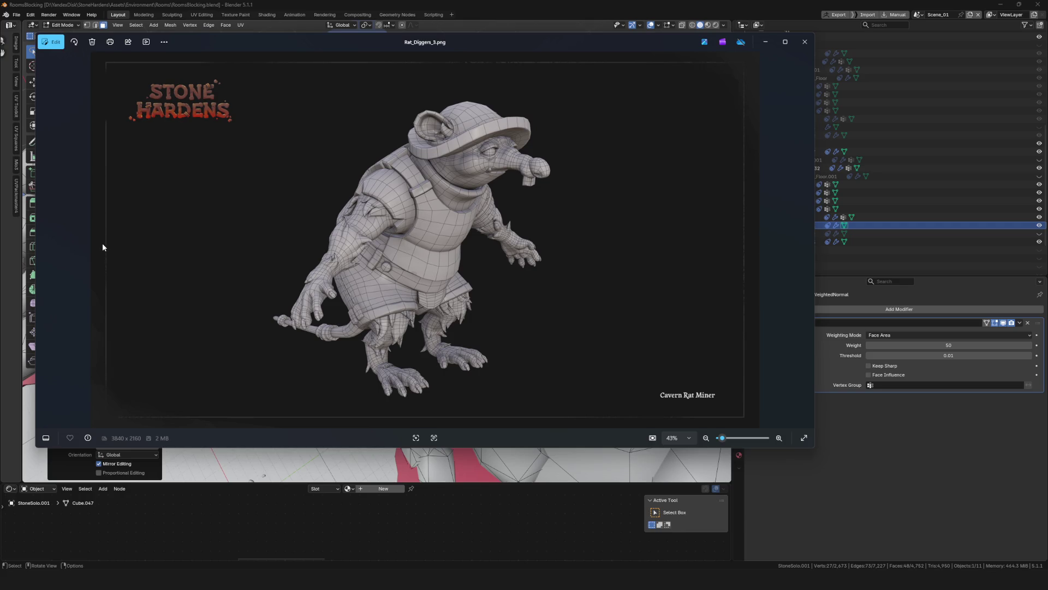
pyautogui.scroll(4, 101, 244)
pyautogui.scroll(-4, 579, 197)
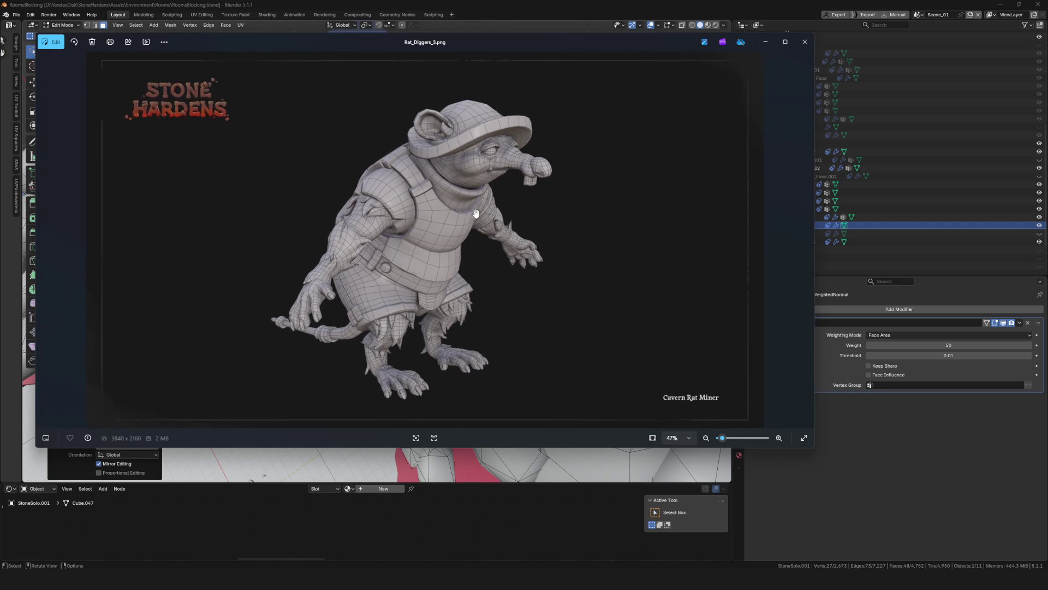
pyautogui.click(765, 41)
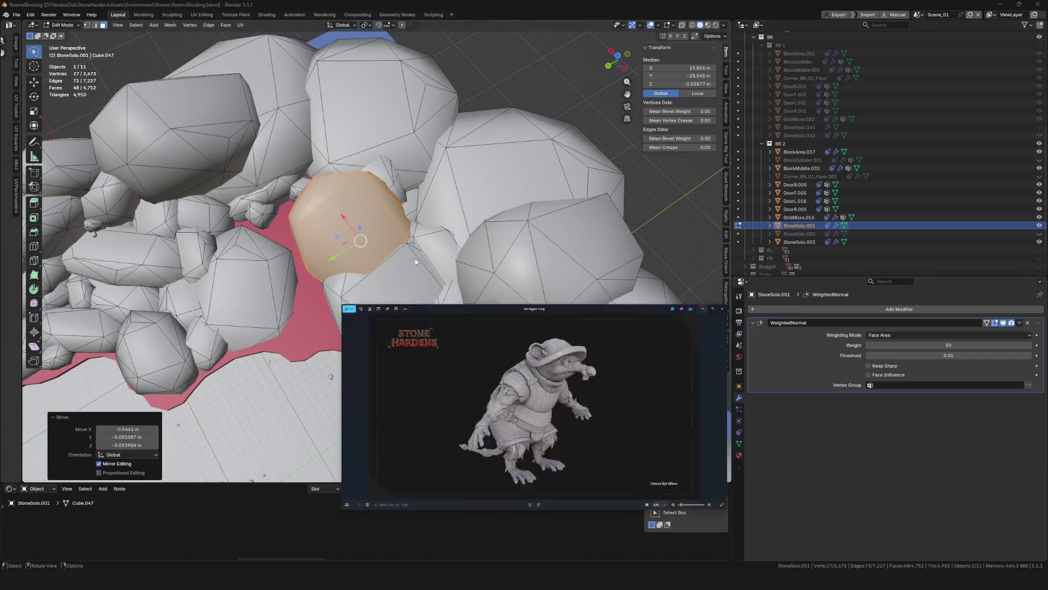
# Check the Face menu, save RoomsBlocking.blend, and switch to Unreal Editor
pyautogui.moveTo(349, 257); pyautogui.dragTo(334, 282, button='middle')
pyautogui.rightClick(334, 282)
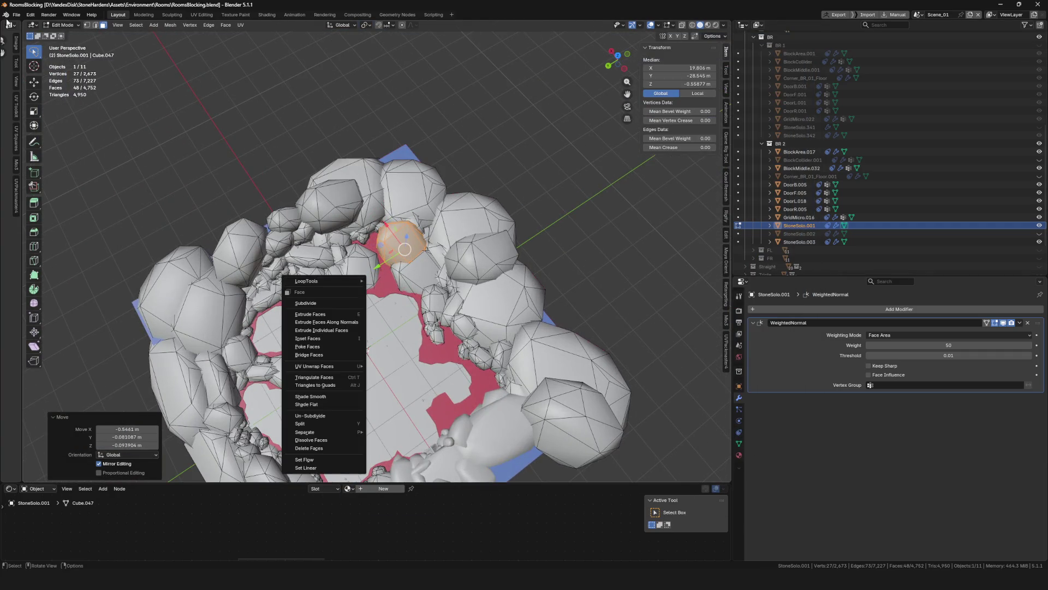
pyautogui.scroll(-5, 413, 274)
pyautogui.scroll(5, 412, 275)
pyautogui.hotkey('ctrl', 's')
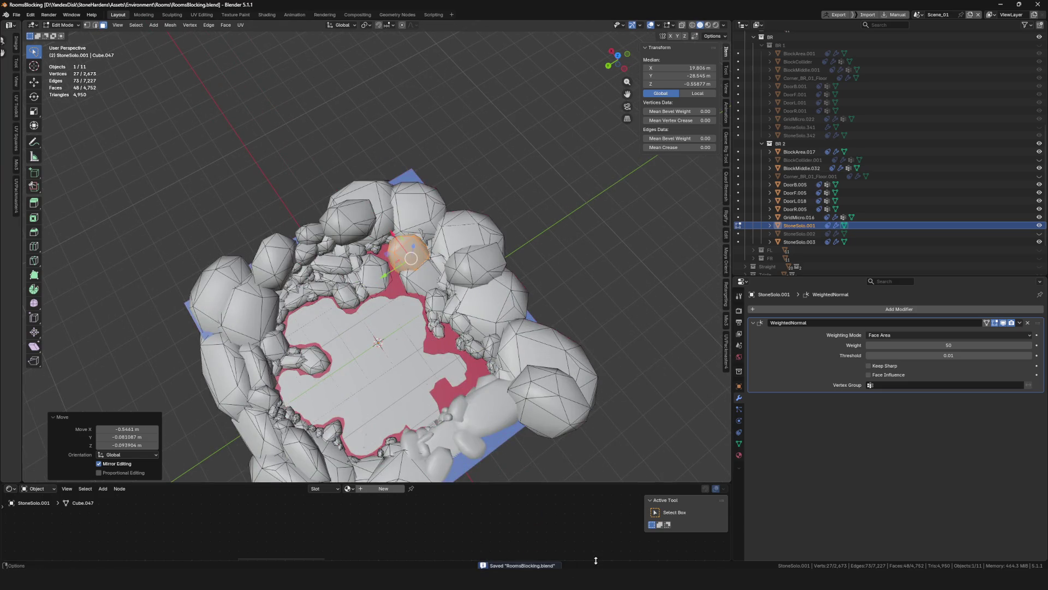
pyautogui.hotkey('alt', 'Tab')
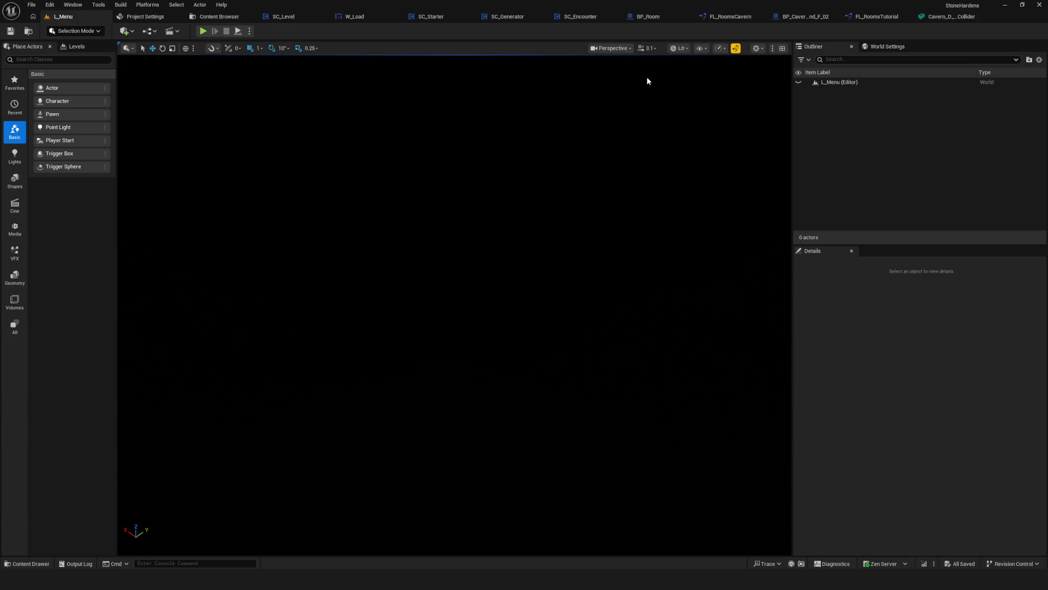
# Review SC_Generator's SpawnStartRoom, CreateTutorialLevel and EventGraph start event
pyautogui.click(213, 17)
pyautogui.click(532, 17)
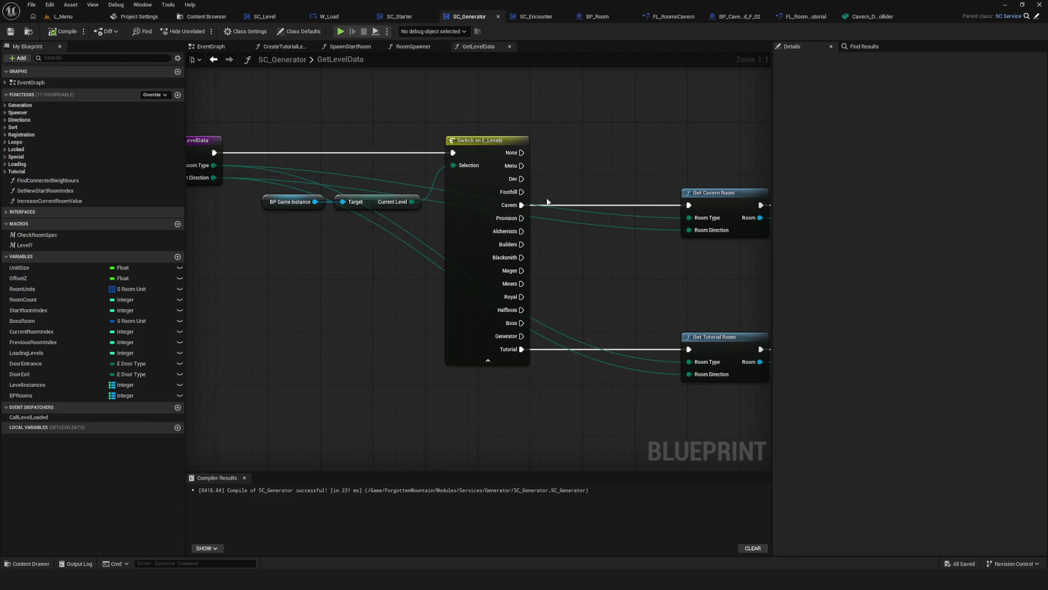
pyautogui.scroll(-5, 523, 226)
pyautogui.scroll(5, 461, 201)
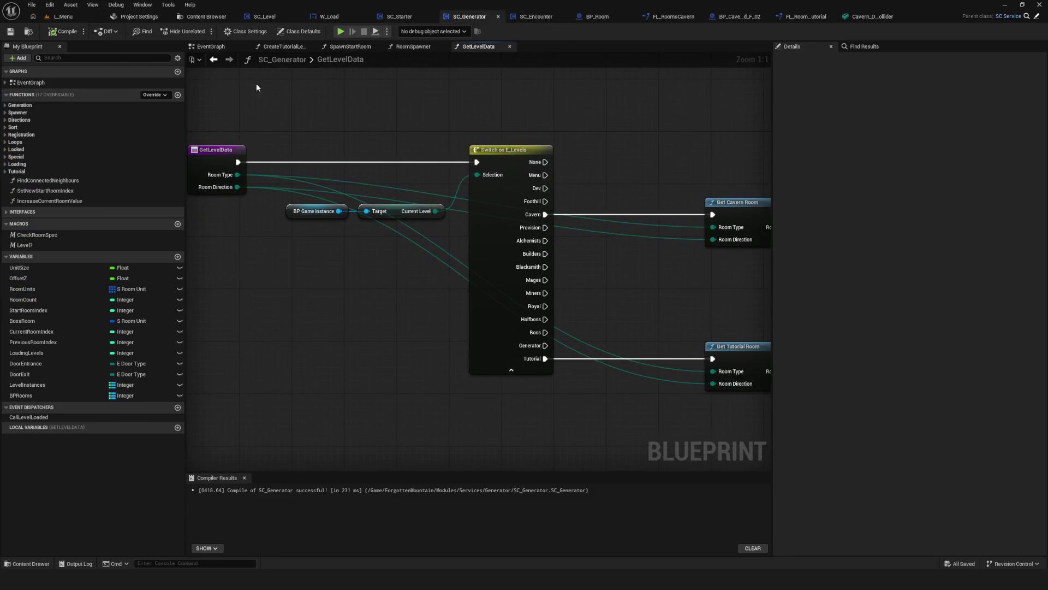
pyautogui.click(349, 46)
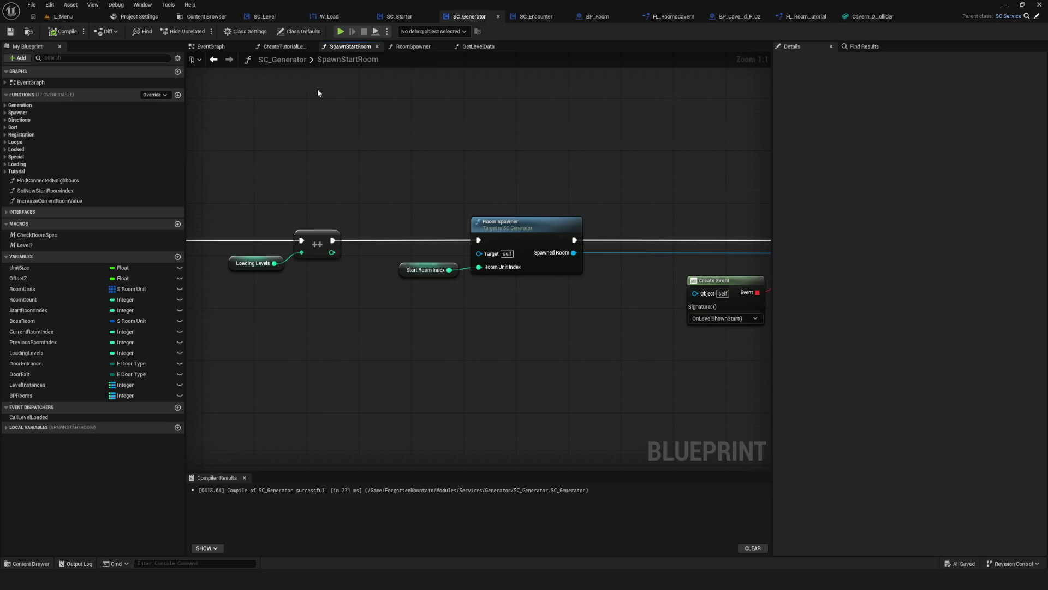
pyautogui.click(273, 47)
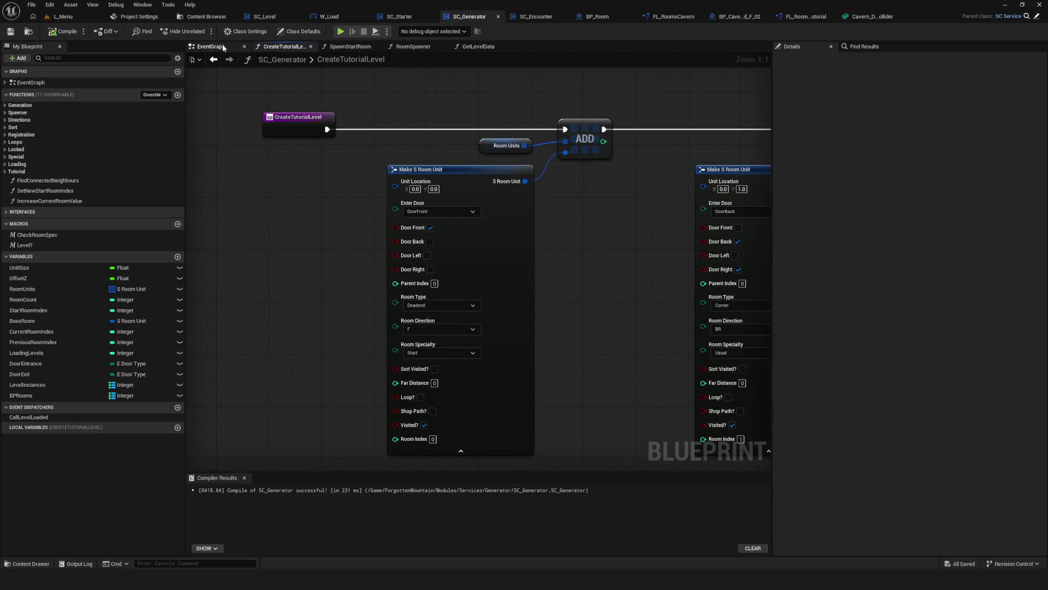
pyautogui.click(211, 46)
pyautogui.moveTo(405, 170); pyautogui.dragTo(619, 221, button='right')
# Check which level SC_Level's Open Level node loads, then start a NewGame preview
pyautogui.click(270, 16)
pyautogui.scroll(-4, 545, 281)
pyautogui.scroll(6, 392, 217)
pyautogui.click(347, 131)
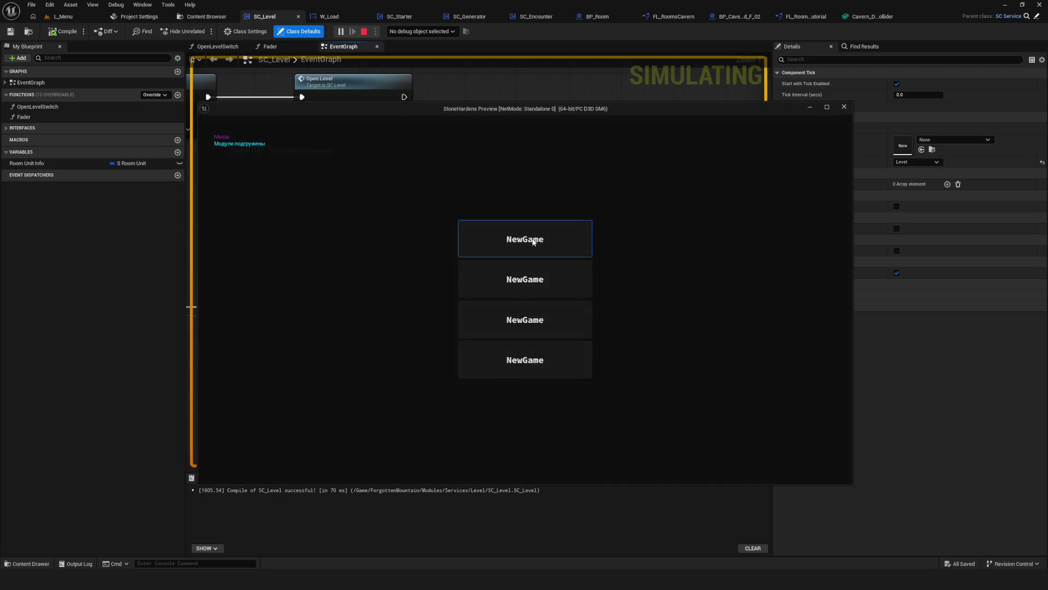
pyautogui.click(533, 242)
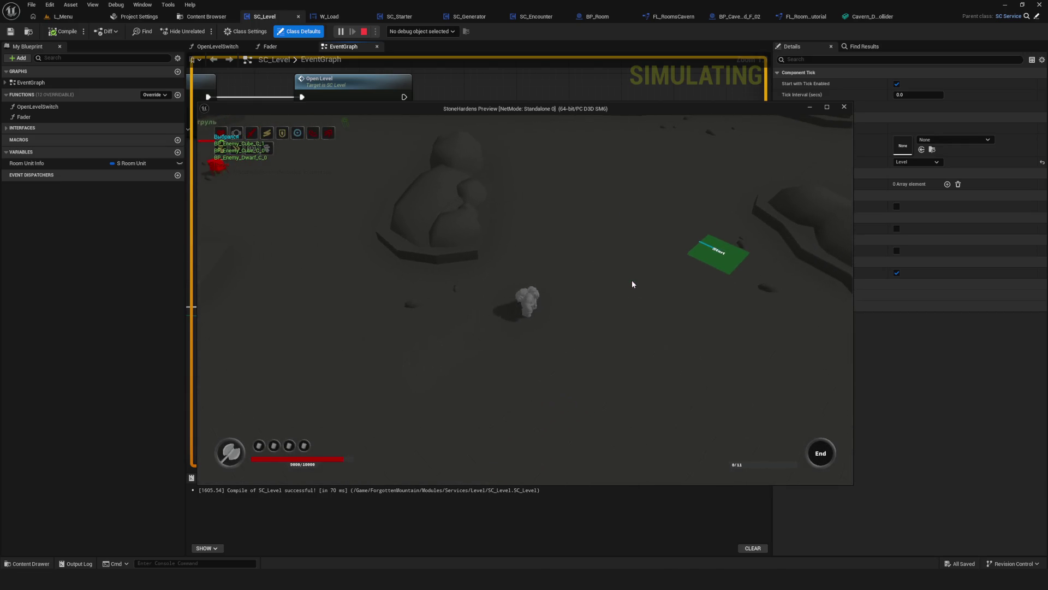
# Stop the game preview and browse to the Services > Encounter folder, opening SC_Encounter
pyautogui.press('Escape')
pyautogui.click(202, 17)
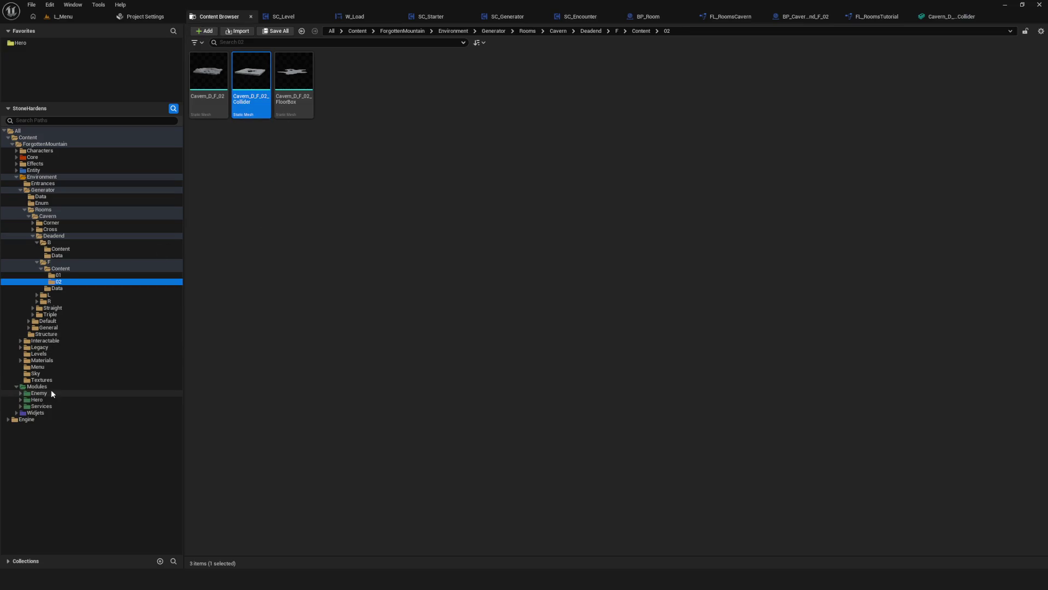
pyautogui.click(51, 392)
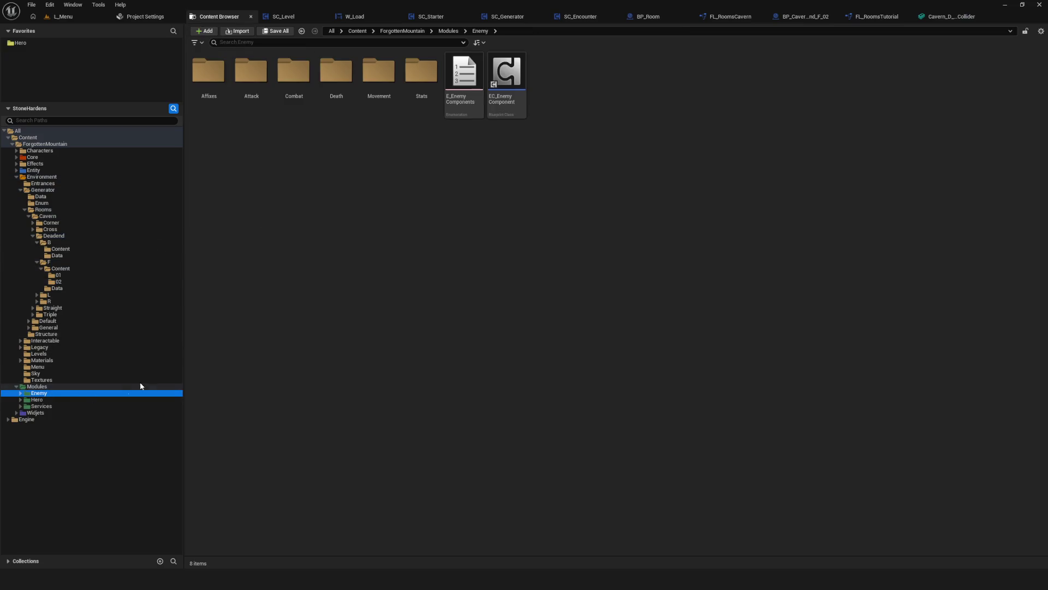
pyautogui.click(41, 407)
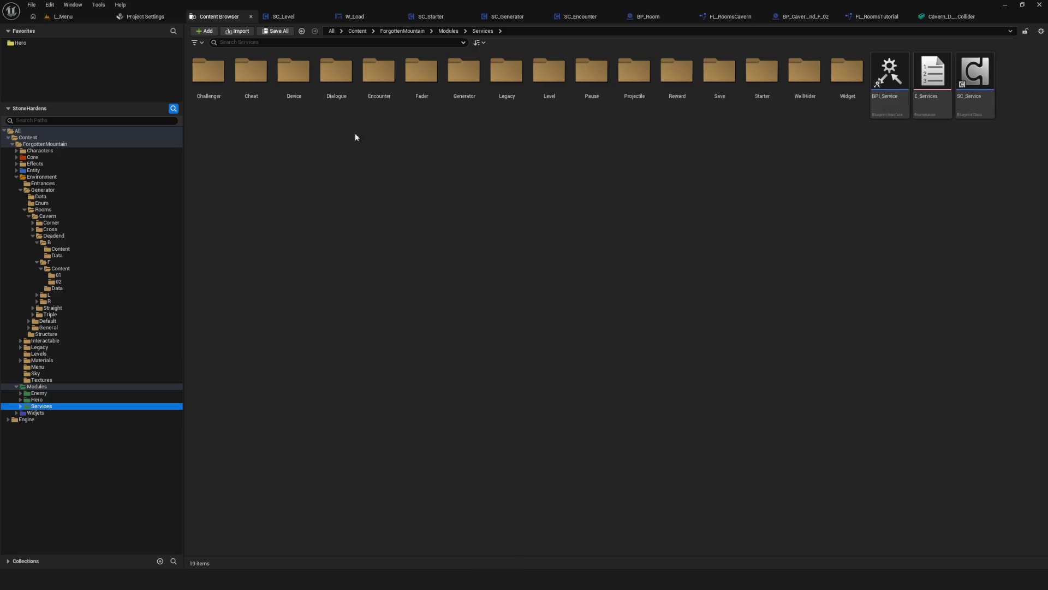
pyautogui.doubleClick(394, 81)
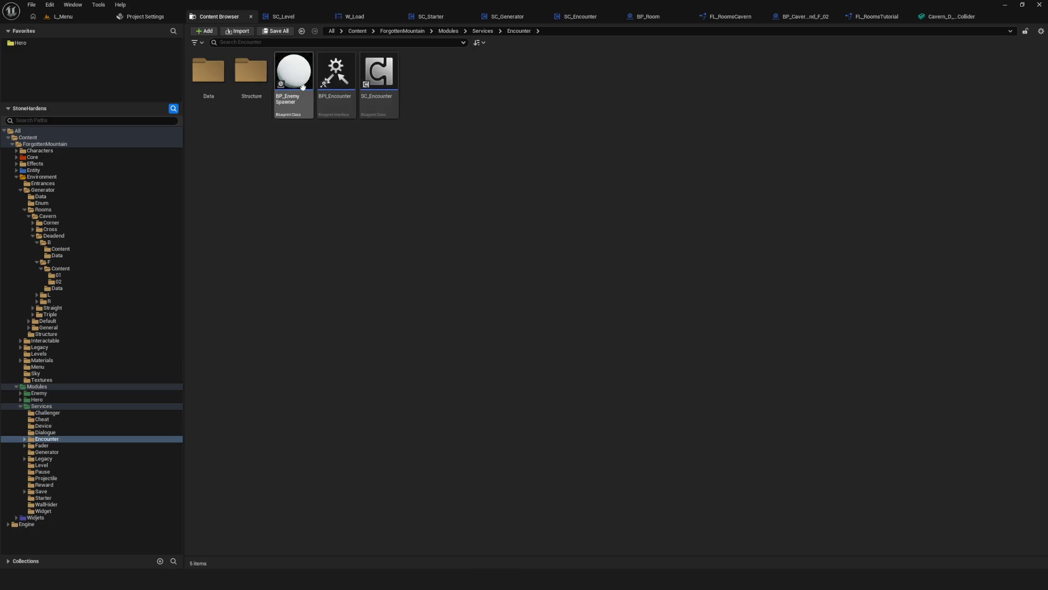
pyautogui.doubleClick(373, 82)
pyautogui.scroll(-5, 417, 130)
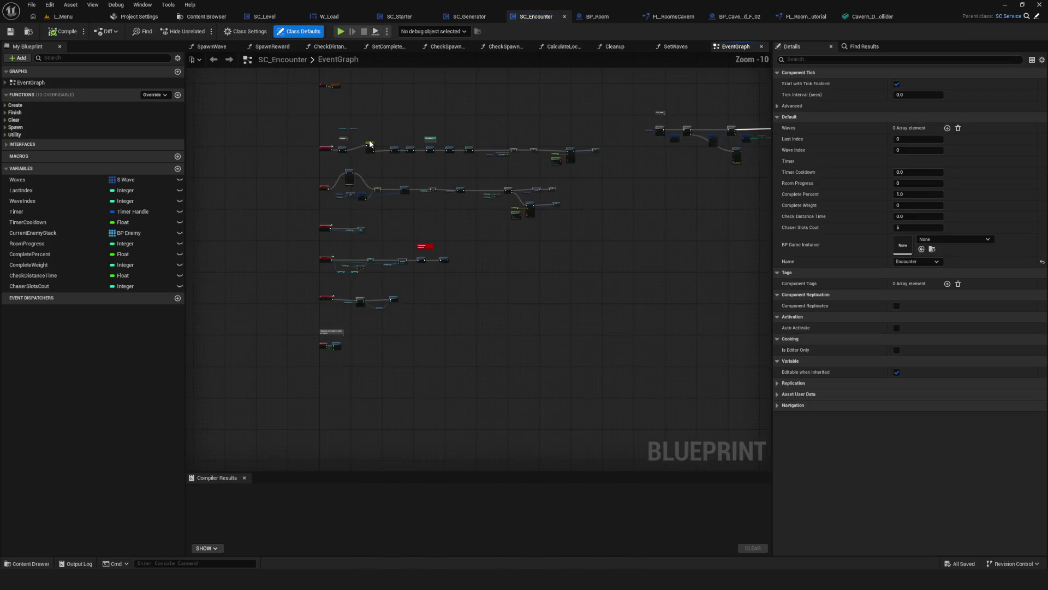
# In DA_RoomWeight_Cavern set Index 0 FirstWaveWeight 50 and RoomWeight 200, save, and return to L_Menu
pyautogui.click(201, 17)
pyautogui.doubleClick(223, 82)
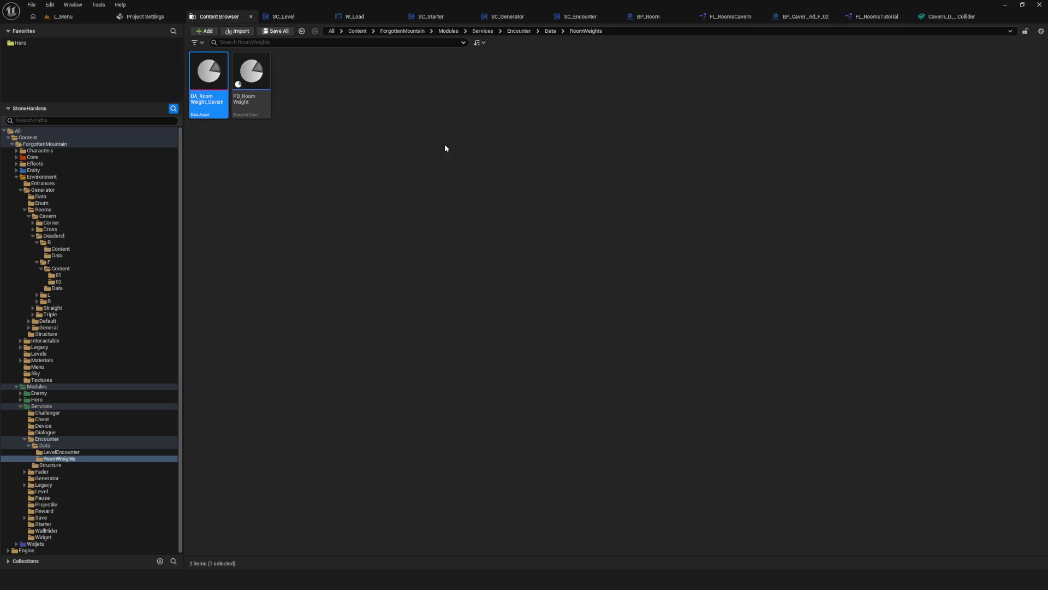
pyautogui.press('Return')
pyautogui.write('50')
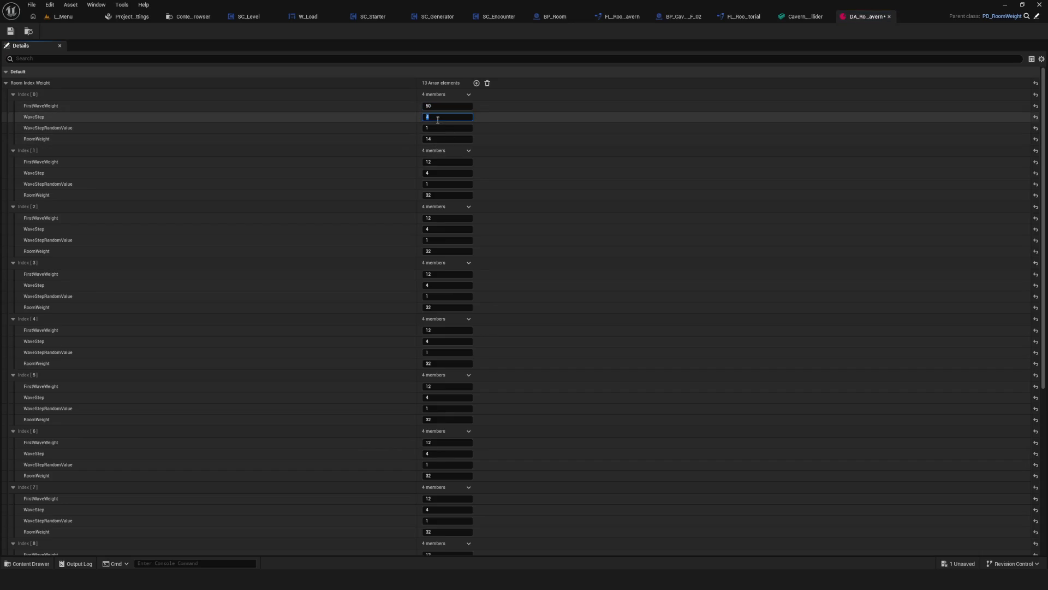
pyautogui.click(450, 138)
pyautogui.write('200')
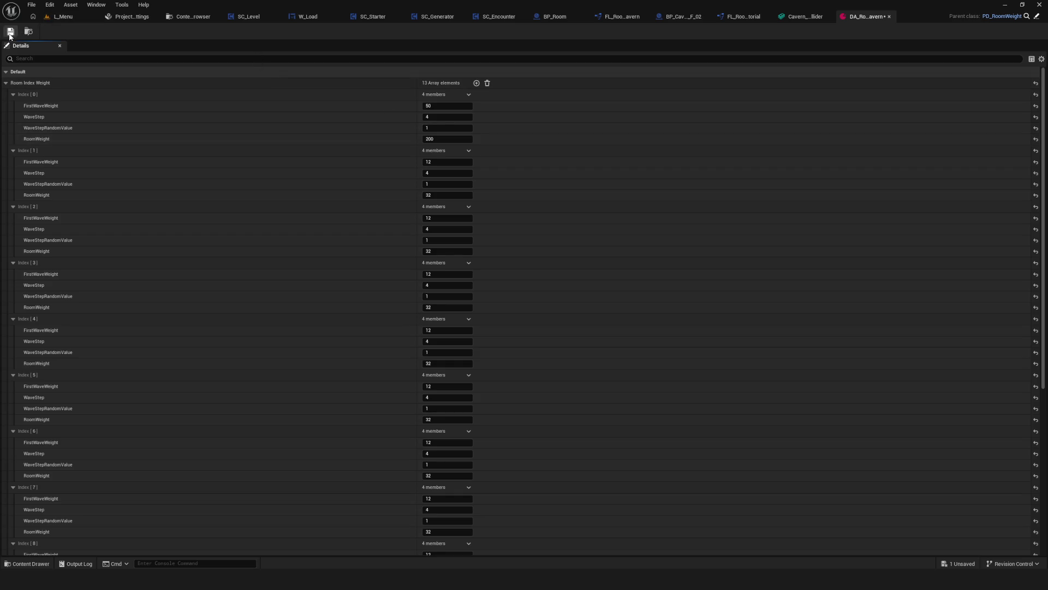
pyautogui.click(81, 21)
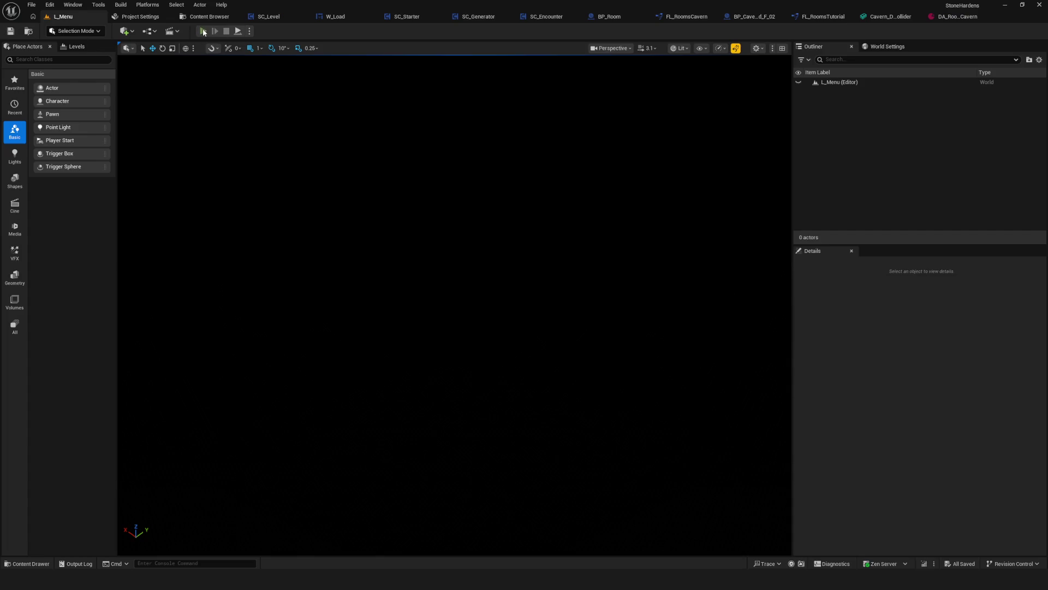
# Start a Play-in-Editor session with Dev > NewGame, then stop it
pyautogui.click(203, 31)
pyautogui.click(516, 238)
pyautogui.click(485, 225)
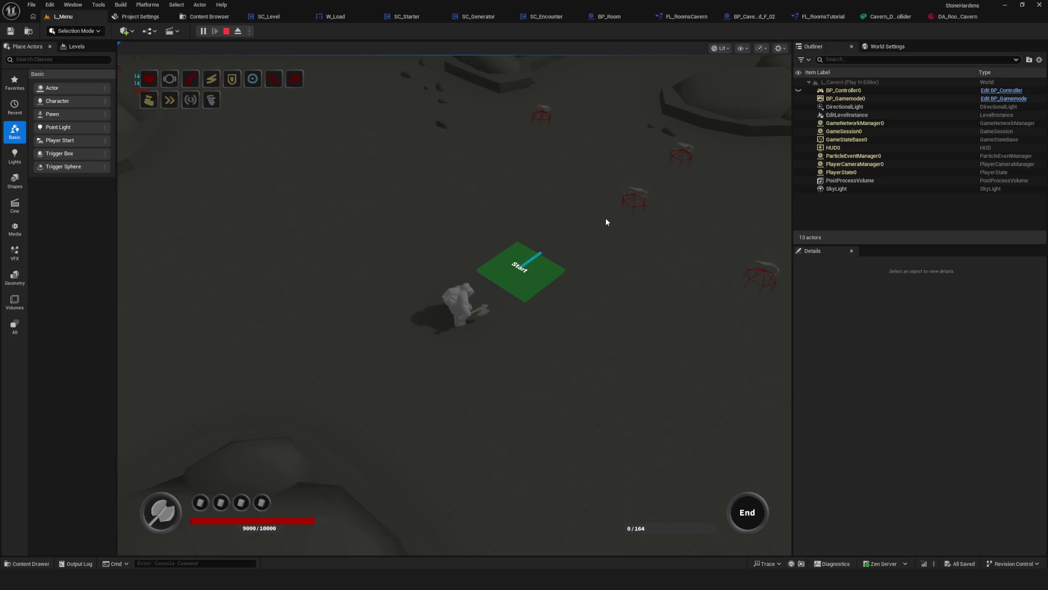
pyautogui.click(226, 33)
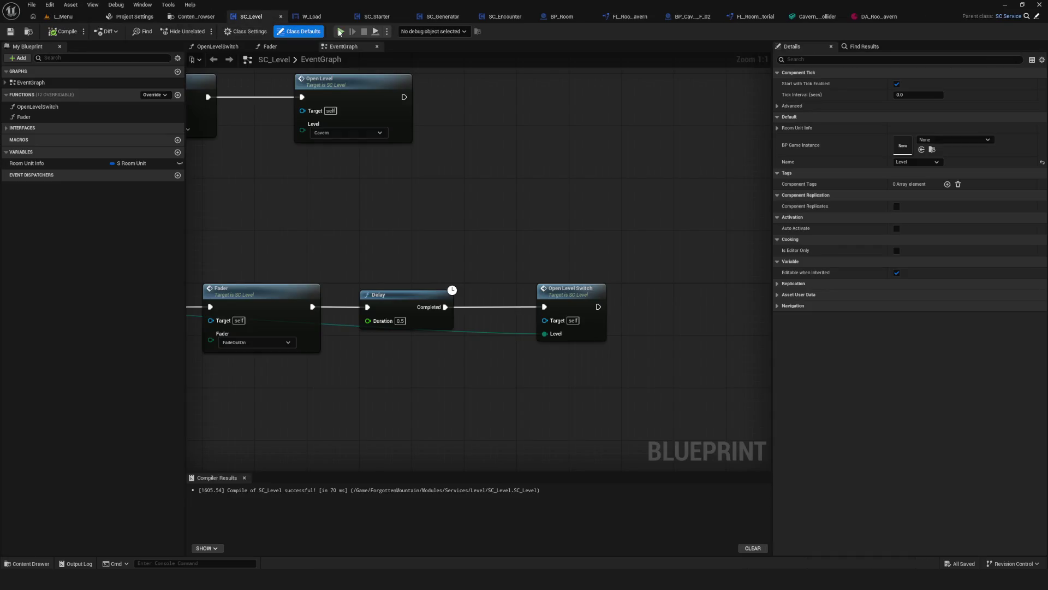
# Play a new game in a maximized preview moving the hero, then open the Hero favourites folder
pyautogui.click(339, 32)
pyautogui.click(547, 245)
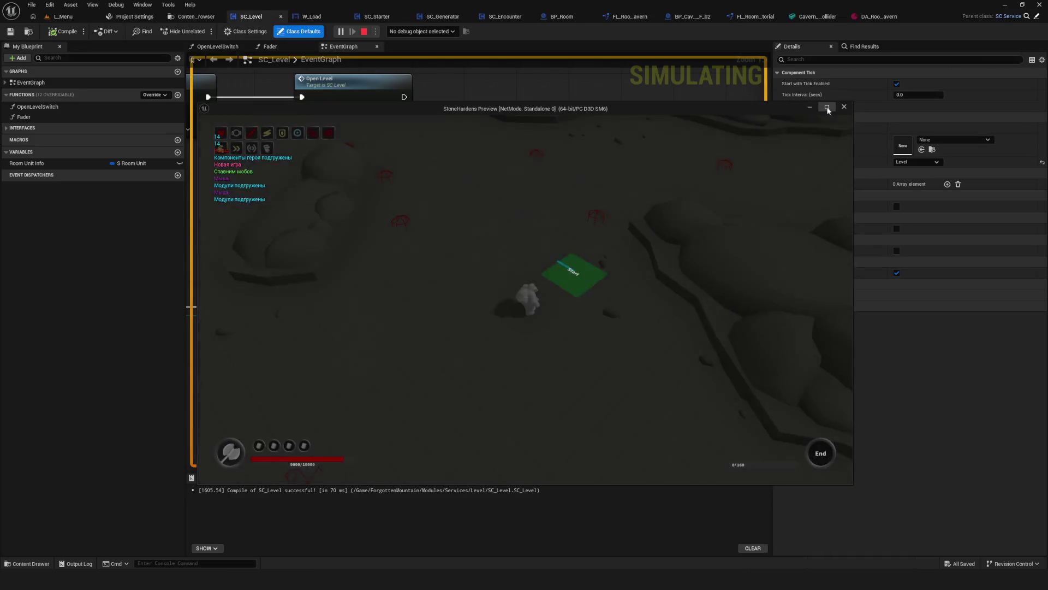
pyautogui.click(826, 107)
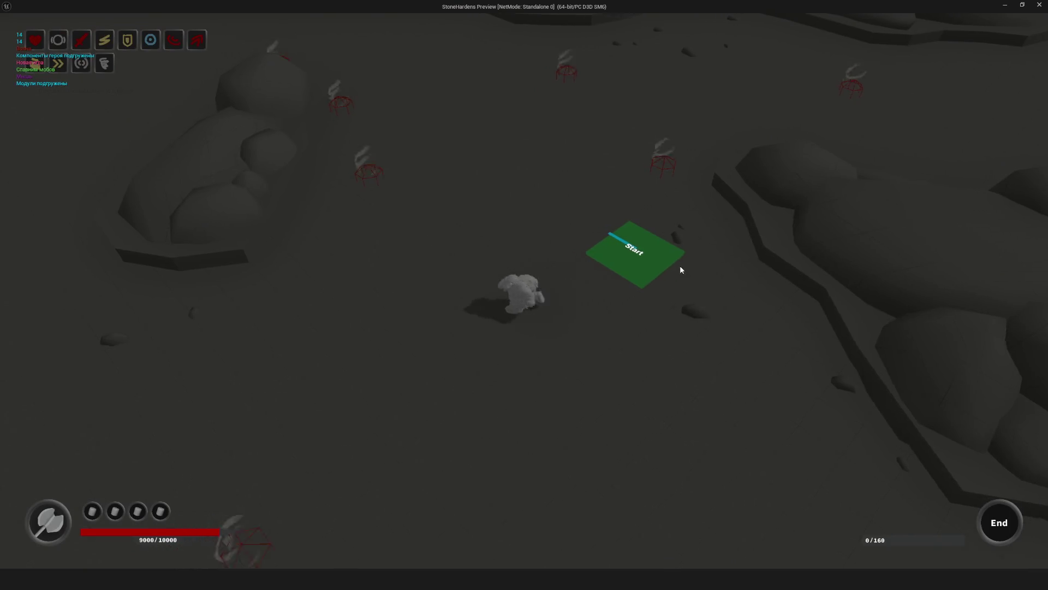
pyautogui.press('w')
pyautogui.press('d')
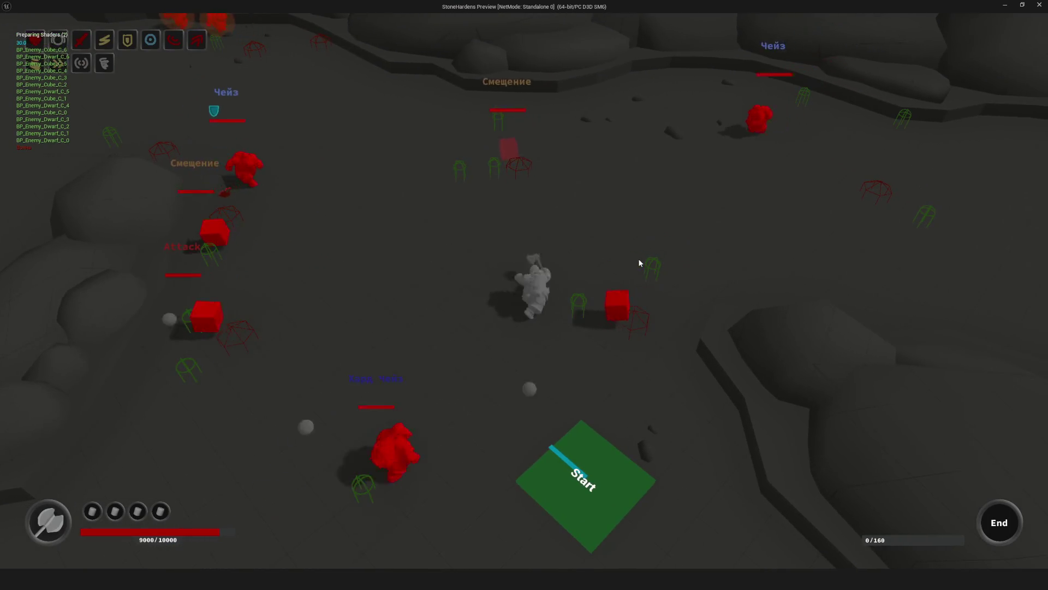
pyautogui.press('a')
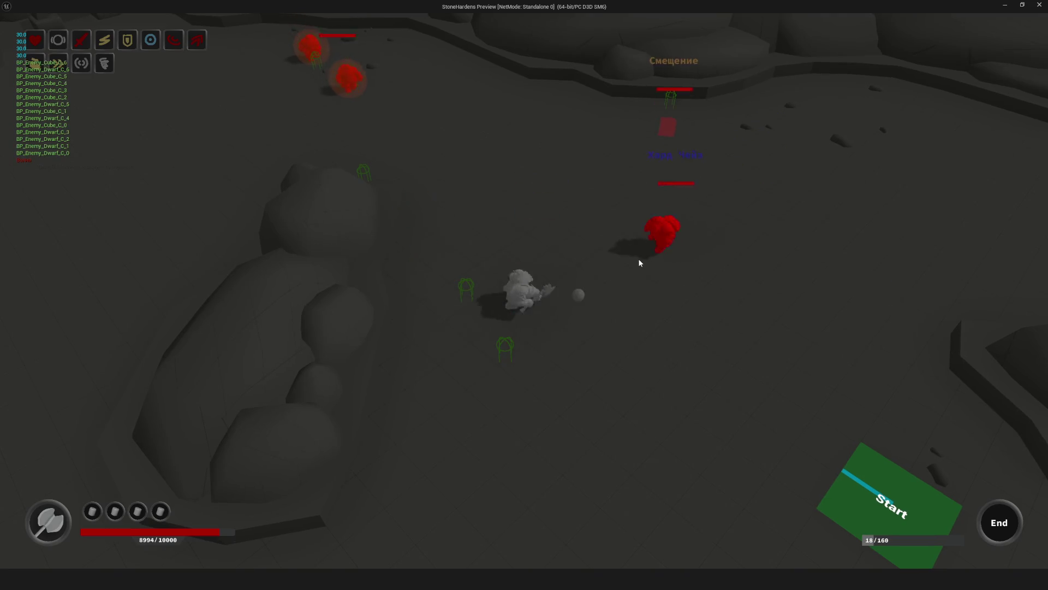
pyautogui.press('Escape')
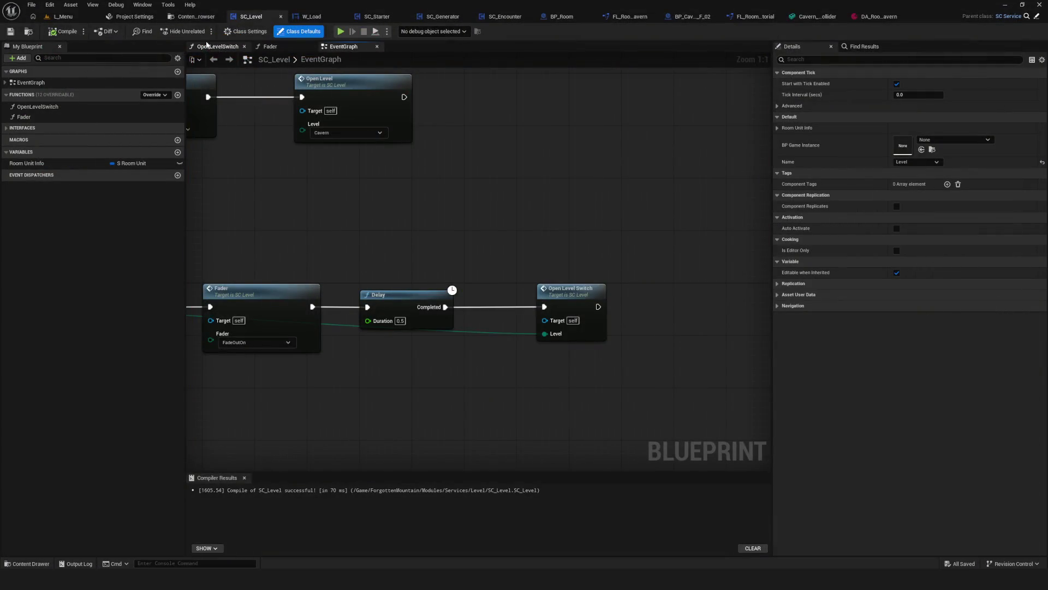
pyautogui.click(195, 17)
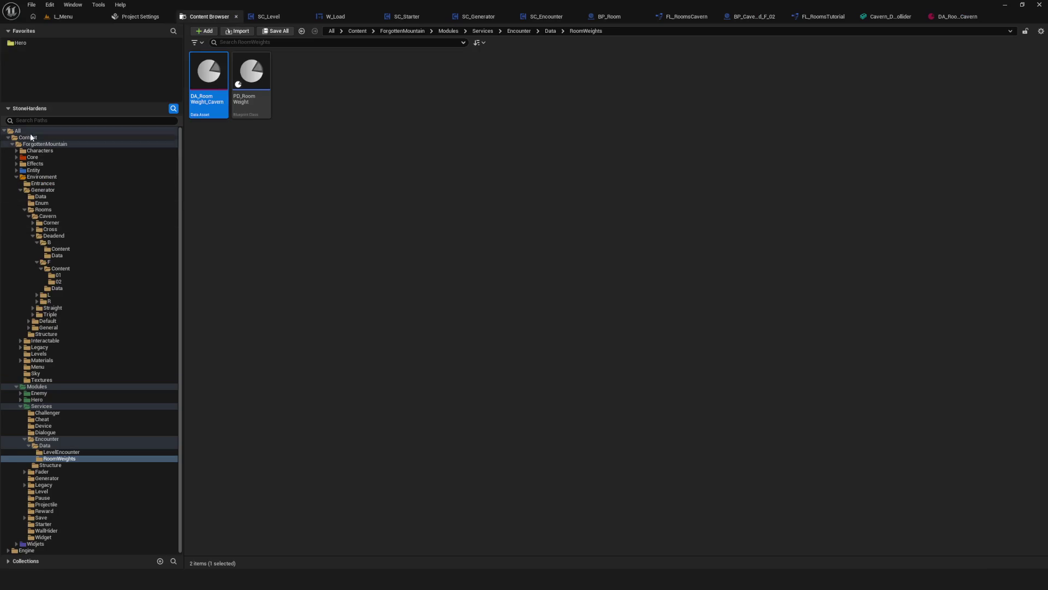
pyautogui.click(21, 43)
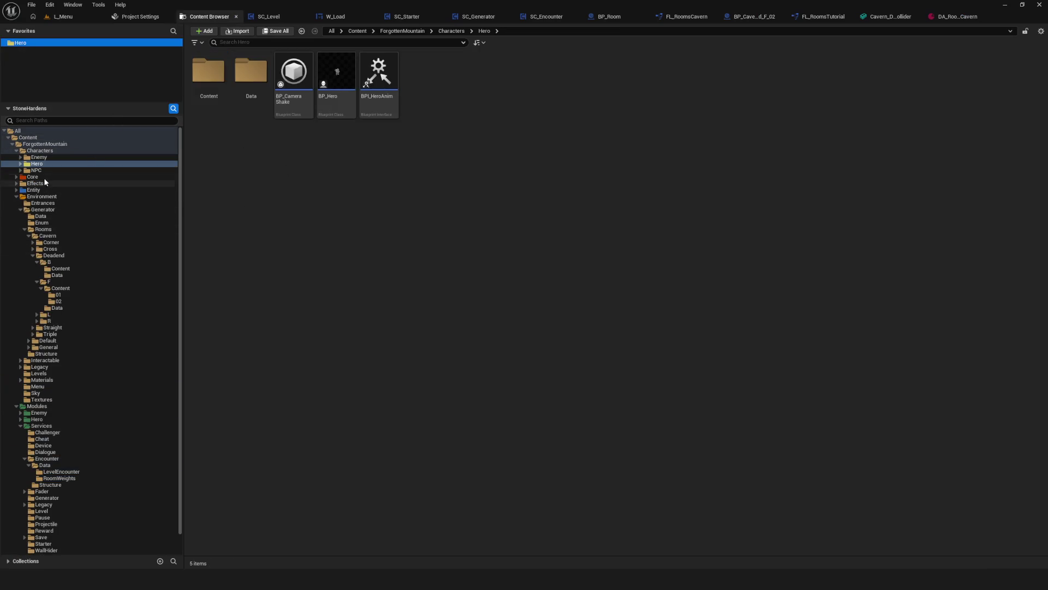
# Set DA_Enemy_Dwarf's HPCurrent and HPMax to 600 and save it
pyautogui.click(20, 156)
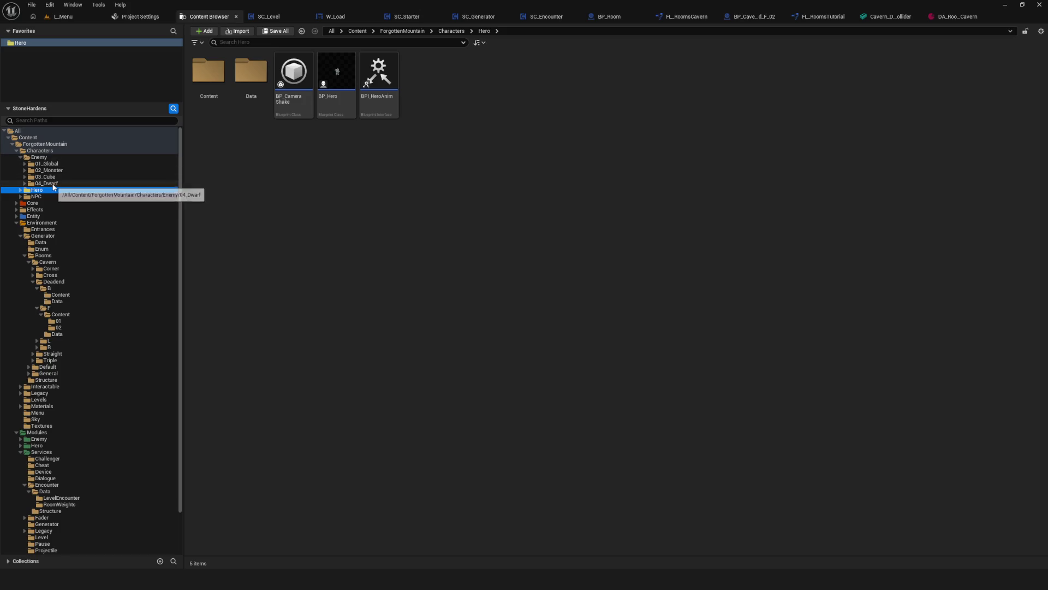
pyautogui.doubleClick(304, 77)
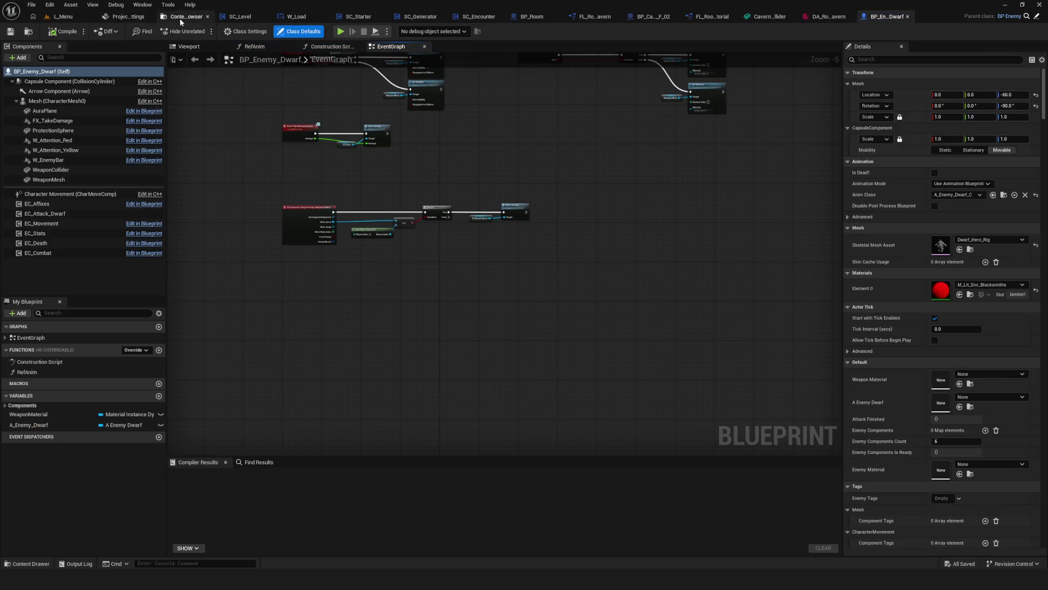
pyautogui.click(180, 18)
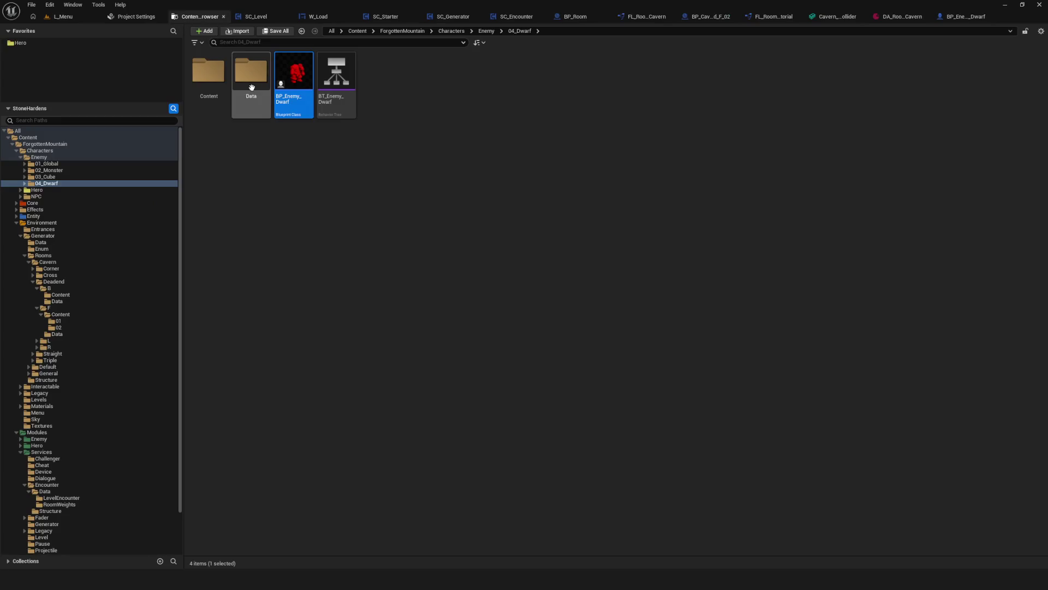
pyautogui.doubleClick(240, 91)
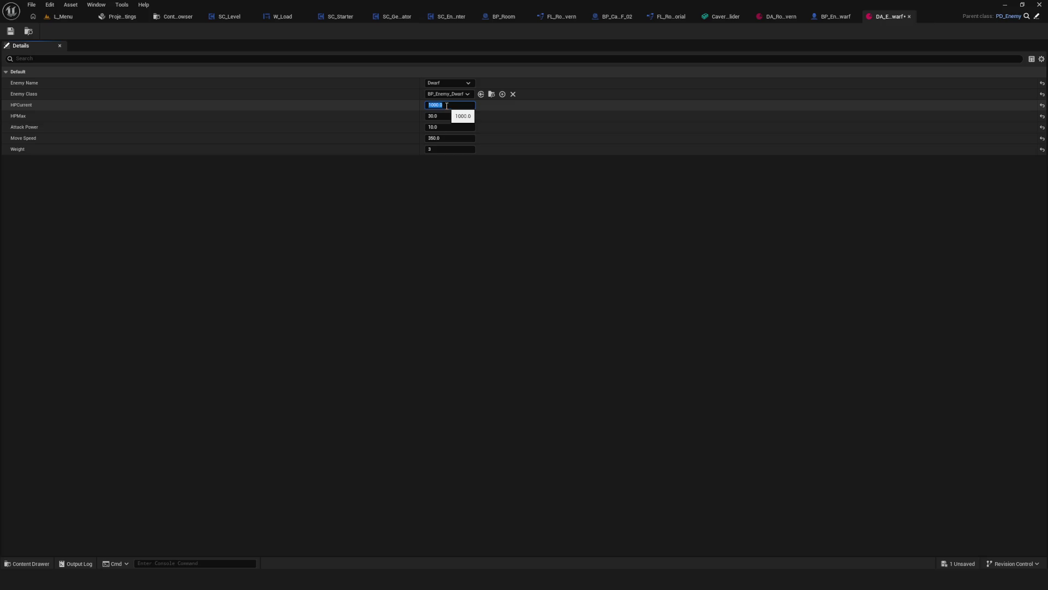
pyautogui.keyDown('shift'); pyautogui.click(513, 117); pyautogui.keyUp('shift')
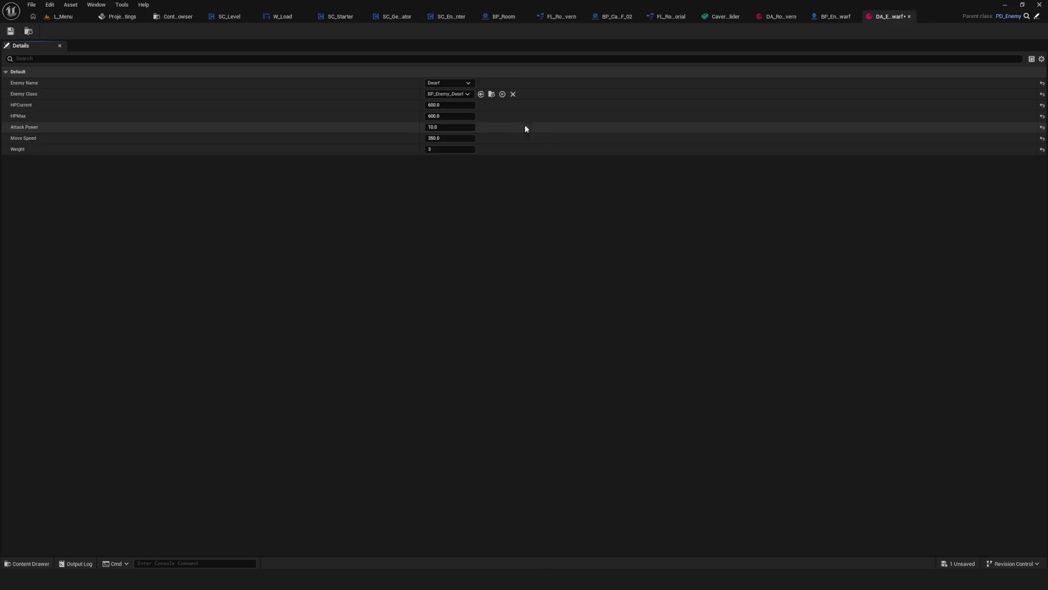
pyautogui.click(10, 31)
pyautogui.click(185, 16)
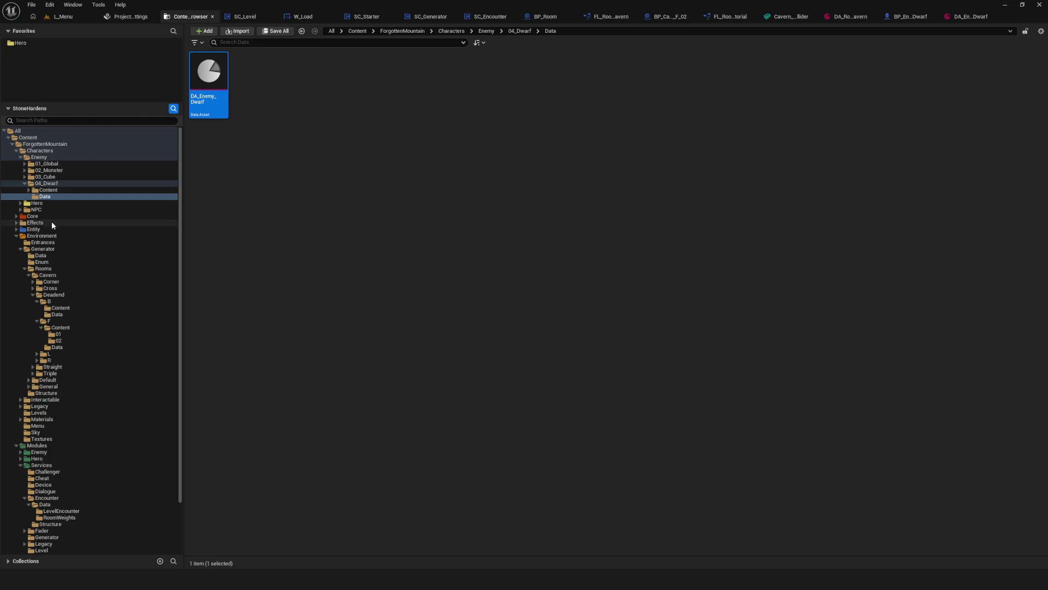
# Set DA_Enemy_Cube's HP to 600 in 03_Cube/Data, then return to the L_Menu level
pyautogui.click(49, 177)
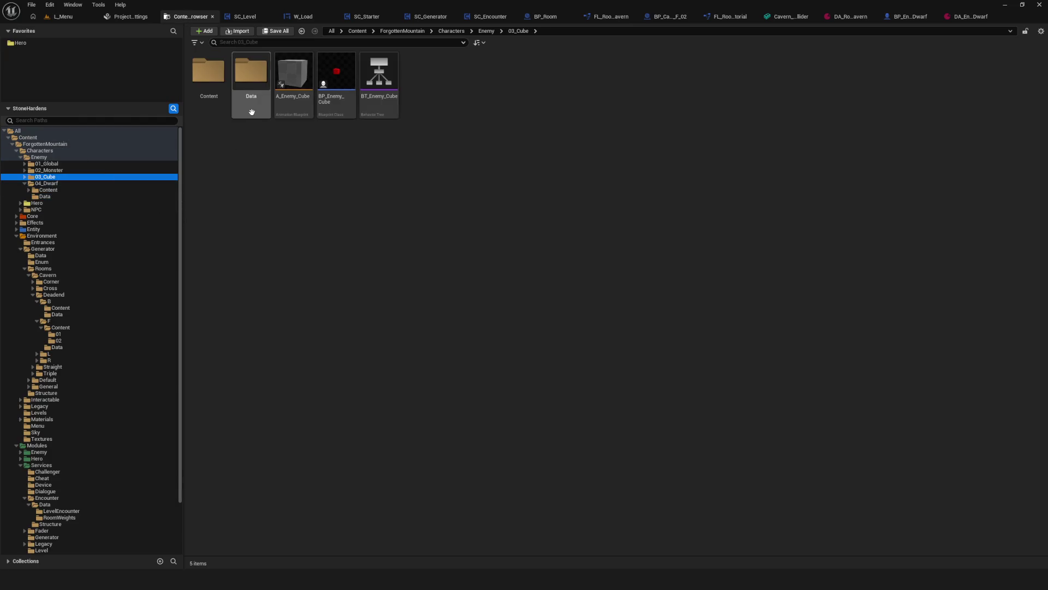
pyautogui.doubleClick(236, 77)
pyautogui.press('Return')
pyautogui.click(437, 105)
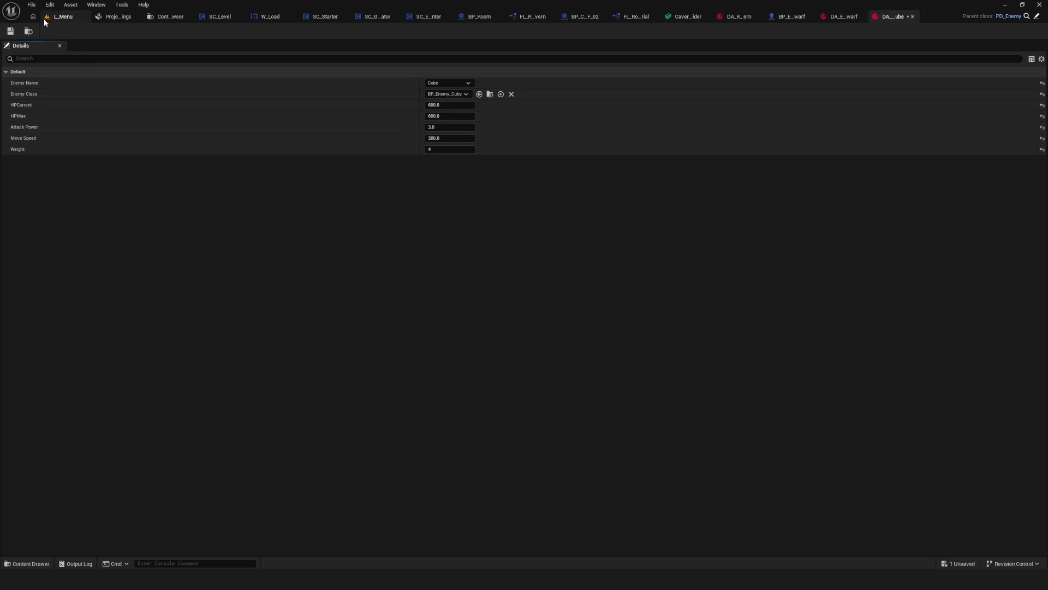
pyautogui.click(62, 18)
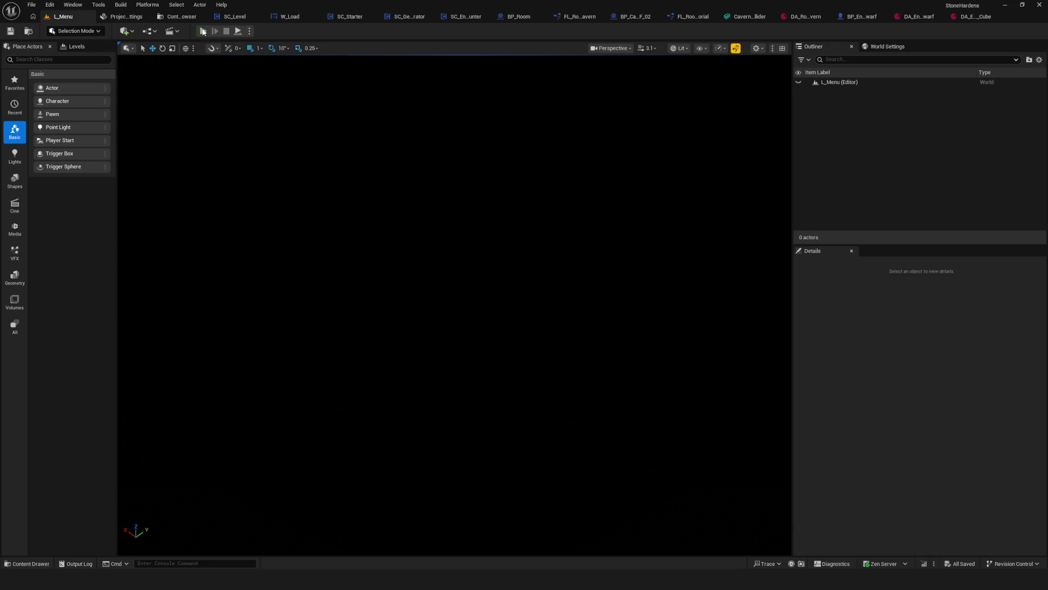
# Start a new Play-in-Editor game and steer the hero with WASD across the cavern toward the enemies
pyautogui.click(203, 31)
pyautogui.click(509, 283)
pyautogui.click(483, 237)
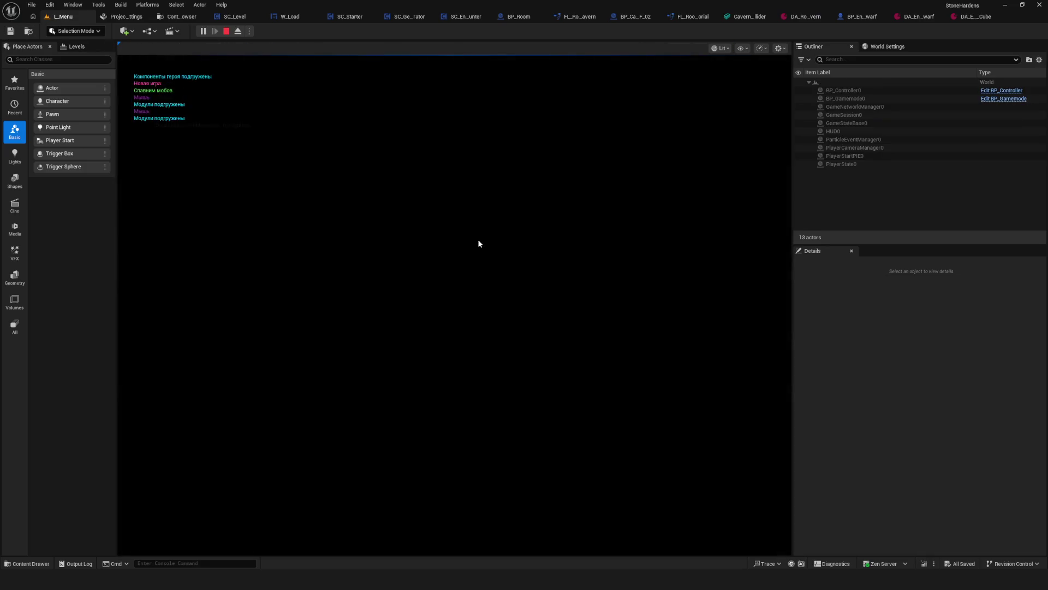
pyautogui.press('d')
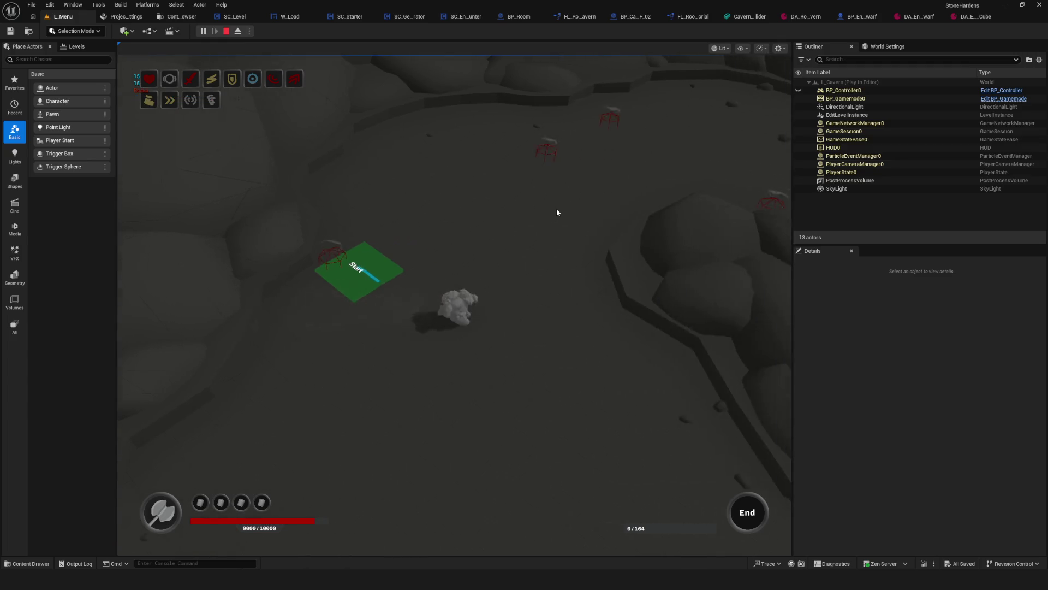
pyautogui.press('s')
pyautogui.press('a')
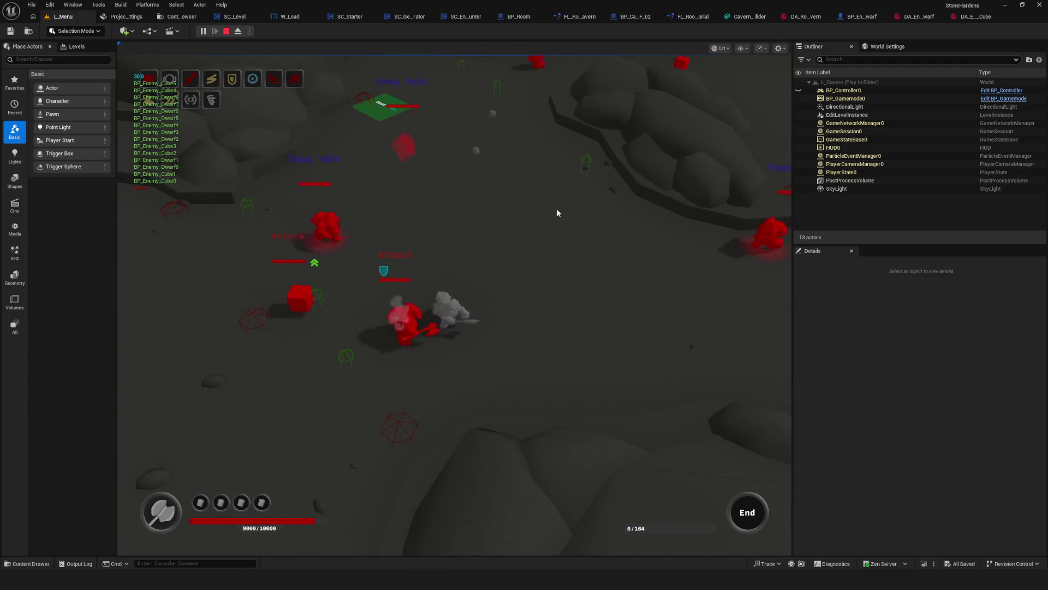
pyautogui.press('w')
pyautogui.press('d')
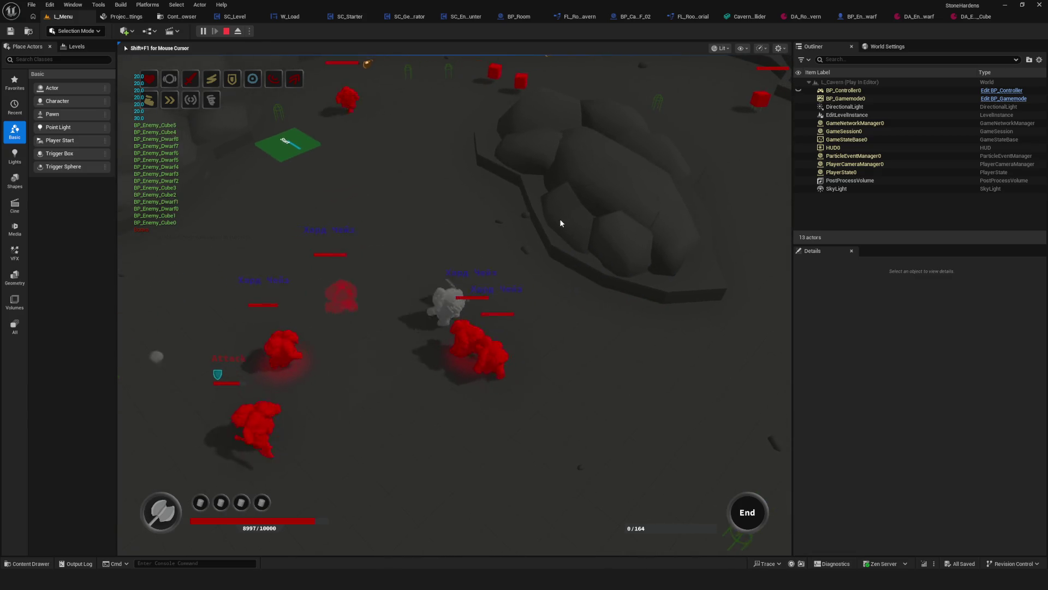
pyautogui.press('d')
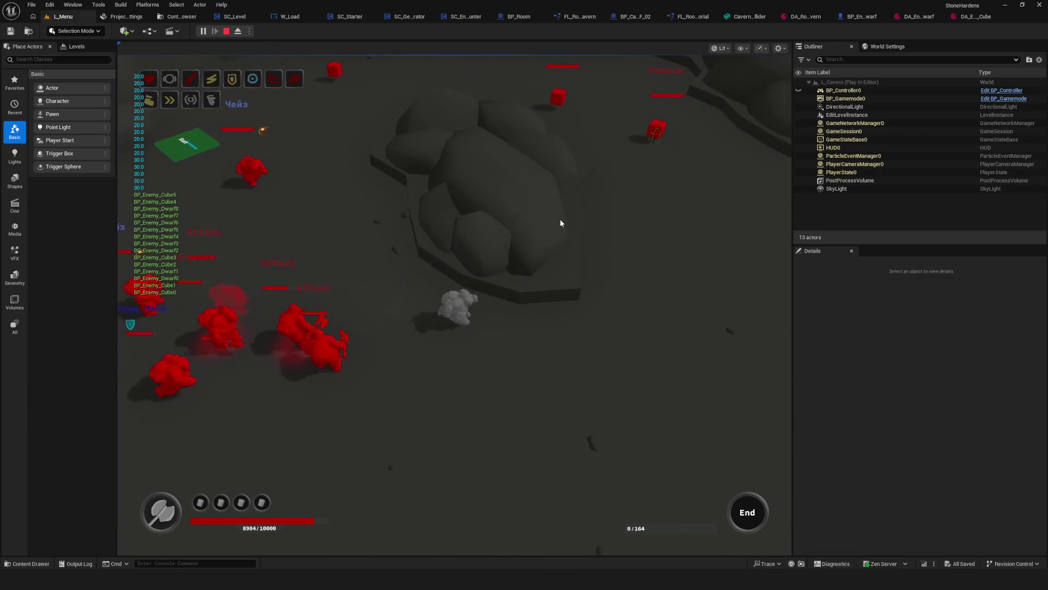
pyautogui.press('s')
pyautogui.press('a')
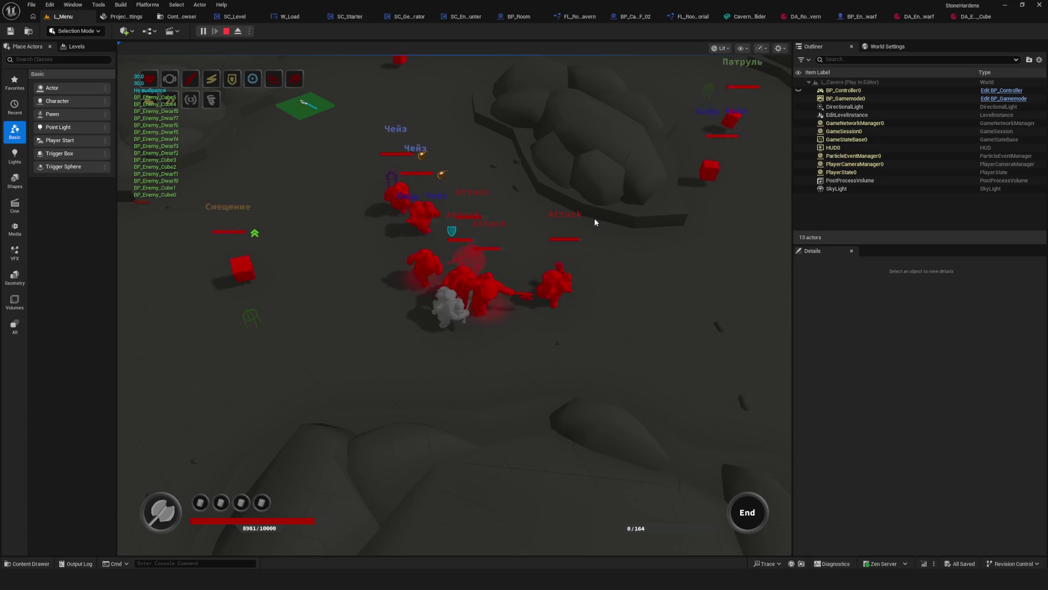
pyautogui.press('a')
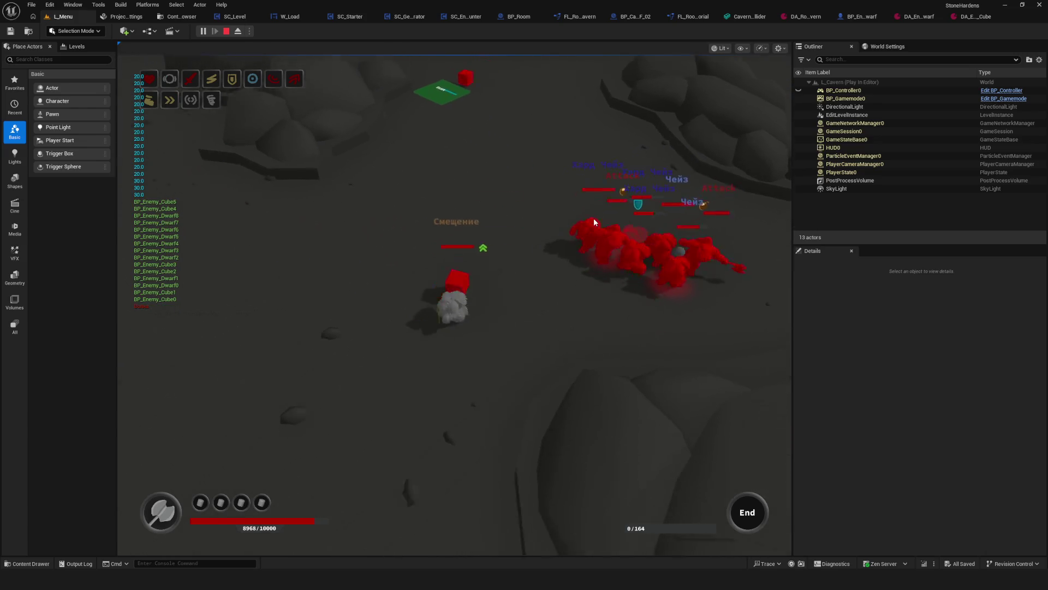
# Keep fighting through the enemy crowd with WASD, then stop and launch a standalone preview from SC_Level
pyautogui.press('s')
pyautogui.press('w')
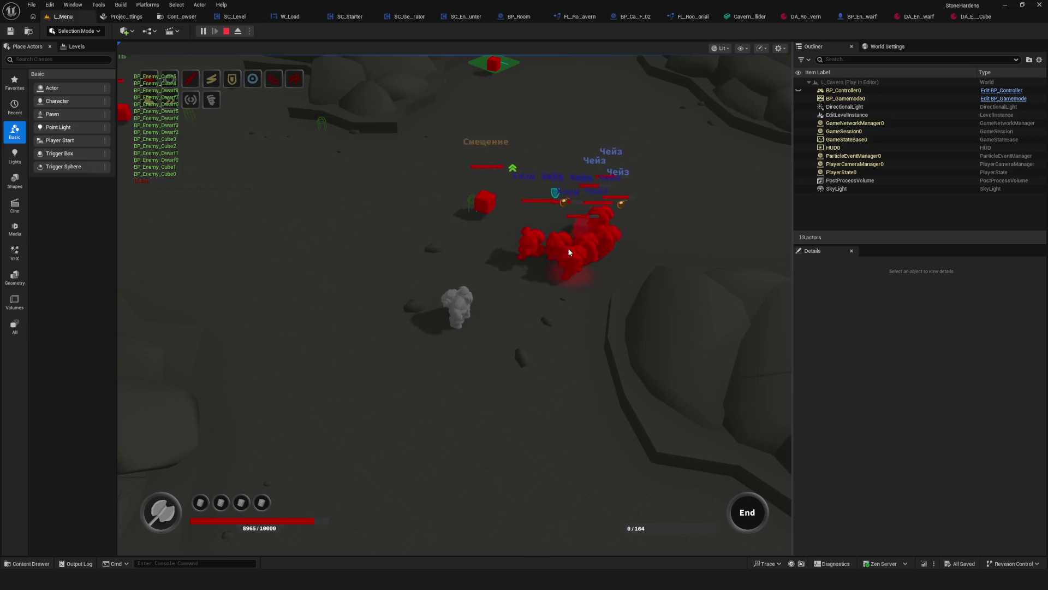
pyautogui.press('w')
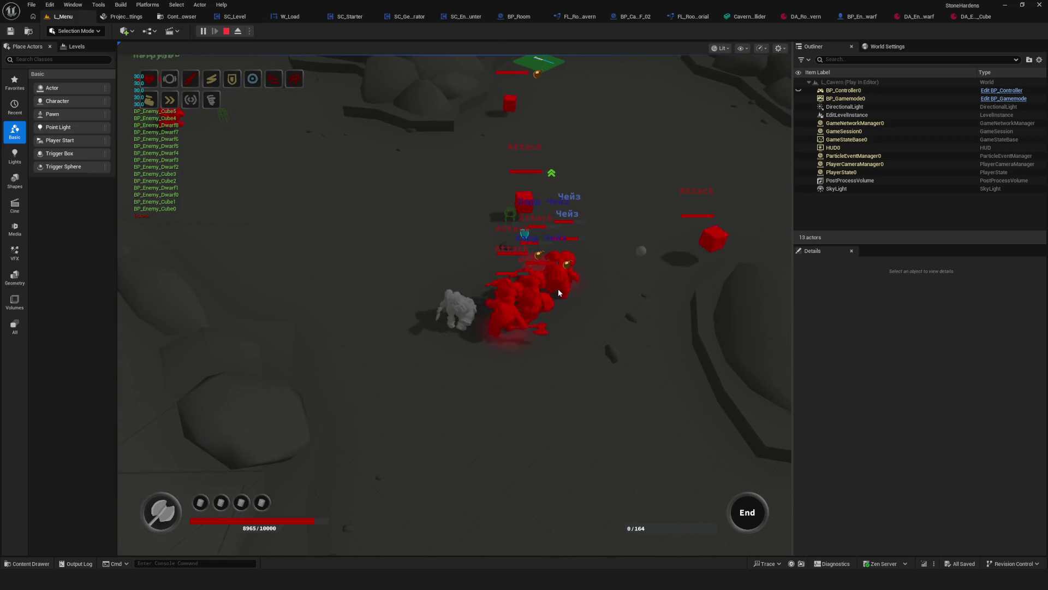
pyautogui.press('a')
pyautogui.press('w')
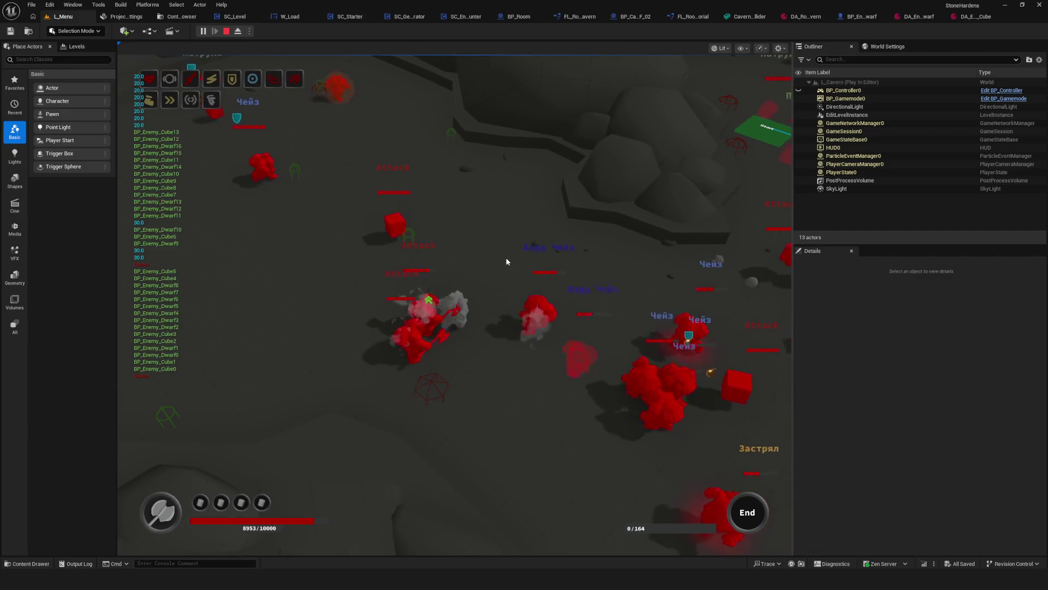
pyautogui.press('a')
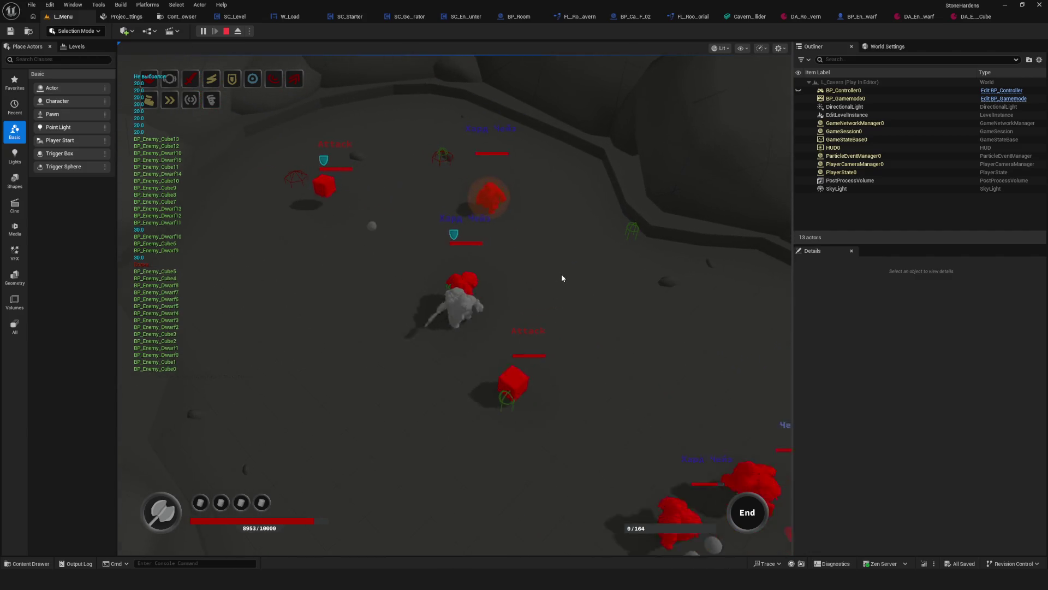
pyautogui.press('w')
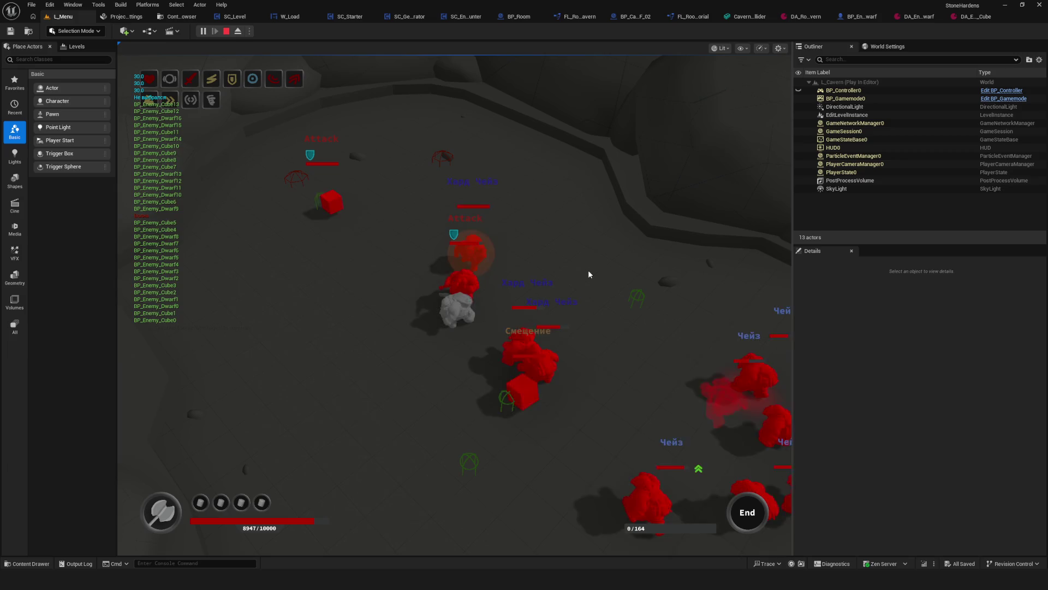
pyautogui.press('w')
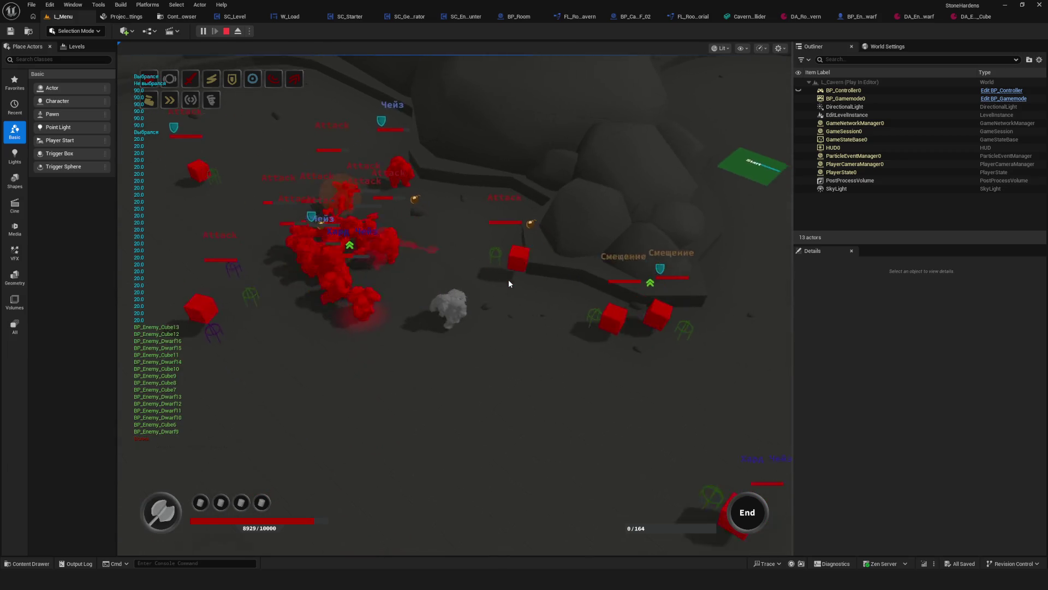
pyautogui.press('Escape')
pyautogui.click(241, 17)
pyautogui.click(351, 28)
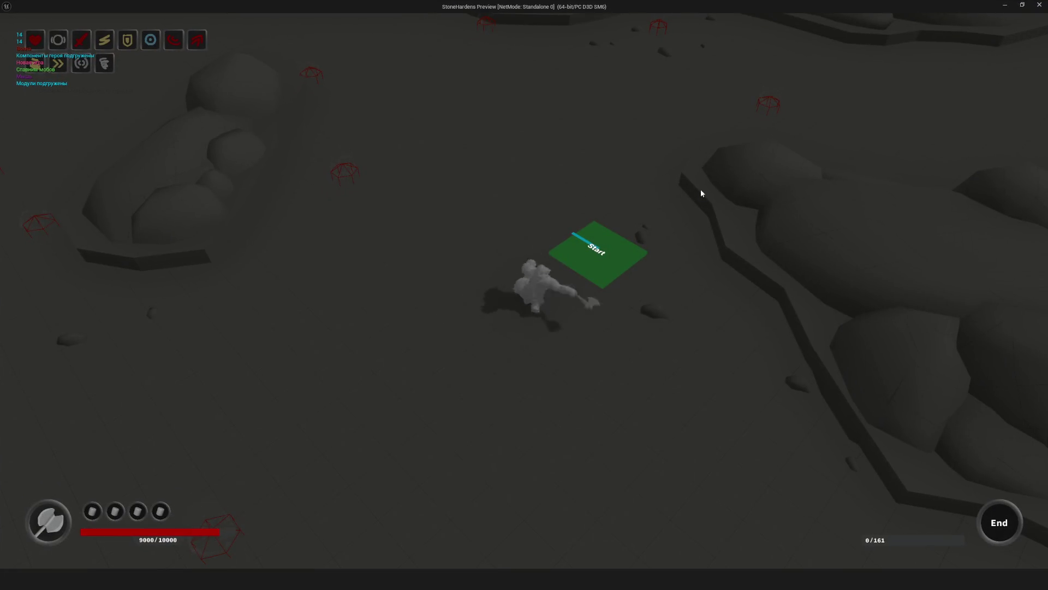
# Move the hero up-right through the cavern, back to the Start tile, then slightly up-right
pyautogui.moveTo(701, 192); pyautogui.dragTo(665, 223)
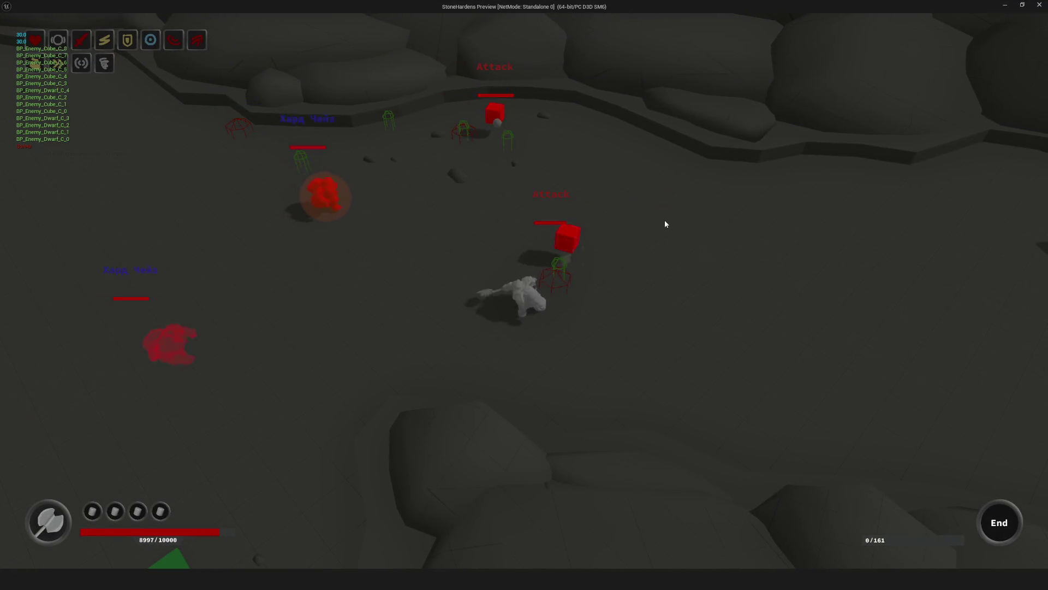
pyautogui.click(363, 367)
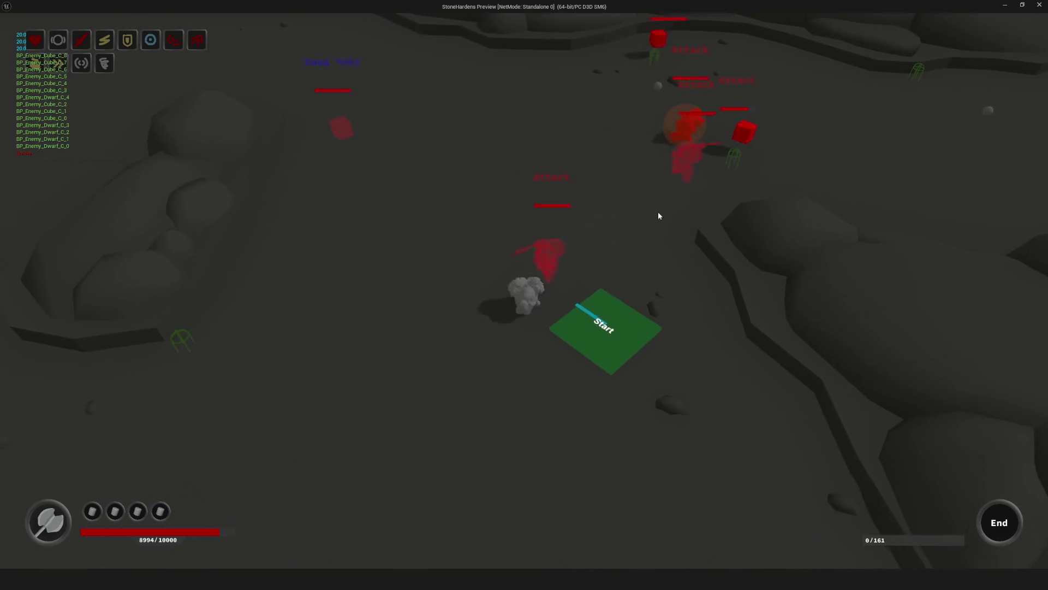
pyautogui.click(660, 216)
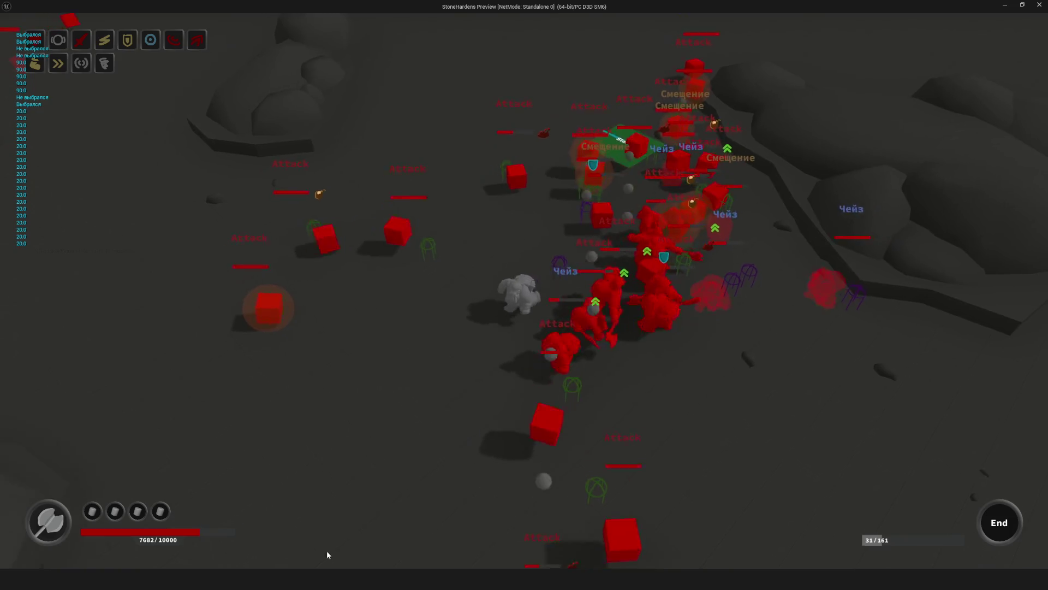
# Show and hide the dungeon layout sketch with M, then close the standalone preview
pyautogui.press('m')
pyautogui.scroll(-2, 457, 373)
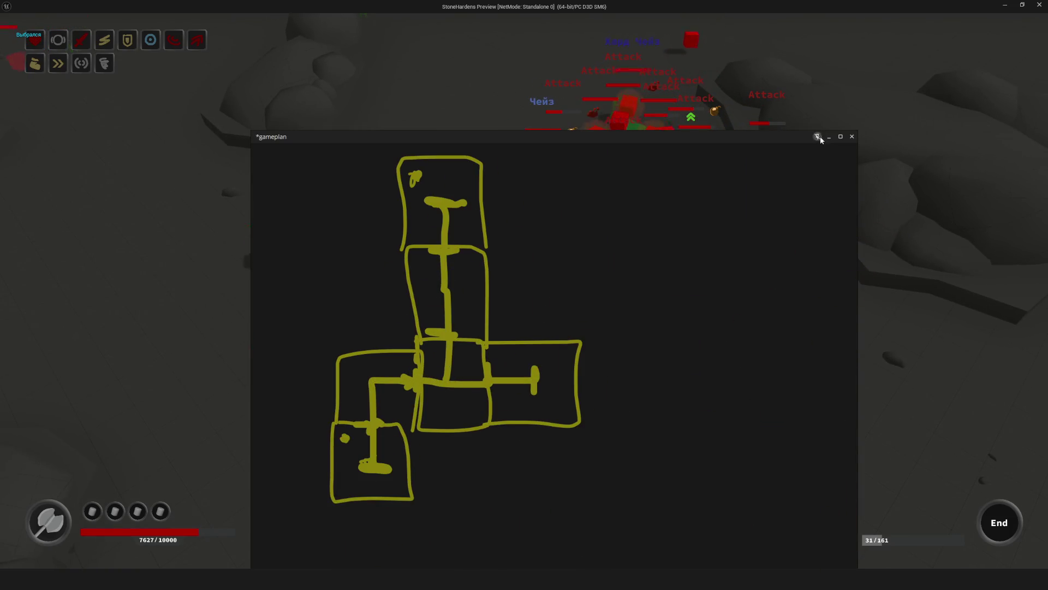
pyautogui.press('m')
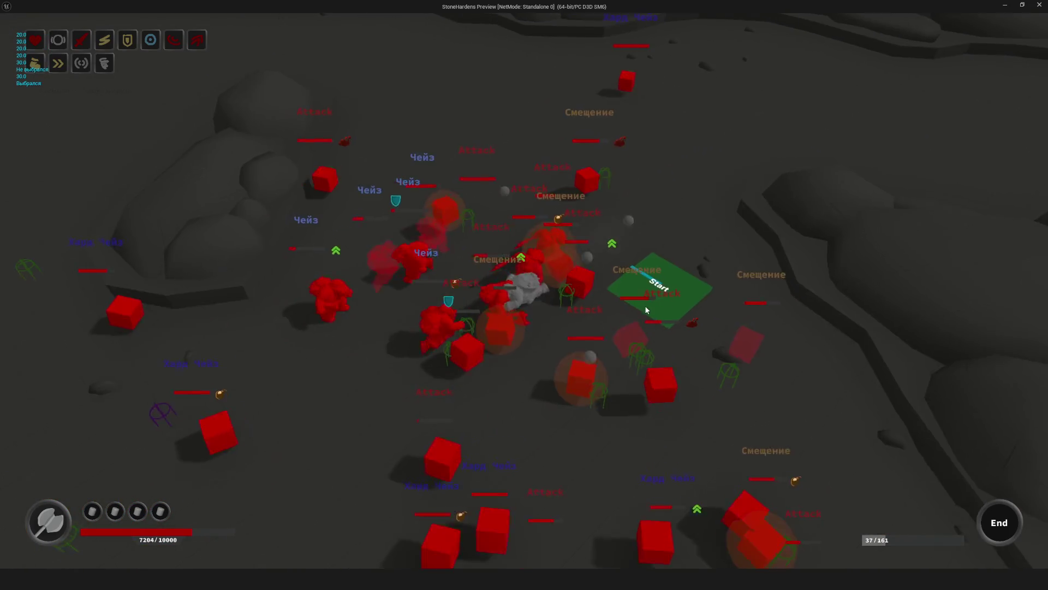
pyautogui.press('Escape')
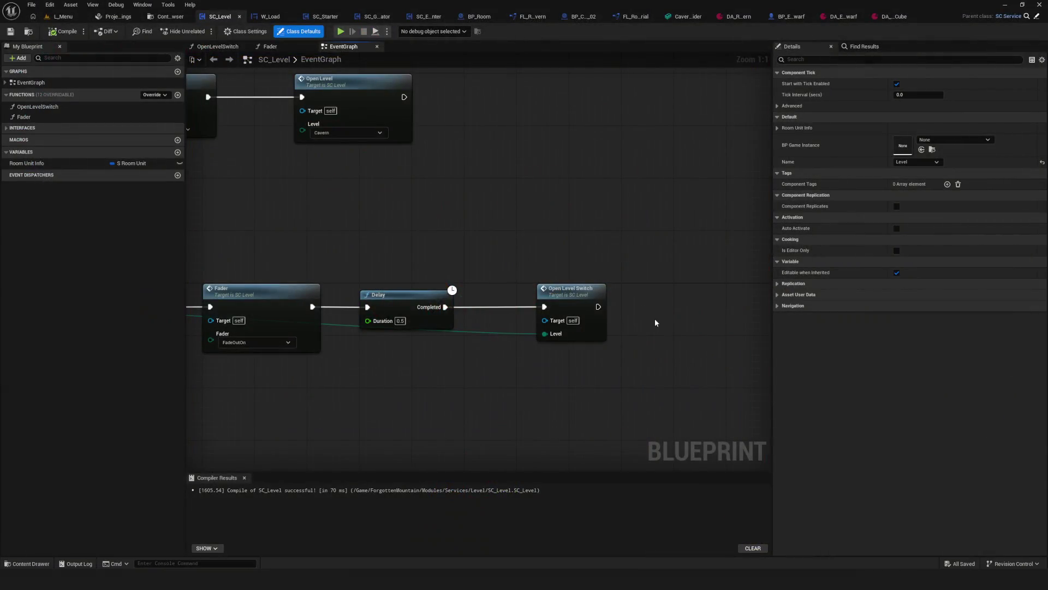
# Pan down the SC_Level event graph, then start a new game in a standalone preview
pyautogui.scroll(-2, 489, 314)
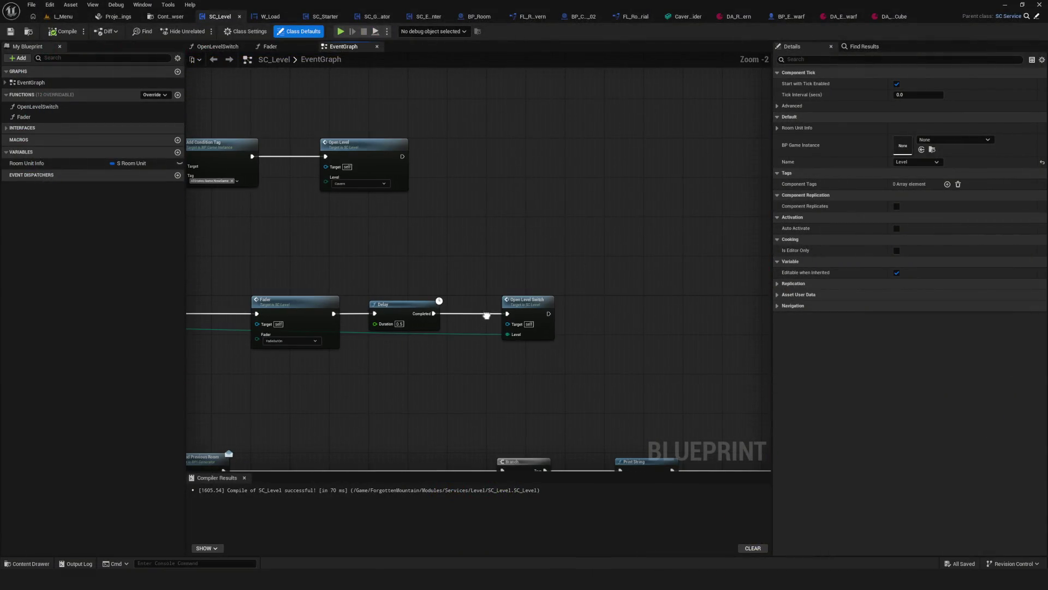
pyautogui.moveTo(481, 317); pyautogui.dragTo(525, 282, button='right')
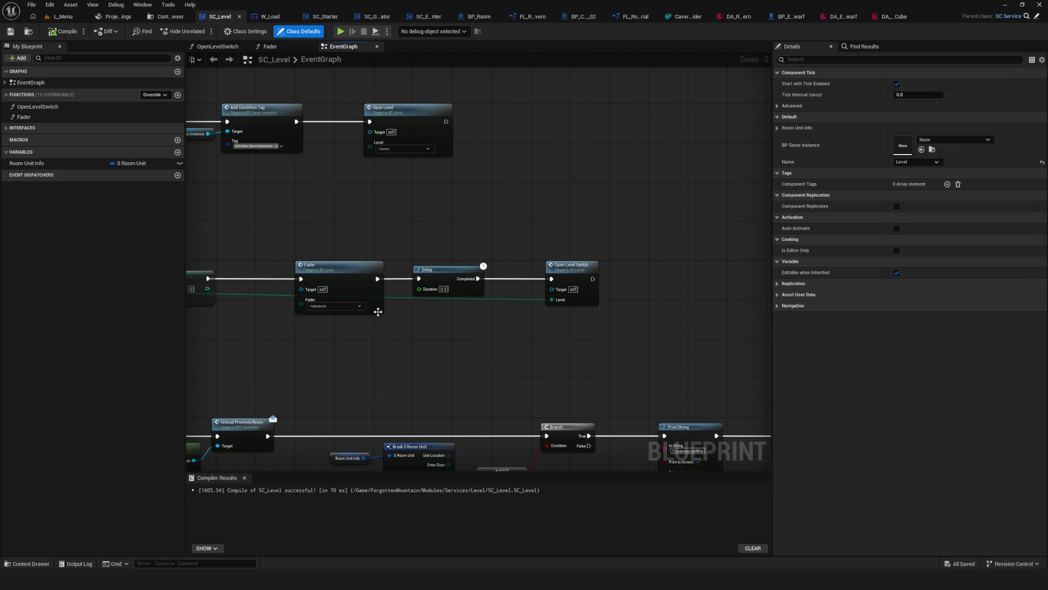
pyautogui.click(340, 31)
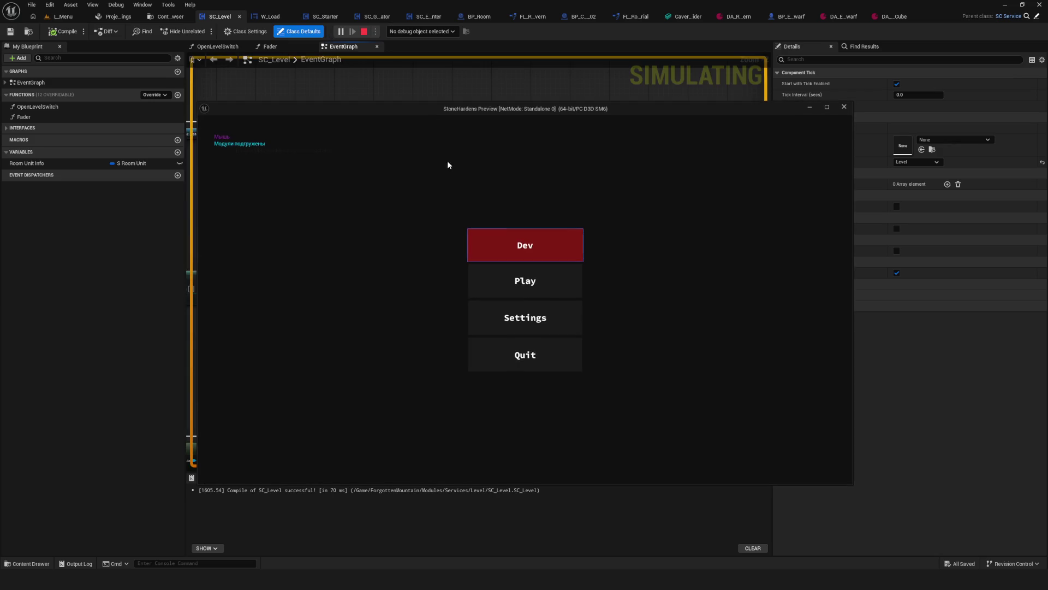
pyautogui.click(540, 281)
pyautogui.click(533, 248)
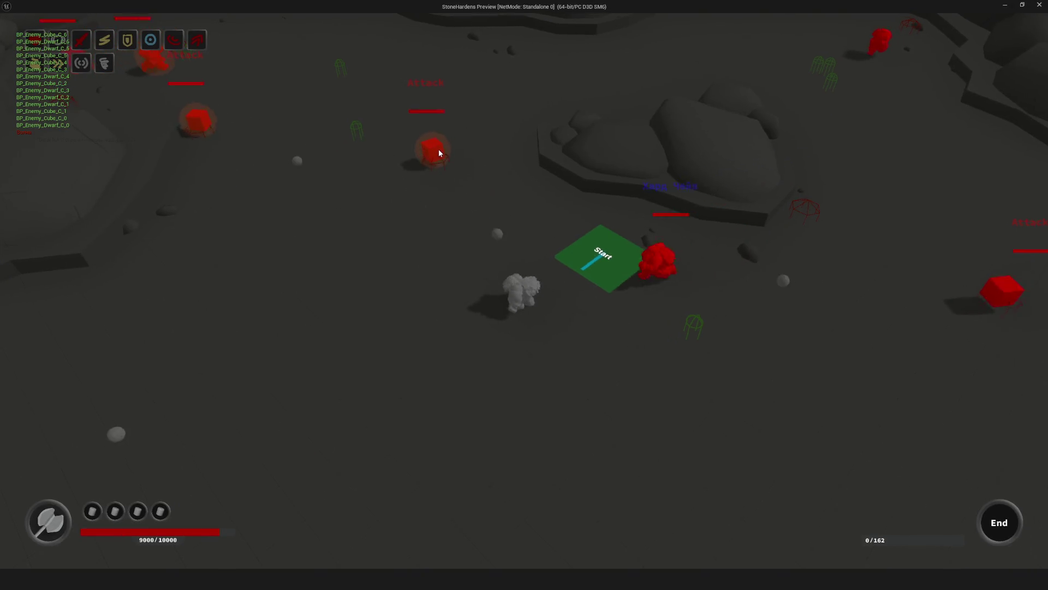
# Walk the hero across the cave into the enemies, then close the preview
pyautogui.click(439, 153)
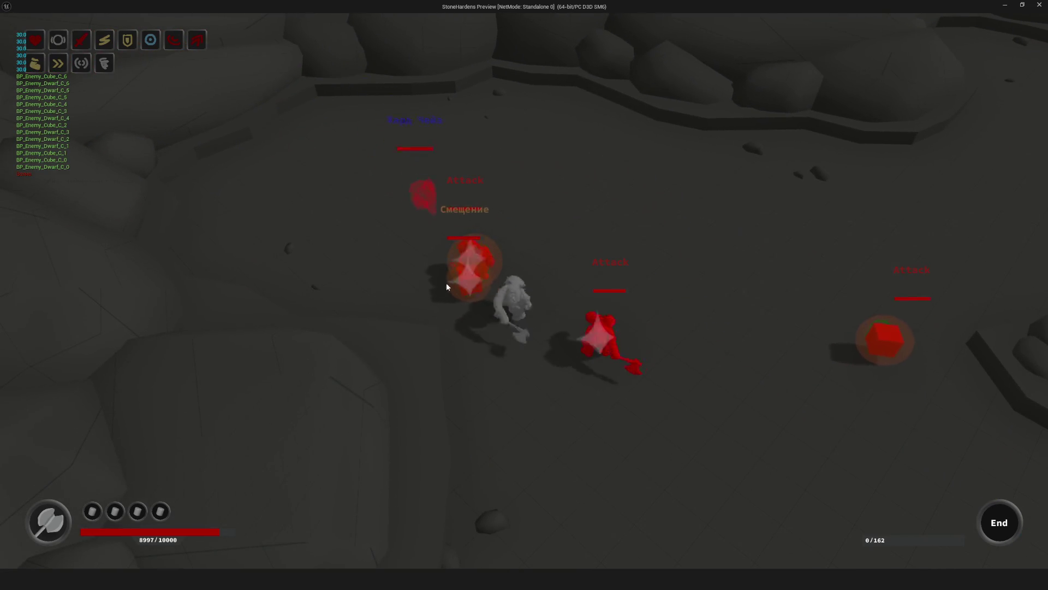
pyautogui.click(606, 292)
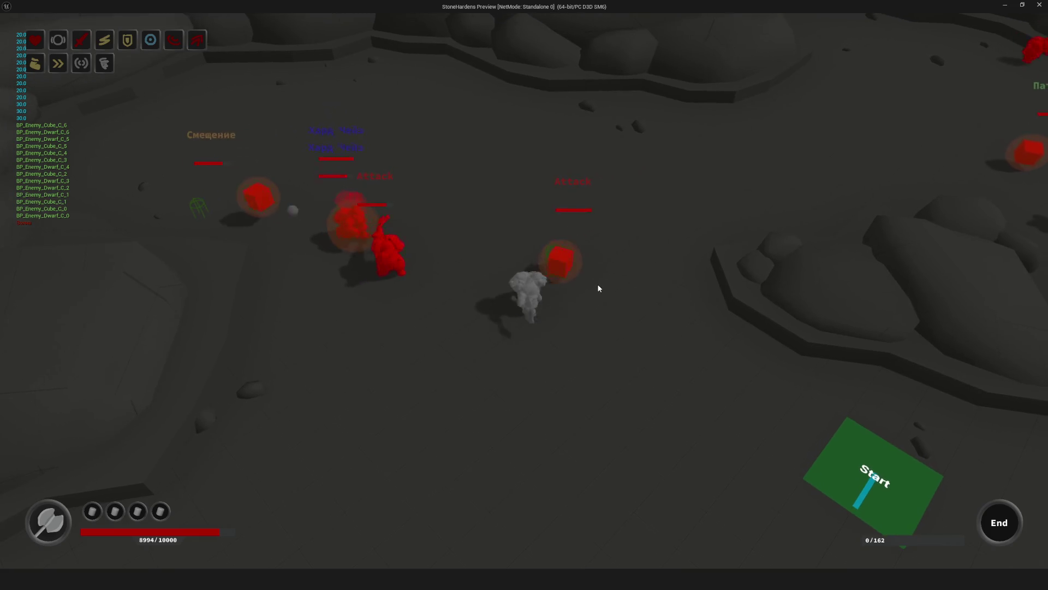
pyautogui.click(599, 288)
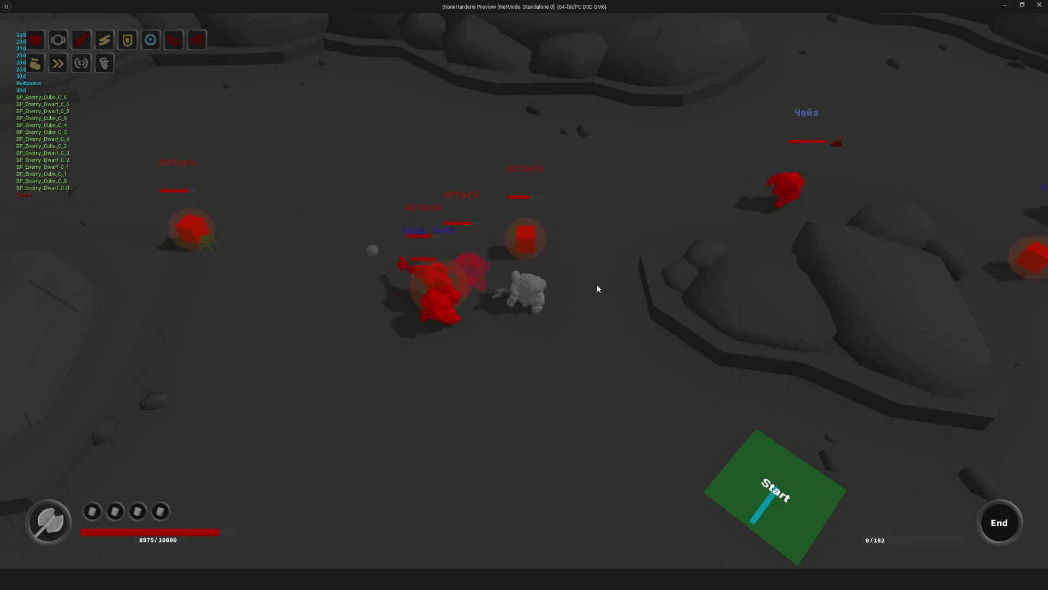
pyautogui.click(597, 284)
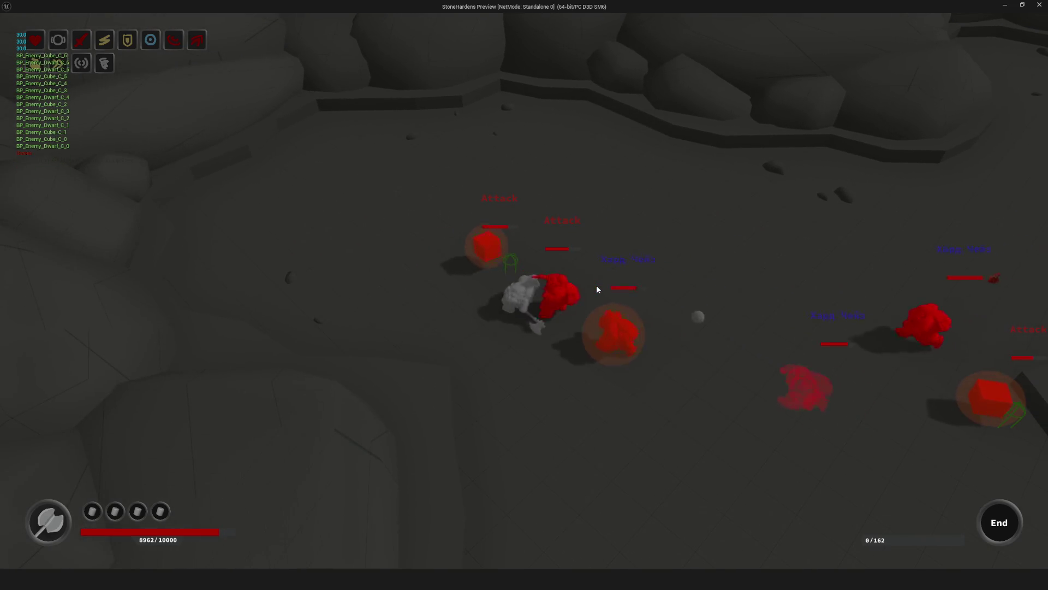
pyautogui.click(596, 286)
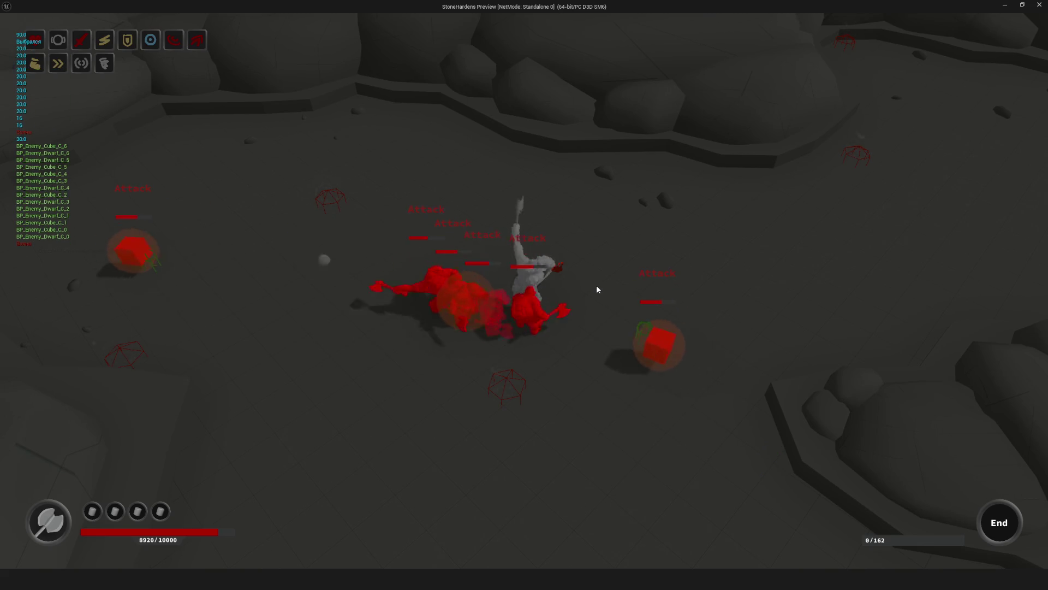
pyautogui.click(596, 289)
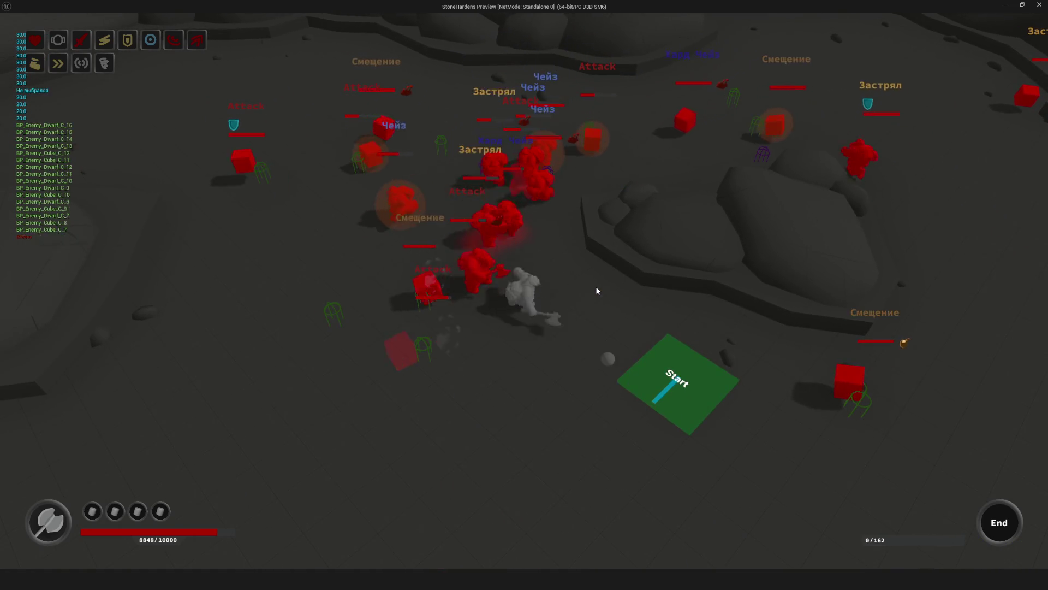
pyautogui.press('Escape')
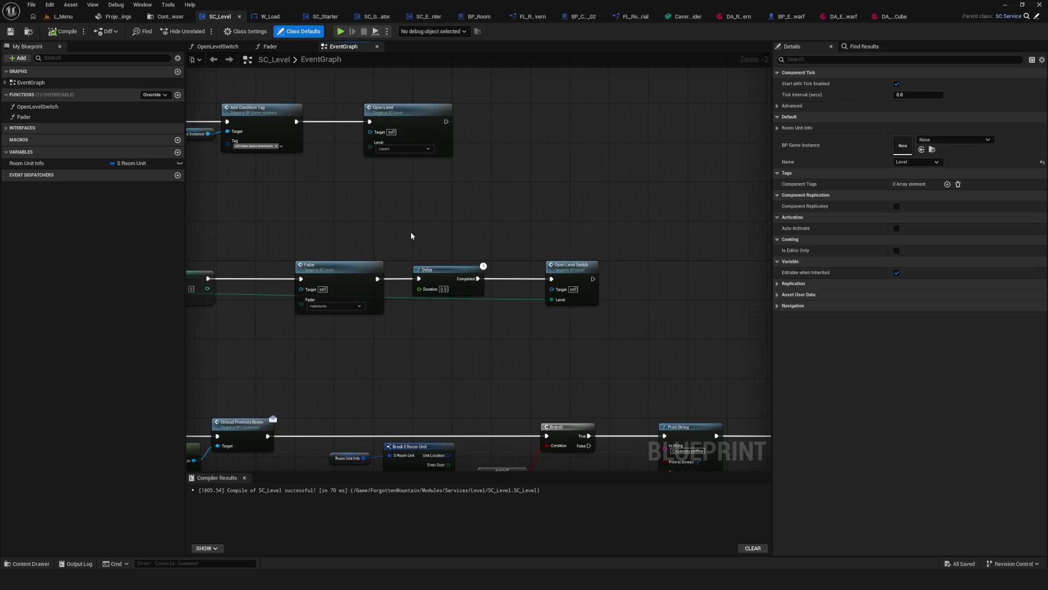
# Pan and zoom the SC_Level event graph to fit all three node rows, then show the Content Browser
pyautogui.moveTo(412, 236)
pyautogui.mouseDown(button='right')
pyautogui.moveTo(541, 240)
pyautogui.moveTo(590, 276)
pyautogui.moveTo(548, 281)
pyautogui.mouseUp(button='right')
pyautogui.scroll(-7, 591, 276)
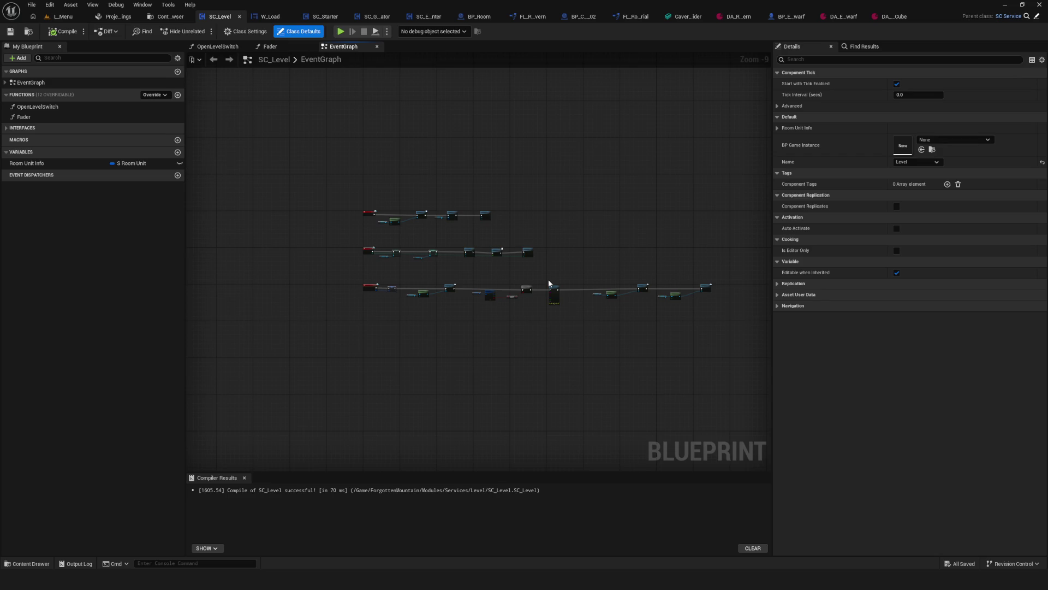
pyautogui.scroll(7, 426, 265)
pyautogui.scroll(-3, 413, 305)
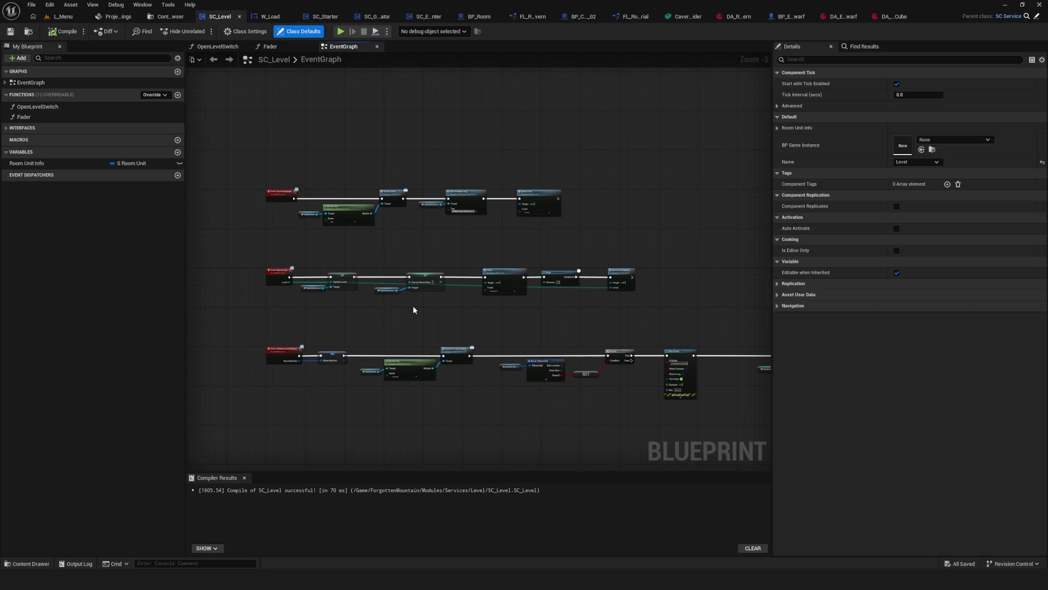
pyautogui.scroll(-5, 412, 306)
pyautogui.scroll(4, 398, 276)
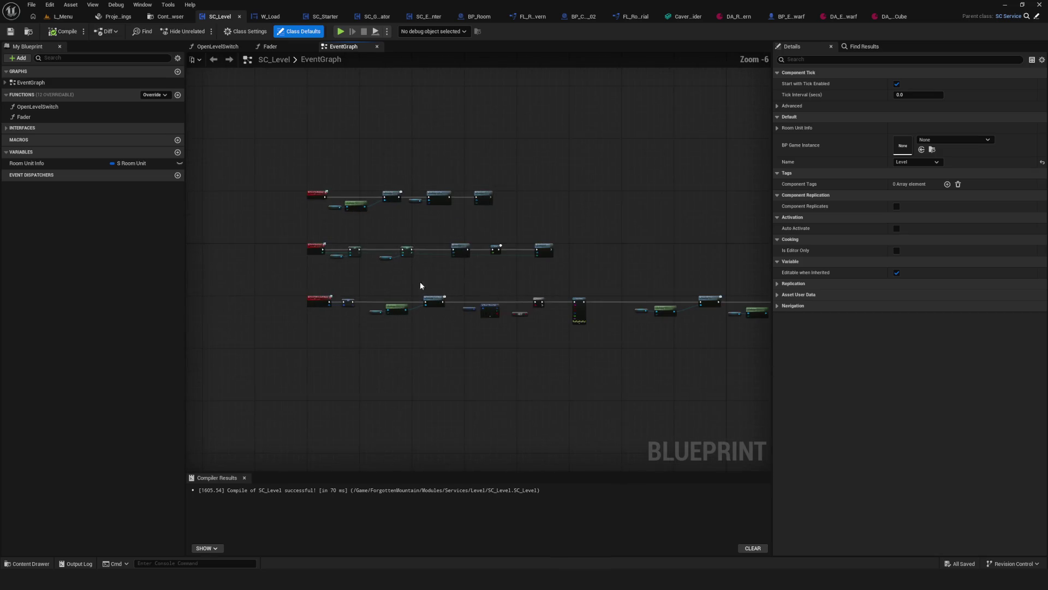
pyautogui.scroll(4, 360, 309)
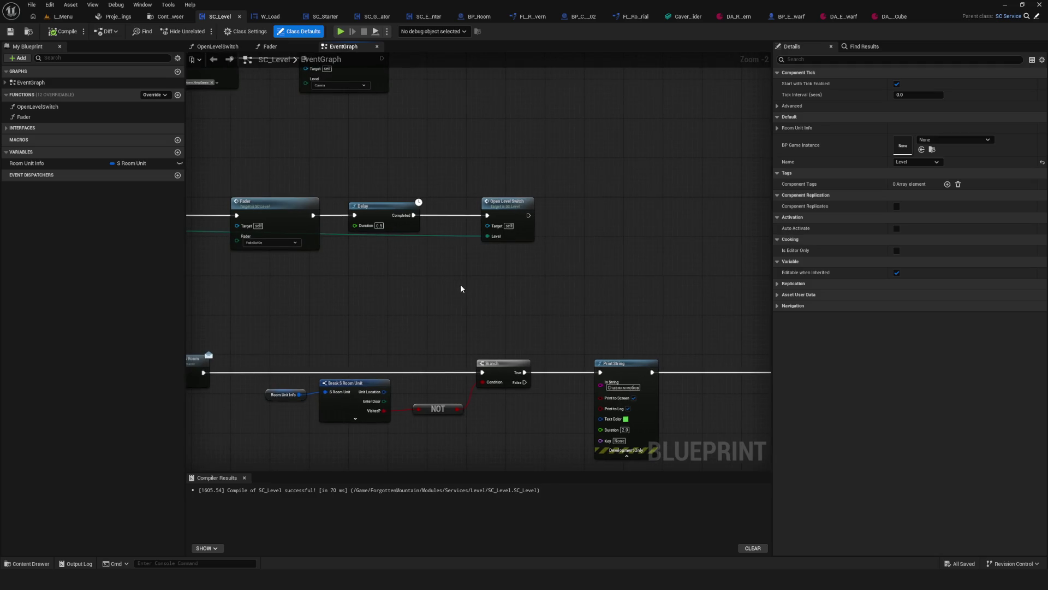
pyautogui.moveTo(460, 288)
pyautogui.mouseDown(button='right')
pyautogui.moveTo(452, 294)
pyautogui.moveTo(467, 298)
pyautogui.mouseUp(button='right')
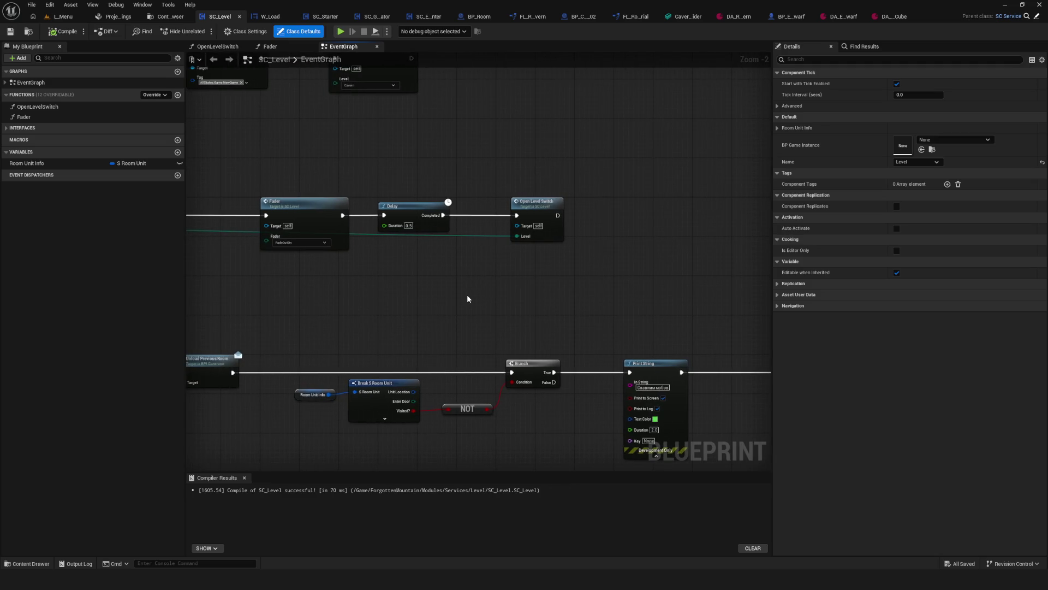
pyautogui.scroll(-5, 468, 298)
pyautogui.scroll(2, 467, 298)
pyautogui.moveTo(467, 297)
pyautogui.mouseDown(button='right')
pyautogui.moveTo(665, 291)
pyautogui.moveTo(597, 293)
pyautogui.mouseUp(button='right')
pyautogui.moveTo(464, 226); pyautogui.dragTo(427, 242, button='right')
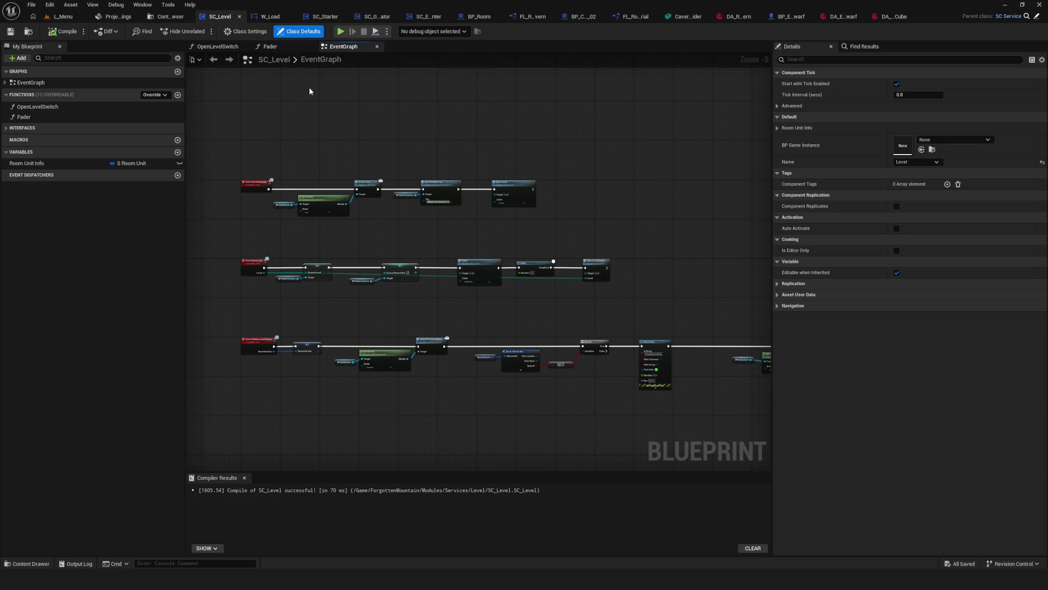
pyautogui.scroll(5, 328, 158)
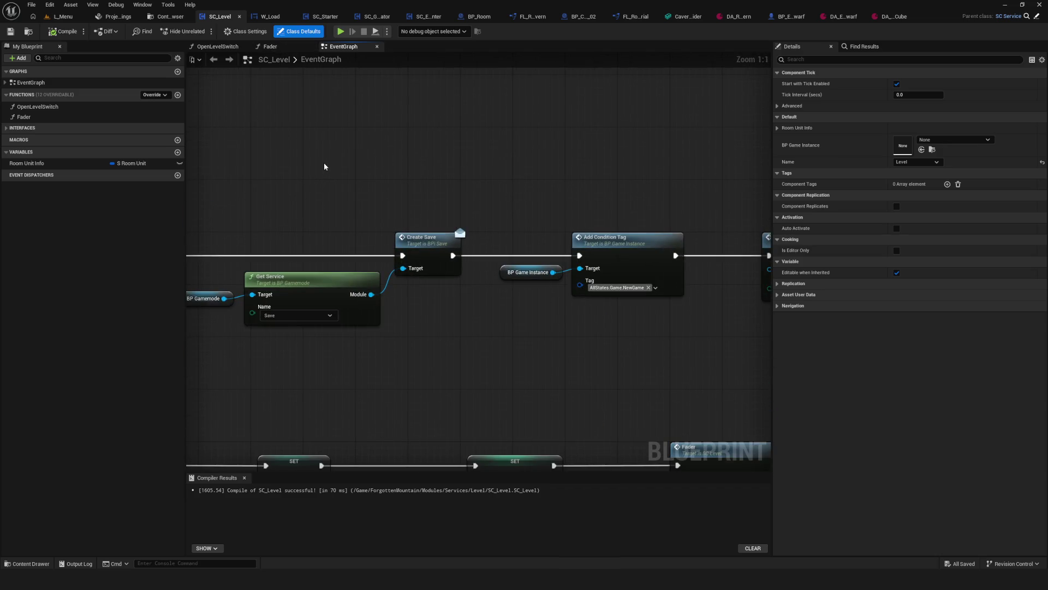
pyautogui.click(160, 18)
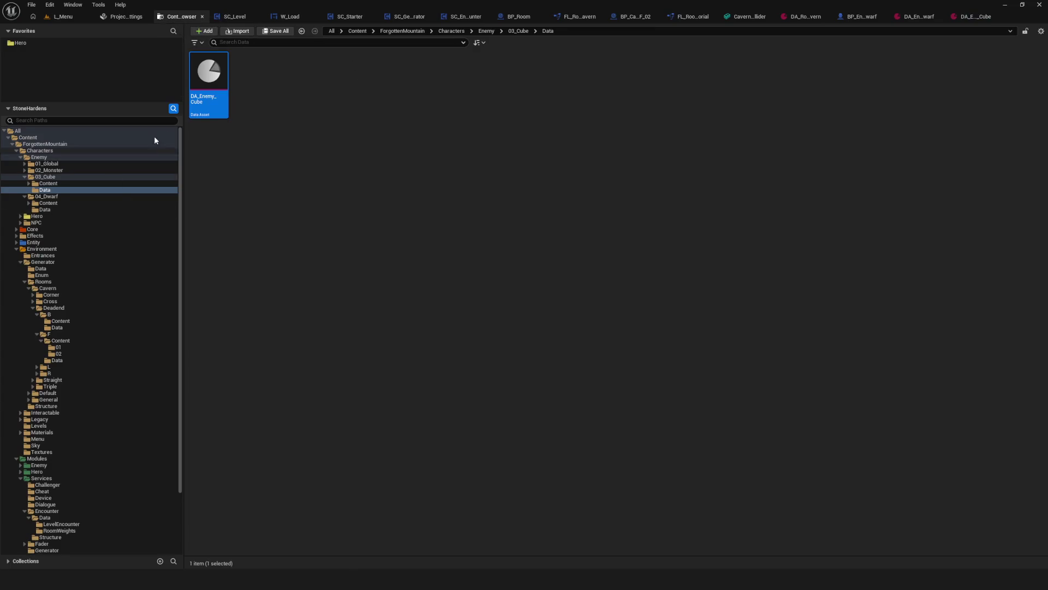
# Inspect SC_Generator's Event StartGenerator chain and Level? branch, then go back to SC_Level
pyautogui.click(409, 17)
pyautogui.moveTo(487, 216); pyautogui.dragTo(244, 245, button='right')
pyautogui.scroll(-10, 370, 252)
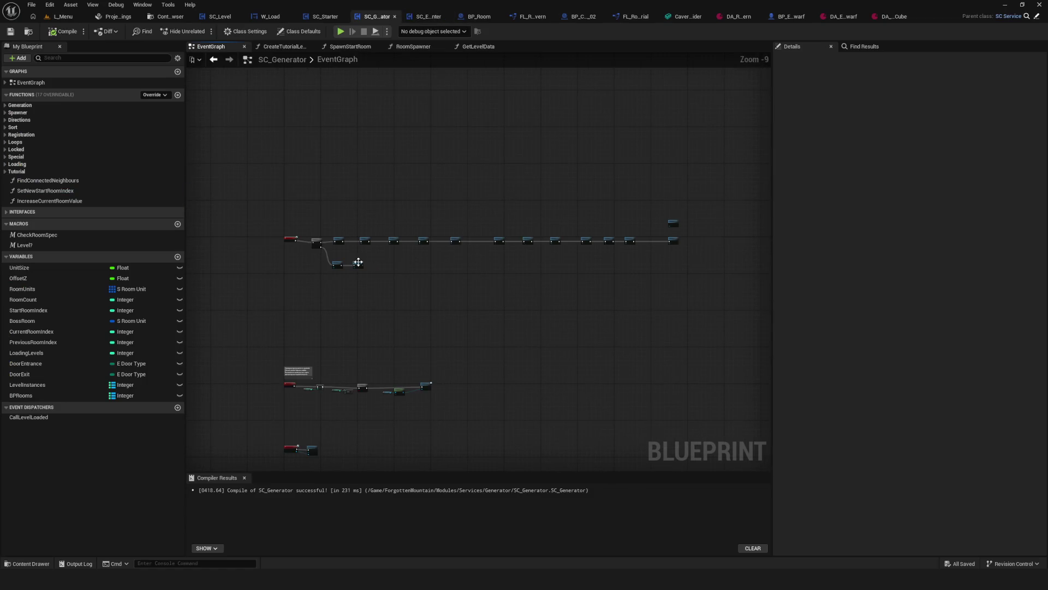
pyautogui.scroll(10, 360, 263)
pyautogui.moveTo(678, 258)
pyautogui.mouseDown(button='right')
pyautogui.moveTo(437, 257)
pyautogui.moveTo(781, 245)
pyautogui.moveTo(704, 271)
pyautogui.mouseUp(button='right')
pyautogui.moveTo(498, 250); pyautogui.dragTo(503, 250, button='right')
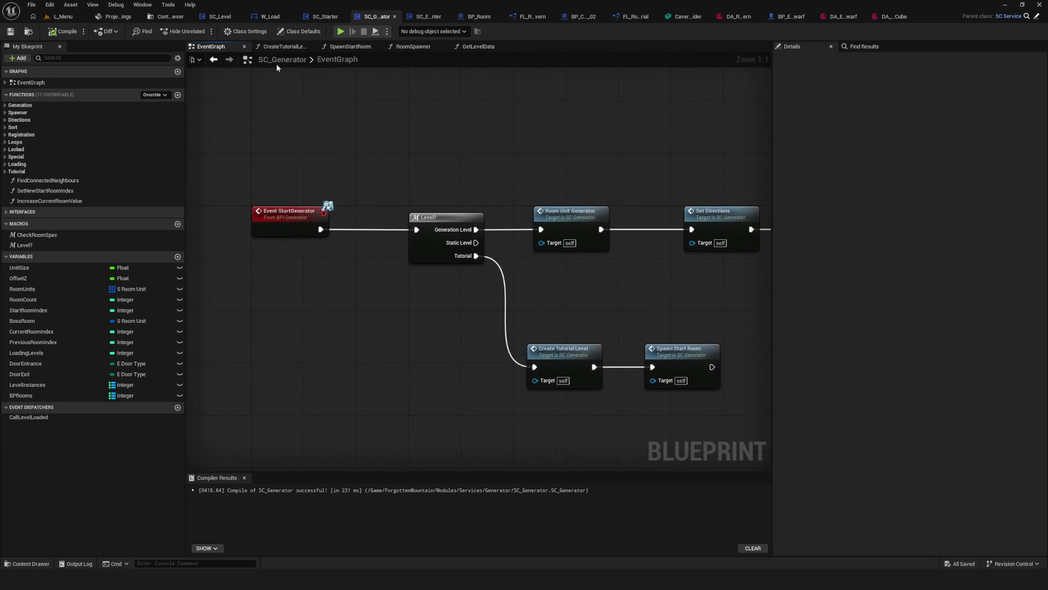
pyautogui.click(215, 20)
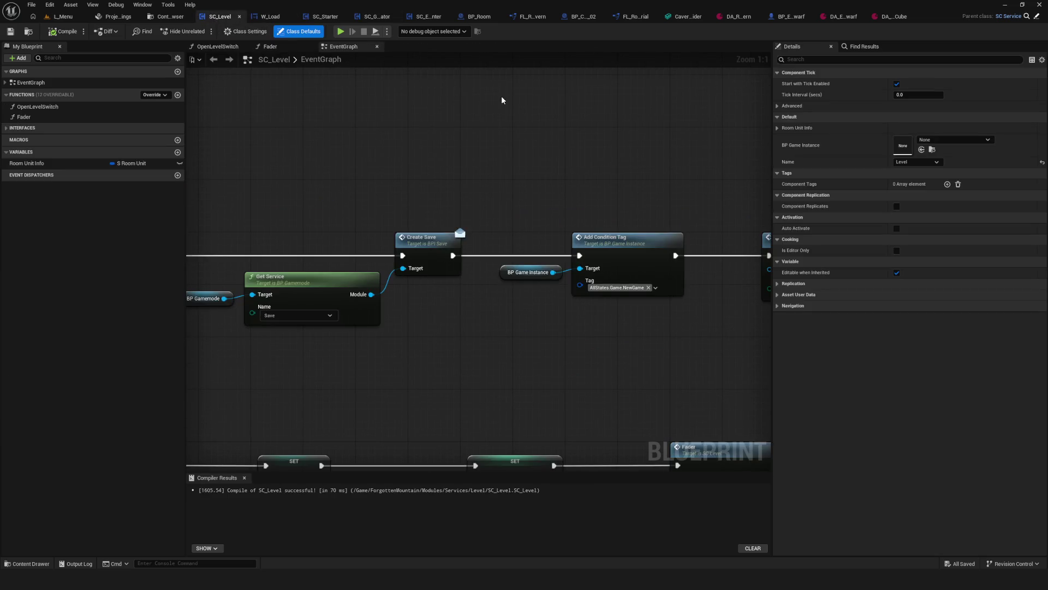
# Set the Open Level node's level to Tutorial and compile SC_Level
pyautogui.scroll(-5, 382, 235)
pyautogui.scroll(5, 398, 239)
pyautogui.click(584, 300)
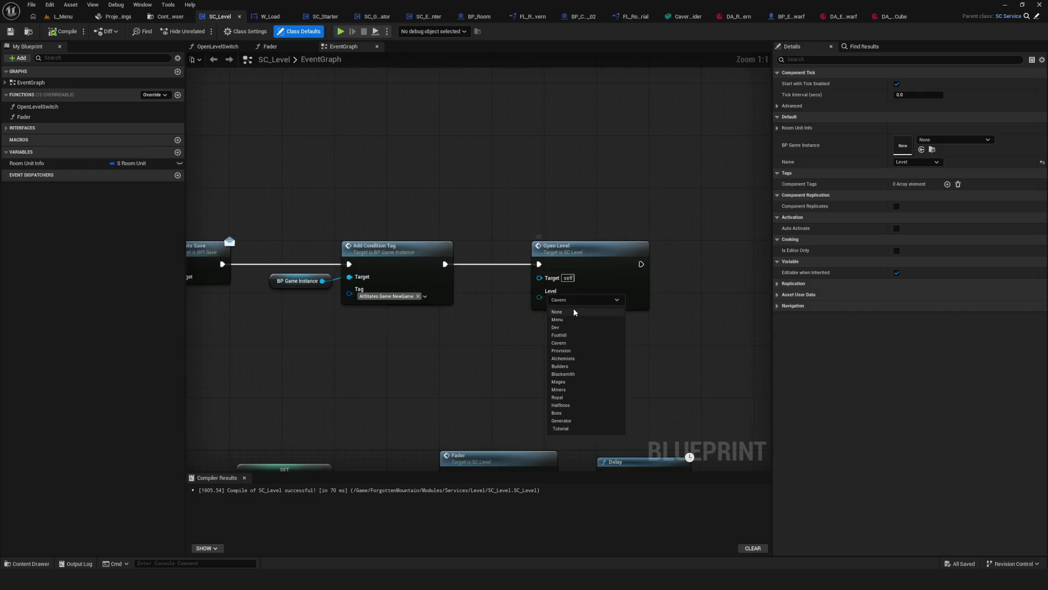
pyautogui.click(562, 429)
pyautogui.click(65, 31)
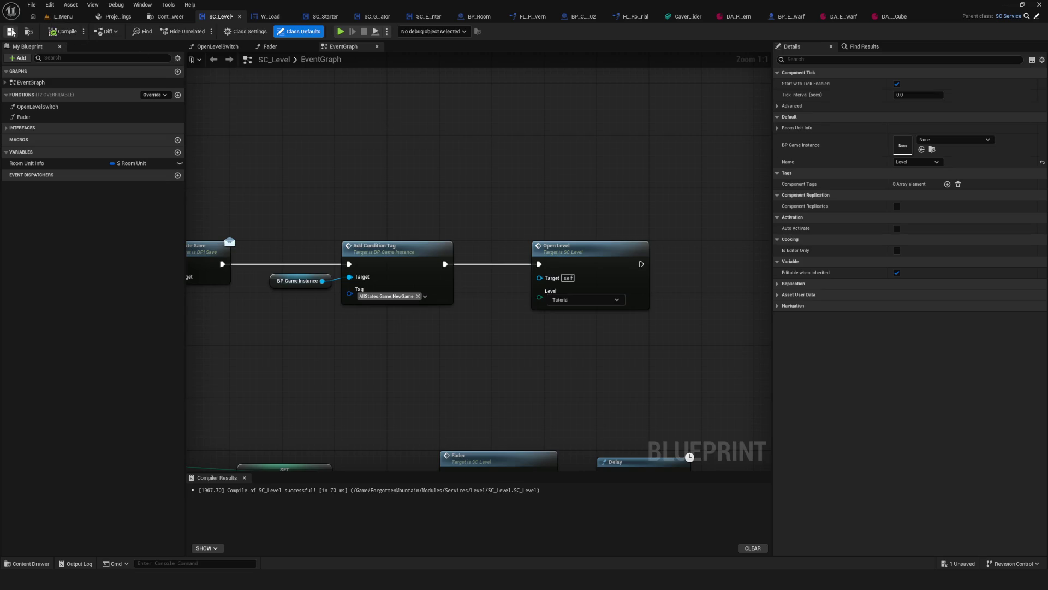
# Playtest a new game in a standalone preview, then stop it
pyautogui.click(338, 33)
pyautogui.click(567, 248)
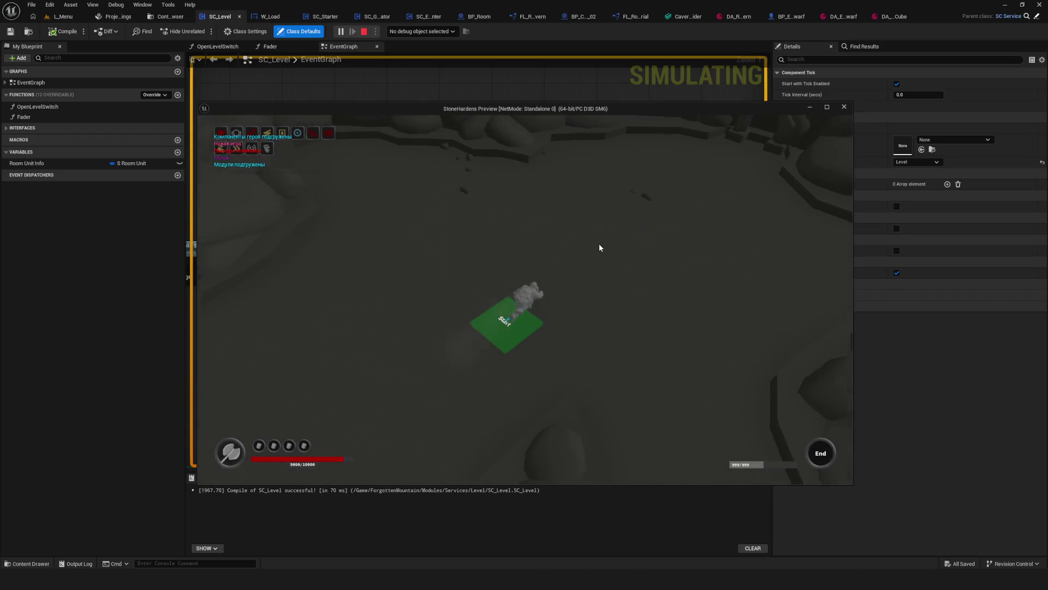
pyautogui.press('Escape')
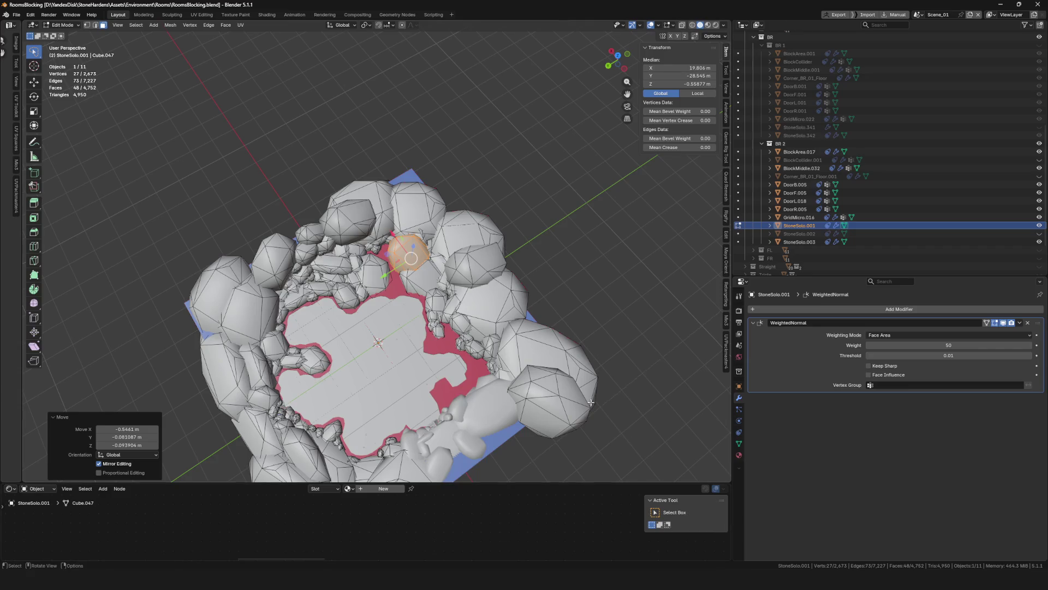
pyautogui.scroll(-10, 509, 340)
pyautogui.scroll(12, 509, 340)
pyautogui.scroll(-2, 510, 340)
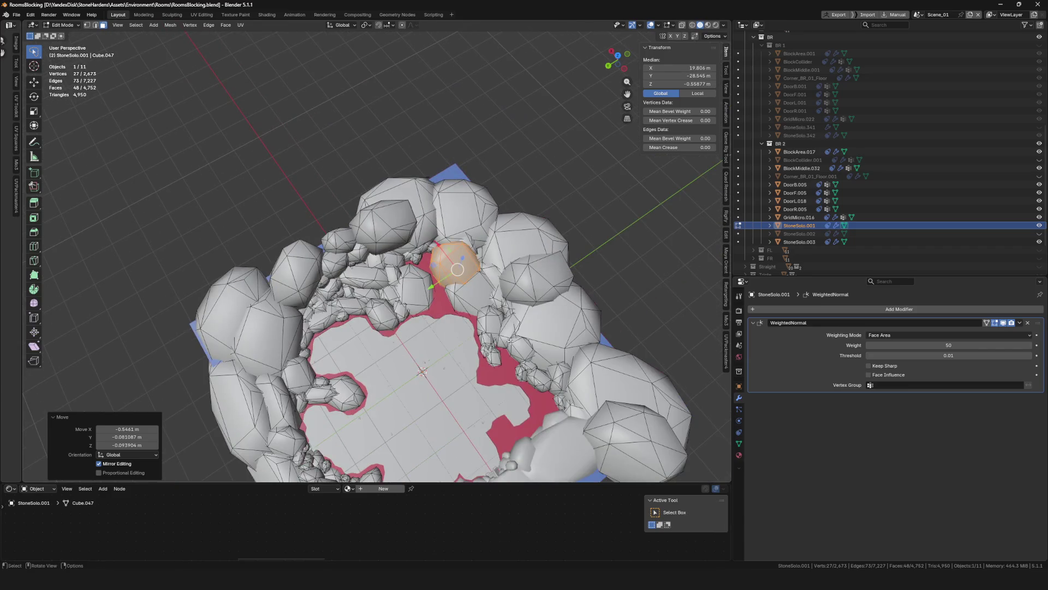
# Enlarge the selected rim stone and move it lower, behind the other rocks
pyautogui.scroll(3, 510, 340)
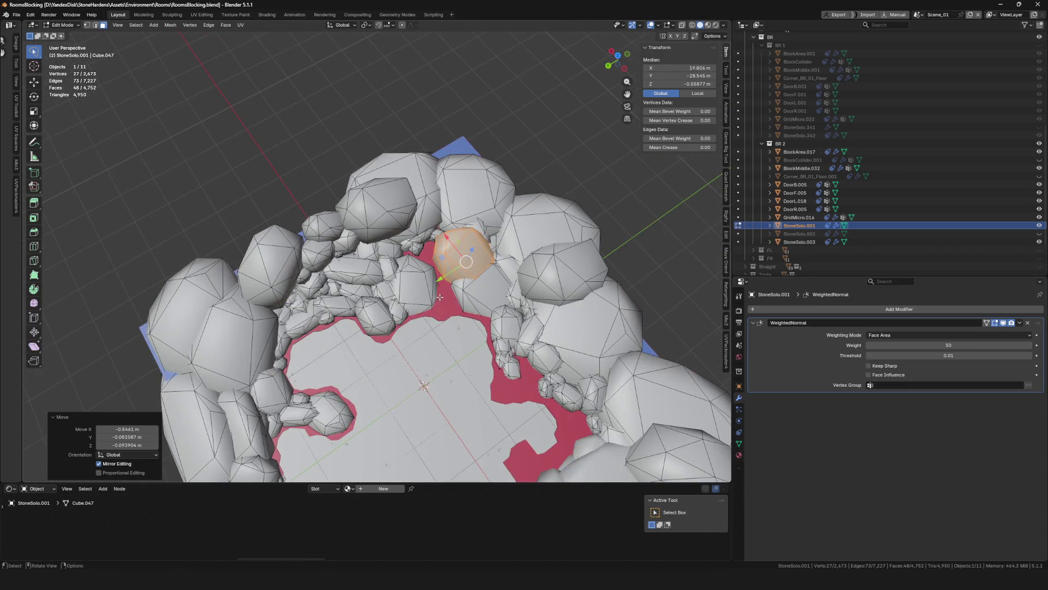
pyautogui.scroll(-5, 441, 297)
pyautogui.scroll(5, 441, 298)
pyautogui.rightClick(441, 306)
pyautogui.moveTo(467, 322); pyautogui.dragTo(530, 290, button='middle')
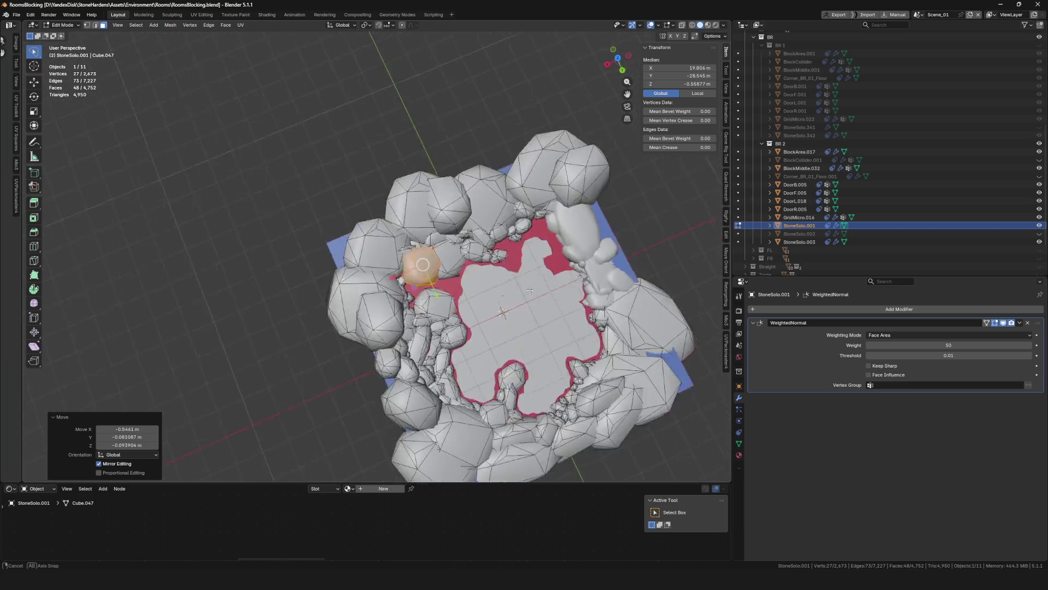
pyautogui.scroll(5, 530, 290)
pyautogui.press('s')
pyautogui.click(504, 303)
pyautogui.press('g')
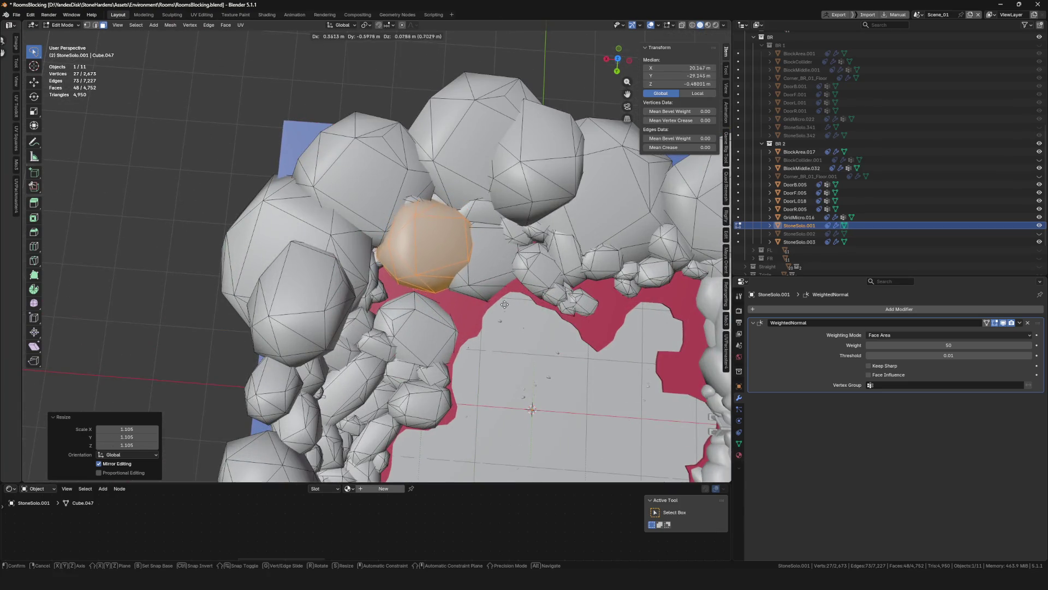
pyautogui.click(454, 271)
# Duplicate the stone, shrink the copy slightly and lower it
pyautogui.hotkey('shift', 'd')
pyautogui.click(480, 315)
pyautogui.press('s')
pyautogui.click(464, 306)
pyautogui.moveTo(426, 305); pyautogui.dragTo(519, 327, button='middle')
pyautogui.press('g')
pyautogui.click(480, 322)
# Enlarge the duplicated stone and shift it toward the floor edge
pyautogui.press('s')
pyautogui.press('g')
pyautogui.click(459, 329)
pyautogui.press('r')
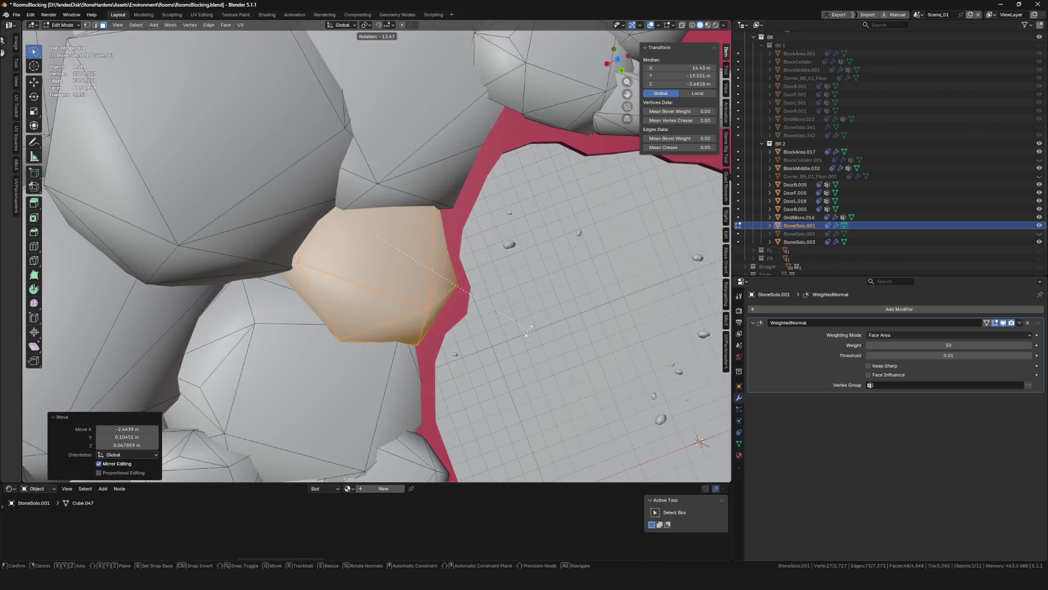
pyautogui.press('g')
pyautogui.click(516, 345)
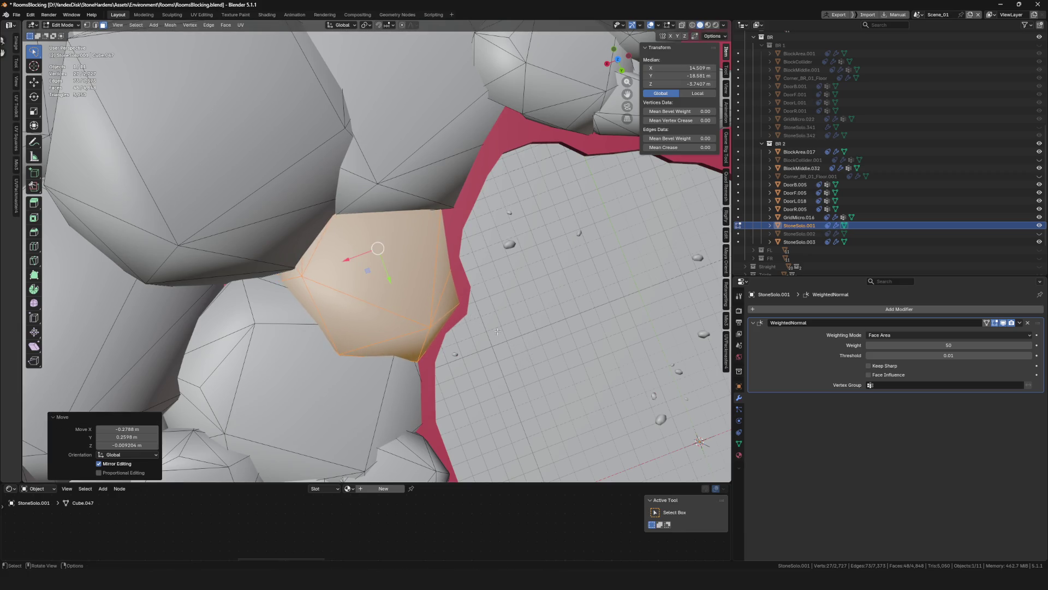
pyautogui.scroll(-10, 517, 345)
pyautogui.scroll(8, 379, 225)
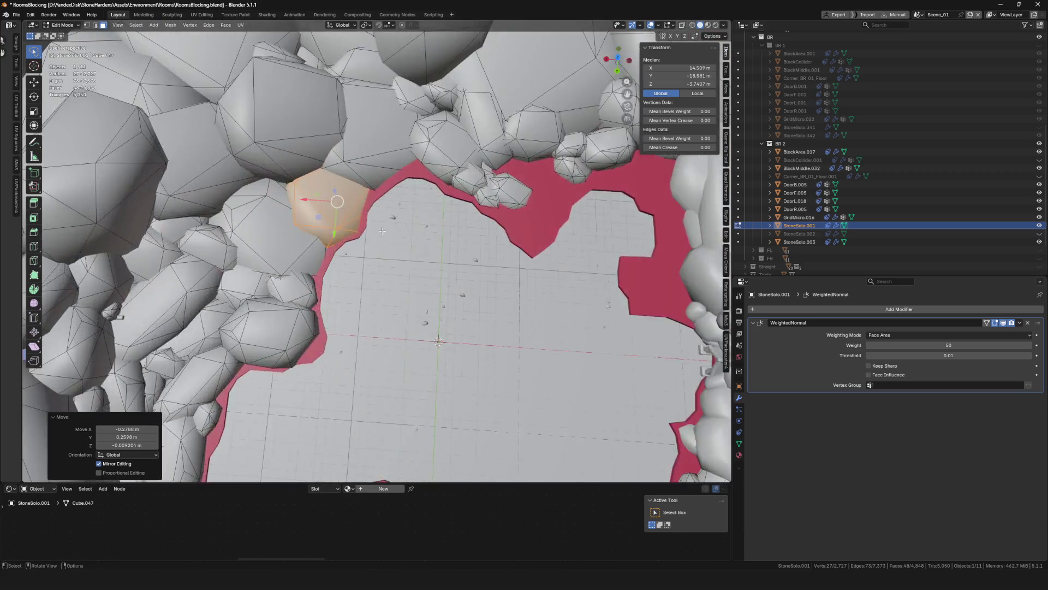
# Place another stone copy on the room's top rim and nudge it into position
pyautogui.keyDown('shift'); pyautogui.moveTo(379, 225); pyautogui.dragTo(284, 226, button='middle'); pyautogui.keyUp('shift')
pyautogui.hotkey('shift', 'd')
pyautogui.click(500, 232)
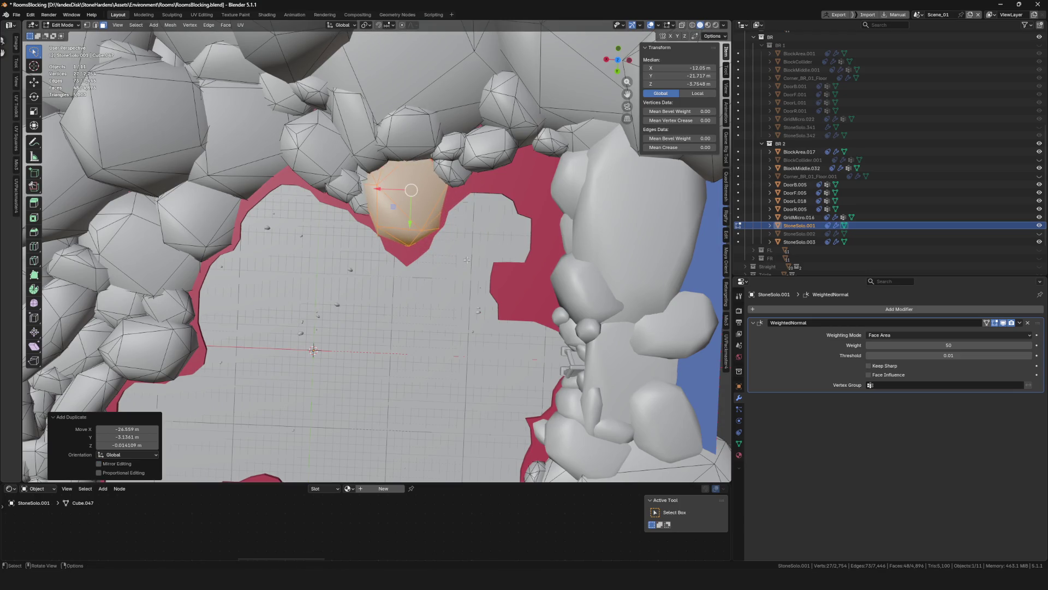
pyautogui.press('g')
pyautogui.click(443, 238)
pyautogui.moveTo(444, 238); pyautogui.dragTo(431, 240, button='middle')
pyautogui.scroll(-5, 437, 231)
pyautogui.scroll(5, 437, 231)
pyautogui.press('g')
pyautogui.click(442, 252)
pyautogui.scroll(2, 432, 240)
# Add a copy up-left along the rim, shrunk to 0.682, and fit it onto the rim
pyautogui.hotkey('shift', 'd')
pyautogui.click(328, 196)
pyautogui.press('s')
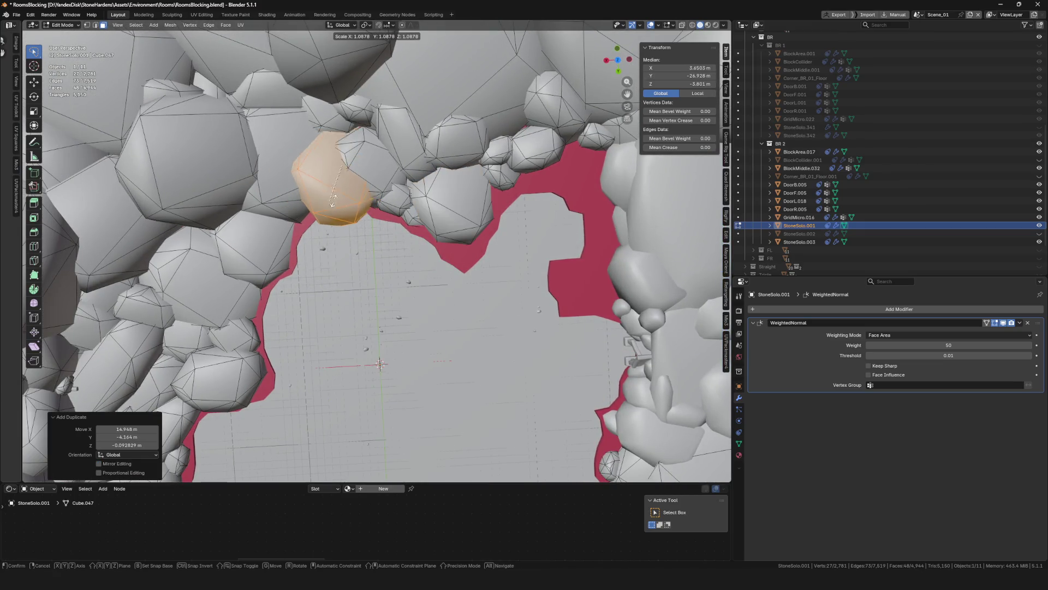
pyautogui.click(334, 186)
pyautogui.press('g')
pyautogui.moveTo(346, 195); pyautogui.dragTo(347, 196, button='middle')
pyautogui.scroll(3, 349, 197)
pyautogui.moveTo(355, 246)
pyautogui.mouseDown(button='middle')
pyautogui.moveTo(386, 238)
pyautogui.moveTo(321, 284)
pyautogui.moveTo(347, 310)
pyautogui.moveTo(356, 260)
pyautogui.moveTo(382, 266)
pyautogui.mouseUp(button='middle')
pyautogui.press('s')
pyautogui.click(353, 252)
pyautogui.press('g')
pyautogui.click(320, 285)
pyautogui.scroll(-8, 347, 309)
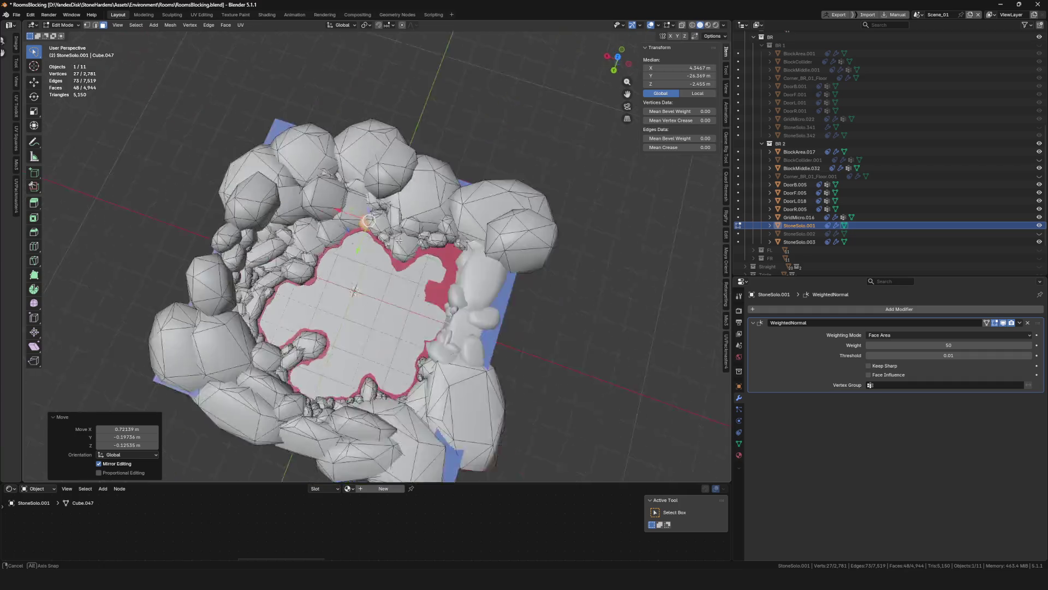
# Place the duplicated rock and move it to a new position on the rim
pyautogui.scroll(5, 382, 265)
pyautogui.moveTo(514, 224)
pyautogui.mouseDown(button='middle')
pyautogui.moveTo(368, 233)
pyautogui.moveTo(456, 243)
pyautogui.moveTo(393, 299)
pyautogui.mouseUp(button='middle')
pyautogui.click(366, 233)
pyautogui.scroll(2, 366, 234)
pyautogui.press('g')
pyautogui.click(485, 308)
pyautogui.moveTo(485, 307); pyautogui.dragTo(432, 317, button='middle')
# Duplicate the rock to the left, then rotate, move and resize the copy
pyautogui.hotkey('shift', 'd')
pyautogui.click(317, 326)
pyautogui.scroll(-6, 317, 325)
pyautogui.moveTo(317, 326); pyautogui.dragTo(390, 247, button='middle')
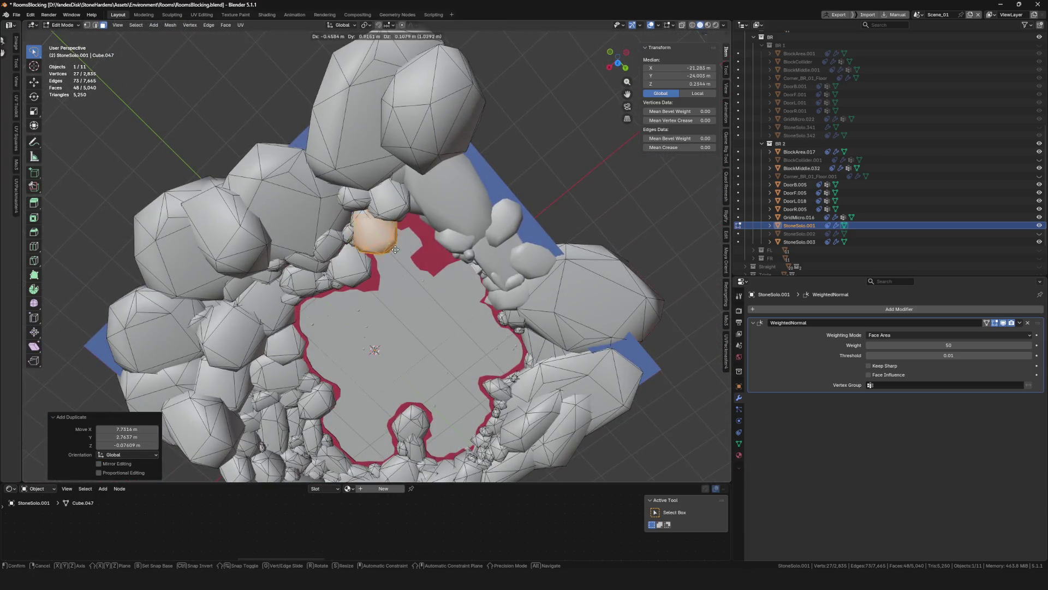
pyautogui.scroll(5, 456, 263)
pyautogui.moveTo(456, 263); pyautogui.dragTo(423, 306, button='middle')
pyautogui.press('r')
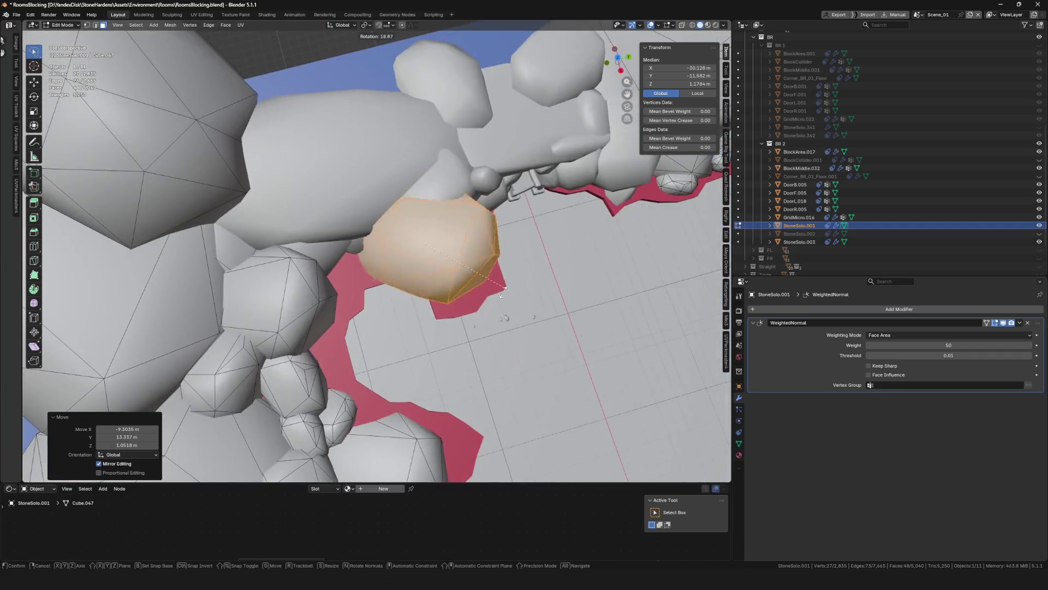
pyautogui.click(423, 306)
pyautogui.press('g')
pyautogui.click(431, 297)
pyautogui.press('s')
pyautogui.click(529, 295)
# Move the rock along Z, enlarge it to 1.221 and turn it slightly
pyautogui.press('g')
pyautogui.moveTo(531, 282)
pyautogui.keyDown('alt'); pyautogui.mouseDown(button='middle')
pyautogui.moveTo(537, 276)
pyautogui.moveTo(517, 269)
pyautogui.moveTo(540, 303)
pyautogui.mouseUp(button='middle'); pyautogui.keyUp('alt')
pyautogui.press('g')
pyautogui.press('z')
pyautogui.scroll(2, 512, 269)
pyautogui.press('s')
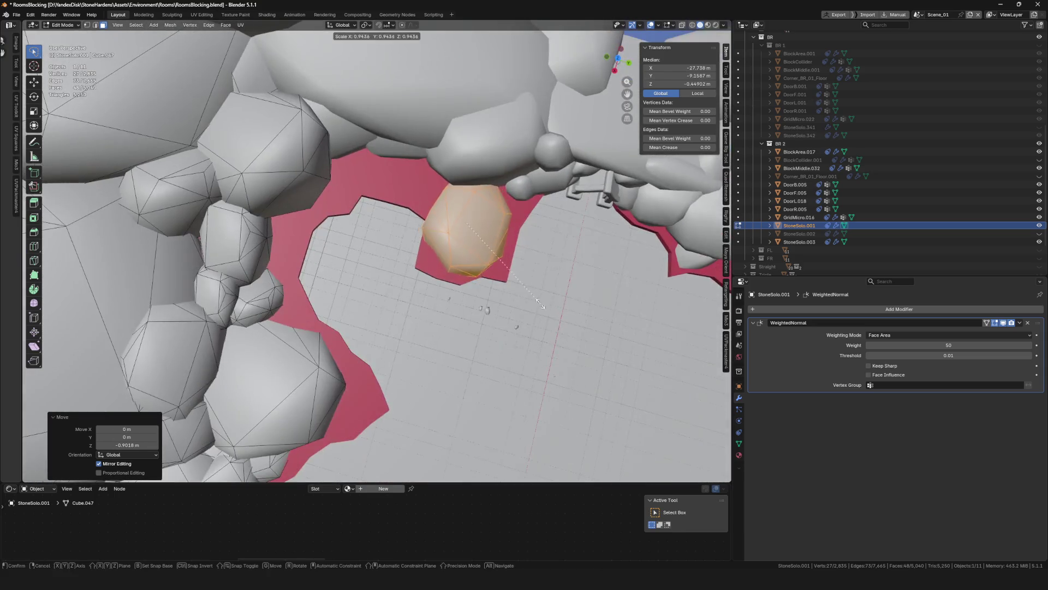
pyautogui.press('r')
pyautogui.click(550, 279)
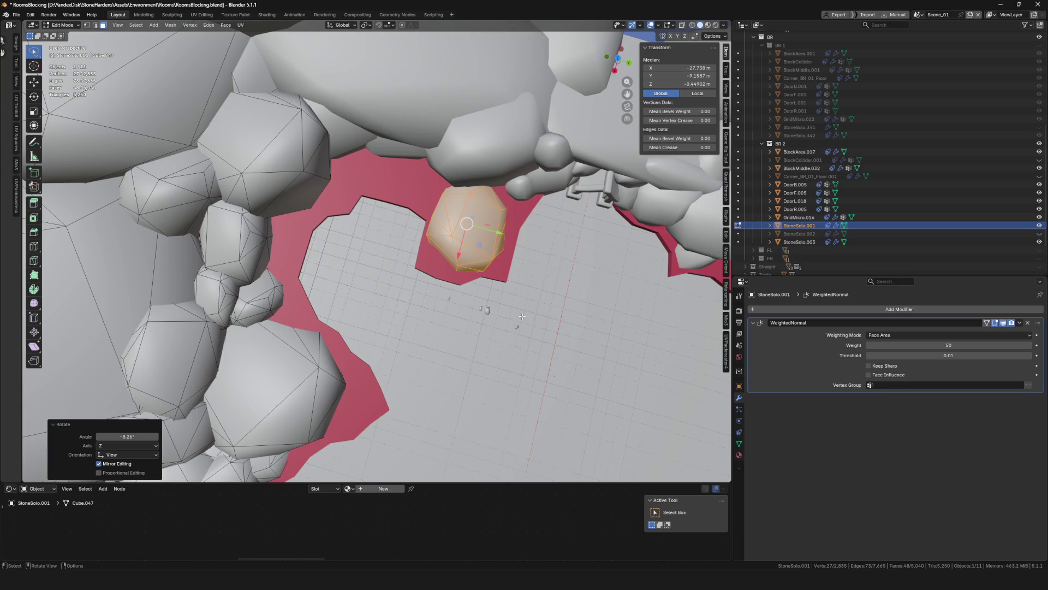
# Reposition the rock against the floor rim
pyautogui.moveTo(522, 316)
pyautogui.mouseDown(button='middle')
pyautogui.moveTo(538, 210)
pyautogui.moveTo(562, 234)
pyautogui.moveTo(480, 183)
pyautogui.moveTo(604, 245)
pyautogui.moveTo(440, 255)
pyautogui.mouseUp(button='middle')
pyautogui.scroll(3, 562, 235)
pyautogui.press('s')
pyautogui.press('Escape')
pyautogui.press('g')
pyautogui.click(524, 186)
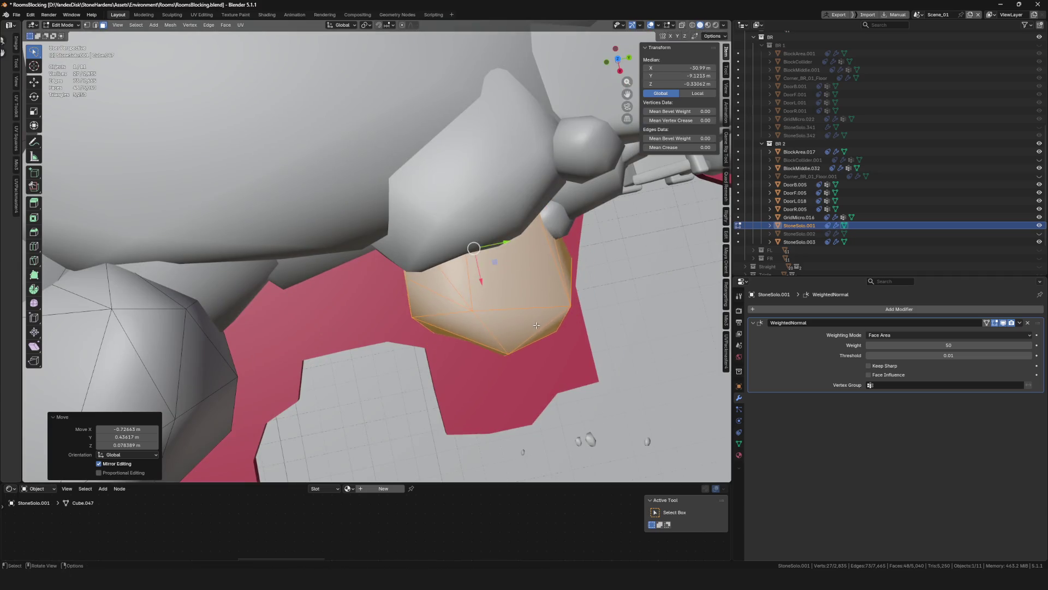
pyautogui.click(546, 339)
pyautogui.moveTo(546, 338)
pyautogui.mouseDown(button='middle')
pyautogui.moveTo(499, 254)
pyautogui.moveTo(472, 273)
pyautogui.moveTo(425, 267)
pyautogui.moveTo(400, 369)
pyautogui.moveTo(419, 322)
pyautogui.moveTo(382, 327)
pyautogui.mouseUp(button='middle')
pyautogui.scroll(-4, 498, 254)
pyautogui.scroll(-3, 492, 262)
pyautogui.scroll(5, 447, 270)
# Add a 0.473-scale rock duplicate, rotated and moved onto the red floor edge
pyautogui.hotkey('shift', 'd')
pyautogui.click(408, 264)
pyautogui.click(428, 275)
pyautogui.scroll(5, 429, 275)
pyautogui.press('r')
pyautogui.click(401, 369)
pyautogui.press('g')
pyautogui.click(404, 371)
pyautogui.scroll(5, 410, 349)
pyautogui.scroll(-5, 418, 322)
pyautogui.scroll(5, 382, 327)
pyautogui.moveTo(405, 293); pyautogui.dragTo(363, 399, button='middle')
pyautogui.scroll(-6, 363, 399)
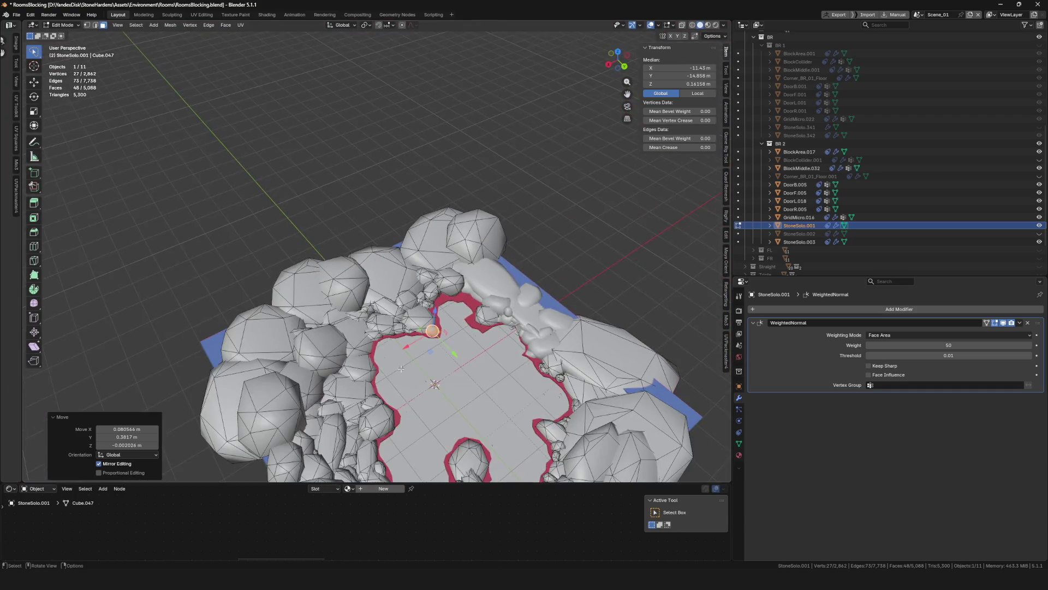
# Save the room's .blend file
pyautogui.scroll(2, 414, 324)
pyautogui.hotkey('ctrl', 's')
pyautogui.scroll(4, 455, 272)
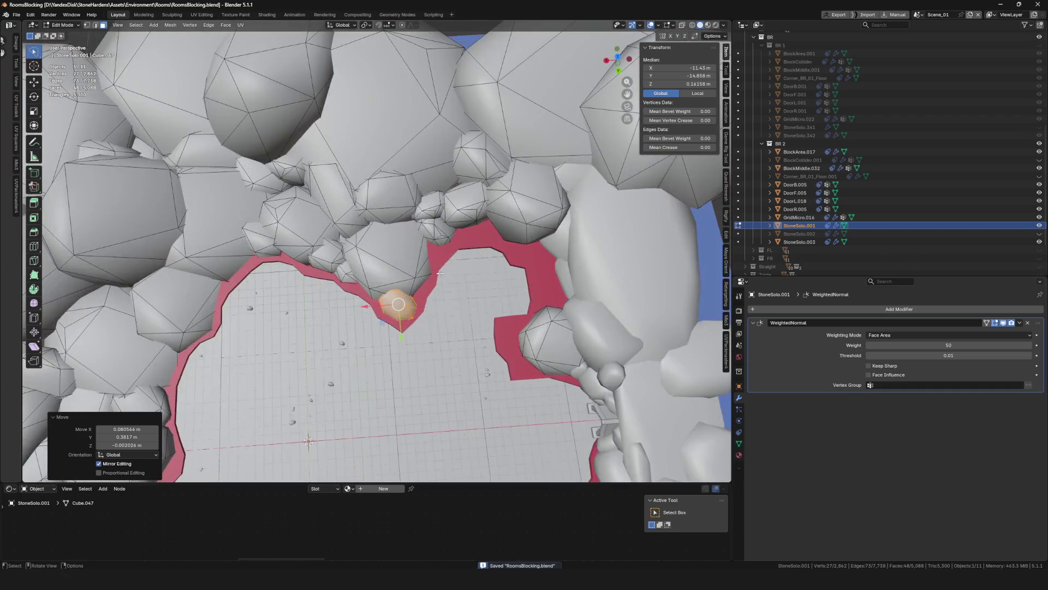
# Place the duplicated rock and resize it near the upper floor rim
pyautogui.press('g')
pyautogui.click(556, 260)
pyautogui.moveTo(556, 260); pyautogui.dragTo(546, 229, button='middle')
pyautogui.scroll(4, 546, 229)
pyautogui.press('s')
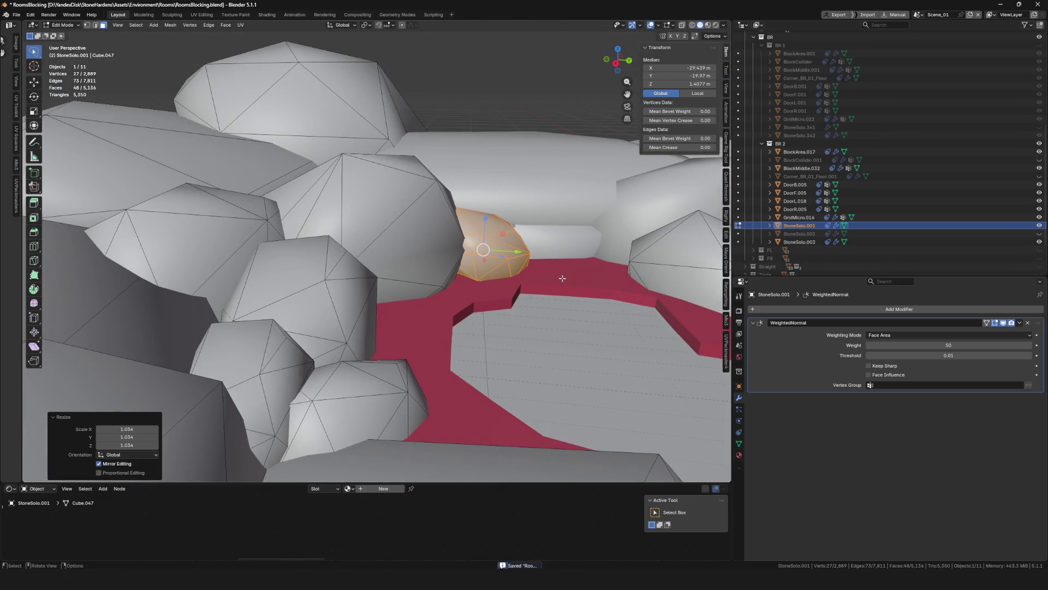
pyautogui.scroll(5, 562, 278)
pyautogui.press('g')
# Move and resize the stone until it sits against the rim edge
pyautogui.moveTo(529, 279); pyautogui.dragTo(443, 294, button='middle')
pyautogui.scroll(-5, 491, 284)
pyautogui.scroll(2, 417, 295)
pyautogui.press('g')
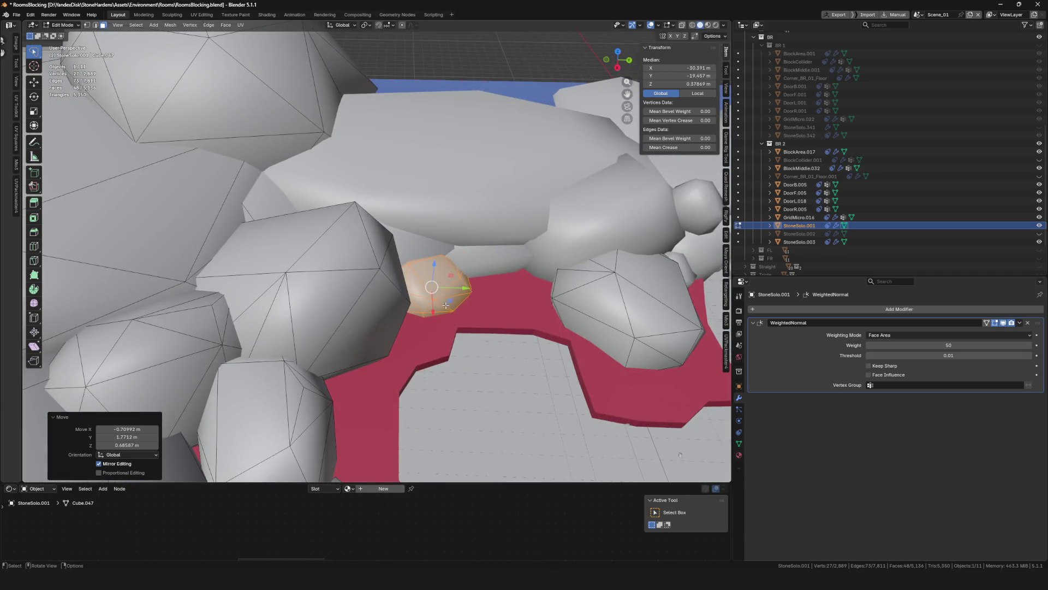
pyautogui.scroll(3, 447, 304)
pyautogui.press('s')
pyautogui.moveTo(508, 324); pyautogui.dragTo(498, 344, button='middle')
pyautogui.press('g')
pyautogui.click(502, 333)
# Duplicate the stone, stretch it lengthwise and move it along the rim
pyautogui.hotkey('shift', 'd')
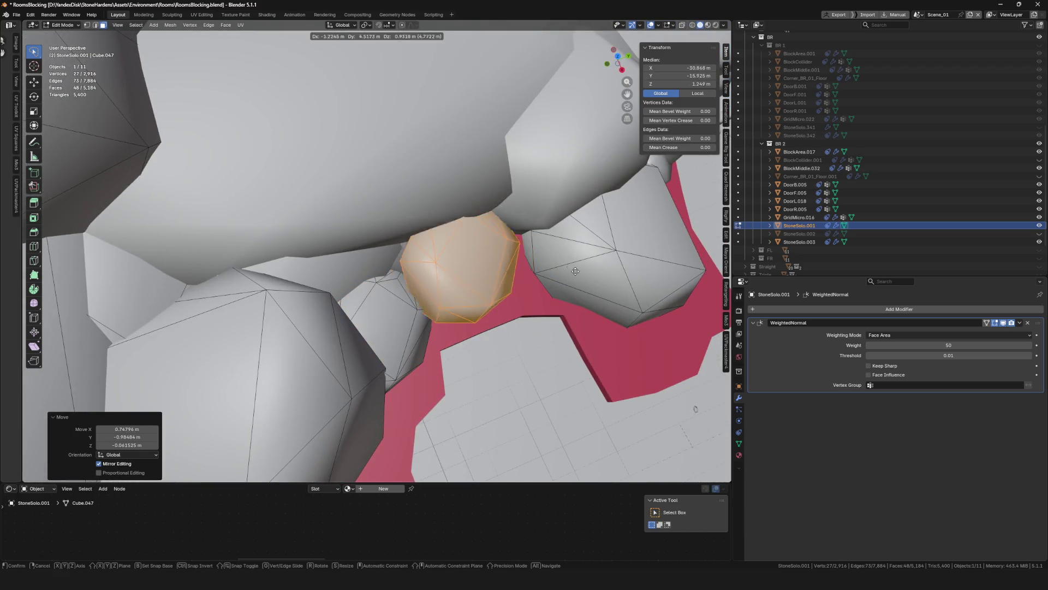
pyautogui.click(482, 309)
pyautogui.moveTo(482, 308)
pyautogui.mouseDown(button='middle')
pyautogui.moveTo(463, 288)
pyautogui.moveTo(517, 181)
pyautogui.moveTo(500, 235)
pyautogui.mouseUp(button='middle')
pyautogui.press('s')
pyautogui.click(543, 242)
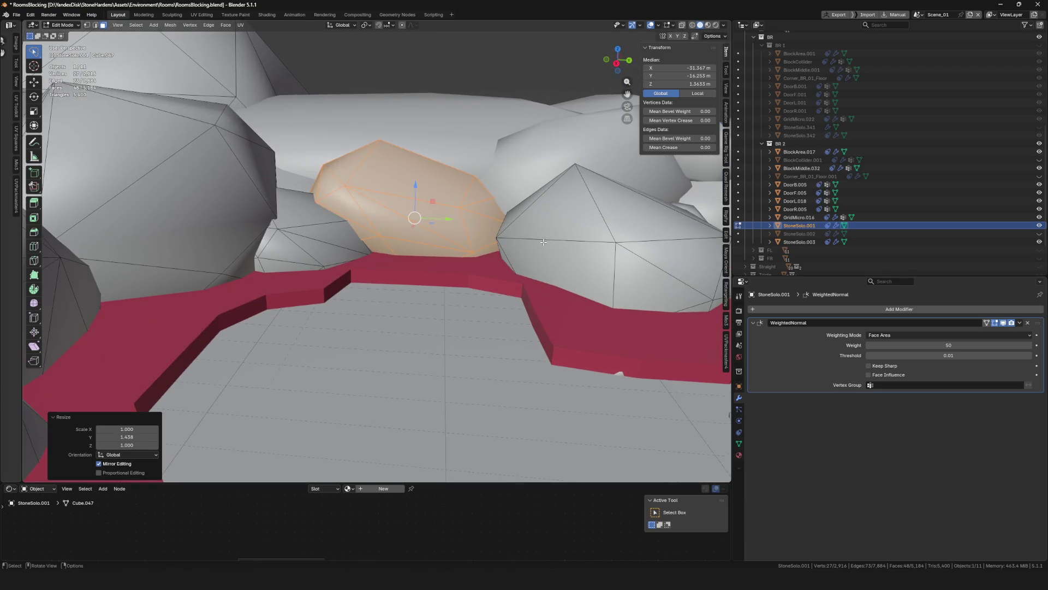
pyautogui.click(576, 271)
pyautogui.moveTo(576, 271)
pyautogui.mouseDown(button='middle')
pyautogui.moveTo(498, 247)
pyautogui.moveTo(462, 192)
pyautogui.mouseUp(button='middle')
pyautogui.press('s')
pyautogui.scroll(-5, 494, 249)
# Move the stone copy and rotate it about -19.9° to follow the rim
pyautogui.press('g')
pyautogui.moveTo(345, 122); pyautogui.dragTo(479, 186, button='middle')
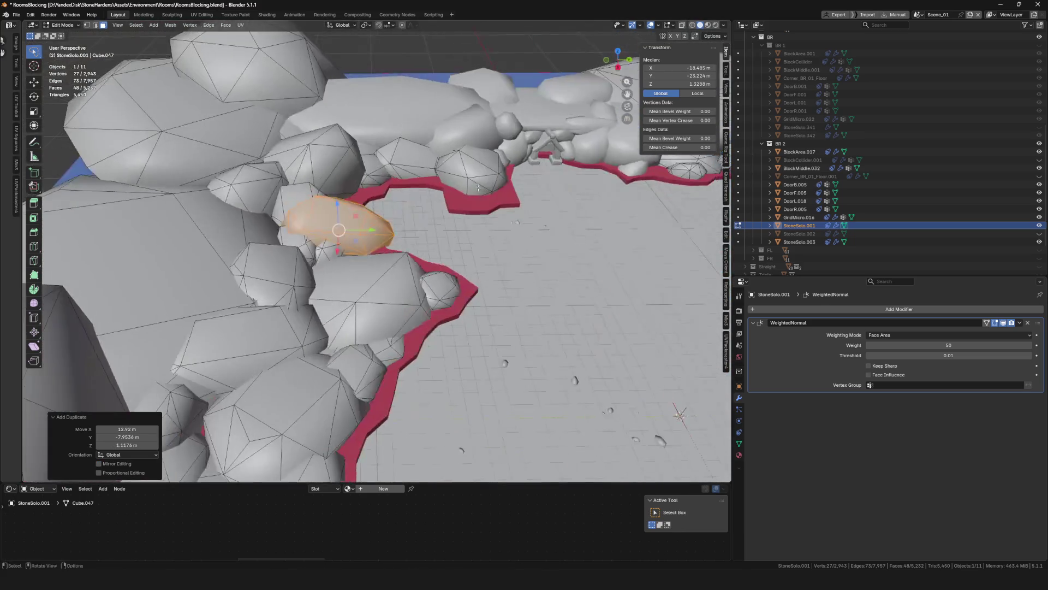
pyautogui.click(356, 152)
pyautogui.moveTo(356, 152)
pyautogui.mouseDown(button='middle')
pyautogui.moveTo(394, 279)
pyautogui.moveTo(409, 266)
pyautogui.mouseUp(button='middle')
pyautogui.press('r')
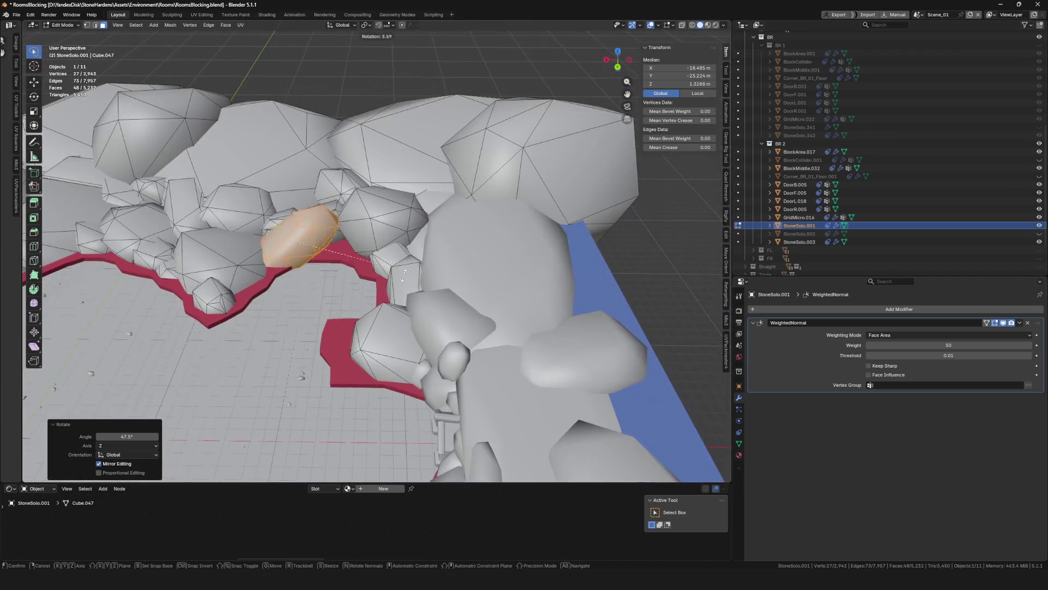
pyautogui.click(358, 311)
# Nudge the turned stone snugly against the red floor rim, then copy it again
pyautogui.press('g')
pyautogui.moveTo(358, 310)
pyautogui.mouseDown(button='middle')
pyautogui.moveTo(366, 295)
pyautogui.moveTo(372, 304)
pyautogui.mouseUp(button='middle')
pyautogui.click(382, 304)
pyautogui.press('g')
pyautogui.scroll(4, 371, 304)
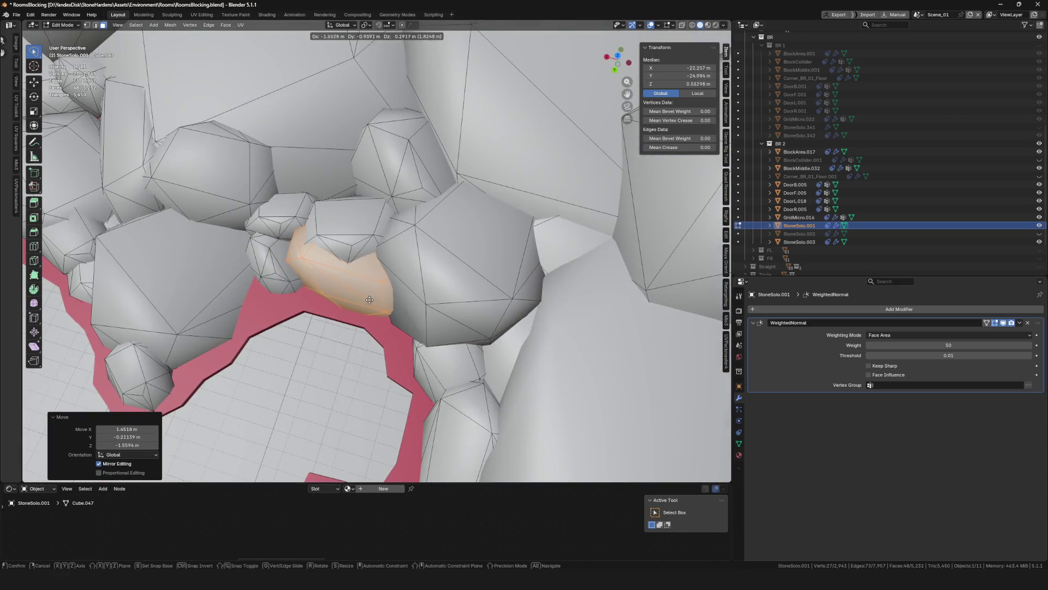
pyautogui.click(389, 290)
pyautogui.scroll(-6, 388, 289)
pyautogui.moveTo(388, 289); pyautogui.dragTo(462, 270, button='middle')
pyautogui.hotkey('shift', 'd')
pyautogui.scroll(5, 464, 268)
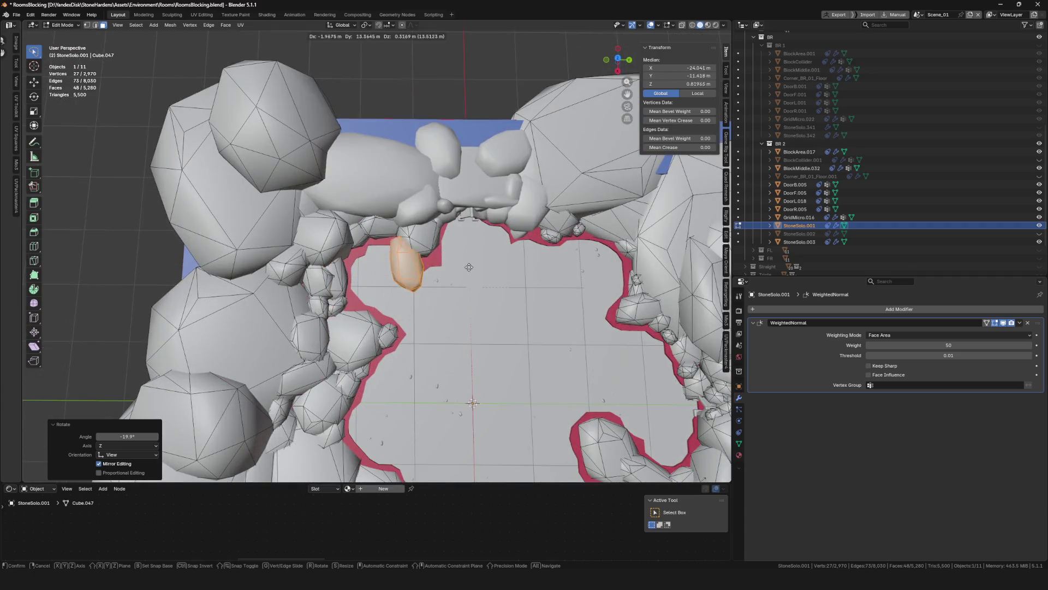
# Place the new stone copy and nudge it into the next rim gap
pyautogui.click(394, 264)
pyautogui.scroll(5, 394, 265)
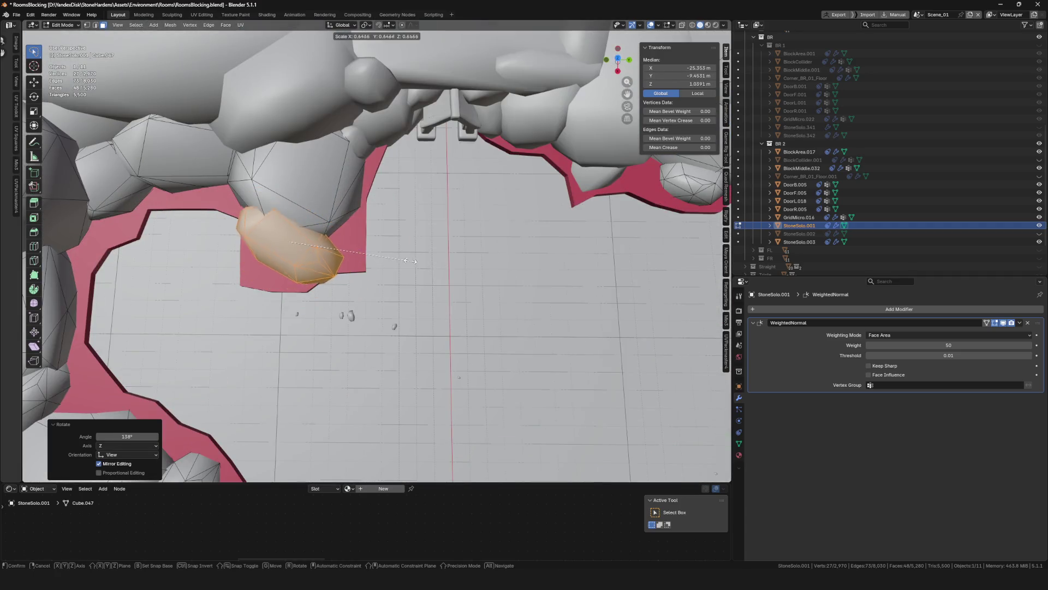
pyautogui.press('g')
pyautogui.click(343, 311)
pyautogui.scroll(-5, 382, 271)
pyautogui.scroll(5, 421, 277)
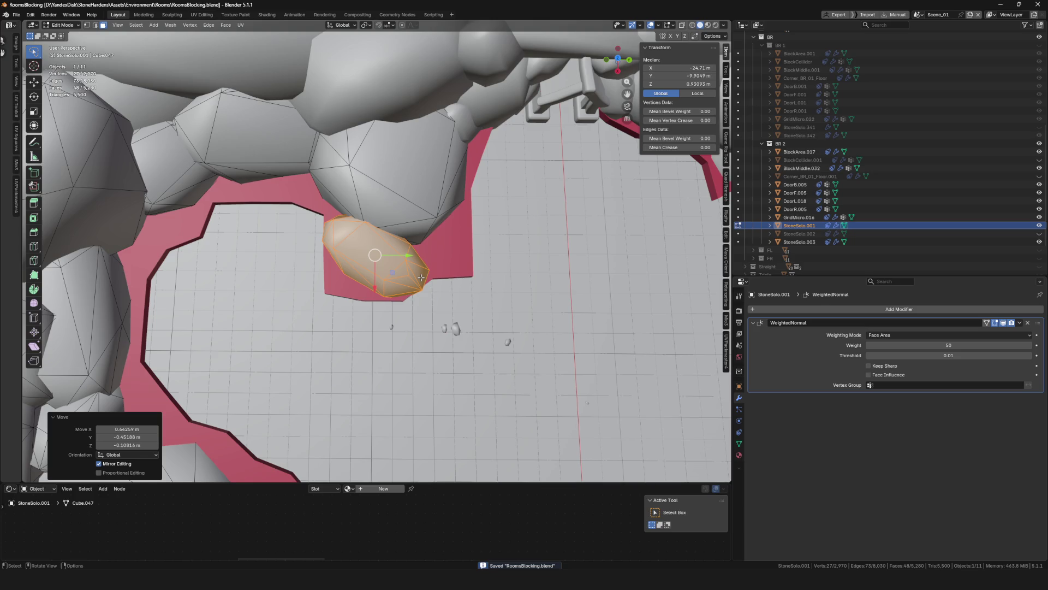
# Reposition the stone and enlarge it slightly to fill the gap
pyautogui.press('g')
pyautogui.click(453, 256)
pyautogui.moveTo(454, 256)
pyautogui.mouseDown(button='middle')
pyautogui.moveTo(447, 251)
pyautogui.moveTo(451, 323)
pyautogui.mouseUp(button='middle')
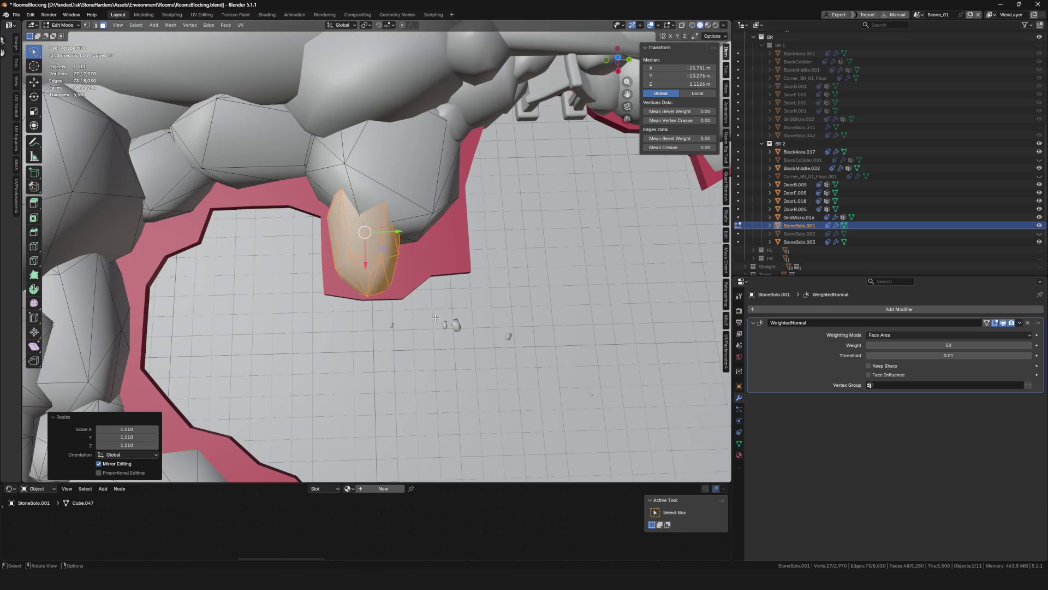
pyautogui.press('s')
pyautogui.click(382, 280)
pyautogui.scroll(-5, 382, 280)
pyautogui.scroll(6, 415, 281)
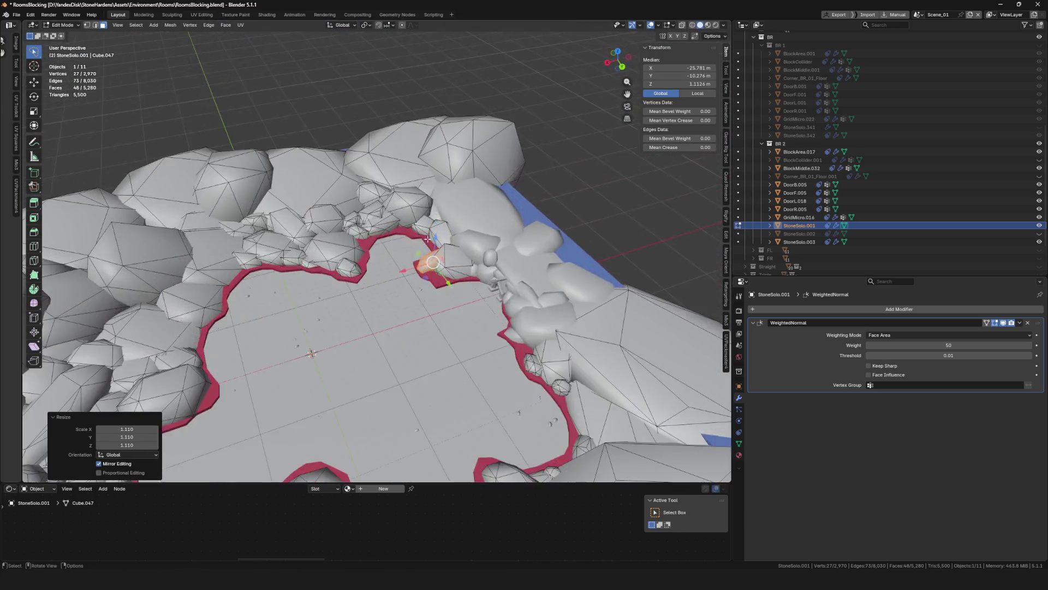
pyautogui.scroll(-3, 454, 321)
# Move the stone and turn it to follow the floor edge
pyautogui.press('g')
pyautogui.moveTo(309, 321); pyautogui.dragTo(305, 299, button='middle')
pyautogui.scroll(3, 305, 305)
pyautogui.click(369, 305)
pyautogui.moveTo(369, 305)
pyautogui.mouseDown(button='middle')
pyautogui.moveTo(382, 312)
pyautogui.moveTo(371, 284)
pyautogui.moveTo(425, 295)
pyautogui.moveTo(413, 370)
pyautogui.mouseUp(button='middle')
pyautogui.press('r')
pyautogui.click(369, 332)
# Fine-tune another stone's position, size and rotation against the rim
pyautogui.scroll(-3, 369, 332)
pyautogui.scroll(3, 458, 284)
pyautogui.click(470, 314)
pyautogui.click(537, 322)
pyautogui.moveTo(538, 322)
pyautogui.mouseDown(button='middle')
pyautogui.moveTo(448, 306)
pyautogui.moveTo(393, 317)
pyautogui.moveTo(481, 311)
pyautogui.moveTo(334, 296)
pyautogui.moveTo(399, 256)
pyautogui.moveTo(380, 327)
pyautogui.mouseUp(button='middle')
pyautogui.press('r')
pyautogui.click(515, 315)
pyautogui.scroll(-8, 334, 296)
pyautogui.scroll(6, 381, 352)
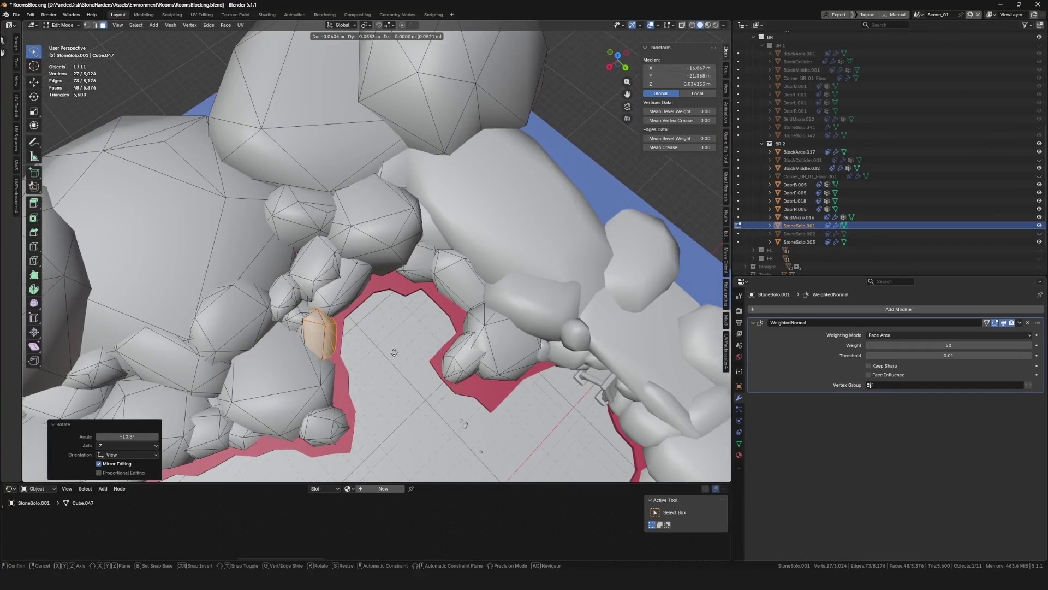
# Place another stone duplicate and rotate it into the rim gap
pyautogui.click(498, 408)
pyautogui.moveTo(498, 408)
pyautogui.mouseDown(button='middle')
pyautogui.moveTo(464, 384)
pyautogui.moveTo(490, 405)
pyautogui.mouseUp(button='middle')
pyautogui.click(456, 342)
pyautogui.moveTo(456, 342)
pyautogui.mouseDown(button='middle')
pyautogui.moveTo(431, 349)
pyautogui.moveTo(458, 363)
pyautogui.mouseUp(button='middle')
pyautogui.scroll(5, 431, 349)
pyautogui.press('r')
pyautogui.press('r')
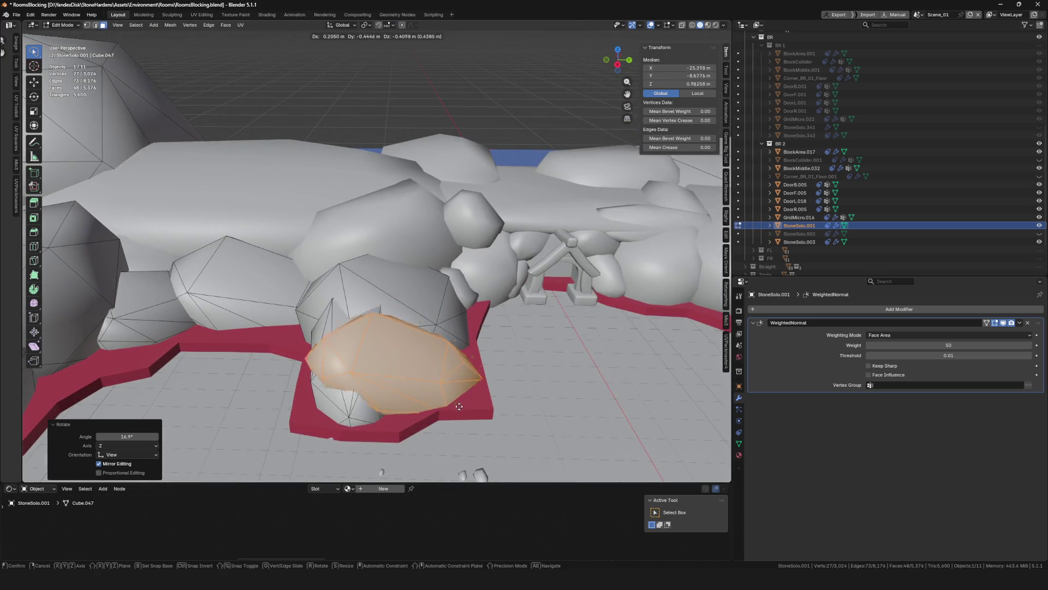
pyautogui.moveTo(460, 410); pyautogui.dragTo(472, 374, button='middle')
pyautogui.scroll(3, 472, 374)
pyautogui.moveTo(386, 344); pyautogui.dragTo(436, 322, button='middle')
pyautogui.scroll(-4, 436, 322)
# Resize that stone and check the whole stone ring around the floor
pyautogui.press('s')
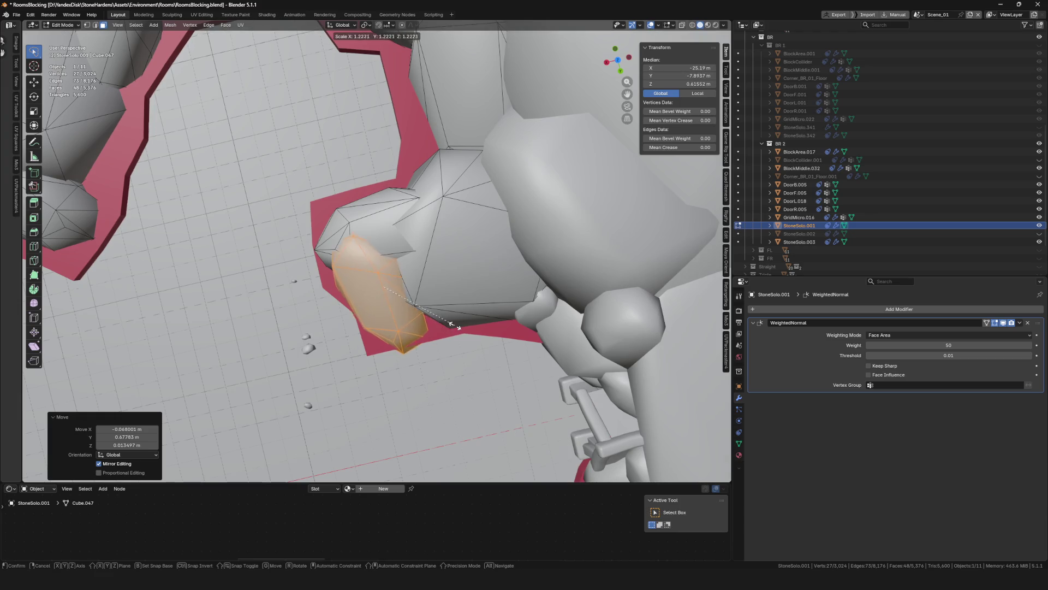
pyautogui.click(444, 326)
pyautogui.scroll(-5, 445, 326)
pyautogui.moveTo(444, 326)
pyautogui.mouseDown(button='middle')
pyautogui.moveTo(574, 247)
pyautogui.moveTo(400, 219)
pyautogui.mouseUp(button='middle')
pyautogui.scroll(-3, 575, 247)
pyautogui.scroll(8, 400, 219)
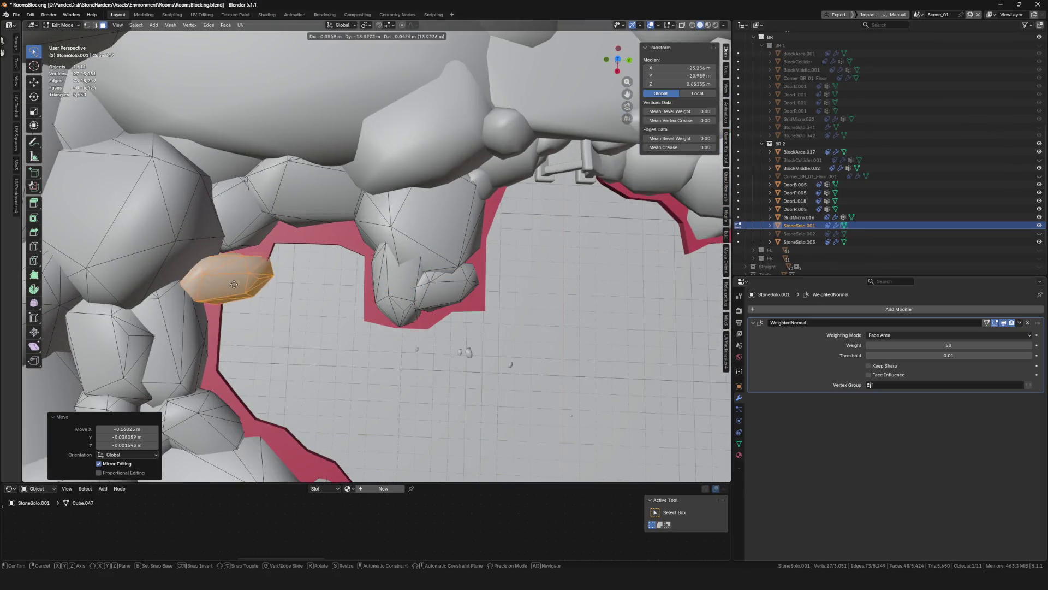
pyautogui.moveTo(234, 284)
pyautogui.mouseDown(button='middle')
pyautogui.moveTo(445, 255)
pyautogui.moveTo(470, 164)
pyautogui.mouseUp(button='middle')
# Place a final stone duplicate and rotate it into position on the rim
pyautogui.click(446, 254)
pyautogui.scroll(5, 446, 254)
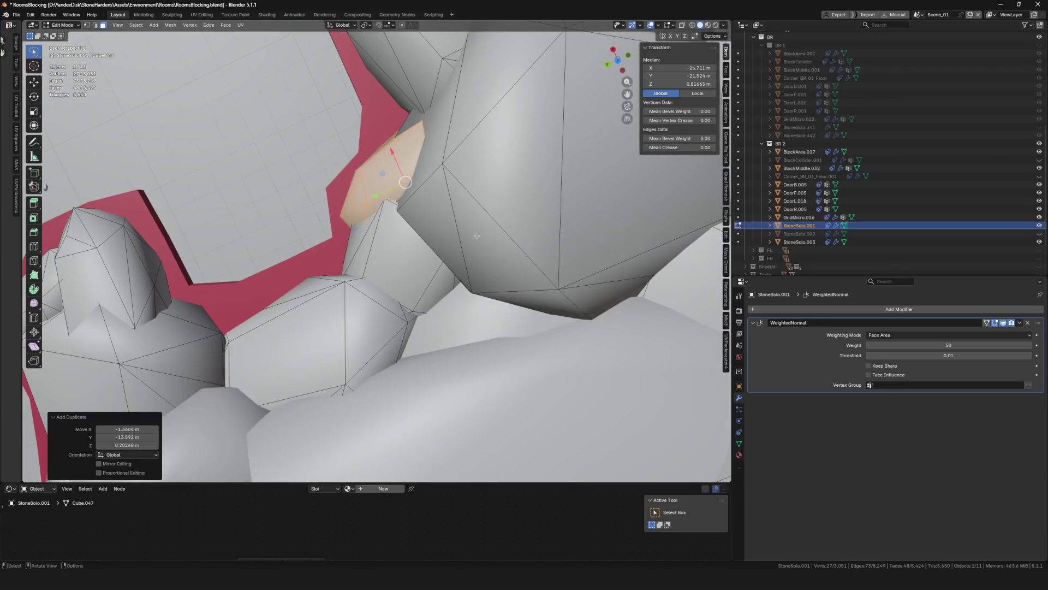
pyautogui.press('r')
pyautogui.click(493, 106)
pyautogui.scroll(-5, 493, 106)
pyautogui.moveTo(493, 106)
pyautogui.mouseDown(button='middle')
pyautogui.moveTo(376, 242)
pyautogui.moveTo(461, 246)
pyautogui.moveTo(420, 267)
pyautogui.mouseUp(button='middle')
pyautogui.scroll(-5, 377, 242)
pyautogui.scroll(2, 376, 242)
# Save RoomsBlocking.blend and go back to Object Mode
pyautogui.hotkey('ctrl', 's')
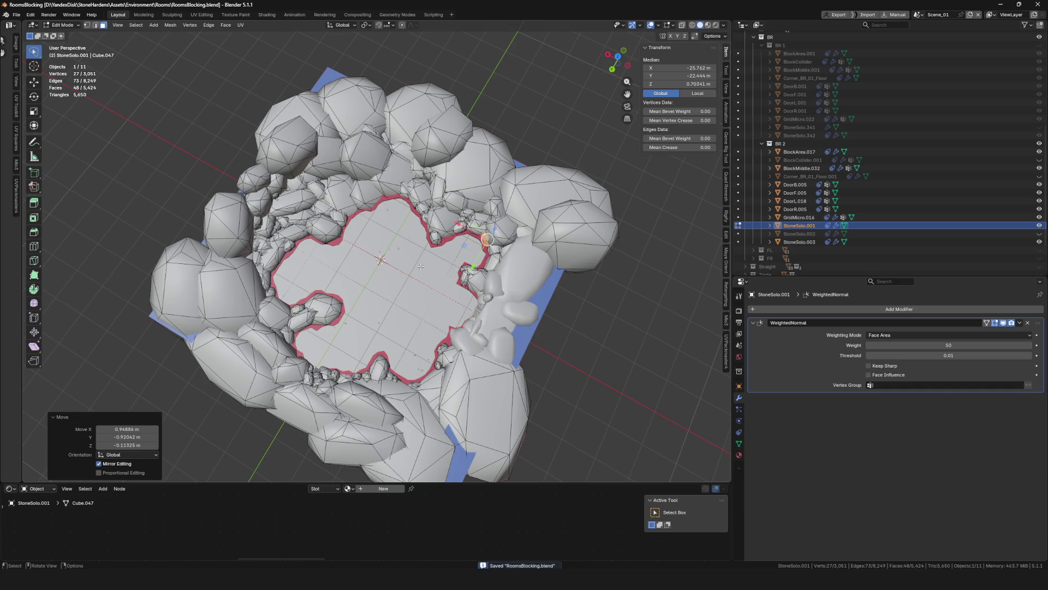
pyautogui.scroll(3, 418, 256)
pyautogui.moveTo(418, 256)
pyautogui.mouseDown(button='middle')
pyautogui.moveTo(434, 263)
pyautogui.moveTo(426, 201)
pyautogui.moveTo(397, 247)
pyautogui.moveTo(378, 184)
pyautogui.mouseUp(button='middle')
pyautogui.scroll(-6, 433, 262)
pyautogui.scroll(9, 433, 263)
pyautogui.scroll(-6, 428, 213)
pyautogui.press('Tab')
# Save, select the floor mesh BlockMiddle.032 and view it from the top
pyautogui.hotkey('ctrl', 's')
pyautogui.scroll(6, 429, 250)
pyautogui.click(429, 250)
pyautogui.scroll(-6, 454, 229)
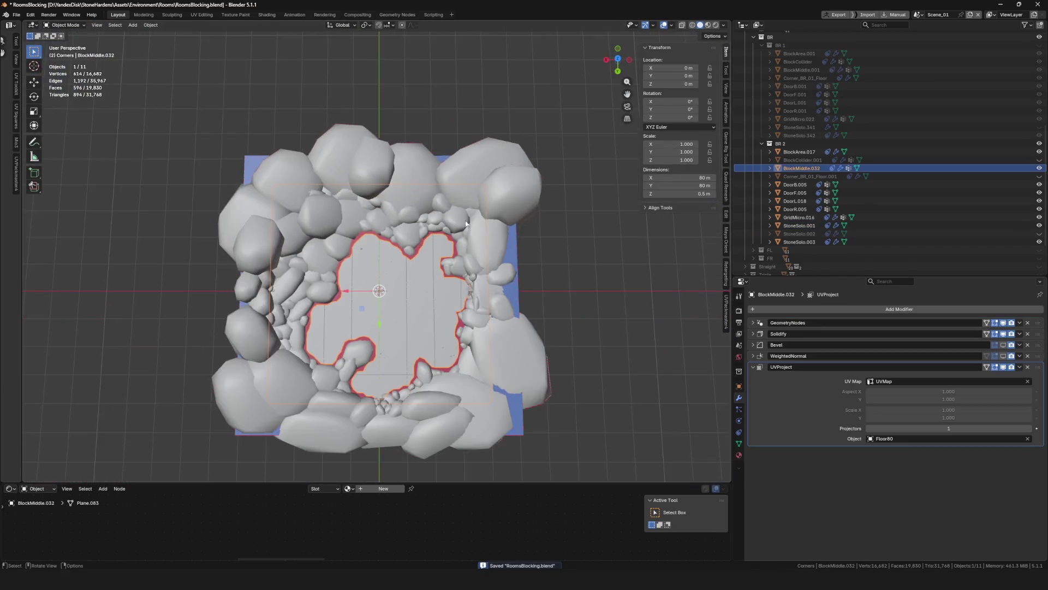
pyautogui.click(619, 58)
pyautogui.moveTo(631, 66); pyautogui.dragTo(630, 63)
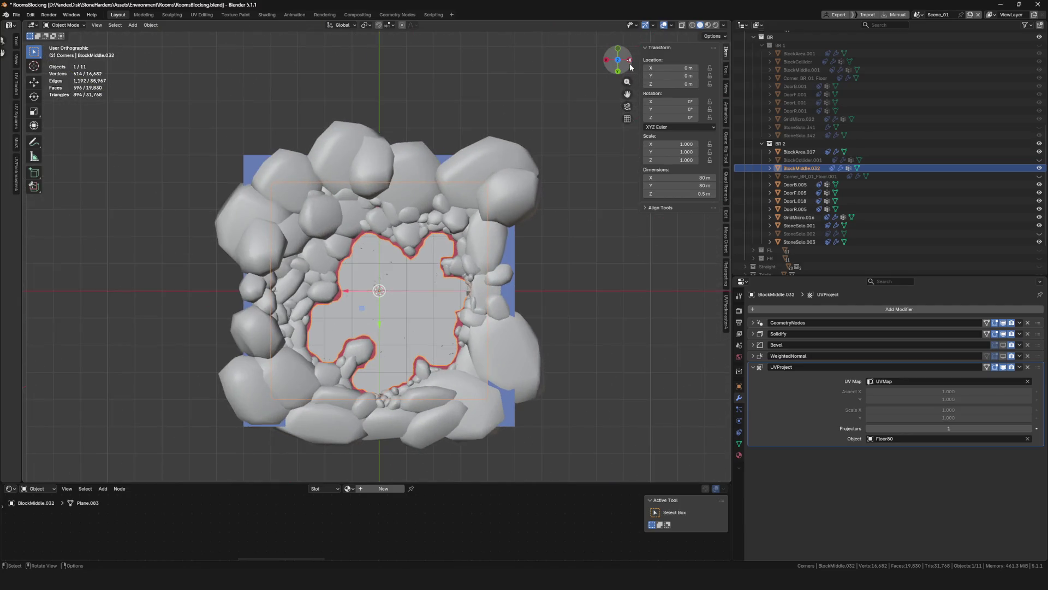
# Switch BlockMiddle.032 into Weight Paint mode
pyautogui.scroll(5, 381, 435)
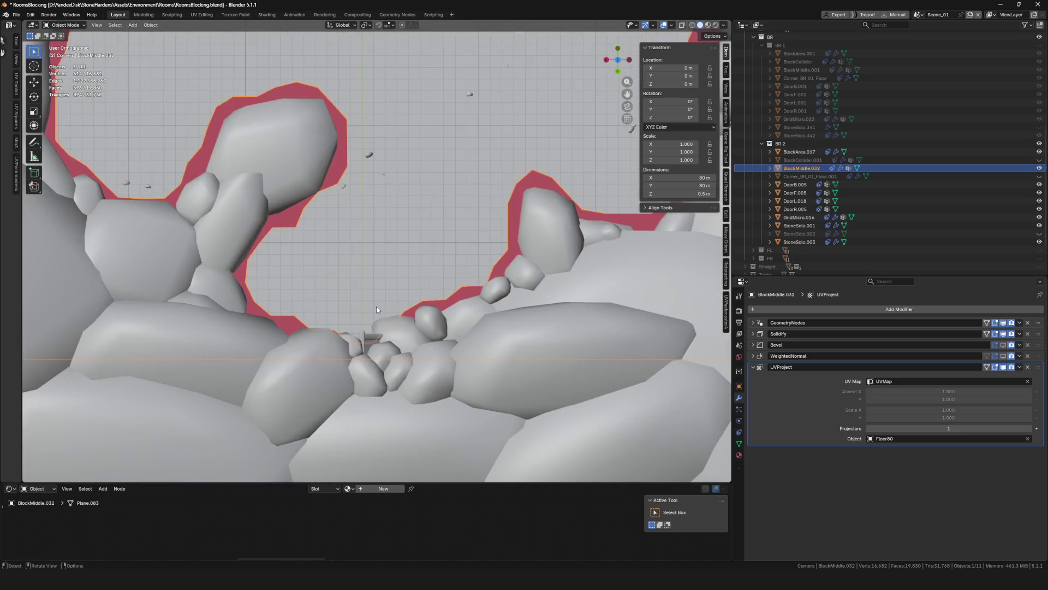
pyautogui.scroll(-6, 383, 236)
pyautogui.scroll(4, 400, 129)
pyautogui.hotkey('ctrl', 'Tab')
pyautogui.click(365, 212)
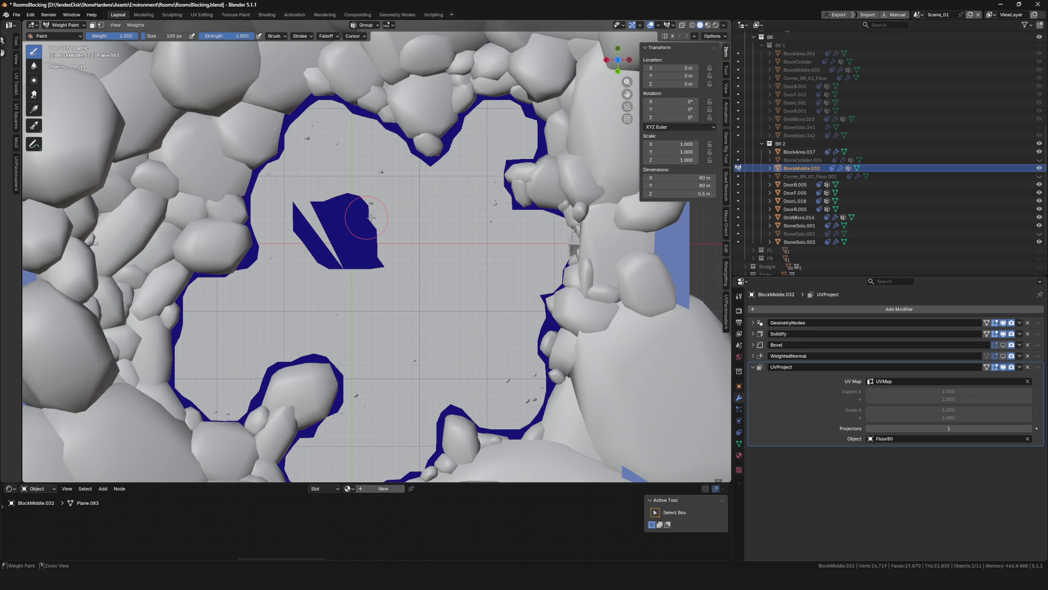
# Undo the stray stroke and paint two island-shaped weight patches on the floor
pyautogui.hotkey('ctrl', 'z')
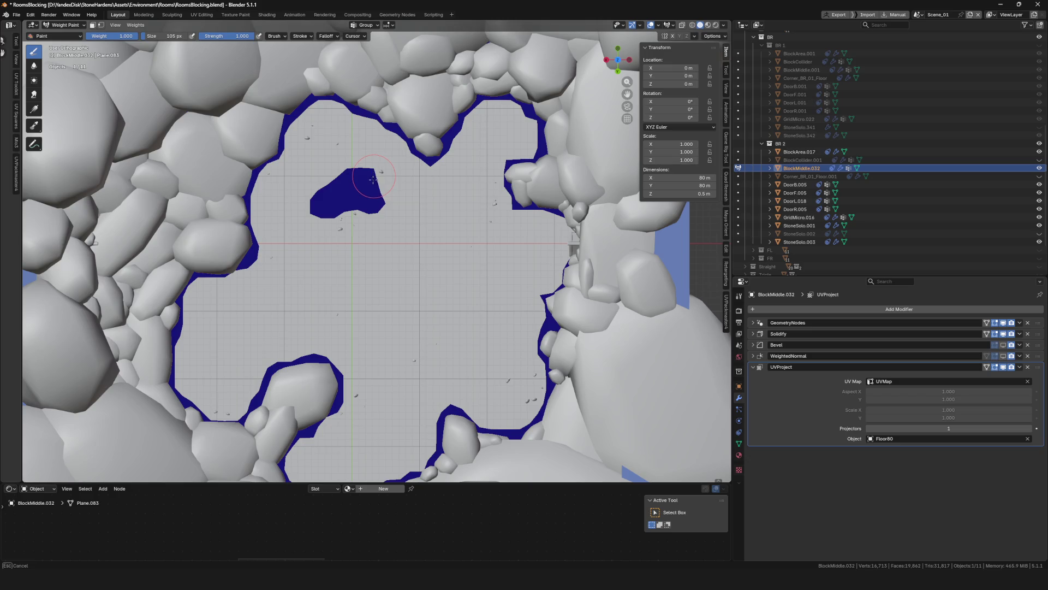
pyautogui.scroll(-5, 373, 178)
pyautogui.scroll(8, 335, 239)
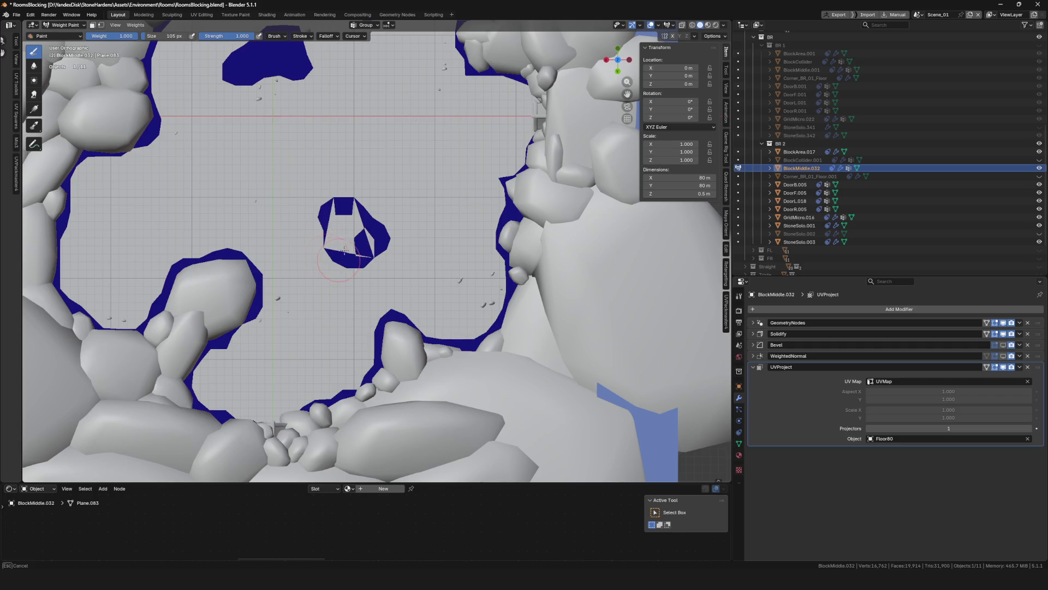
pyautogui.scroll(-8, 386, 233)
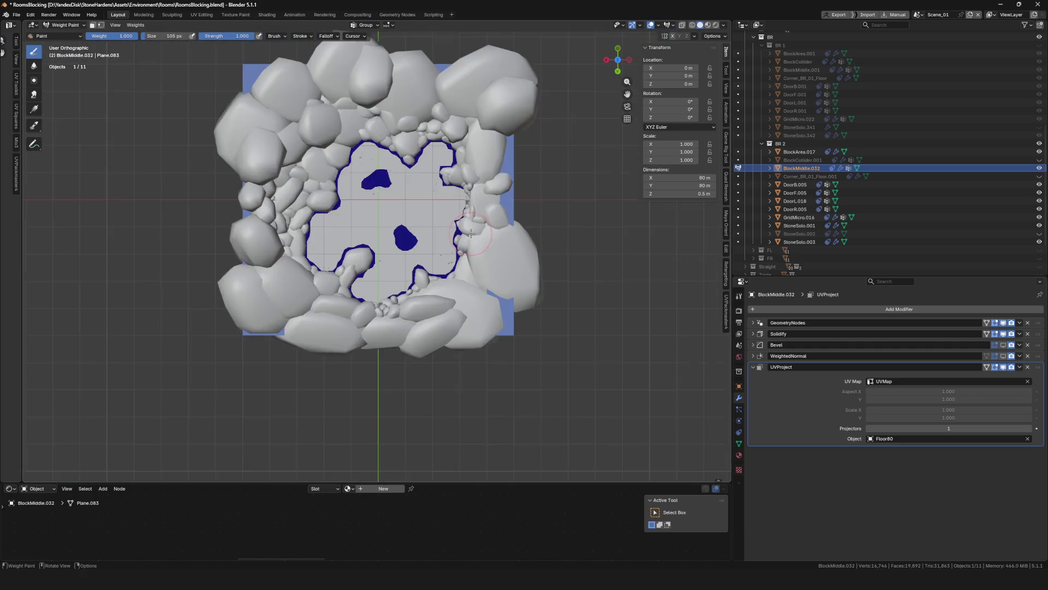
pyautogui.scroll(4, 403, 249)
pyautogui.scroll(8, 356, 159)
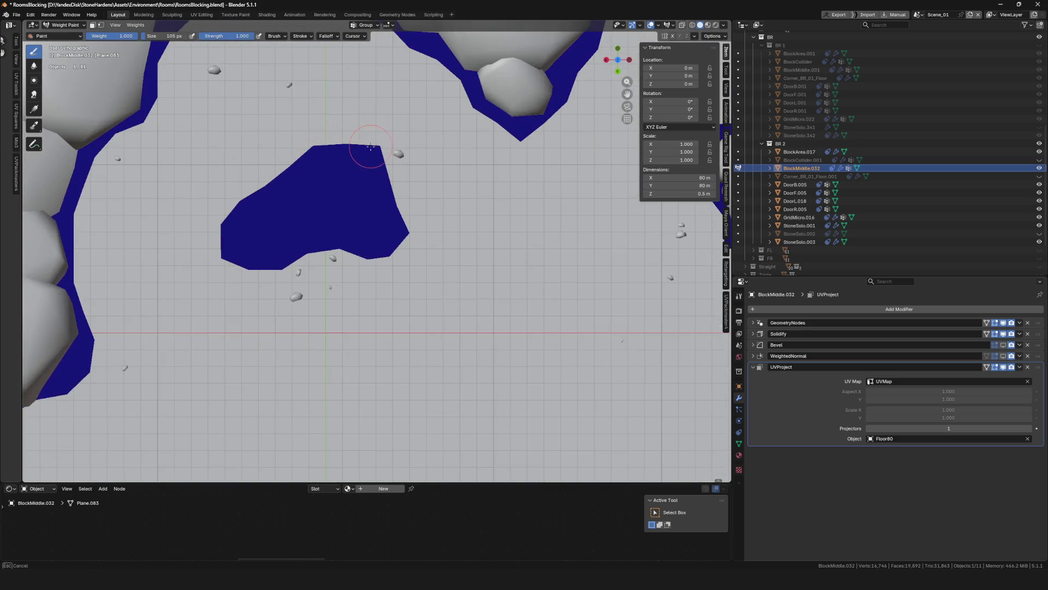
pyautogui.scroll(-12, 371, 146)
pyautogui.scroll(6, 449, 240)
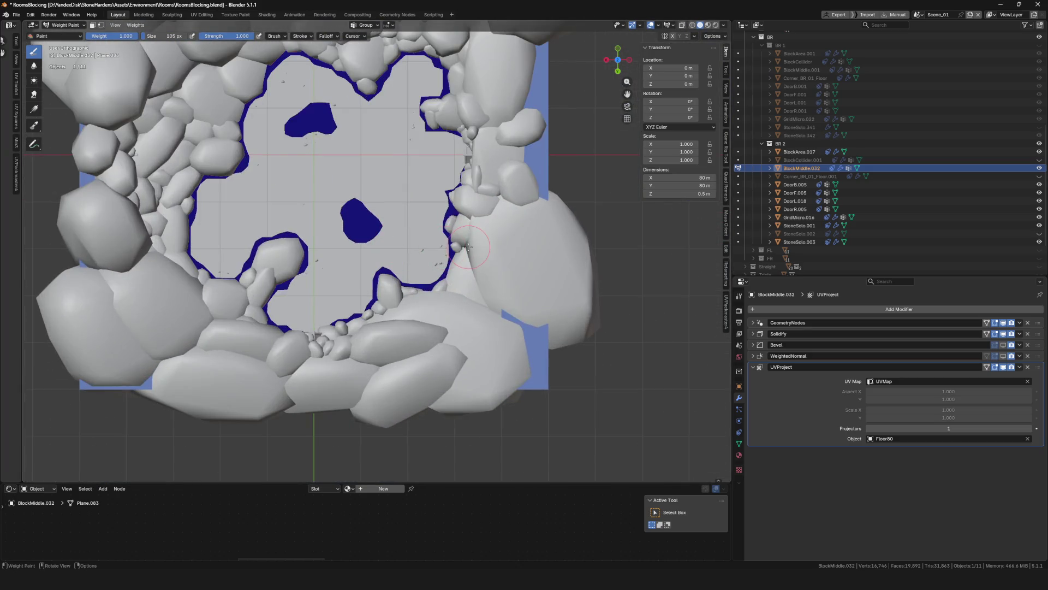
pyautogui.scroll(-10, 466, 241)
pyautogui.scroll(10, 465, 240)
# Return BlockMiddle.032 to Object Mode and view both floor patches from above
pyautogui.moveTo(465, 241)
pyautogui.mouseDown(button='middle')
pyautogui.moveTo(331, 254)
pyautogui.moveTo(223, 295)
pyautogui.mouseUp(button='middle')
pyautogui.hotkey('ctrl', 'Tab')
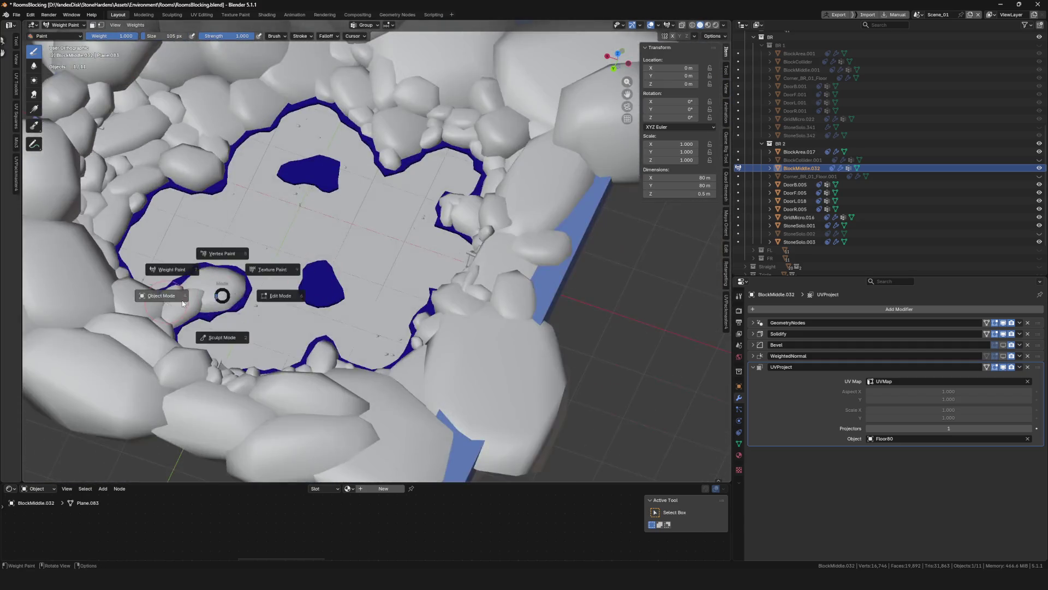
pyautogui.click(159, 295)
pyautogui.scroll(-10, 327, 257)
pyautogui.scroll(10, 347, 236)
pyautogui.moveTo(348, 236); pyautogui.dragTo(385, 279, button='middle')
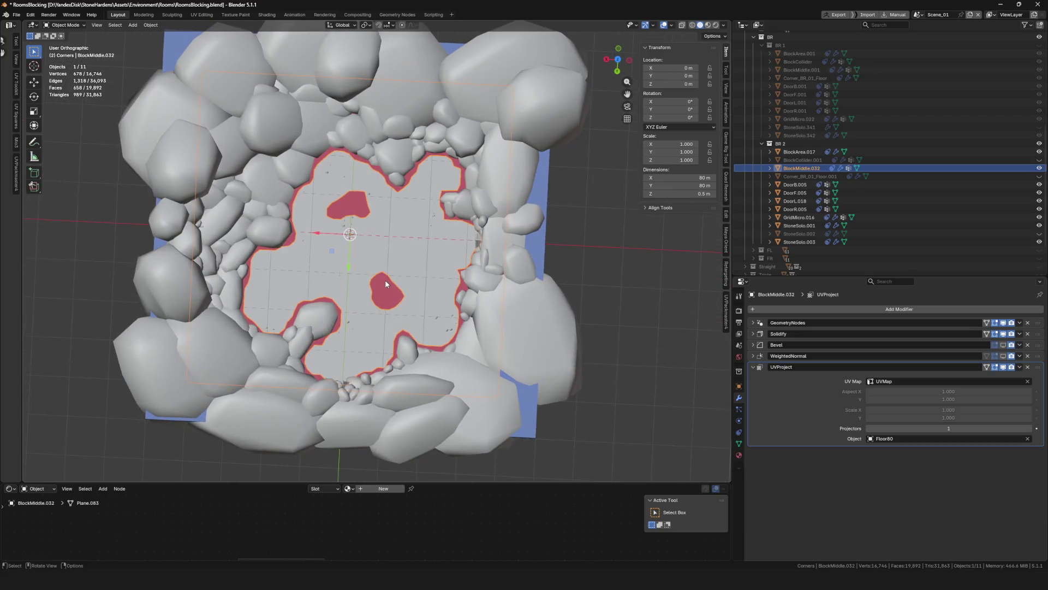
# Select the StoneSolo.001 stone ring in top view, enter Edit Mode and pick one whole stone with L
pyautogui.click(385, 279)
pyautogui.click(617, 62)
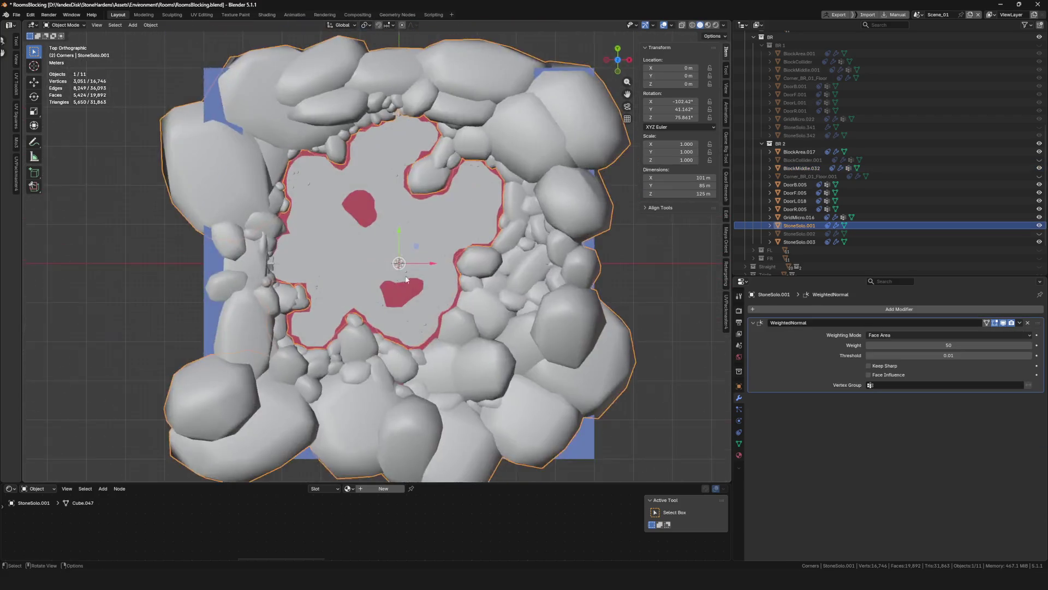
pyautogui.scroll(3, 407, 220)
pyautogui.press('Tab')
pyautogui.scroll(-3, 616, 254)
pyautogui.click(616, 254)
pyautogui.scroll(4, 442, 294)
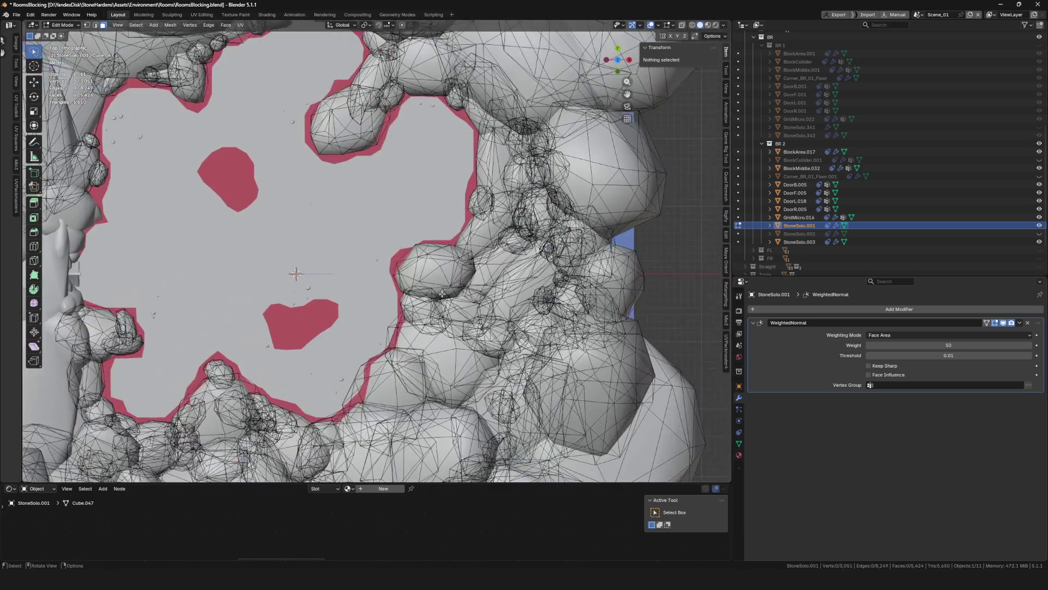
pyautogui.press('l')
pyautogui.moveTo(438, 275); pyautogui.dragTo(615, 38, button='middle')
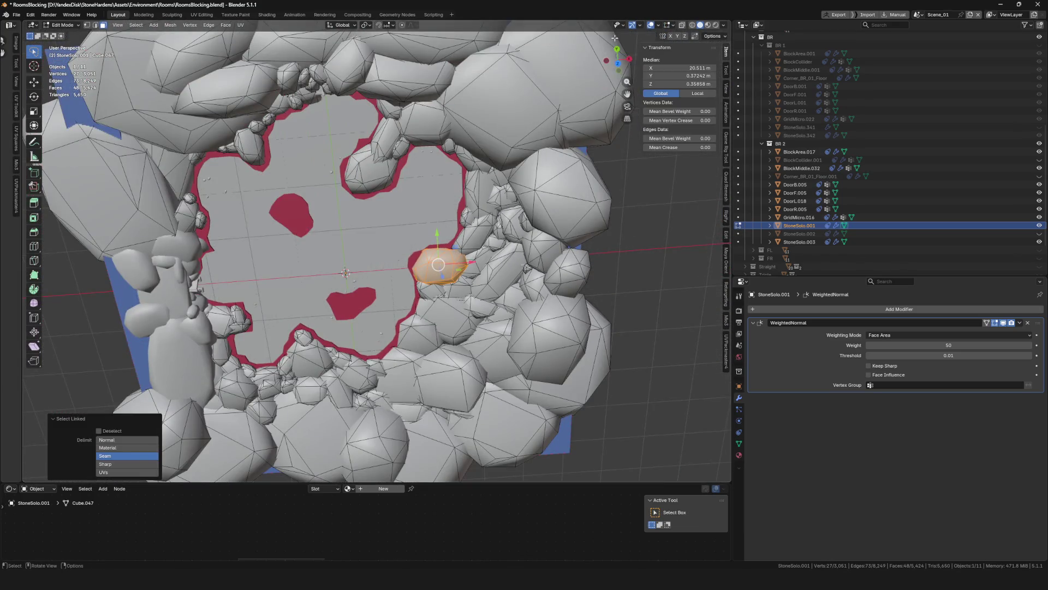
pyautogui.click(619, 65)
# Duplicate the stone into the upper floor patch, shrinking and rotating the copy
pyautogui.hotkey('shift', 'd')
pyautogui.click(471, 221)
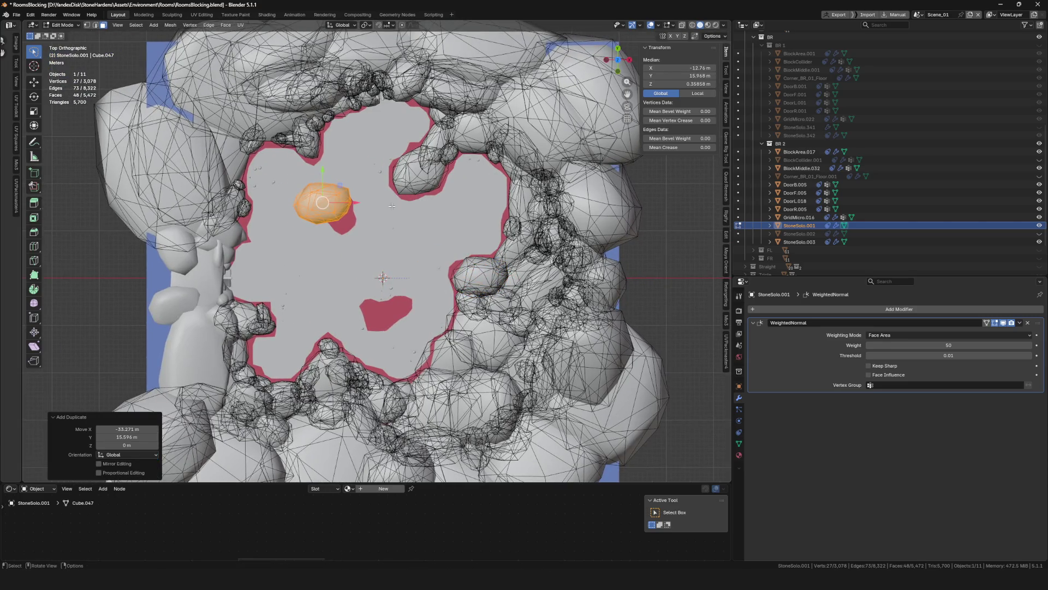
pyautogui.scroll(3, 471, 220)
pyautogui.press('s')
pyautogui.press('r')
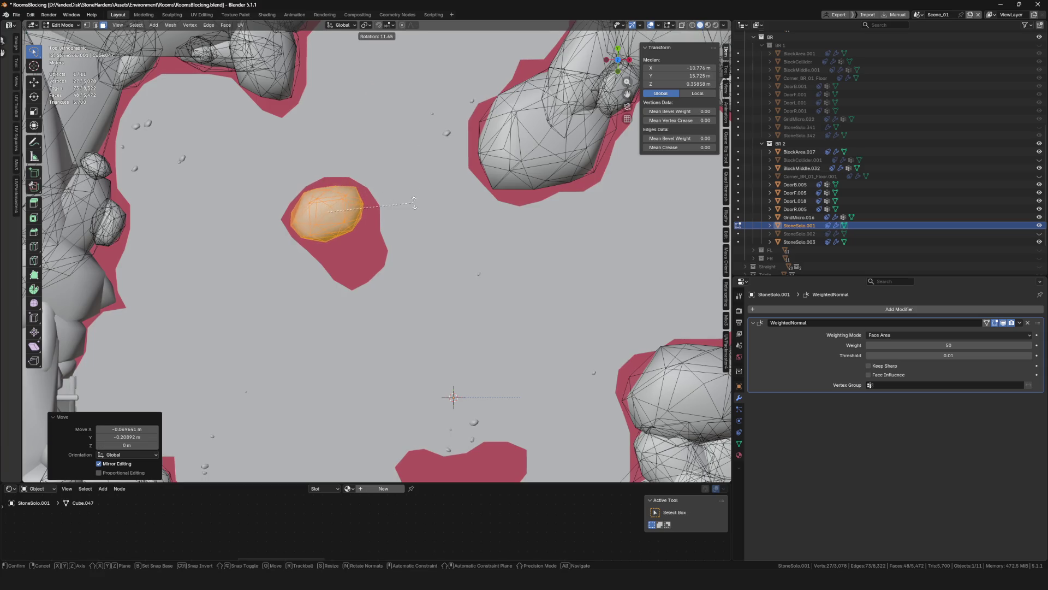
pyautogui.click(416, 198)
pyautogui.rightClick(423, 211)
# Add a second rotated stone copy in the upper patch and nudge it along X into place
pyautogui.hotkey('shift', 'd')
pyautogui.click(448, 248)
pyautogui.press('r')
pyautogui.click(417, 310)
pyautogui.press('g')
pyautogui.press('x')
pyautogui.click(407, 310)
pyautogui.moveTo(407, 310)
pyautogui.mouseDown(button='middle')
pyautogui.moveTo(453, 269)
pyautogui.moveTo(390, 171)
pyautogui.mouseUp(button='middle')
pyautogui.rightClick(408, 268)
pyautogui.press('g')
pyautogui.scroll(-3, 390, 171)
pyautogui.click(407, 254)
pyautogui.scroll(-6, 407, 255)
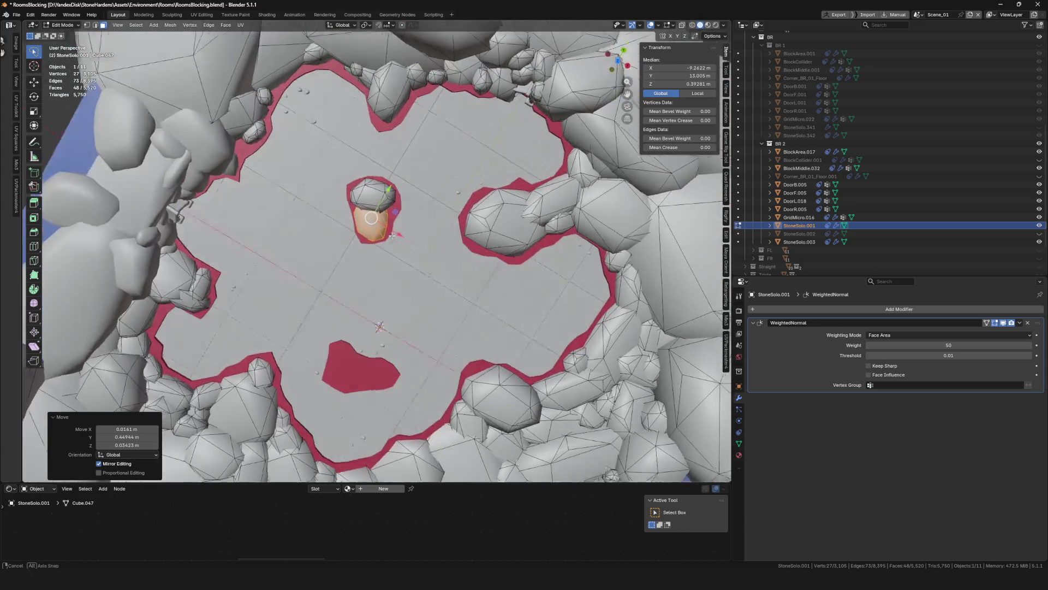
pyautogui.moveTo(406, 254); pyautogui.dragTo(391, 238, button='middle')
# Save the blend file with Ctrl+S
pyautogui.hotkey('ctrl', 's')
pyautogui.scroll(5, 392, 238)
pyautogui.scroll(-5, 391, 237)
pyautogui.scroll(5, 415, 246)
pyautogui.scroll(2, 446, 261)
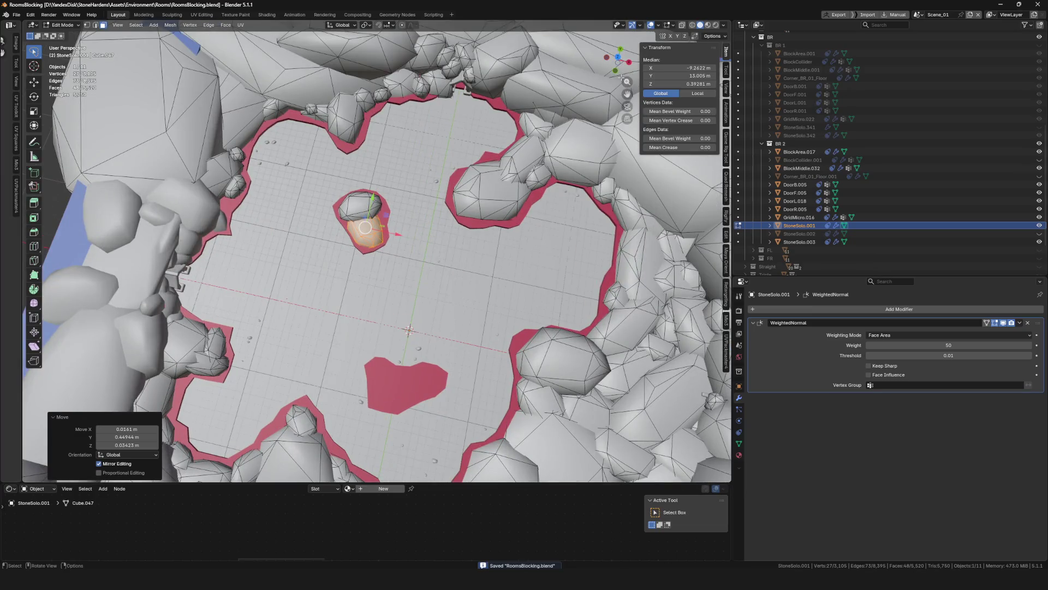
# Place a copied stone in the lower patch, rotated 39° and slightly shrunk along X
pyautogui.click(618, 58)
pyautogui.scroll(4, 373, 248)
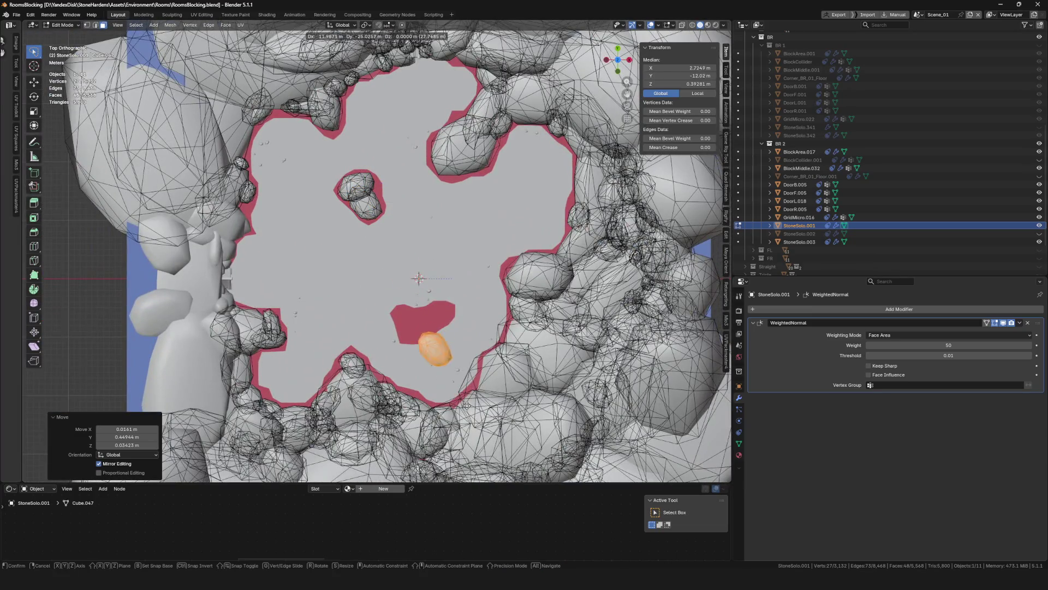
pyautogui.scroll(4, 468, 405)
pyautogui.click(446, 315)
pyautogui.press('r')
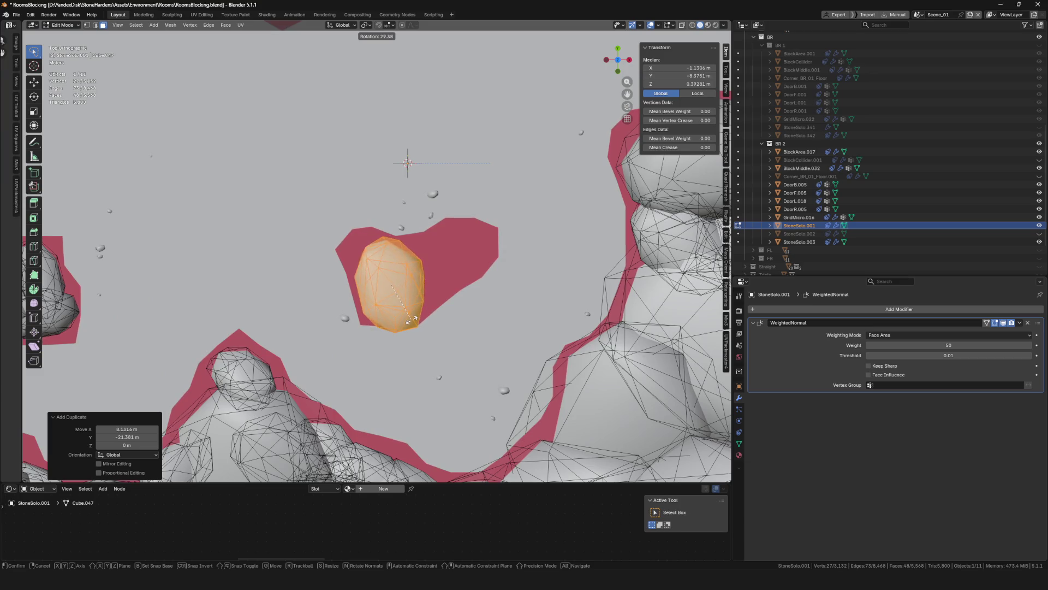
pyautogui.click(405, 323)
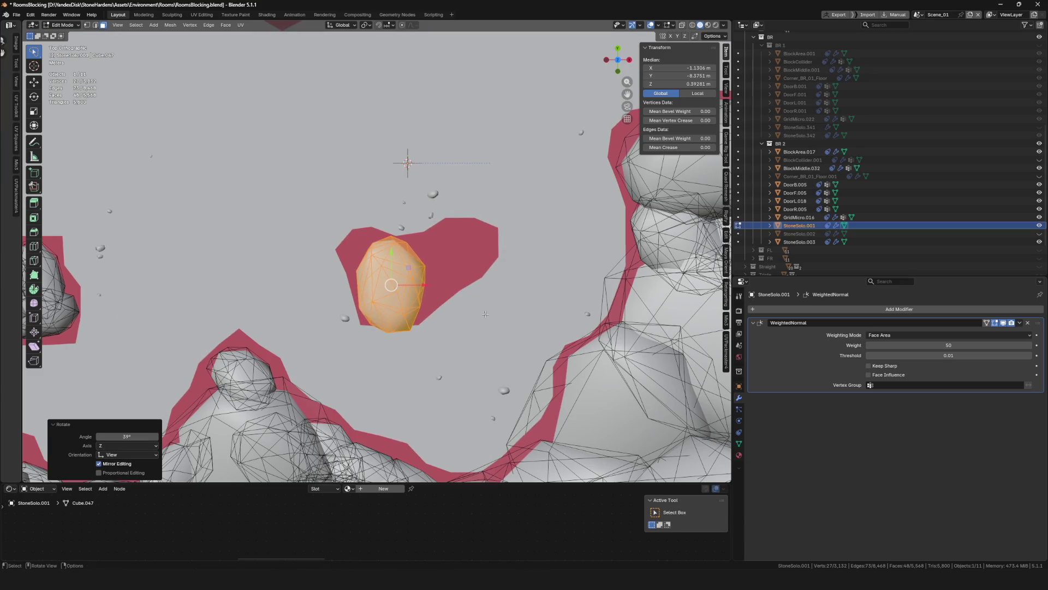
pyautogui.click(520, 313)
pyautogui.click(463, 301)
pyautogui.press('s')
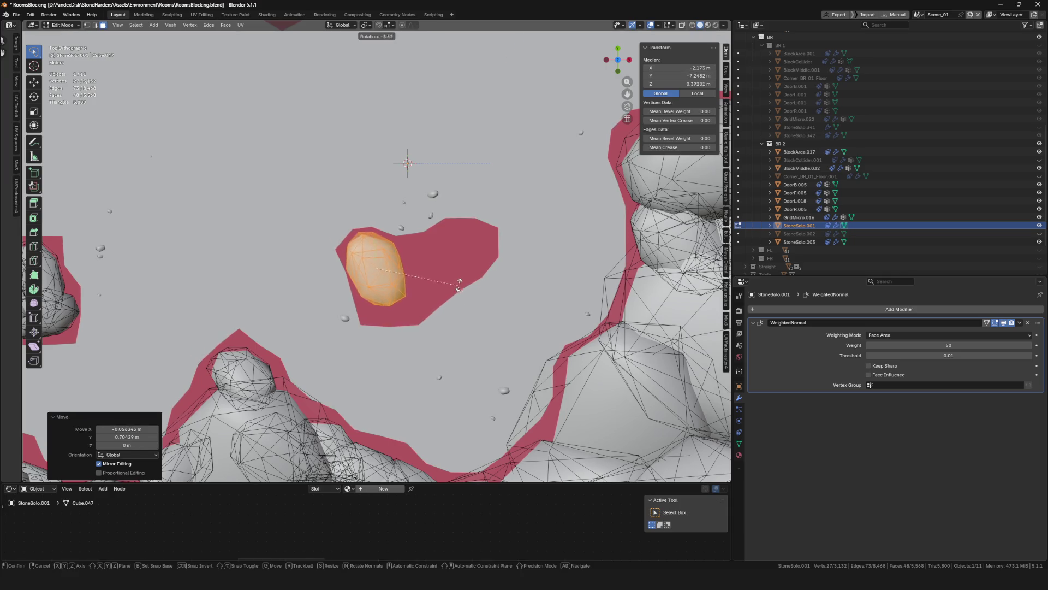
pyautogui.click(467, 272)
pyautogui.click(468, 272)
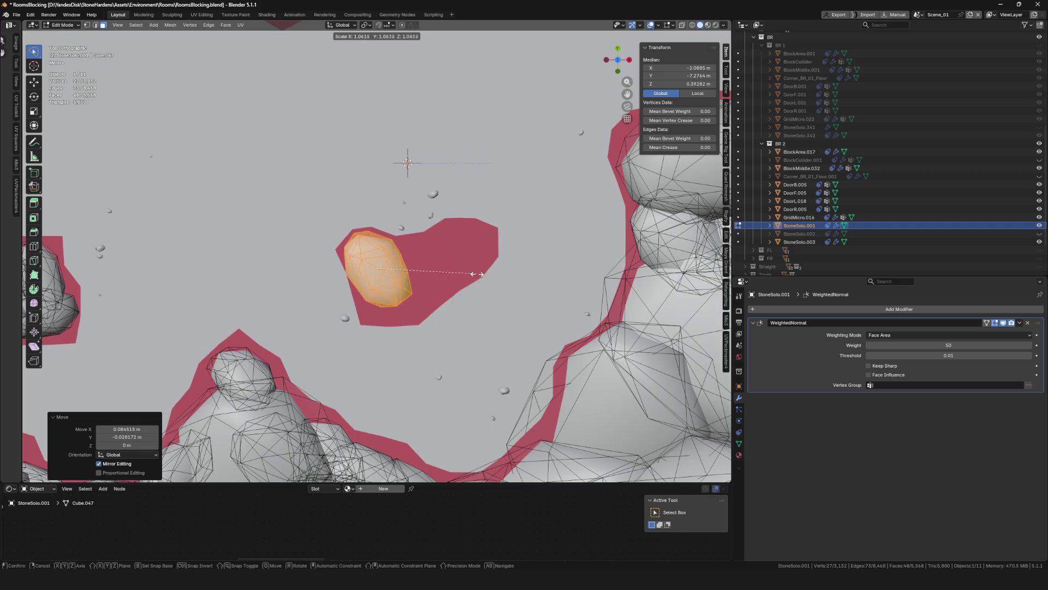
pyautogui.press('g')
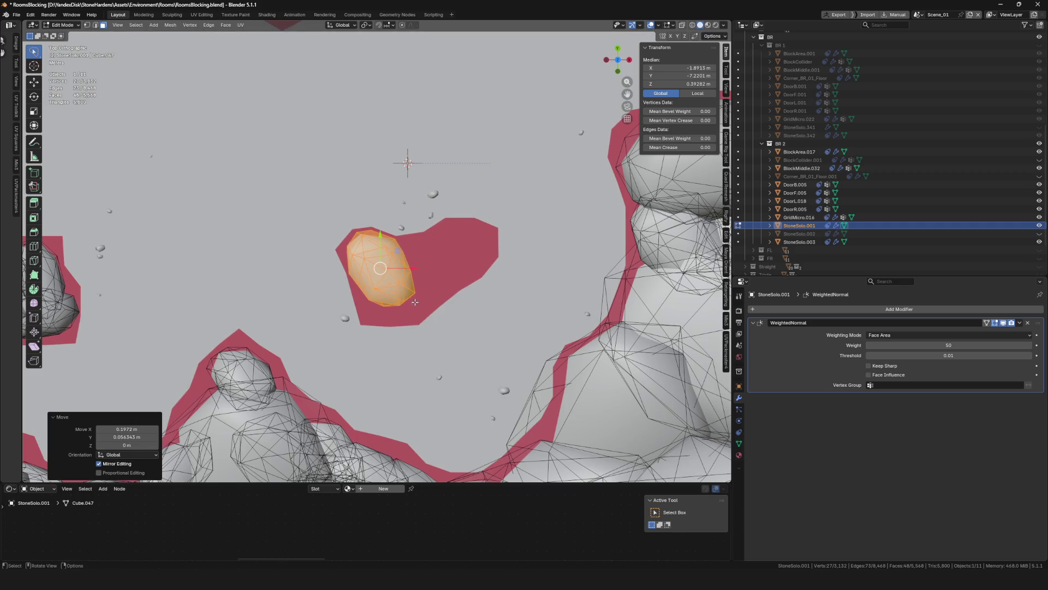
# Add a smaller, rotated stone copy beside the other rock in the lower patch, then save
pyautogui.hotkey('shift', 'd')
pyautogui.press('Return')
pyautogui.press('g')
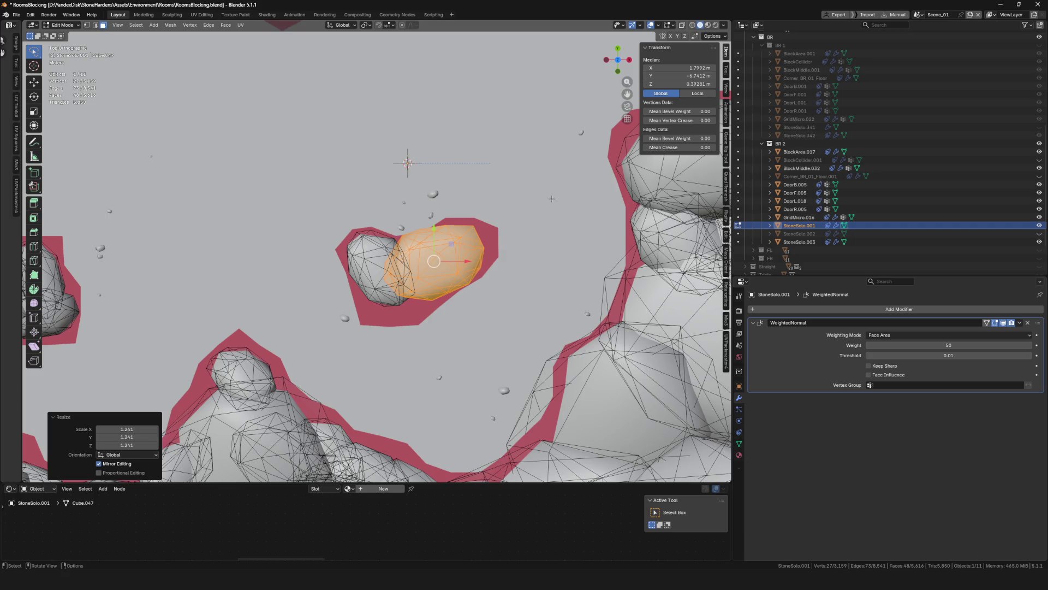
pyautogui.press('s')
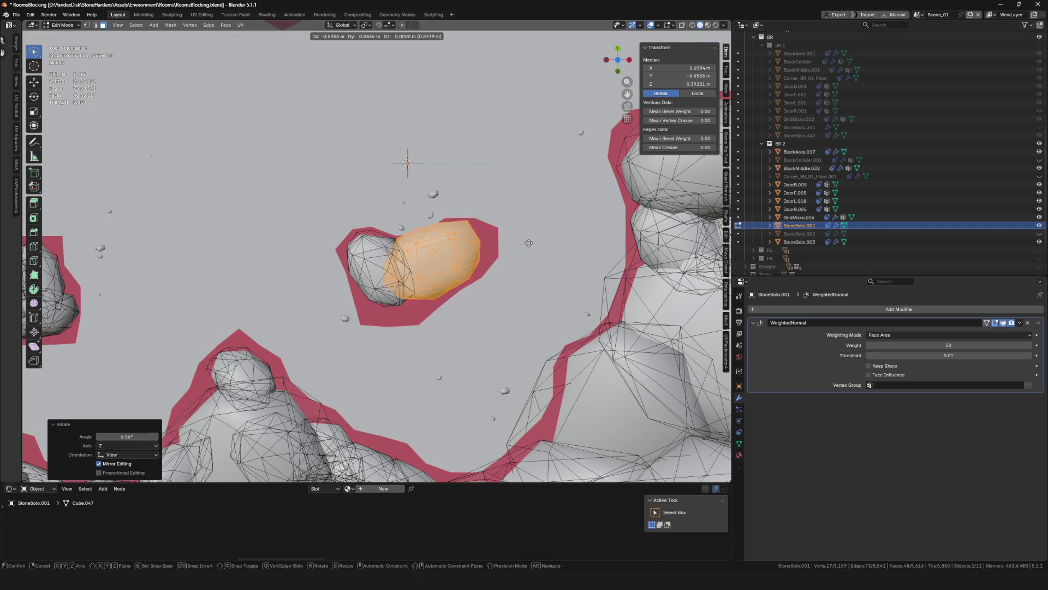
pyautogui.click(538, 247)
pyautogui.press('r')
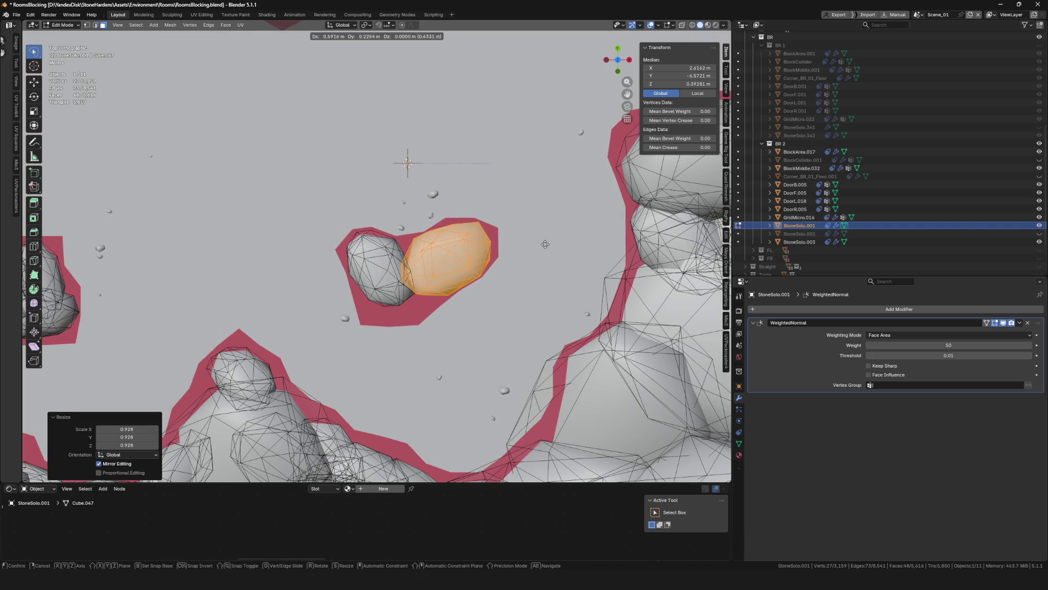
pyautogui.click(540, 243)
pyautogui.press('g')
pyautogui.click(540, 242)
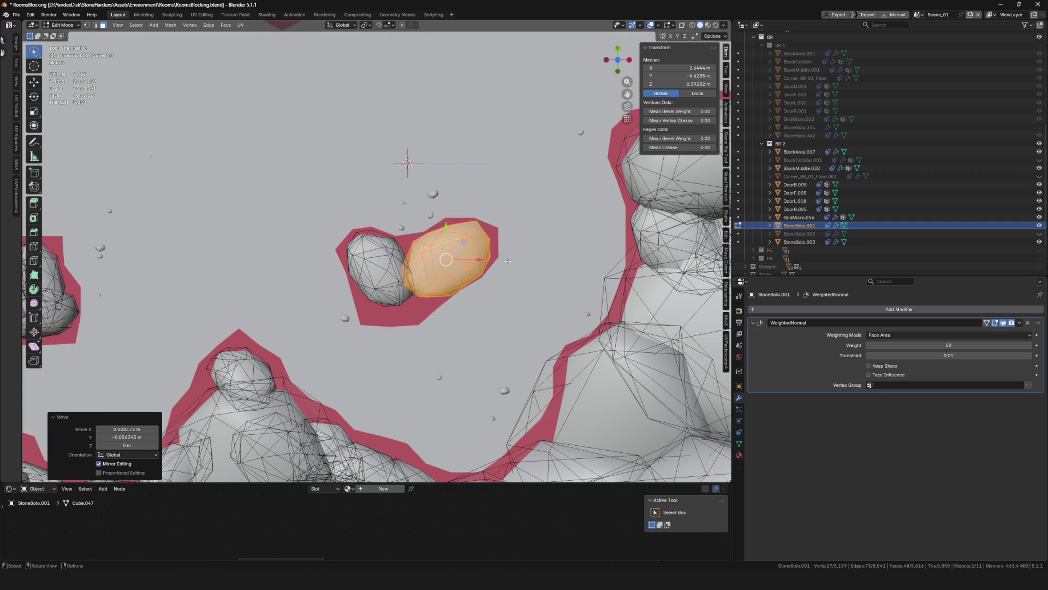
pyautogui.scroll(-5, 435, 296)
pyautogui.scroll(3, 436, 295)
pyautogui.scroll(3, 436, 296)
pyautogui.hotkey('ctrl', 's')
# Add one more rotated stone copy in the lower patch and return to Object Mode
pyautogui.hotkey('shift', 'd')
pyautogui.press('r')
pyautogui.click(498, 399)
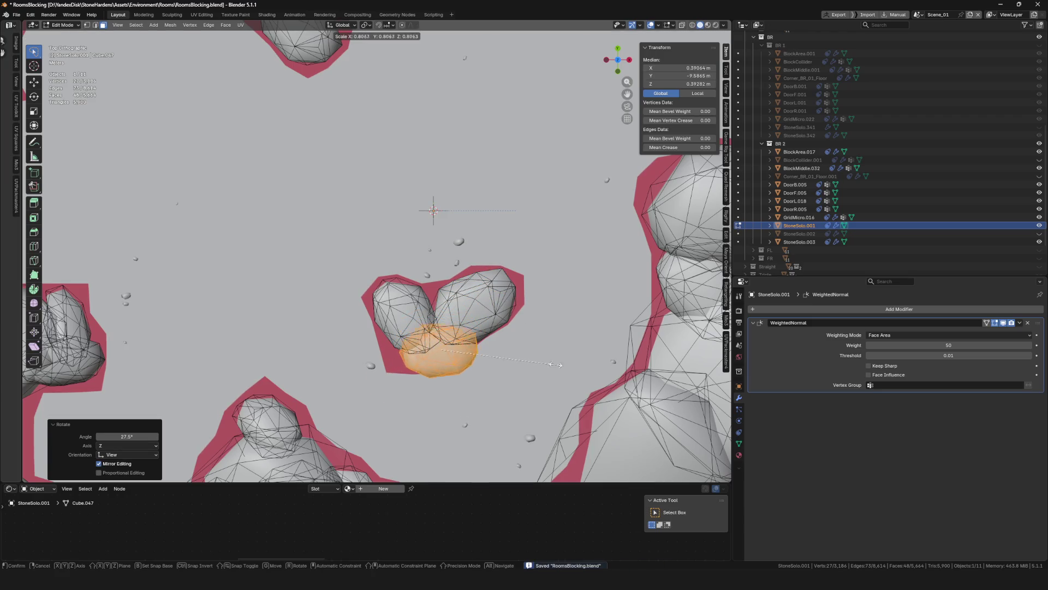
pyautogui.press('g')
pyautogui.click(521, 361)
pyautogui.press('r')
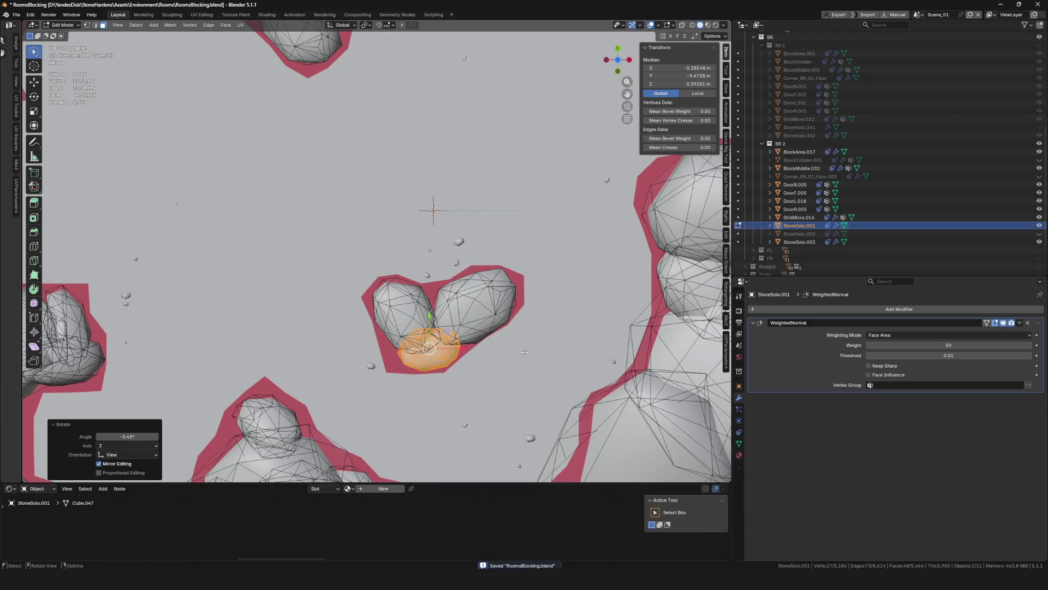
pyautogui.click(523, 359)
pyautogui.press('Tab')
pyautogui.scroll(-8, 492, 322)
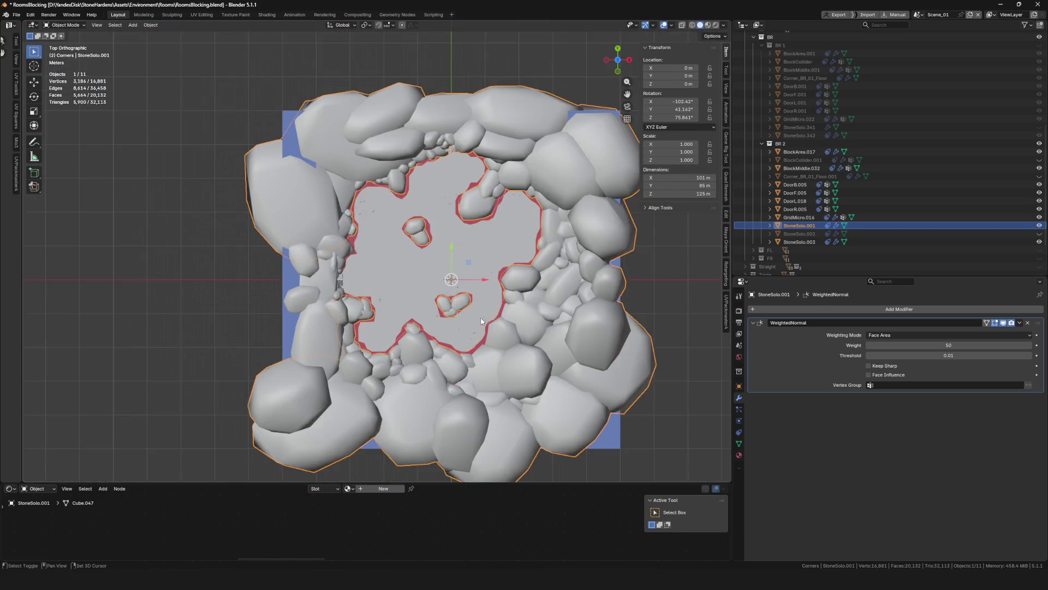
# Orbit and zoom close over the room floor, selecting Floor80 and StoneSolo.001 in turn
pyautogui.keyDown('ctrl'); pyautogui.scroll(-4, 486, 325); pyautogui.keyUp('ctrl')
pyautogui.moveTo(335, 296)
pyautogui.mouseDown(button='middle')
pyautogui.moveTo(398, 263)
pyautogui.moveTo(347, 198)
pyautogui.moveTo(387, 238)
pyautogui.moveTo(377, 257)
pyautogui.moveTo(315, 255)
pyautogui.moveTo(356, 262)
pyautogui.mouseUp(button='middle')
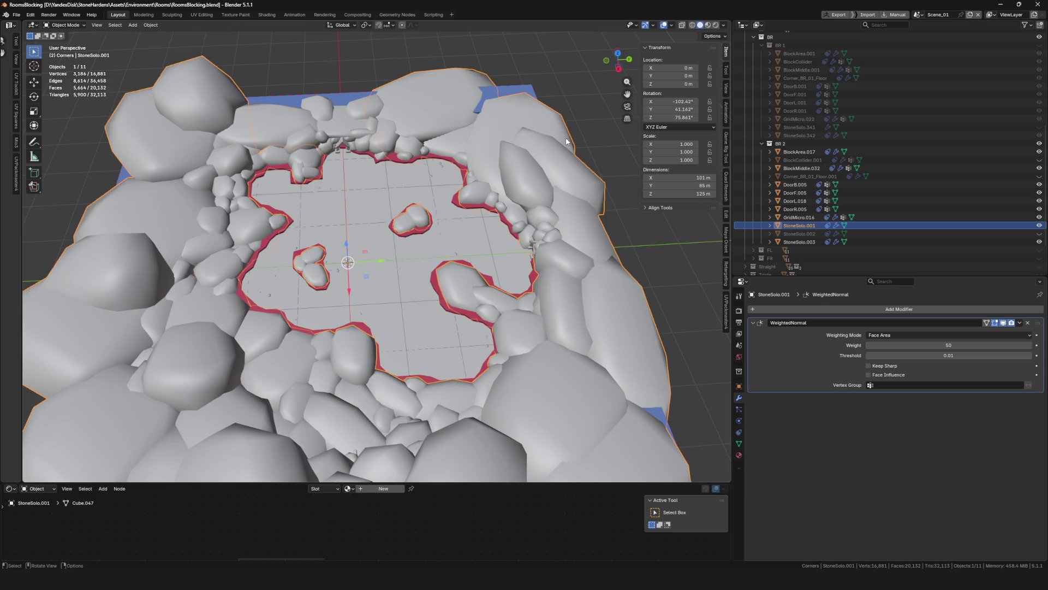
pyautogui.moveTo(653, 172)
pyautogui.keyDown('ctrl'); pyautogui.mouseDown(button='middle')
pyautogui.moveTo(600, 207)
pyautogui.moveTo(457, 261)
pyautogui.mouseUp(button='middle'); pyautogui.keyUp('ctrl')
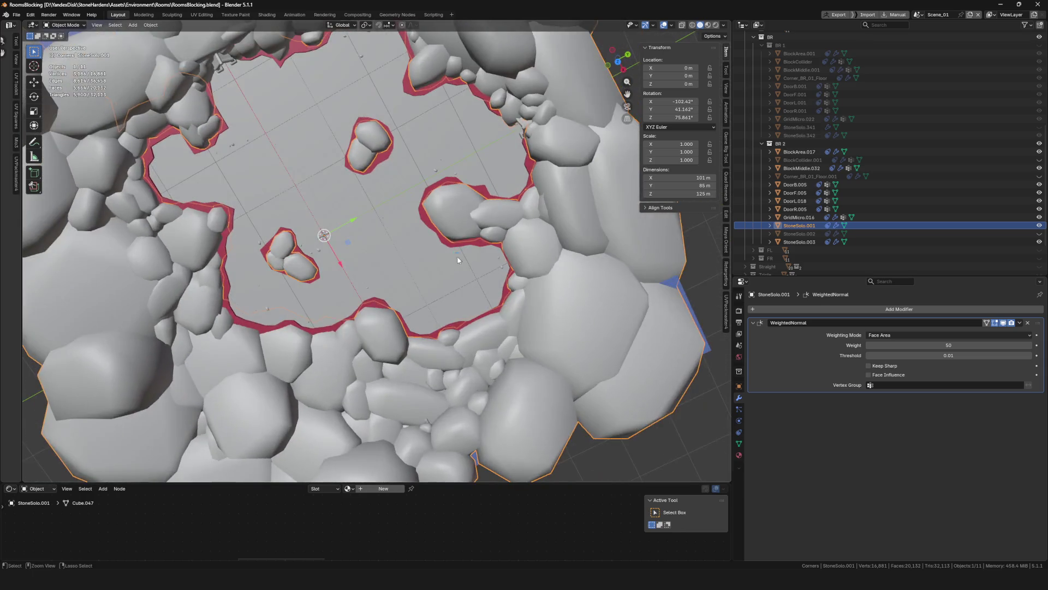
pyautogui.moveTo(260, 196)
pyautogui.keyDown('ctrl'); pyautogui.mouseDown(button='middle')
pyautogui.moveTo(267, 180)
pyautogui.moveTo(296, 260)
pyautogui.moveTo(333, 255)
pyautogui.moveTo(256, 295)
pyautogui.mouseUp(button='middle'); pyautogui.keyUp('ctrl')
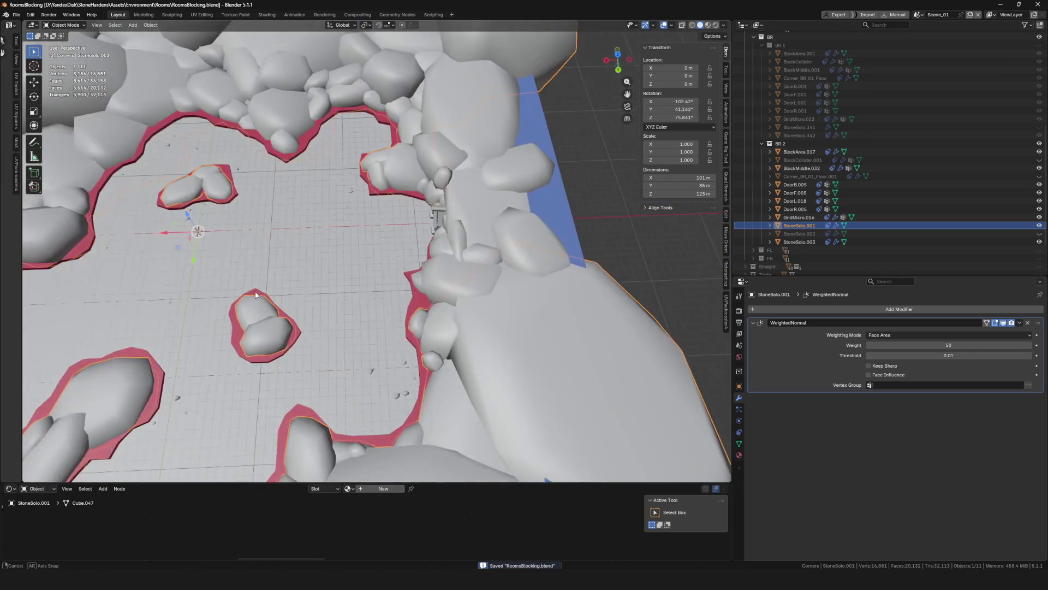
pyautogui.scroll(-5, 245, 312)
pyautogui.scroll(3, 247, 312)
pyautogui.click(293, 350)
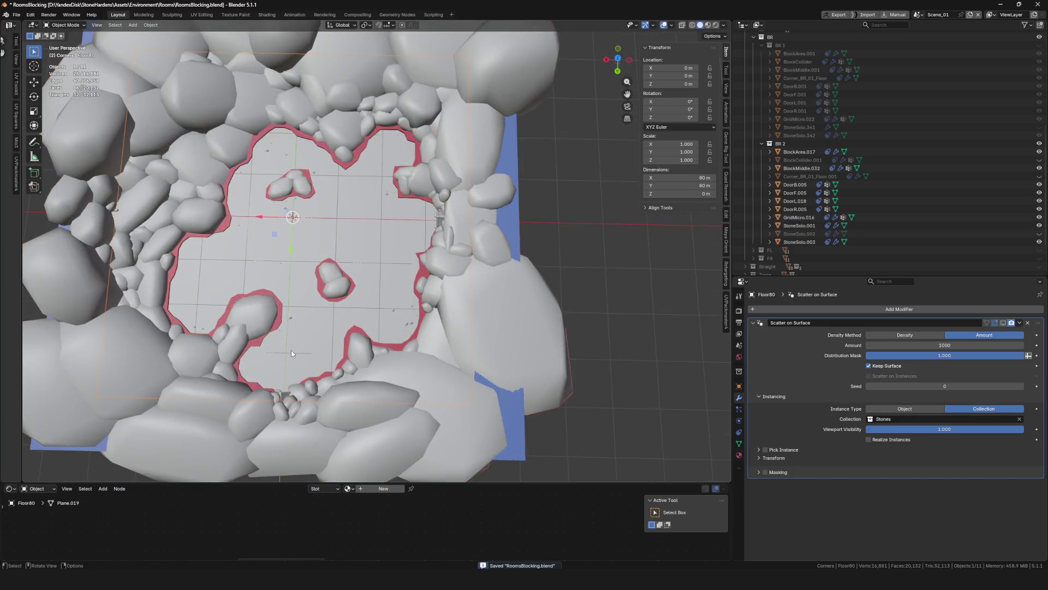
pyautogui.moveTo(292, 349); pyautogui.dragTo(306, 333, button='middle')
pyautogui.moveTo(411, 328)
pyautogui.keyDown('ctrl'); pyautogui.mouseDown(button='middle')
pyautogui.moveTo(410, 350)
pyautogui.moveTo(410, 336)
pyautogui.moveTo(326, 344)
pyautogui.moveTo(261, 304)
pyautogui.mouseUp(button='middle'); pyautogui.keyUp('ctrl')
pyautogui.scroll(5, 256, 306)
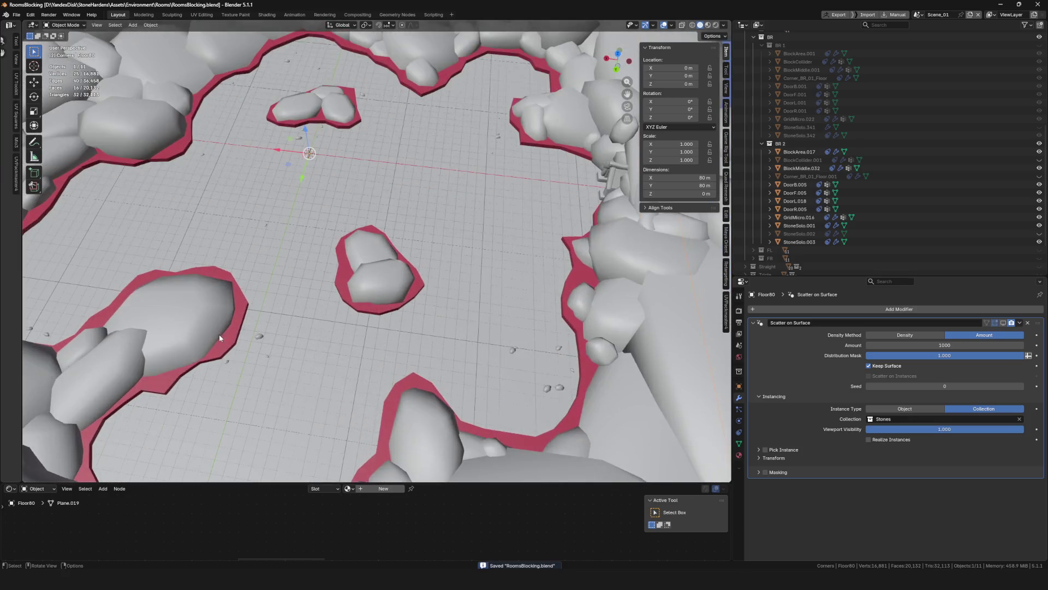
pyautogui.click(218, 334)
pyautogui.scroll(2, 226, 331)
pyautogui.click(230, 332)
pyautogui.scroll(-3, 334, 326)
pyautogui.moveTo(334, 326); pyautogui.dragTo(509, 229, button='middle')
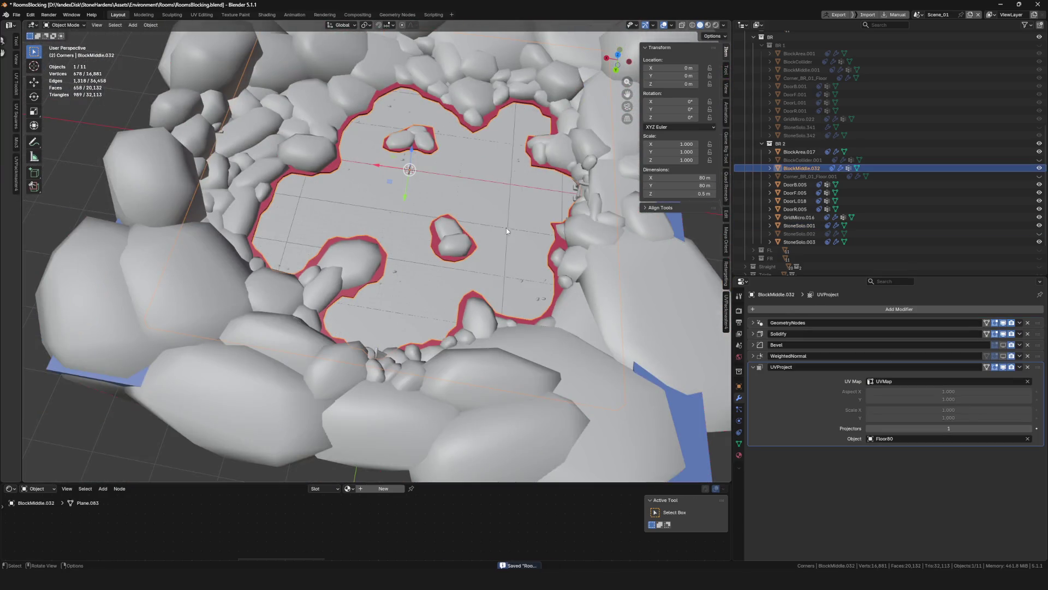
# Select StoneSolo.001 in Edit Mode, pick one floor-island stone, enable X-ray and view from top
pyautogui.click(459, 230)
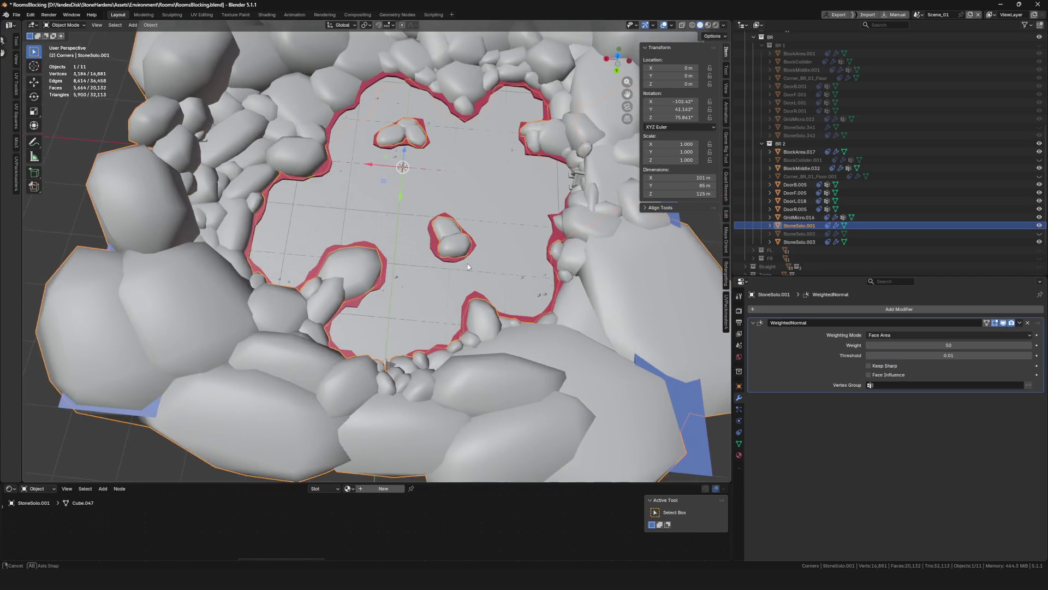
pyautogui.press('Tab')
pyautogui.moveTo(467, 263); pyautogui.dragTo(532, 283, button='middle')
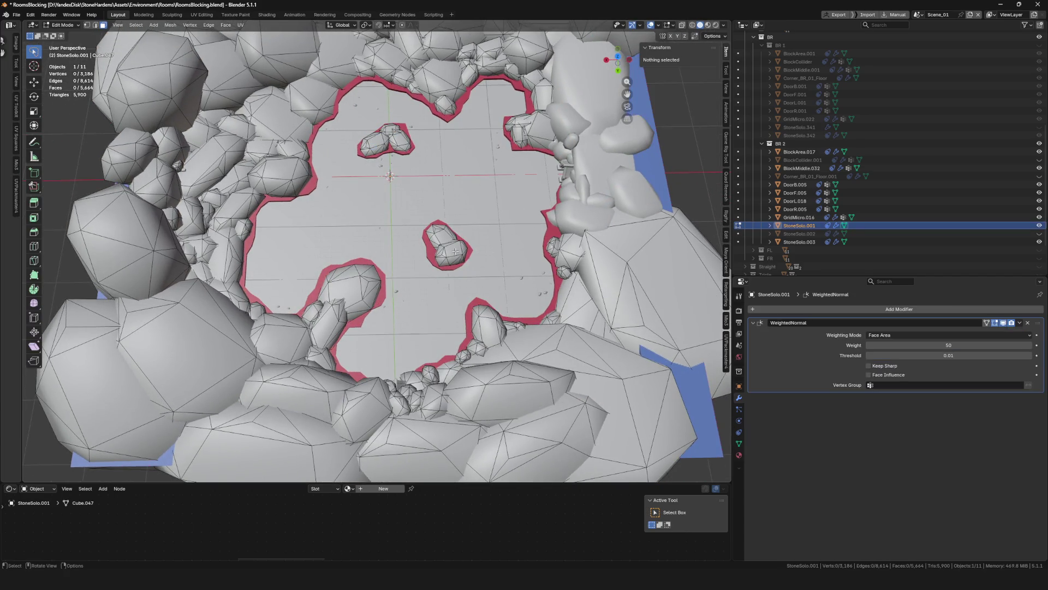
pyautogui.press('l')
pyautogui.scroll(-2, 445, 244)
pyautogui.hotkey('alt', 'z')
pyautogui.press('KP_7')
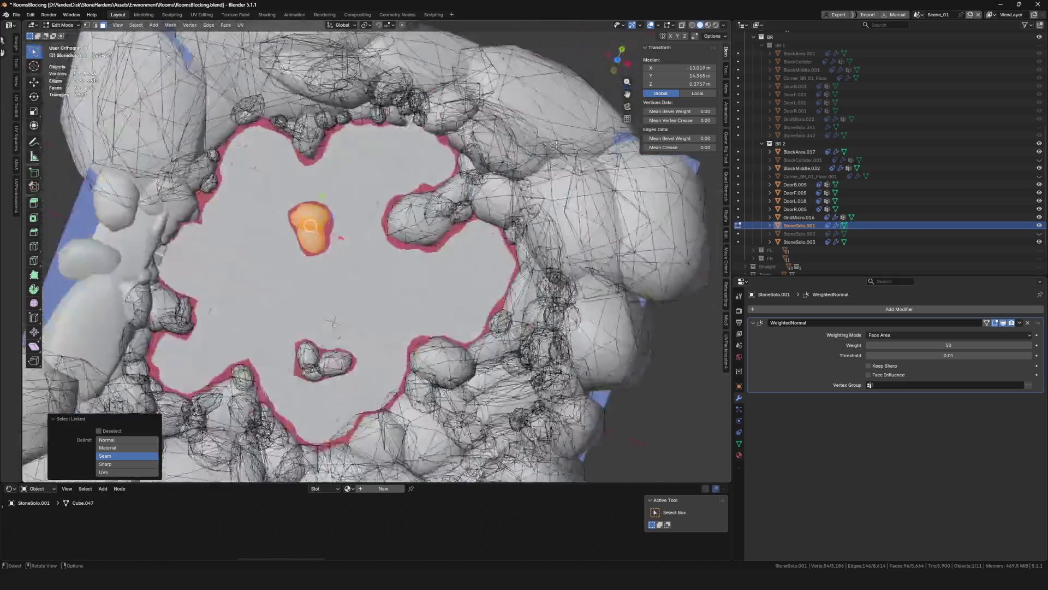
# Duplicate the stone against the rim rock, rotating, repositioning and scaling it by 1.191
pyautogui.scroll(4, 357, 290)
pyautogui.scroll(2, 387, 267)
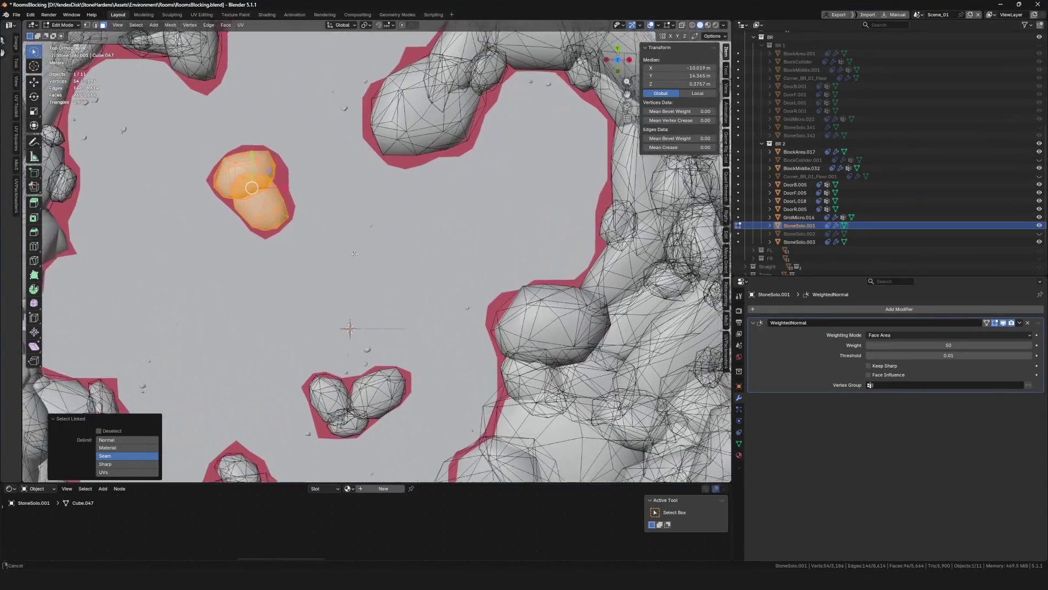
pyautogui.moveTo(367, 237)
pyautogui.keyDown('shift'); pyautogui.mouseDown(button='middle')
pyautogui.moveTo(453, 319)
pyautogui.moveTo(453, 256)
pyautogui.moveTo(358, 153)
pyautogui.mouseUp(button='middle'); pyautogui.keyUp('shift')
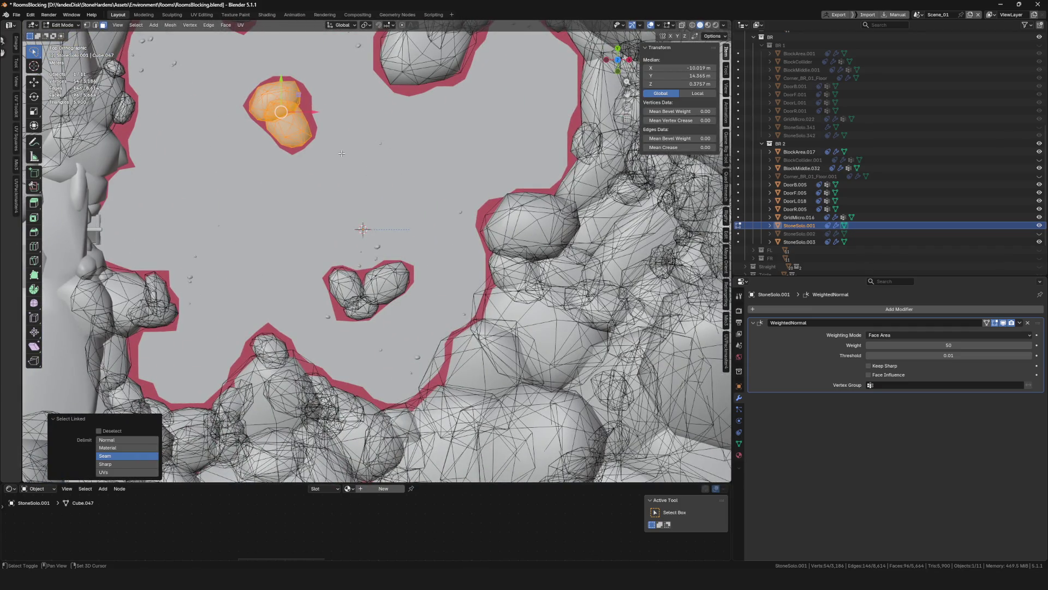
pyautogui.hotkey('shift', 'd')
pyautogui.click(541, 252)
pyautogui.press('s')
pyautogui.scroll(3, 499, 228)
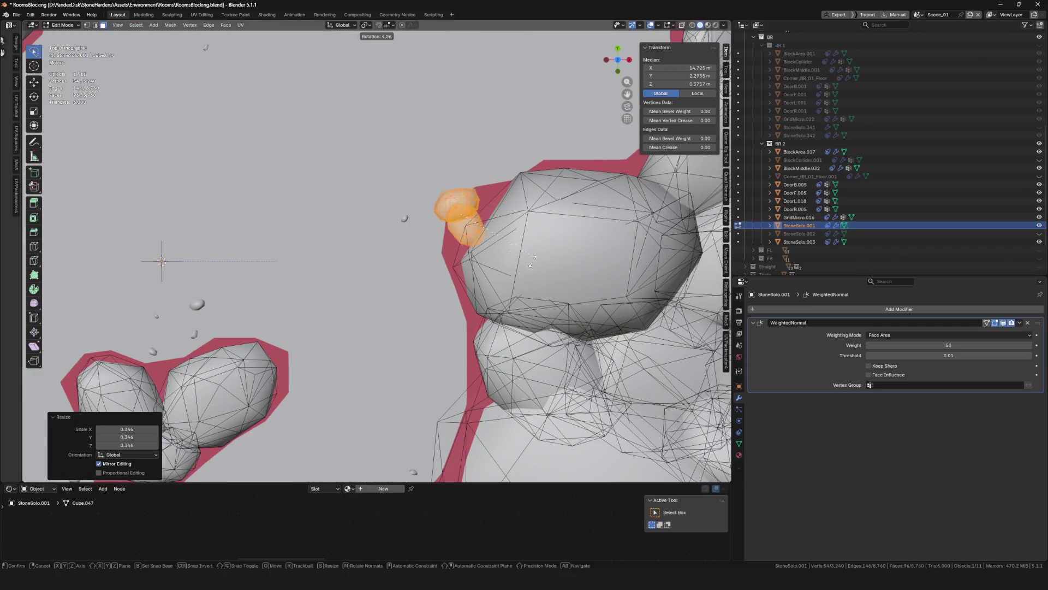
pyautogui.press('r')
pyautogui.click(486, 262)
pyautogui.press('g')
pyautogui.click(499, 285)
pyautogui.press('g')
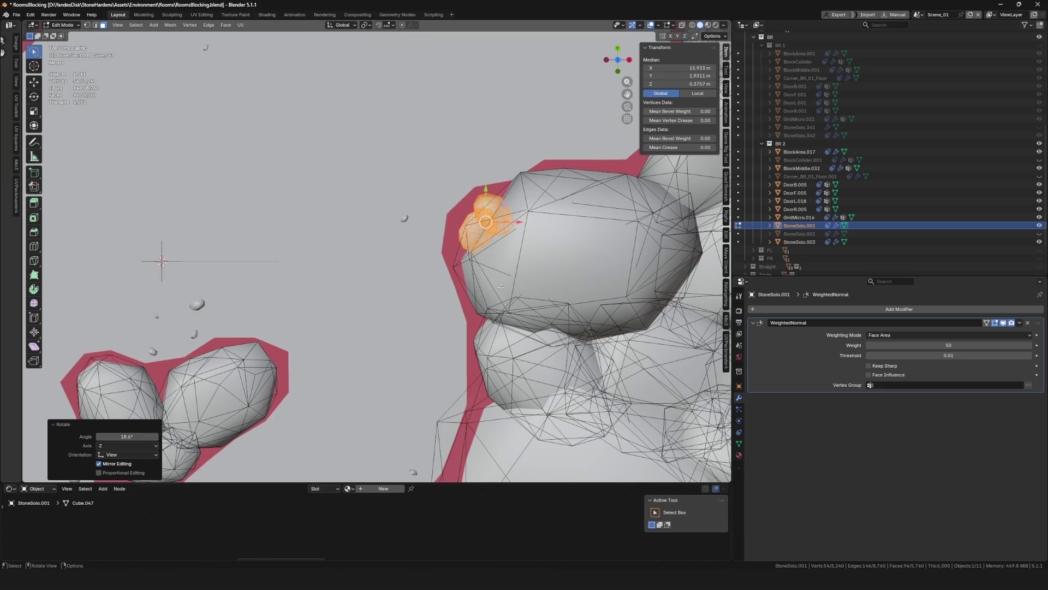
pyautogui.click(498, 295)
pyautogui.press('s')
pyautogui.click(534, 233)
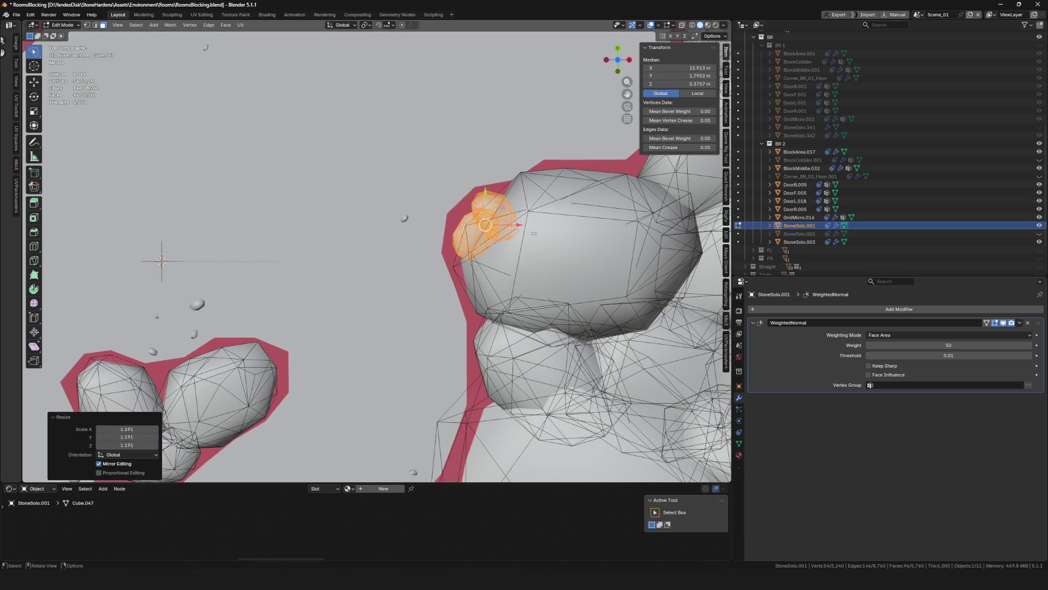
# Return to Object Mode, frame the rock object, and save RoomsBlocking.blend
pyautogui.moveTo(402, 272)
pyautogui.mouseDown(button='middle')
pyautogui.moveTo(258, 196)
pyautogui.moveTo(264, 217)
pyautogui.mouseUp(button='middle')
pyautogui.hotkey('ctrl', 'Tab')
pyautogui.click(208, 220)
pyautogui.press('KP_Decimal')
pyautogui.scroll(2, 361, 242)
pyautogui.hotkey('ctrl', 's')
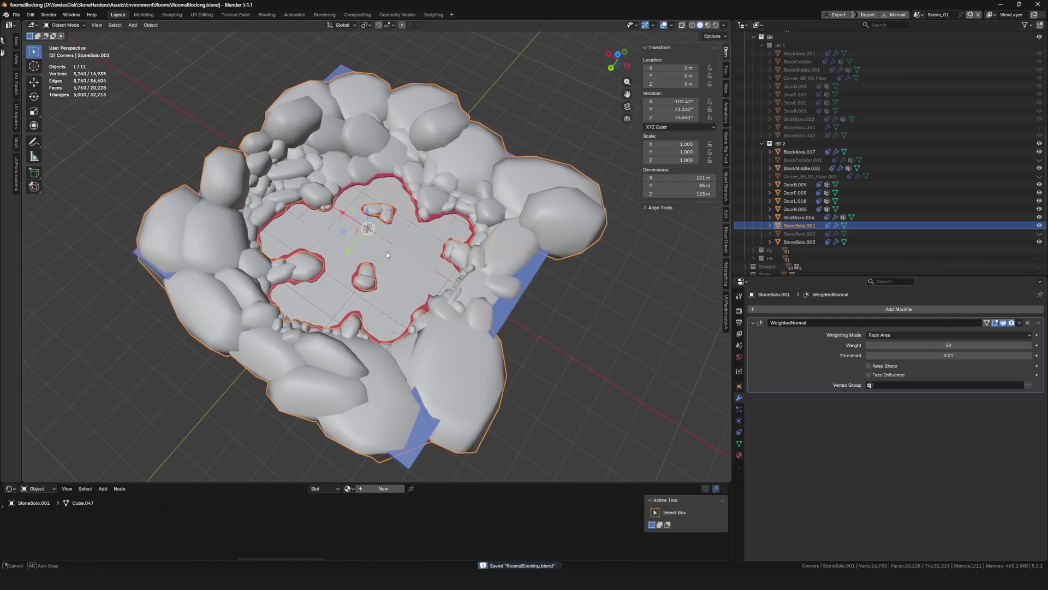
pyautogui.scroll(5, 385, 251)
pyautogui.moveTo(384, 252)
pyautogui.mouseDown(button='middle')
pyautogui.moveTo(341, 260)
pyautogui.moveTo(368, 282)
pyautogui.mouseUp(button='middle')
# Re-enter Edit Mode in top view and move a stone to a new spot
pyautogui.press('Tab')
pyautogui.scroll(-4, 368, 282)
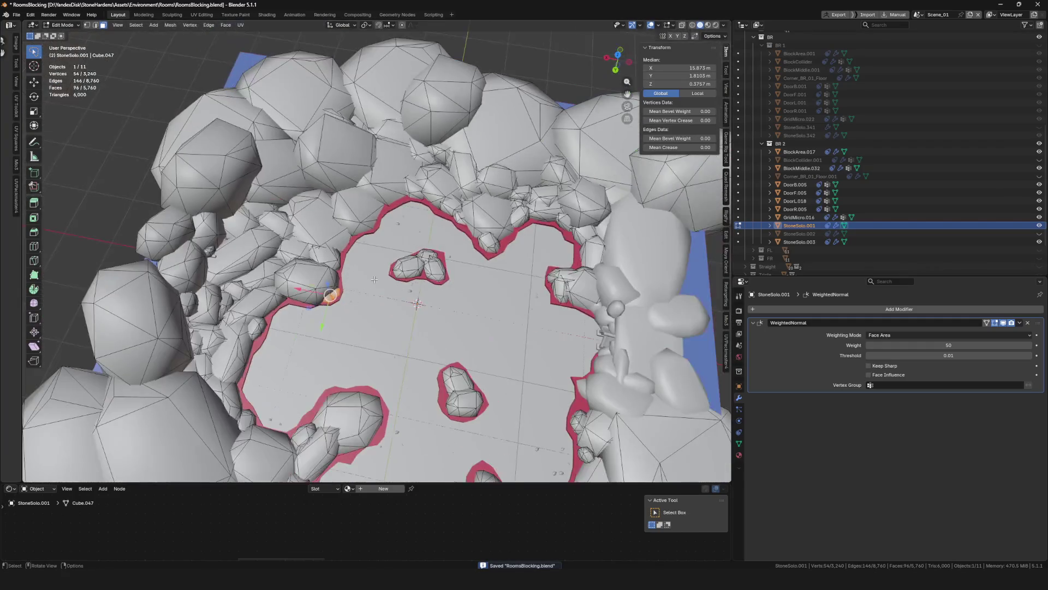
pyautogui.click(617, 55)
pyautogui.scroll(3, 409, 212)
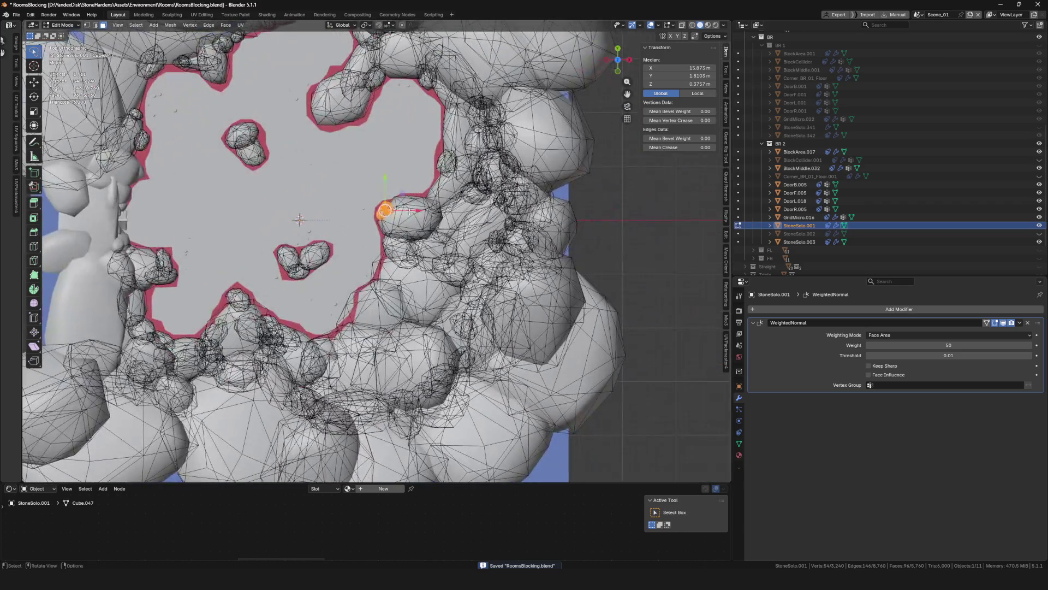
pyautogui.click(282, 394)
pyautogui.scroll(5, 282, 394)
pyautogui.press('g')
pyautogui.click(286, 342)
# Shift the selected stones left and up, return to Object Mode, and save again
pyautogui.press('g')
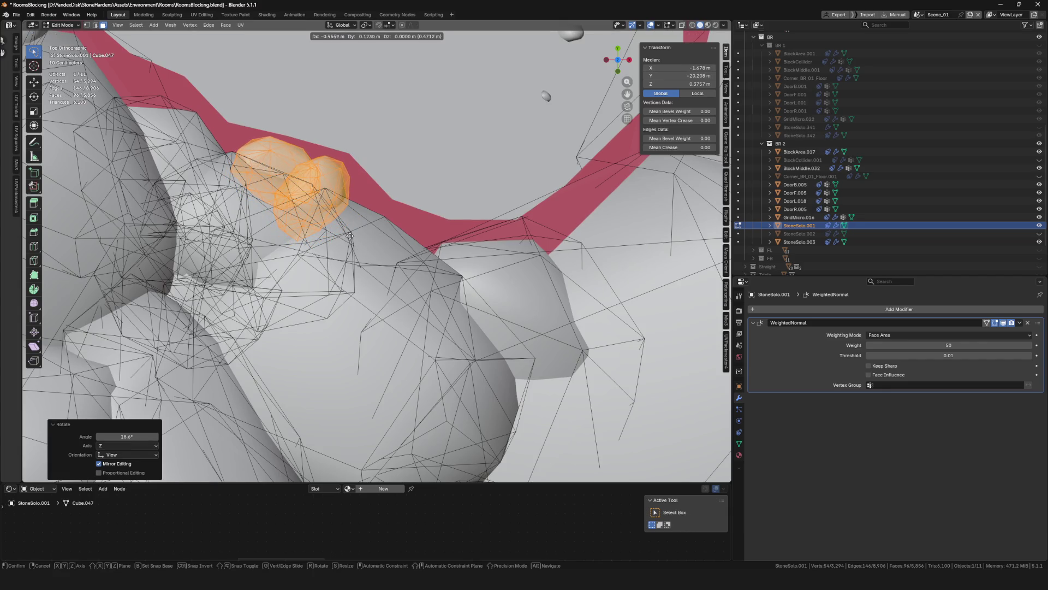
pyautogui.click(382, 227)
pyautogui.scroll(-3, 382, 227)
pyautogui.scroll(-5, 383, 227)
pyautogui.press('Tab')
pyautogui.moveTo(383, 227)
pyautogui.mouseDown(button='middle')
pyautogui.moveTo(476, 239)
pyautogui.moveTo(285, 235)
pyautogui.mouseUp(button='middle')
pyautogui.hotkey('ctrl', 's')
pyautogui.scroll(-5, 285, 234)
pyautogui.scroll(8, 365, 220)
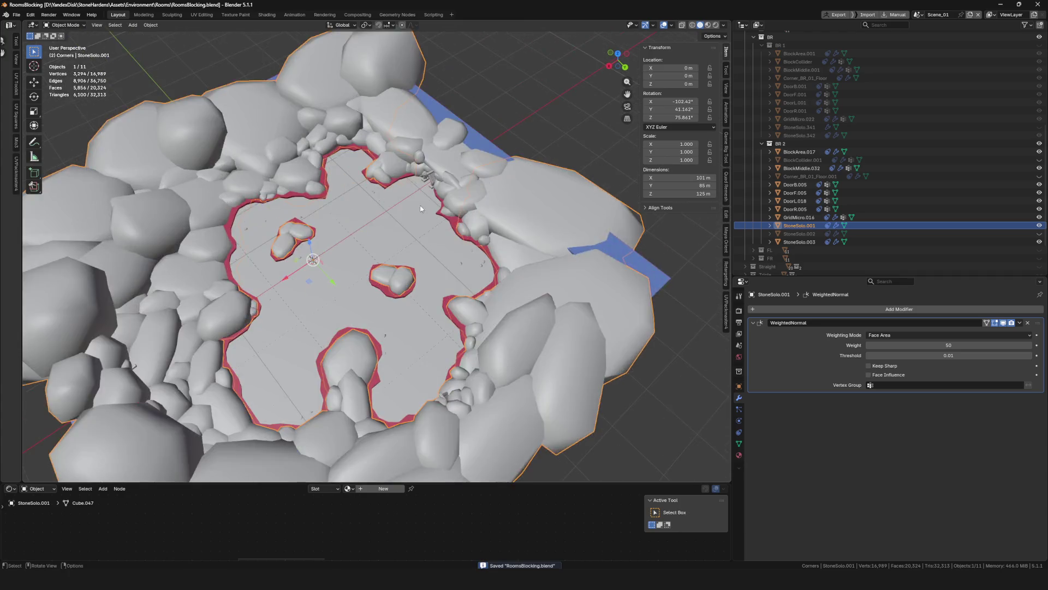
# In top view, duplicate one whole stone of the rock mesh onto the central floor island
pyautogui.scroll(-3, 366, 220)
pyautogui.moveTo(366, 220)
pyautogui.mouseDown(button='middle')
pyautogui.moveTo(394, 195)
pyautogui.moveTo(392, 269)
pyautogui.mouseUp(button='middle')
pyautogui.scroll(2, 377, 201)
pyautogui.scroll(-1, 339, 220)
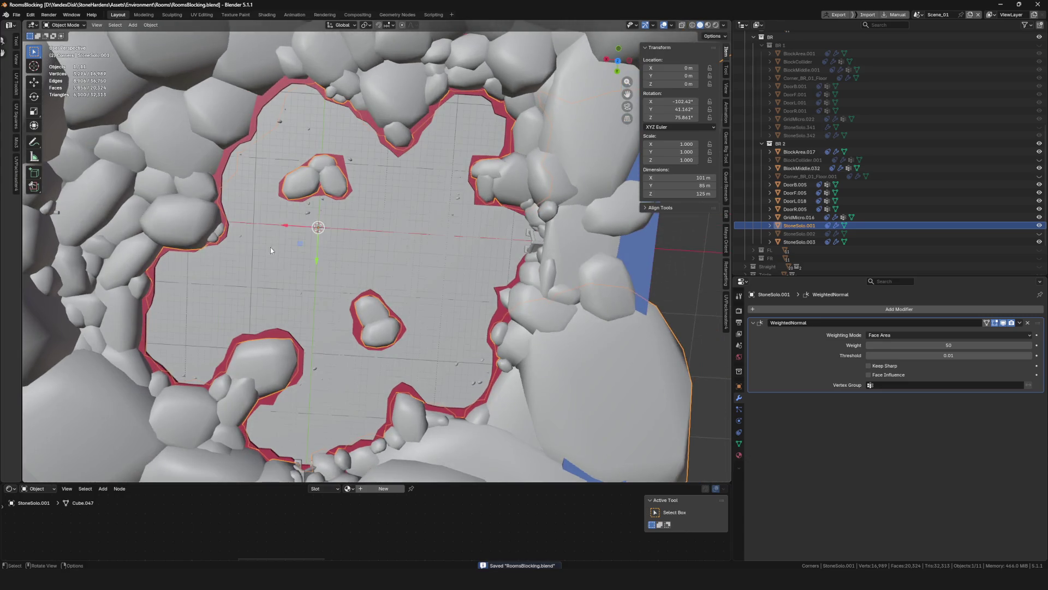
pyautogui.press('Tab')
pyautogui.scroll(5, 267, 229)
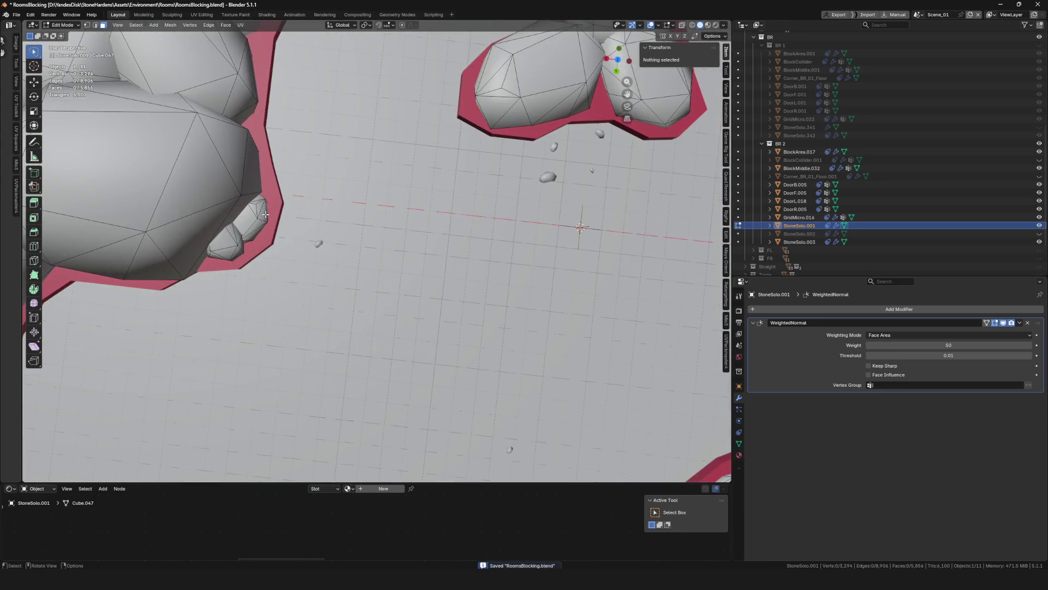
pyautogui.press('l')
pyautogui.scroll(-5, 265, 214)
pyautogui.click(619, 61)
pyautogui.hotkey('shift', 'd')
pyautogui.click(367, 203)
# Shift the duplicate stone further right, resize it, and return to Object Mode
pyautogui.scroll(7, 367, 203)
pyautogui.press('g')
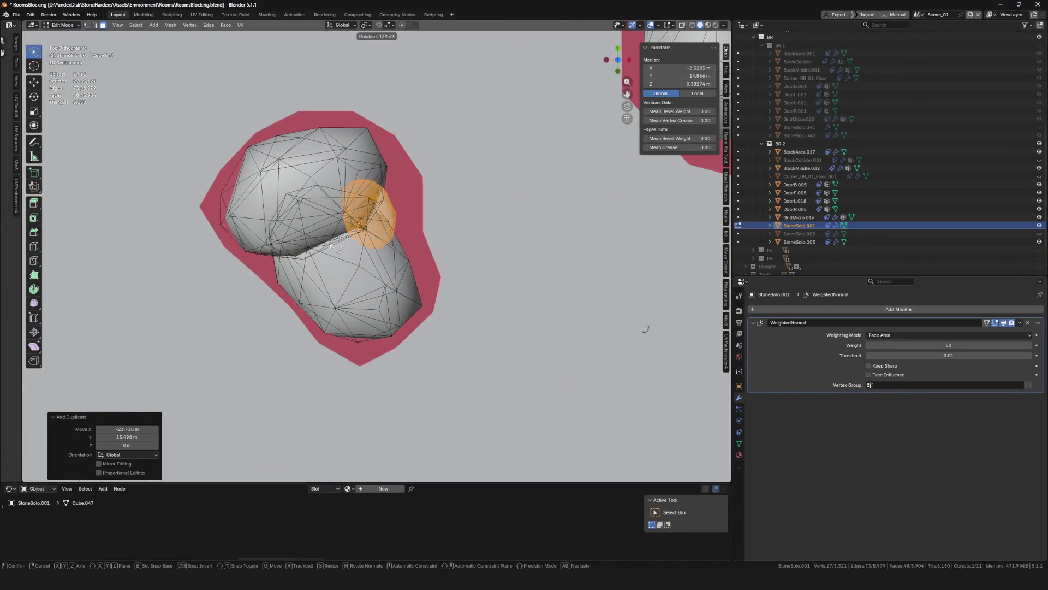
pyautogui.click(391, 198)
pyautogui.press('s')
pyautogui.click(442, 247)
pyautogui.press('Tab')
# Save RoomsBlocking.blend with the new stone in place
pyautogui.scroll(-8, 572, 158)
pyautogui.moveTo(434, 199); pyautogui.dragTo(466, 147, button='middle')
pyautogui.scroll(5, 365, 192)
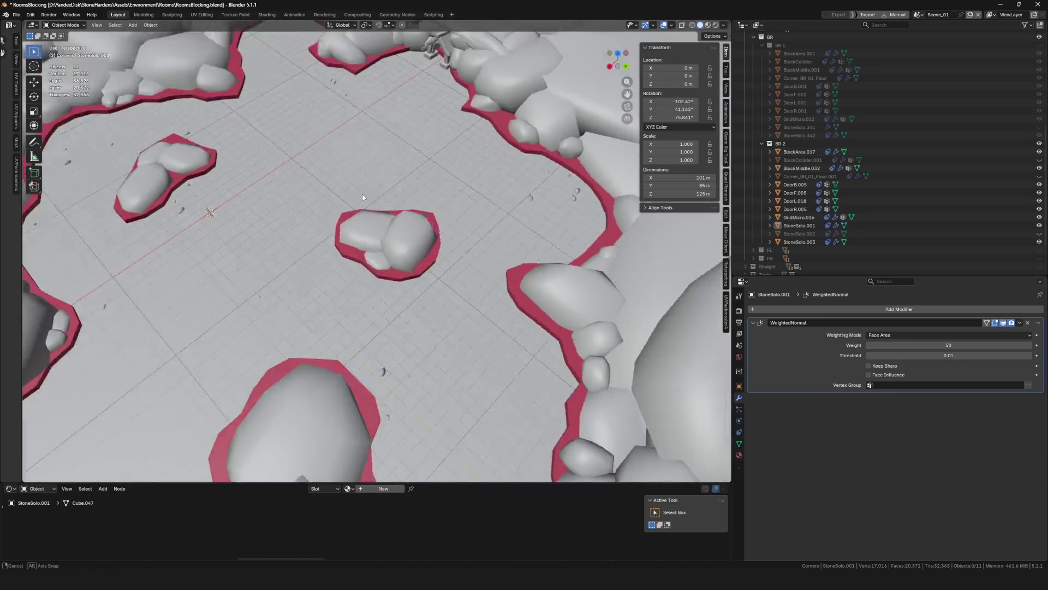
pyautogui.hotkey('ctrl', 's')
# Select the StoneSolo.001 rock mesh from above and reopen it in Edit Mode
pyautogui.scroll(-10, 330, 171)
pyautogui.moveTo(329, 171)
pyautogui.mouseDown(button='middle')
pyautogui.moveTo(263, 163)
pyautogui.moveTo(276, 179)
pyautogui.mouseUp(button='middle')
pyautogui.scroll(8, 418, 218)
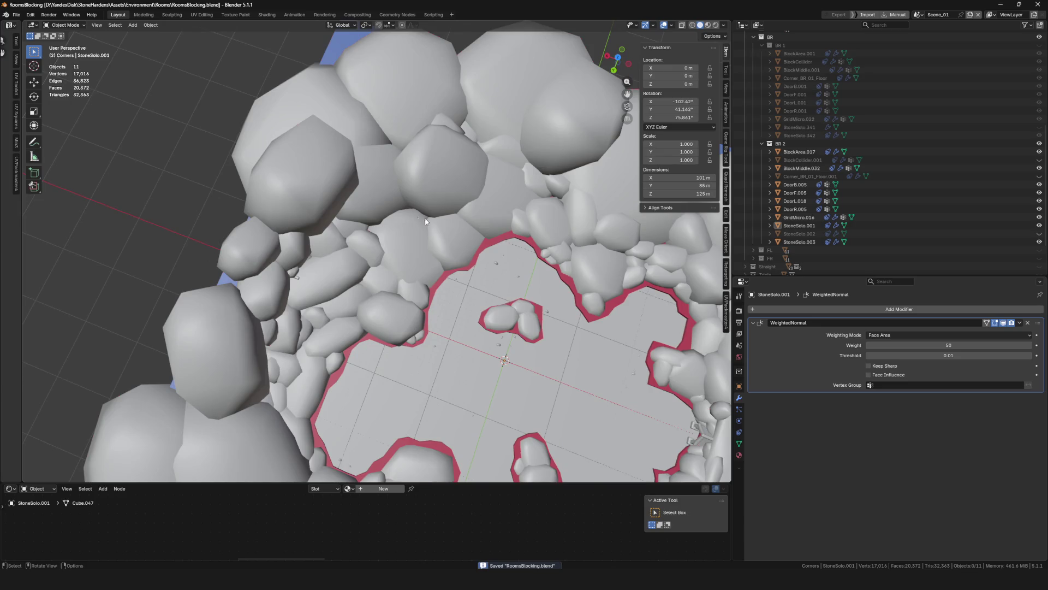
pyautogui.scroll(-2, 424, 253)
pyautogui.moveTo(476, 384); pyautogui.dragTo(434, 260, button='middle')
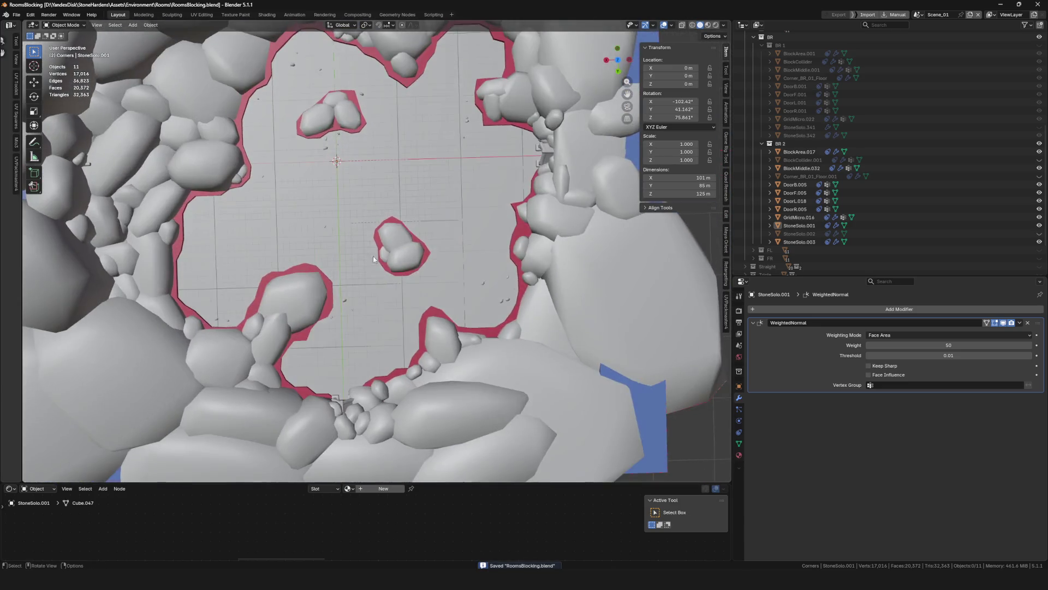
pyautogui.click(435, 261)
pyautogui.press('Tab')
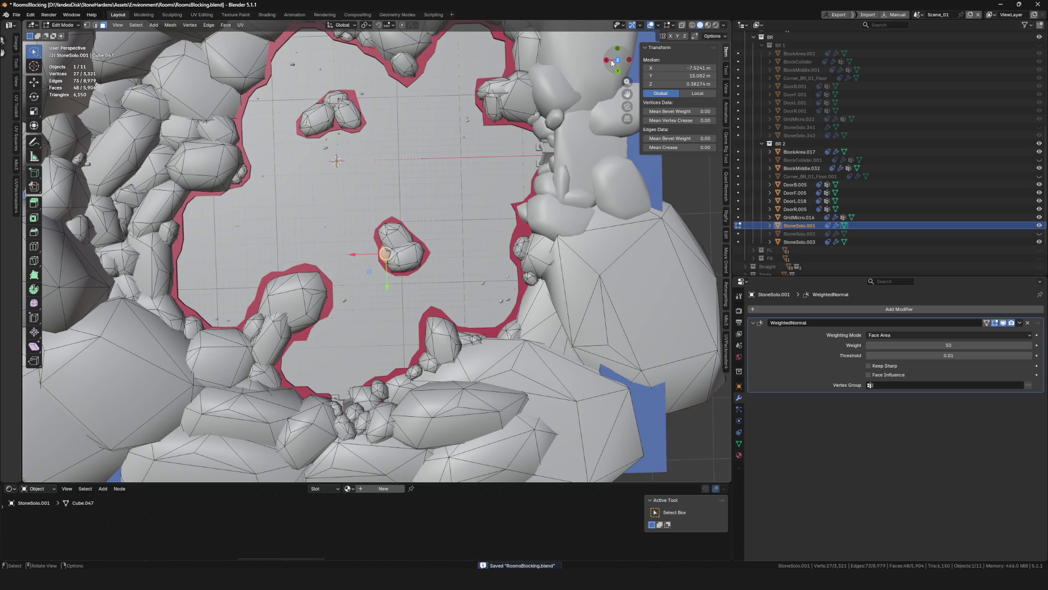
# In top view, move the selected stone to a new spot and rotate it 30.5°
pyautogui.click(613, 60)
pyautogui.scroll(-5, 382, 218)
pyautogui.scroll(6, 382, 219)
pyautogui.press('g')
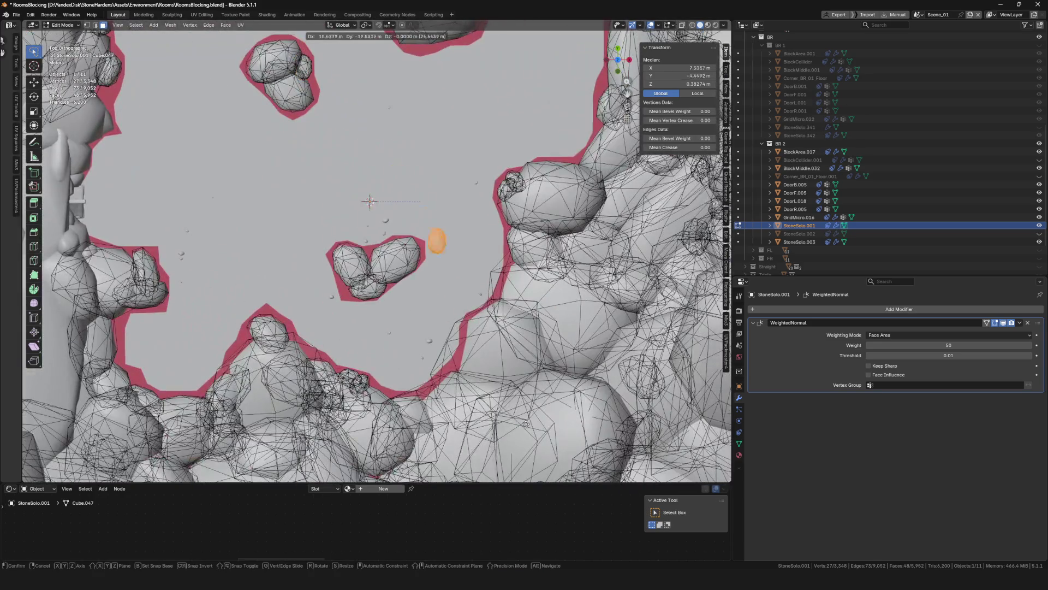
pyautogui.click(529, 60)
pyautogui.scroll(8, 382, 354)
pyautogui.press('r')
pyautogui.click(573, 278)
# Reposition the stone beside the floor island and set its height with a Z-only move
pyautogui.press('g')
pyautogui.click(584, 269)
pyautogui.scroll(-2, 584, 268)
pyautogui.moveTo(584, 268)
pyautogui.mouseDown(button='middle')
pyautogui.moveTo(505, 279)
pyautogui.moveTo(436, 311)
pyautogui.mouseUp(button='middle')
pyautogui.press('g')
pyautogui.click(514, 265)
pyautogui.press('g')
pyautogui.press('z')
pyautogui.click(481, 292)
# Return to Object Mode and save RoomsBlocking.blend
pyautogui.press('Tab')
pyautogui.scroll(-5, 402, 279)
pyautogui.scroll(-5, 402, 280)
pyautogui.moveTo(374, 273)
pyautogui.mouseDown(button='middle')
pyautogui.moveTo(519, 140)
pyautogui.moveTo(398, 224)
pyautogui.moveTo(421, 86)
pyautogui.moveTo(391, 160)
pyautogui.mouseUp(button='middle')
pyautogui.hotkey('ctrl', 's')
# Deselect the rocks, save the file again, and select the StoneSolo.001 rock mesh
pyautogui.click(519, 141)
pyautogui.scroll(5, 391, 160)
pyautogui.moveTo(367, 116); pyautogui.dragTo(363, 188, button='middle')
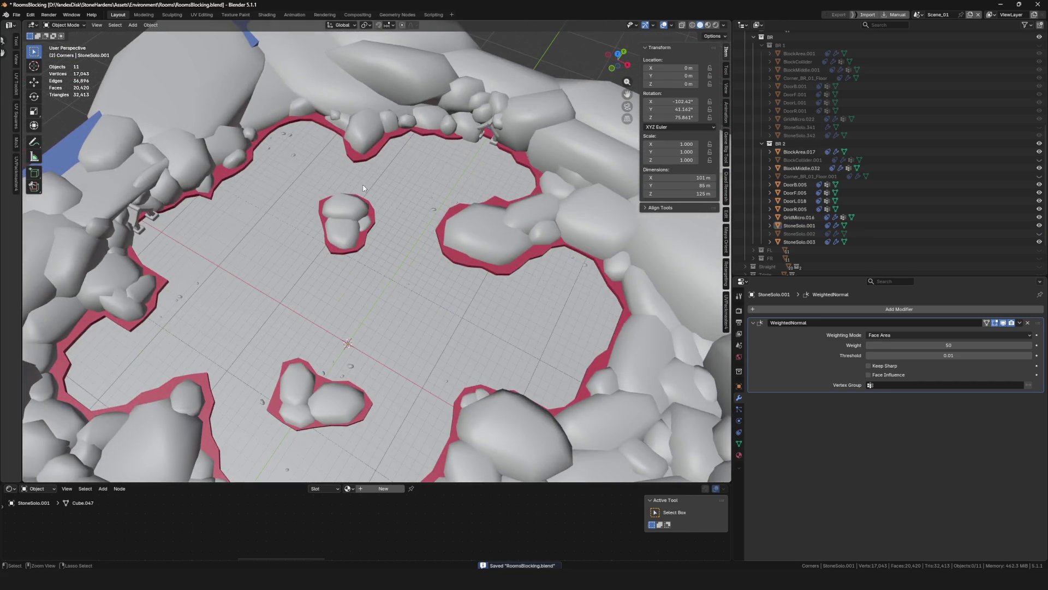
pyautogui.hotkey('ctrl', 's')
pyautogui.scroll(-5, 365, 189)
pyautogui.scroll(6, 364, 189)
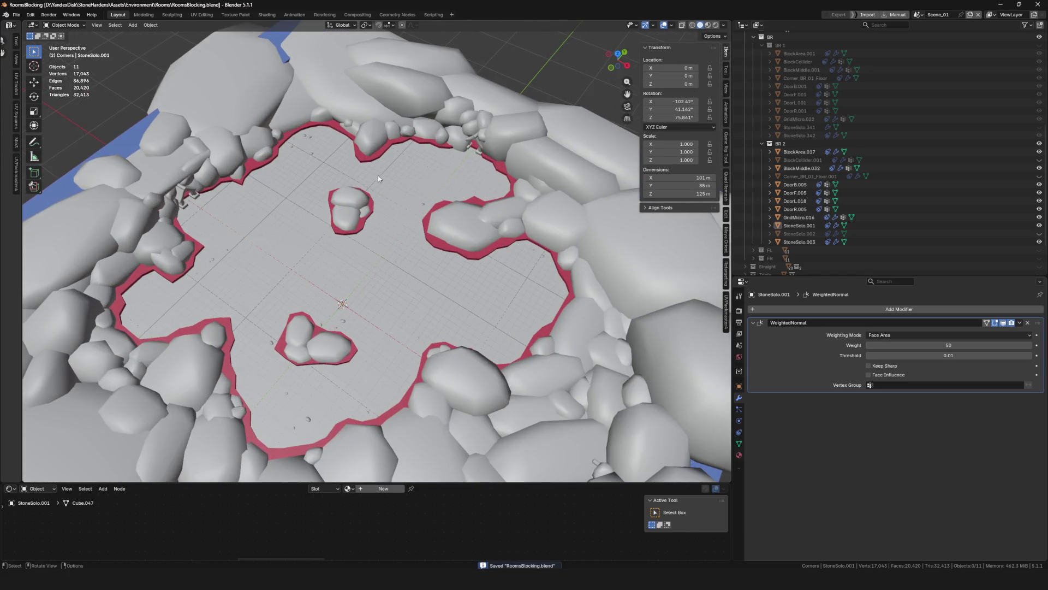
pyautogui.scroll(-5, 373, 173)
pyautogui.scroll(5, 374, 174)
pyautogui.moveTo(373, 174)
pyautogui.mouseDown(button='middle')
pyautogui.moveTo(369, 197)
pyautogui.moveTo(365, 173)
pyautogui.moveTo(395, 146)
pyautogui.moveTo(382, 163)
pyautogui.moveTo(327, 153)
pyautogui.mouseUp(button='middle')
pyautogui.scroll(5, 280, 113)
pyautogui.click(280, 113)
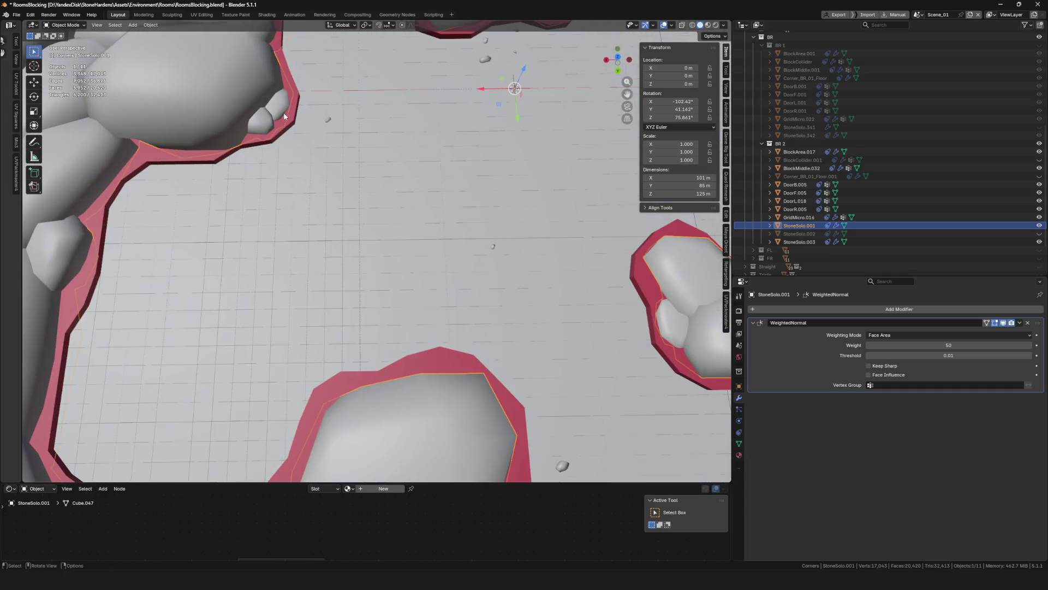
# In Edit Mode, select one whole rock with X-ray on, viewed from the top
pyautogui.scroll(-5, 281, 113)
pyautogui.press('Tab')
pyautogui.click(342, 134)
pyautogui.scroll(6, 343, 135)
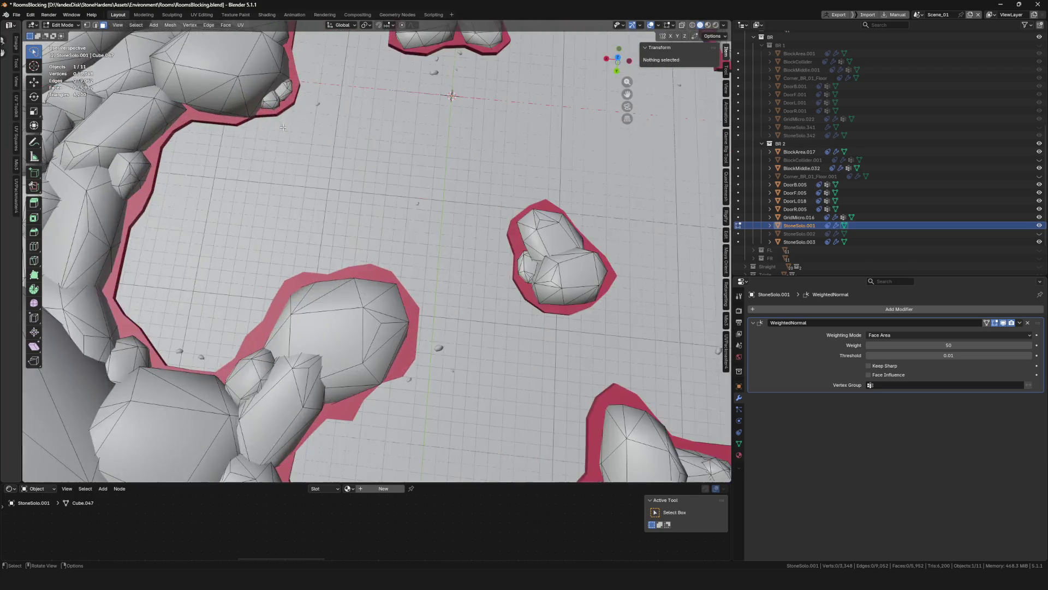
pyautogui.press('l')
pyautogui.scroll(-6, 363, 134)
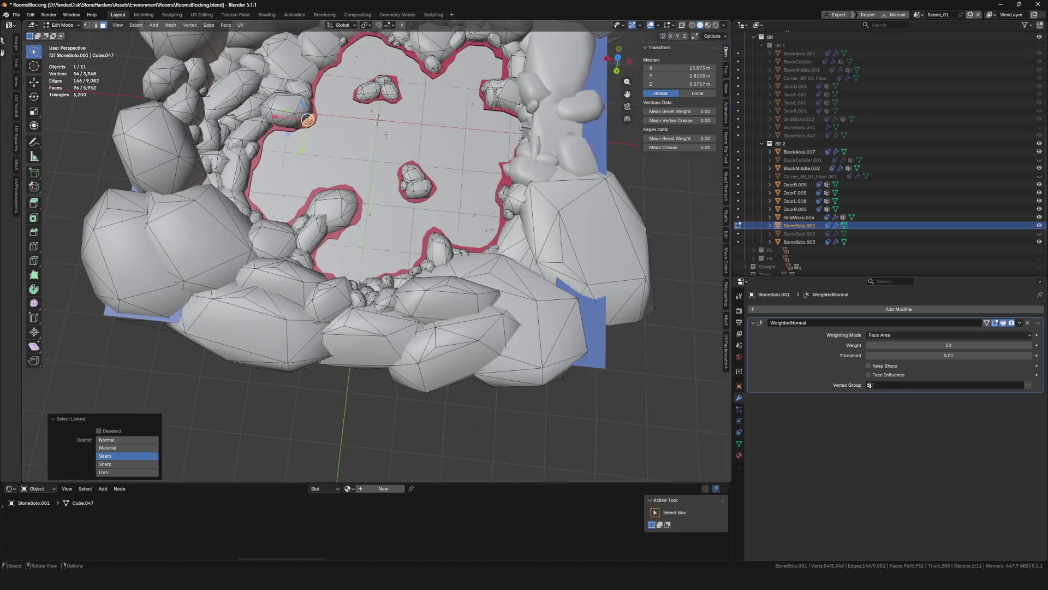
pyautogui.hotkey('alt', 'z')
pyautogui.click(616, 57)
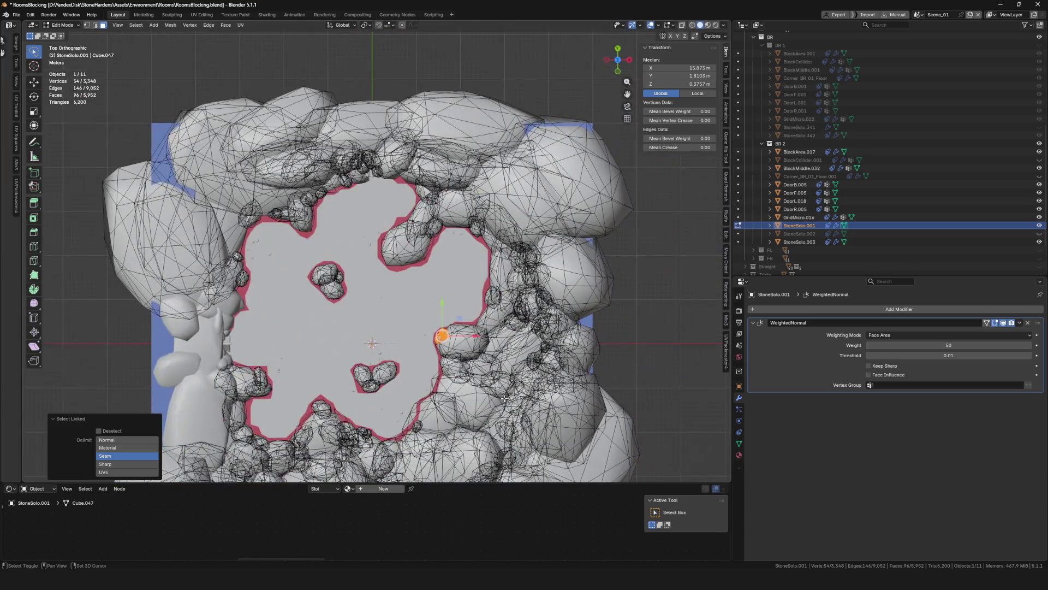
# Rotate and reposition that rock, then return to Object Mode
pyautogui.press('r')
pyautogui.click(385, 243)
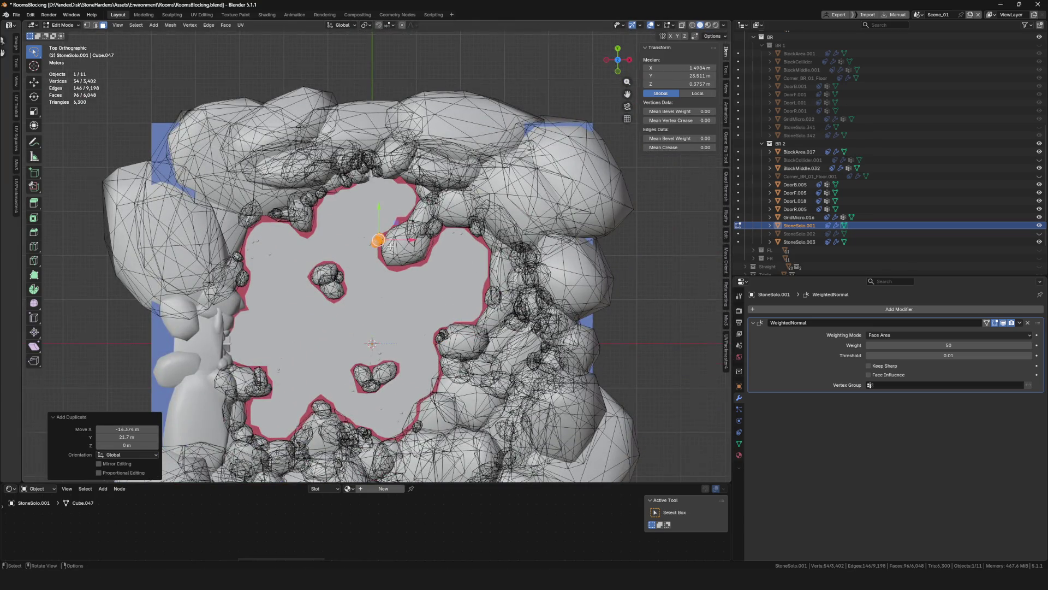
pyautogui.scroll(8, 385, 243)
pyautogui.press('g')
pyautogui.click(475, 209)
pyautogui.scroll(-6, 475, 209)
pyautogui.moveTo(474, 209)
pyautogui.mouseDown(button='middle')
pyautogui.moveTo(468, 283)
pyautogui.moveTo(448, 247)
pyautogui.moveTo(642, 301)
pyautogui.moveTo(442, 232)
pyautogui.moveTo(398, 271)
pyautogui.mouseUp(button='middle')
pyautogui.press('Tab')
# Reselect StoneSolo.001 and edit it in X-ray from a top orthographic view
pyautogui.click(642, 302)
pyautogui.scroll(5, 399, 271)
pyautogui.click(328, 229)
pyautogui.press('Tab')
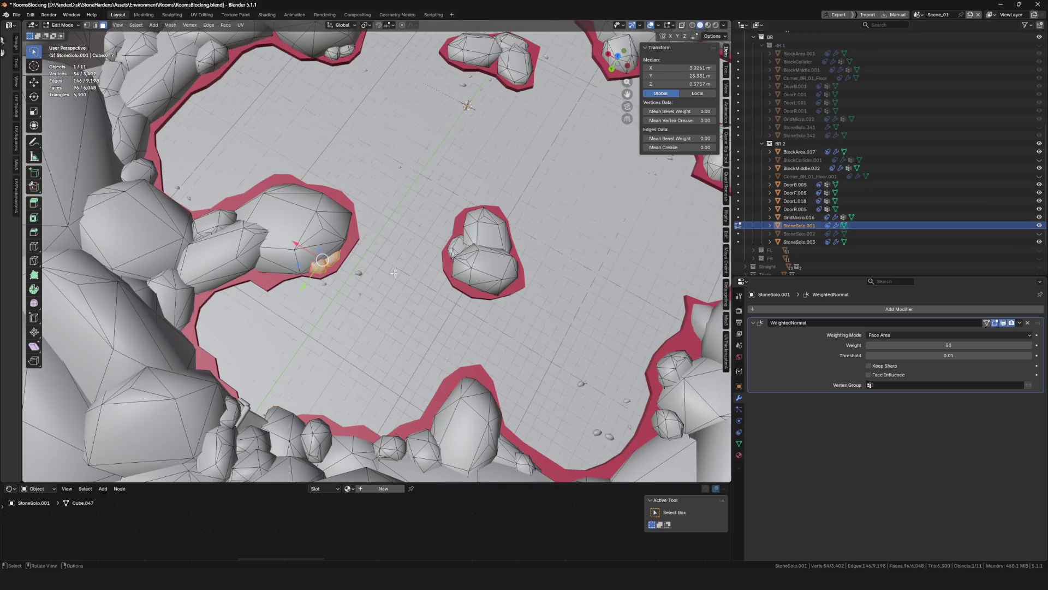
pyautogui.scroll(-5, 394, 262)
pyautogui.hotkey('alt', 'z')
pyautogui.press('KP_7')
# Duplicate a rock and set it, slightly rotated, against the floor's red rim, then exit Edit Mode
pyautogui.hotkey('shift', 'd')
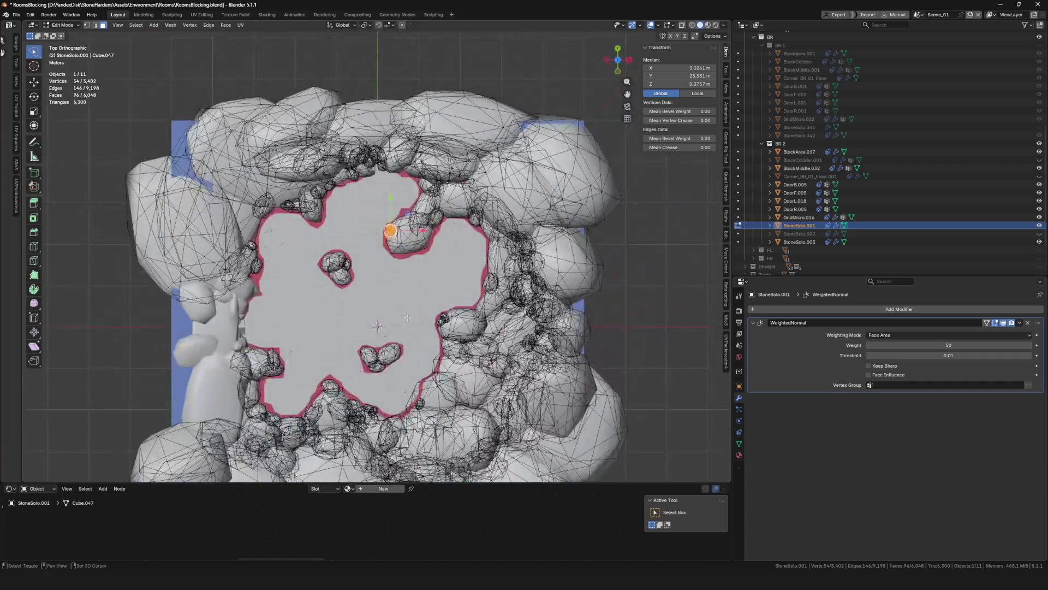
pyautogui.click(444, 383)
pyautogui.scroll(5, 378, 340)
pyautogui.keyDown('shift'); pyautogui.moveTo(311, 407); pyautogui.dragTo(475, 318, button='middle'); pyautogui.keyUp('shift')
pyautogui.press('g')
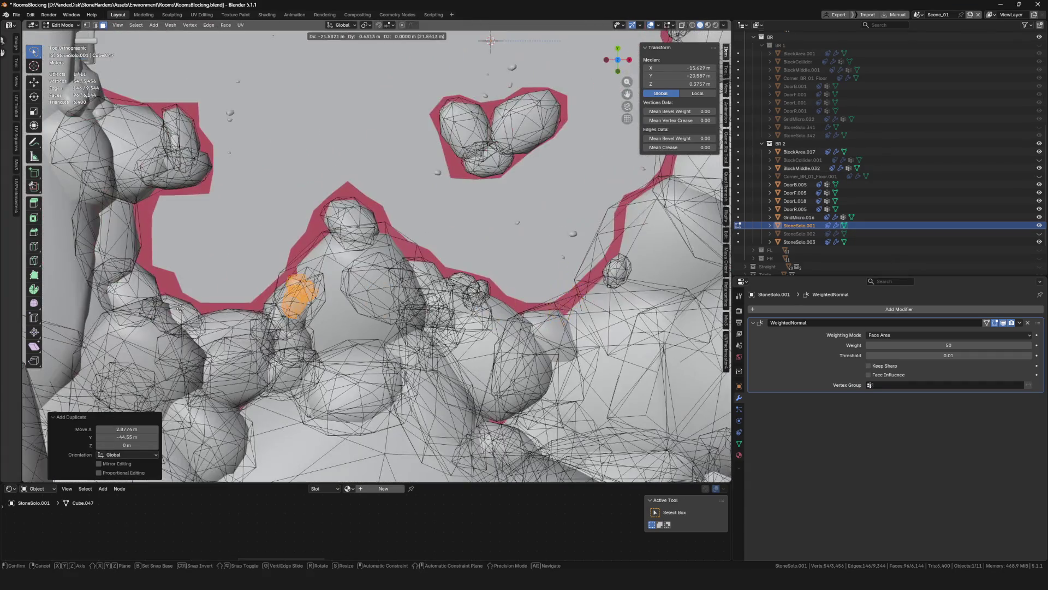
pyautogui.scroll(4, 110, 323)
pyautogui.click(349, 383)
pyautogui.press('r')
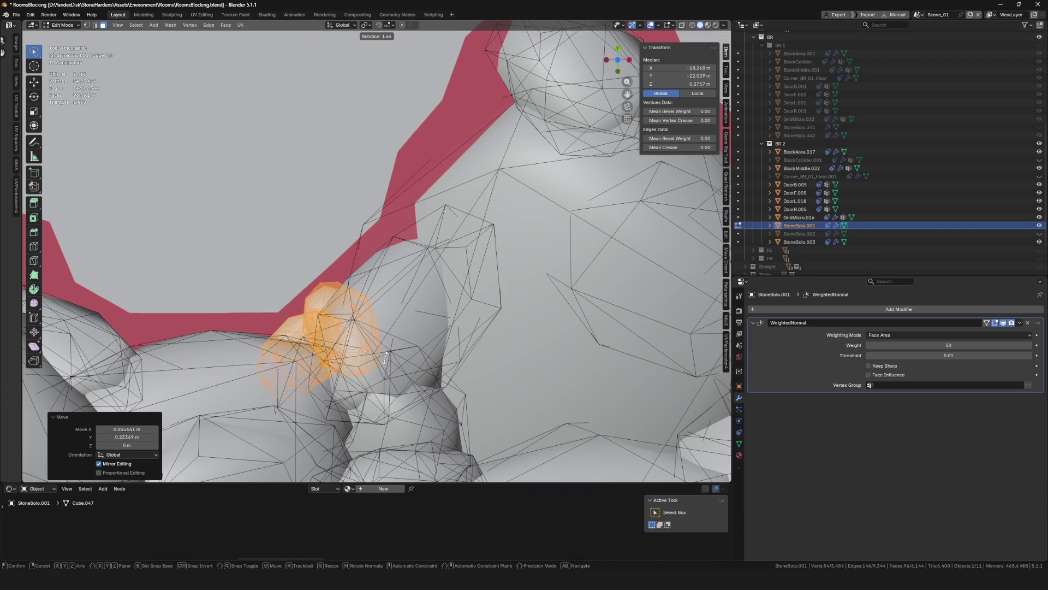
pyautogui.click(381, 364)
pyautogui.press('Tab')
pyautogui.scroll(-6, 327, 310)
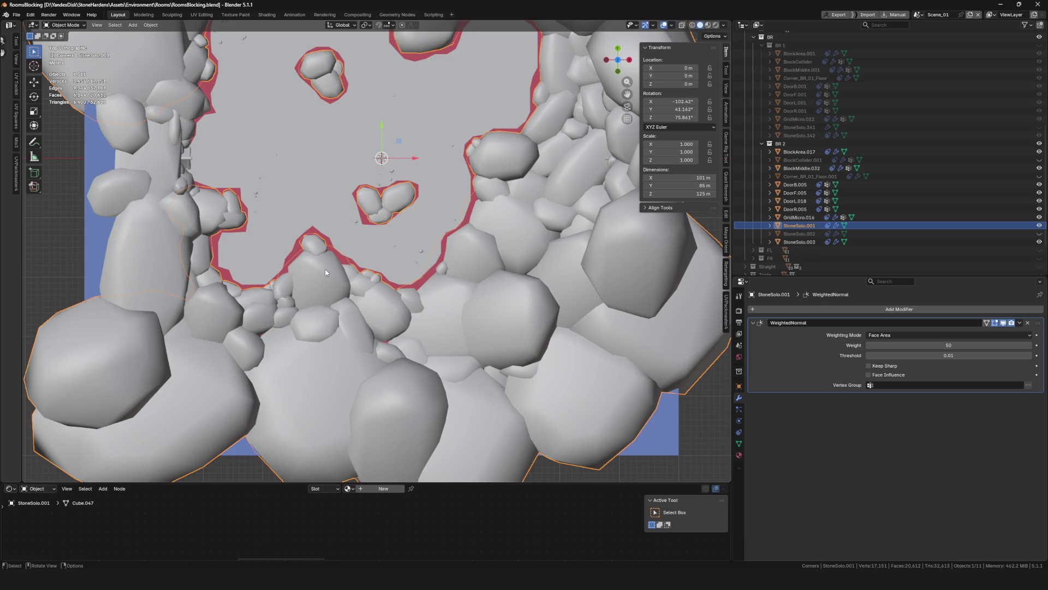
# Save RoomsBlocking.blend from a tilted view of the stone ring
pyautogui.scroll(-4, 240, 205)
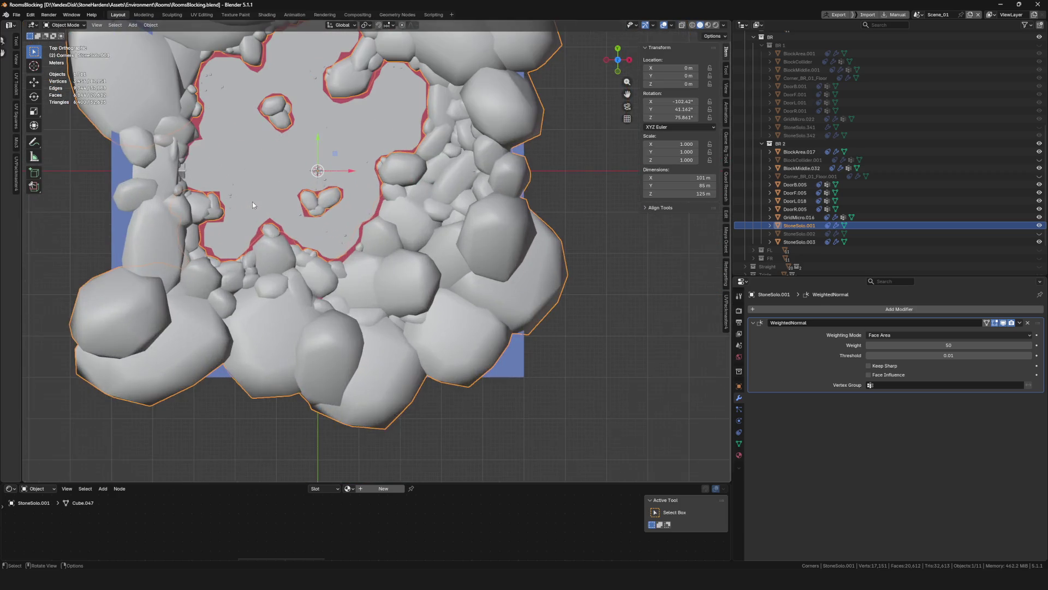
pyautogui.moveTo(251, 202)
pyautogui.mouseDown(button='middle')
pyautogui.moveTo(339, 220)
pyautogui.moveTo(341, 240)
pyautogui.moveTo(341, 207)
pyautogui.moveTo(335, 256)
pyautogui.mouseUp(button='middle')
pyautogui.hotkey('ctrl', 's')
# Reopen the StoneSolo.001 rock mesh in Edit Mode near the upper rock island
pyautogui.scroll(5, 336, 256)
pyautogui.moveTo(328, 207)
pyautogui.mouseDown(button='middle')
pyautogui.moveTo(427, 230)
pyautogui.moveTo(325, 191)
pyautogui.moveTo(382, 246)
pyautogui.moveTo(462, 294)
pyautogui.mouseUp(button='middle')
pyautogui.scroll(-5, 325, 190)
pyautogui.scroll(4, 299, 216)
pyautogui.press('Tab')
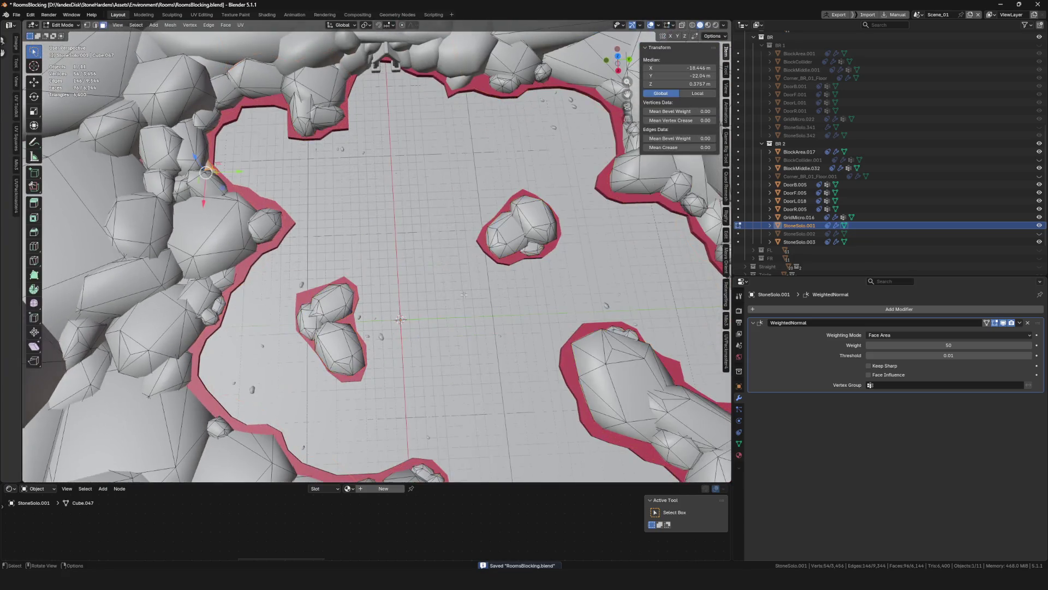
# Select one connected rock on the floor rim and duplicate it to a new spot
pyautogui.click(259, 322)
pyautogui.scroll(3, 259, 323)
pyautogui.moveTo(259, 322); pyautogui.dragTo(203, 310, button='middle')
pyautogui.press('l')
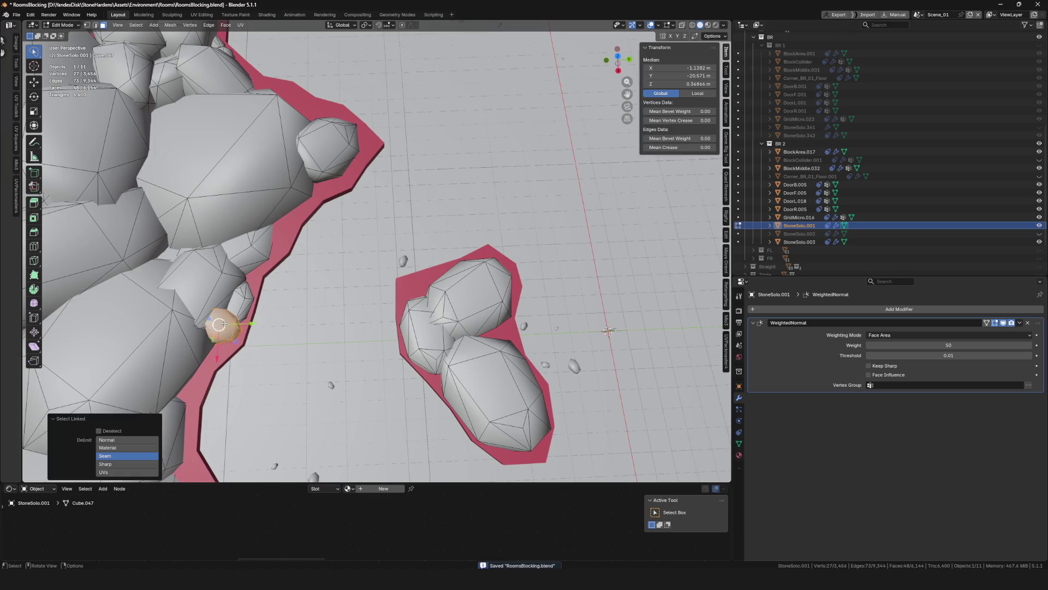
pyautogui.scroll(-4, 222, 328)
pyautogui.scroll(4, 229, 343)
pyautogui.scroll(-3, 228, 343)
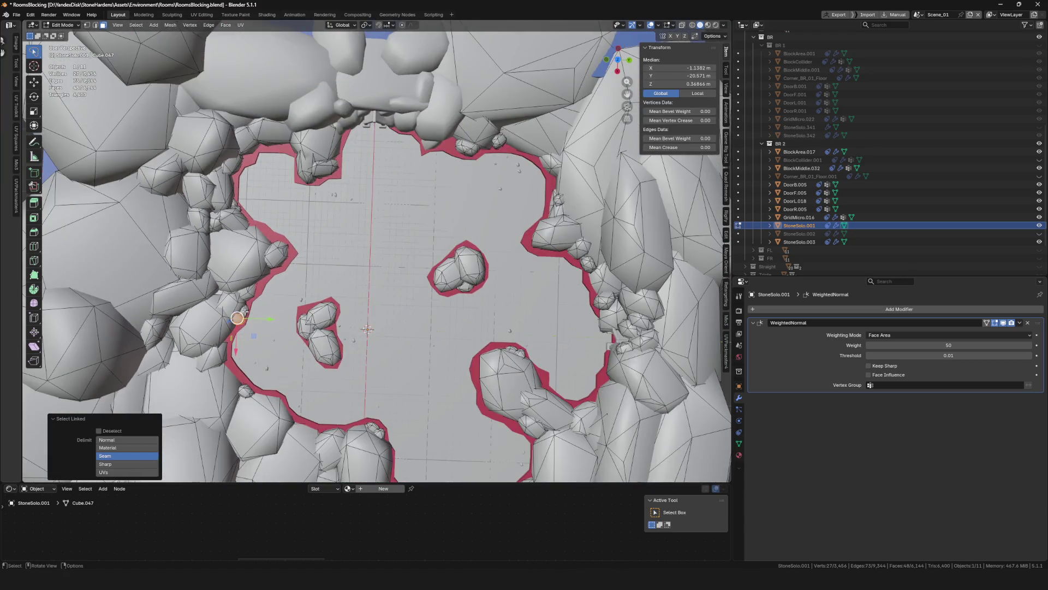
pyautogui.moveTo(229, 343); pyautogui.dragTo(273, 305, button='middle')
pyautogui.press('g')
pyautogui.click(335, 183)
# Nudge the duplicate rock and enlarge it to about 1.6 times its size
pyautogui.scroll(3, 335, 183)
pyautogui.moveTo(335, 183)
pyautogui.mouseDown(button='middle')
pyautogui.moveTo(371, 219)
pyautogui.moveTo(387, 257)
pyautogui.moveTo(348, 205)
pyautogui.moveTo(401, 223)
pyautogui.moveTo(397, 212)
pyautogui.mouseUp(button='middle')
pyautogui.press('g')
pyautogui.click(371, 219)
pyautogui.press('s')
pyautogui.click(377, 229)
# Settle the enlarged rock against the upper-left red rim and return to Object Mode
pyautogui.scroll(2, 382, 245)
pyautogui.press('g')
pyautogui.click(382, 261)
pyautogui.scroll(-5, 348, 205)
pyautogui.scroll(4, 371, 213)
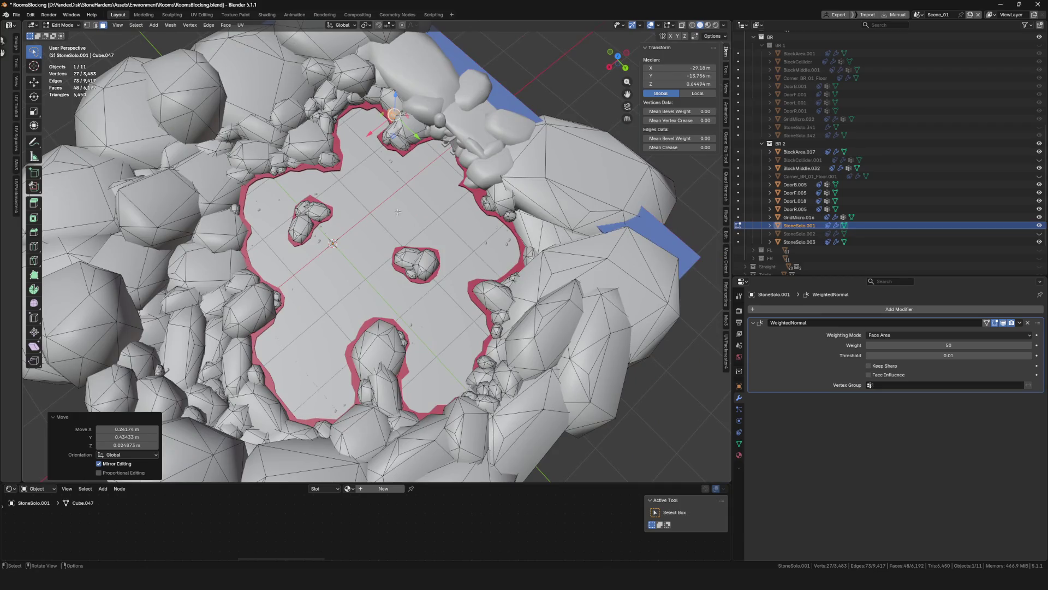
pyautogui.scroll(3, 420, 186)
pyautogui.press('Tab')
pyautogui.scroll(-10, 420, 186)
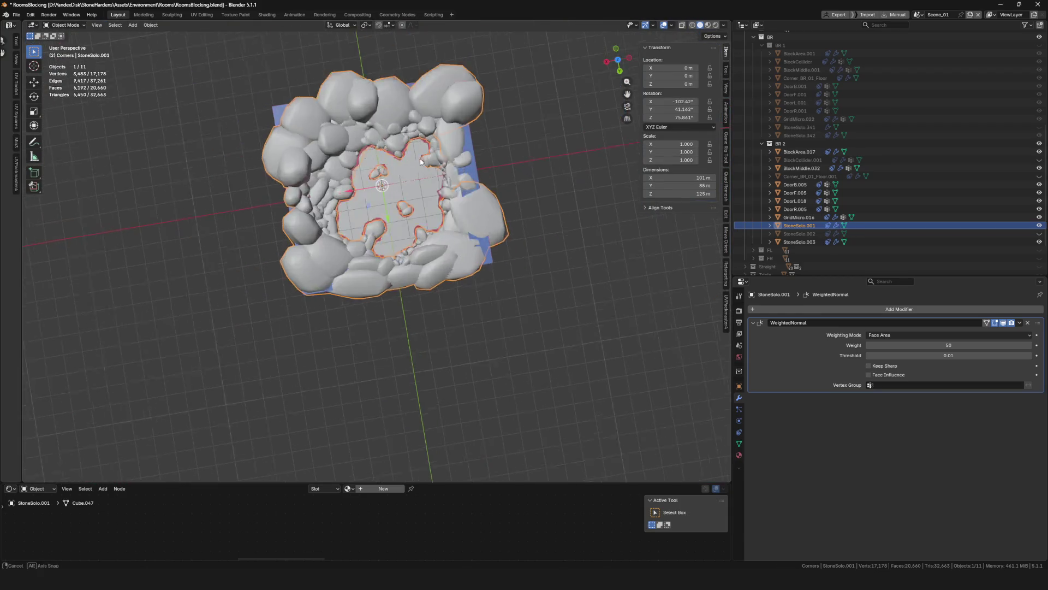
# Save RoomsBlocking.blend and orbit around the room to inspect the rock islands on the floor
pyautogui.hotkey('ctrl', 's')
pyautogui.scroll(5, 332, 257)
pyautogui.scroll(-6, 333, 258)
pyautogui.scroll(5, 332, 258)
pyautogui.moveTo(332, 258)
pyautogui.mouseDown(button='middle')
pyautogui.moveTo(365, 276)
pyautogui.moveTo(354, 289)
pyautogui.mouseUp(button='middle')
pyautogui.scroll(5, 312, 315)
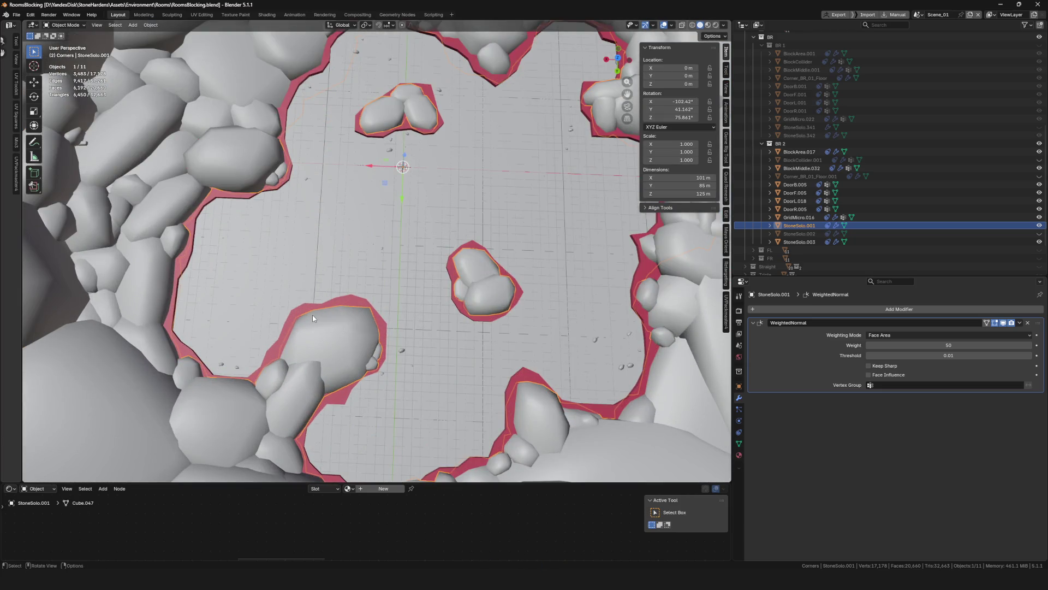
pyautogui.scroll(-6, 313, 315)
pyautogui.scroll(4, 312, 315)
pyautogui.moveTo(312, 315)
pyautogui.mouseDown(button='middle')
pyautogui.moveTo(358, 217)
pyautogui.moveTo(364, 225)
pyautogui.mouseUp(button='middle')
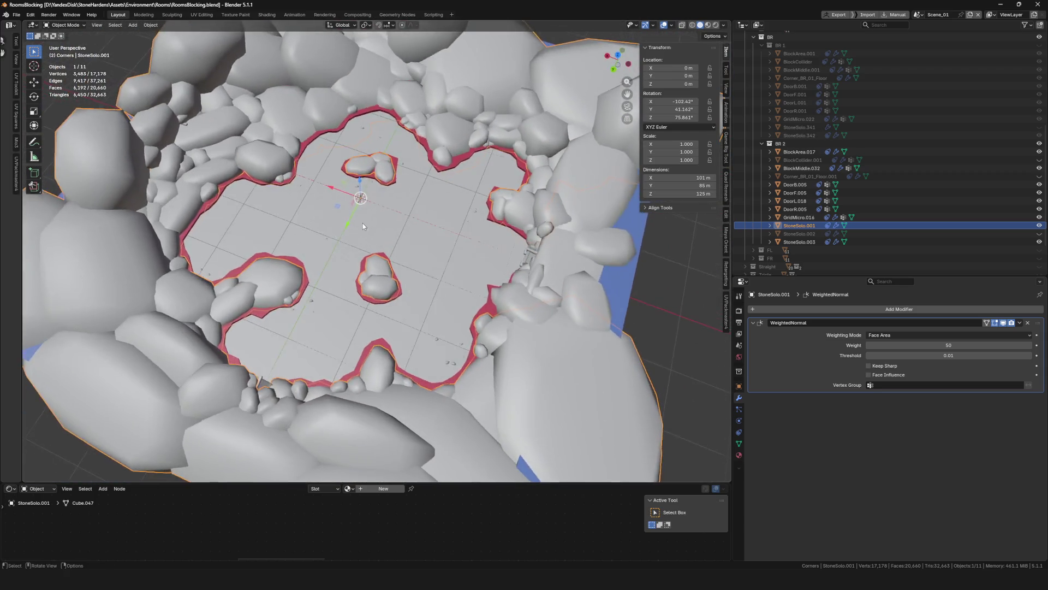
pyautogui.scroll(4, 363, 225)
pyautogui.moveTo(373, 162); pyautogui.dragTo(383, 180, button='middle')
pyautogui.scroll(-8, 383, 180)
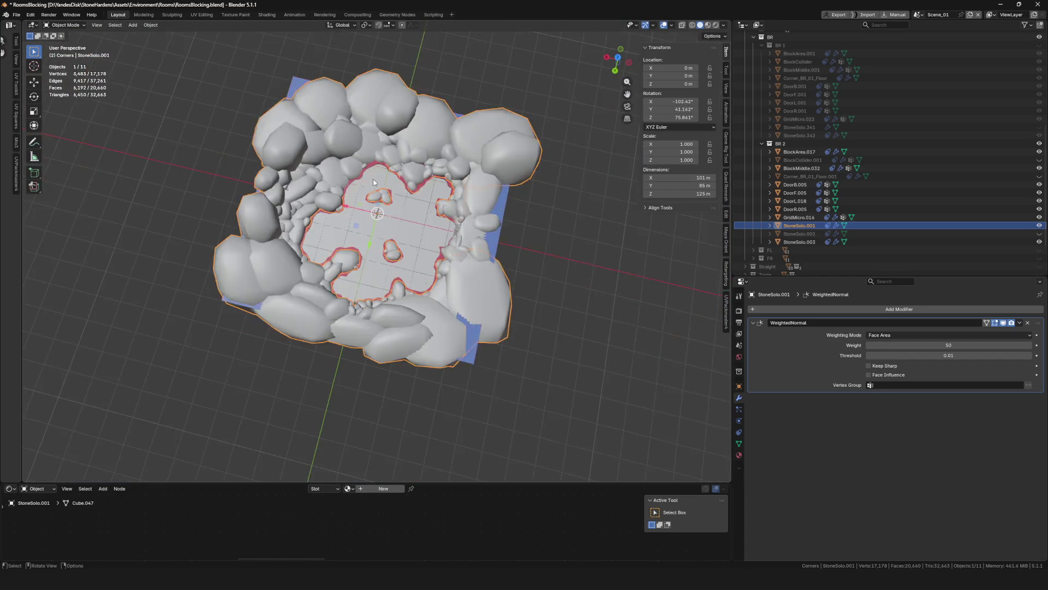
# Select the StoneSolo.003 rocks and save RoomsBlocking.blend again
pyautogui.click(494, 98)
pyautogui.scroll(5, 493, 97)
pyautogui.moveTo(494, 97)
pyautogui.mouseDown(button='middle')
pyautogui.moveTo(404, 165)
pyautogui.moveTo(393, 195)
pyautogui.mouseUp(button='middle')
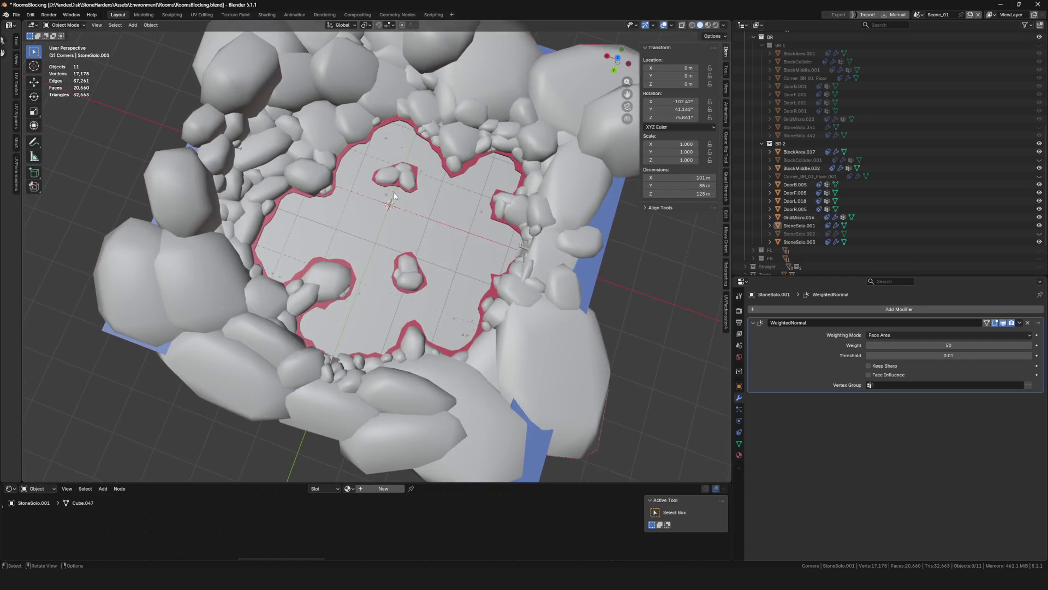
pyautogui.click(526, 283)
pyautogui.moveTo(526, 283)
pyautogui.mouseDown(button='middle')
pyautogui.moveTo(565, 242)
pyautogui.moveTo(501, 185)
pyautogui.moveTo(392, 198)
pyautogui.moveTo(397, 164)
pyautogui.mouseUp(button='middle')
pyautogui.click(565, 241)
pyautogui.scroll(-3, 565, 241)
pyautogui.hotkey('ctrl', 's')
pyautogui.scroll(4, 397, 145)
pyautogui.scroll(-3, 396, 145)
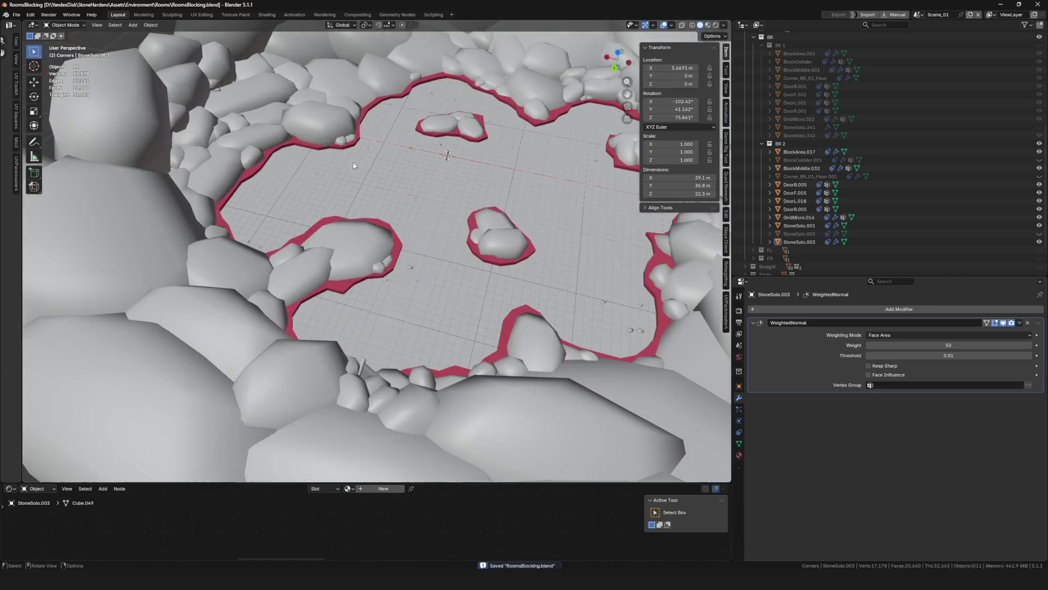
pyautogui.scroll(2, 444, 192)
pyautogui.moveTo(444, 193); pyautogui.dragTo(332, 255, button='middle')
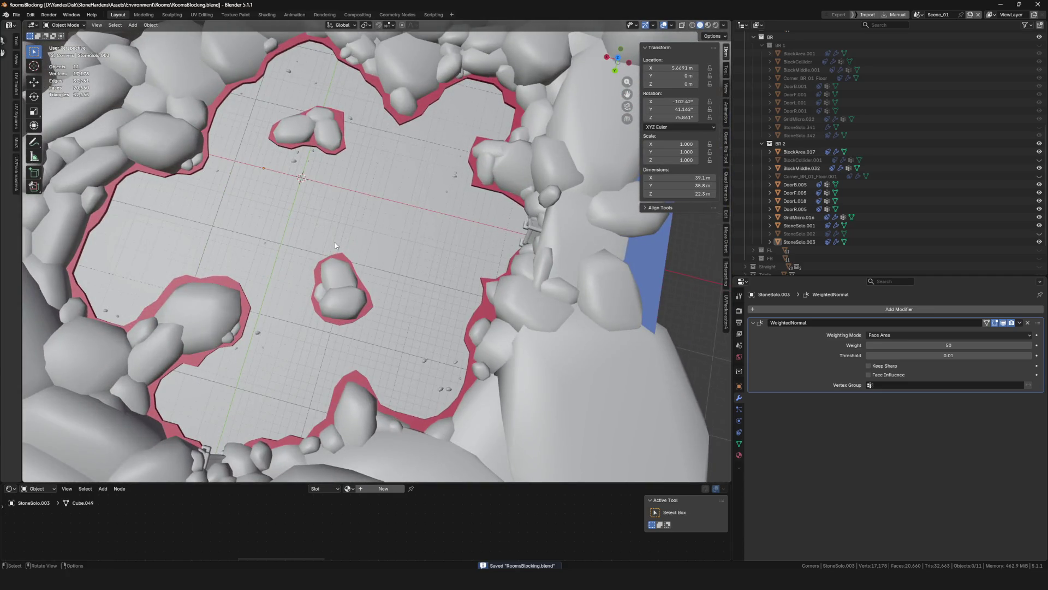
pyautogui.scroll(-4, 335, 245)
pyautogui.scroll(1, 335, 245)
pyautogui.scroll(6, 335, 244)
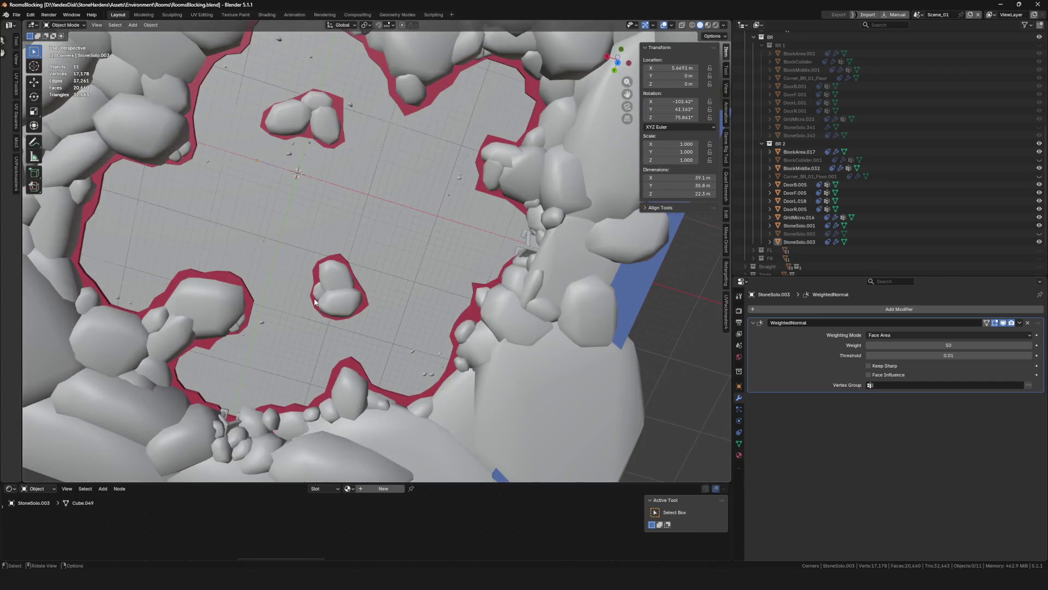
# In StoneSolo.001 edit mode, select the central island rock and duplicate it
pyautogui.click(479, 308)
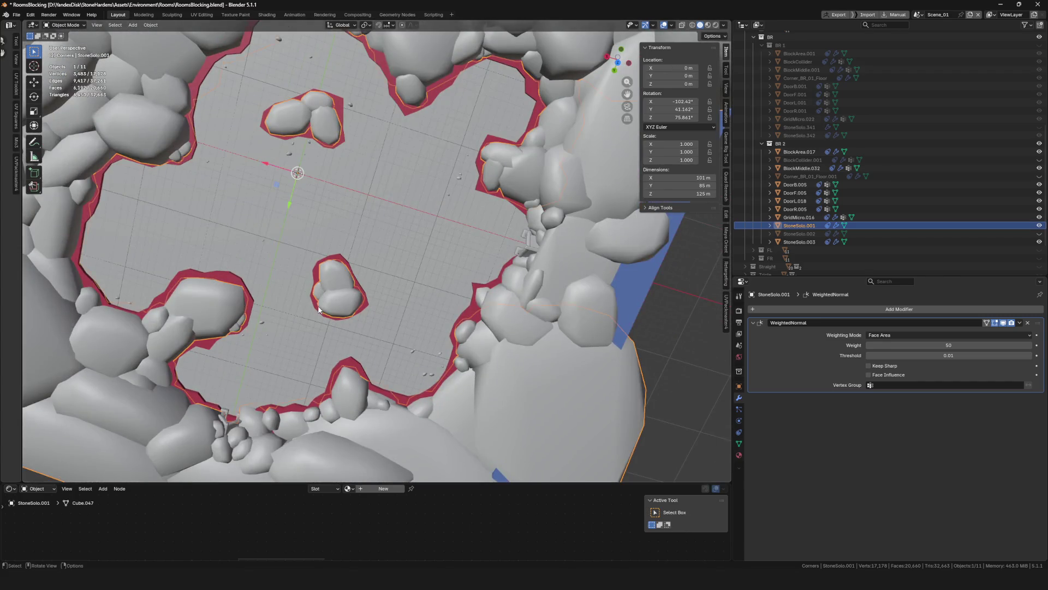
pyautogui.press('Tab')
pyautogui.hotkey('alt', 'a')
pyautogui.scroll(3, 324, 291)
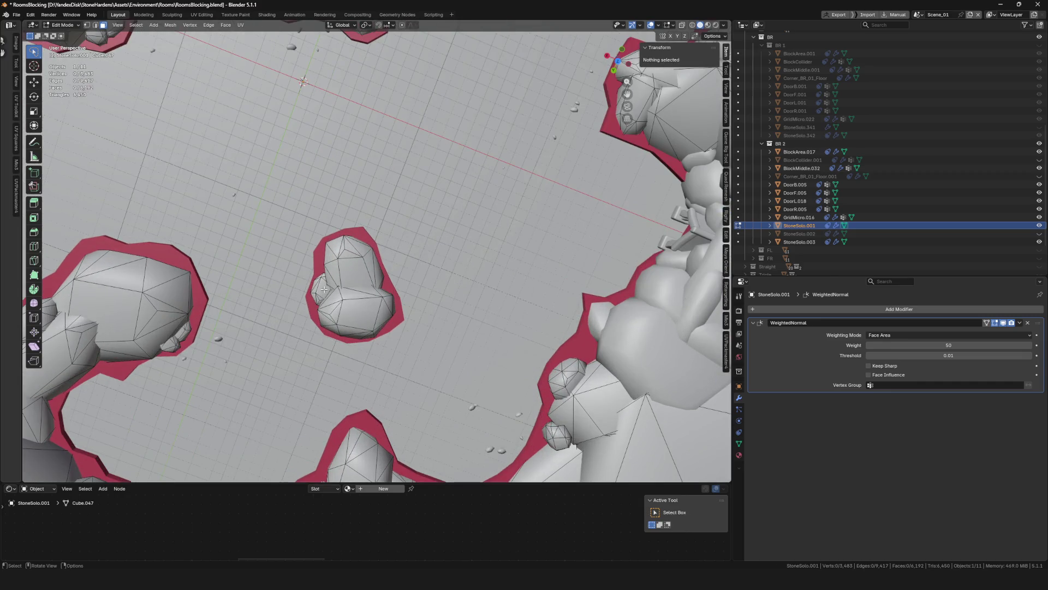
pyautogui.press('l')
pyautogui.scroll(-4, 327, 287)
pyautogui.moveTo(370, 290); pyautogui.dragTo(435, 217, button='middle')
pyautogui.hotkey('shift', 'd')
pyautogui.click(404, 240)
# Raise the duplicate rock along Z and reposition it on the central island
pyautogui.scroll(5, 435, 217)
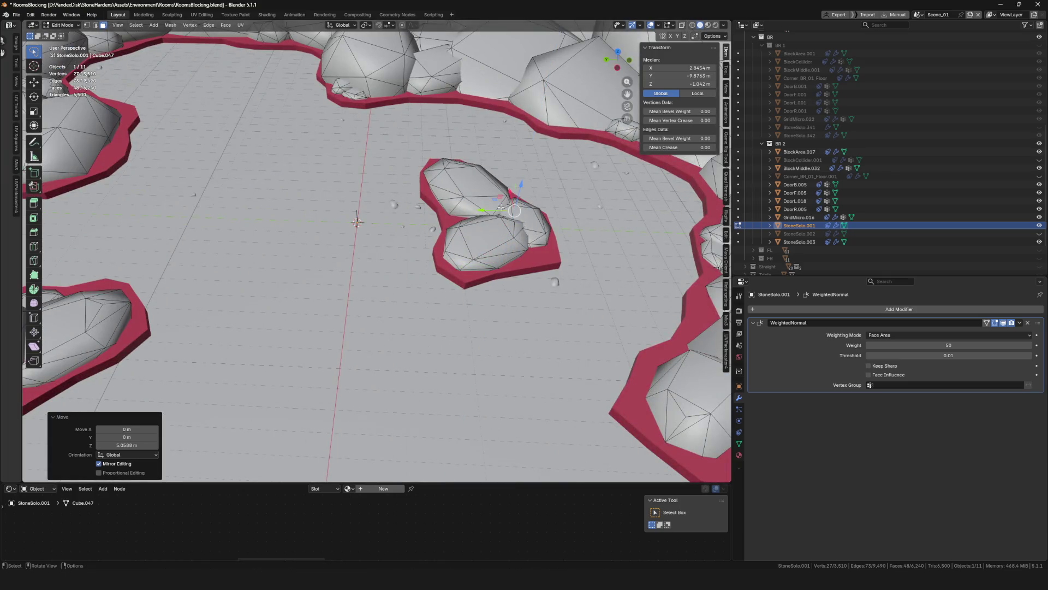
pyautogui.scroll(-7, 497, 208)
pyautogui.scroll(5, 522, 224)
pyautogui.moveTo(522, 225)
pyautogui.mouseDown(button='middle')
pyautogui.moveTo(445, 215)
pyautogui.moveTo(444, 273)
pyautogui.moveTo(470, 256)
pyautogui.mouseUp(button='middle')
pyautogui.press('g')
pyautogui.press('z')
pyautogui.click(441, 213)
pyautogui.press('g')
pyautogui.click(475, 340)
pyautogui.moveTo(475, 339); pyautogui.dragTo(453, 376, button='middle')
pyautogui.scroll(3, 453, 377)
# Stretch the duplicate rock vertically along Z, settle its position, and return to object mode
pyautogui.press('g')
pyautogui.scroll(2, 426, 355)
pyautogui.moveTo(416, 335)
pyautogui.mouseDown(button='middle')
pyautogui.moveTo(445, 294)
pyautogui.moveTo(466, 207)
pyautogui.mouseUp(button='middle')
pyautogui.press('z')
pyautogui.click(491, 289)
pyautogui.press('g')
pyautogui.click(483, 305)
pyautogui.press('Tab')
pyautogui.scroll(-6, 448, 256)
# Save RoomsBlocking.blend and deselect everything for an oblique room overview
pyautogui.hotkey('ctrl', 's')
pyautogui.scroll(-8, 326, 196)
pyautogui.scroll(8, 327, 195)
pyautogui.moveTo(350, 219)
pyautogui.mouseDown(button='middle')
pyautogui.moveTo(395, 244)
pyautogui.moveTo(410, 225)
pyautogui.moveTo(349, 242)
pyautogui.moveTo(357, 205)
pyautogui.mouseUp(button='middle')
pyautogui.scroll(-3, 410, 225)
pyautogui.hotkey('alt', 'a')
pyautogui.scroll(8, 411, 225)
pyautogui.scroll(-5, 348, 243)
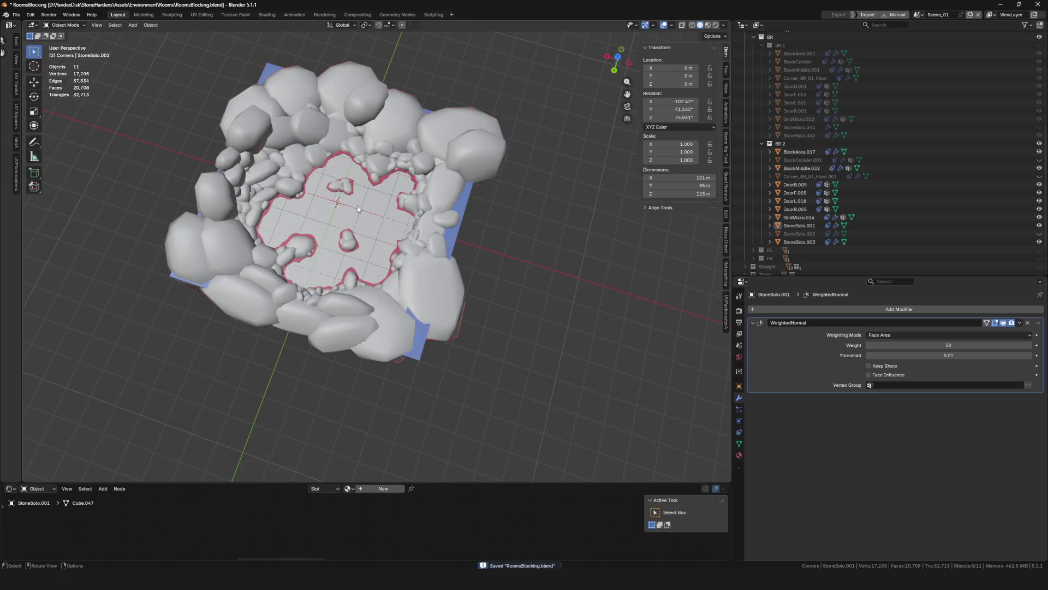
# Save RoomsBlocking.blend and orbit to an oblique overview of the room
pyautogui.scroll(5, 357, 205)
pyautogui.scroll(-8, 349, 201)
pyautogui.hotkey('ctrl', 's')
pyautogui.moveTo(468, 247)
pyautogui.mouseDown(button='middle')
pyautogui.moveTo(431, 260)
pyautogui.moveTo(464, 200)
pyautogui.moveTo(374, 244)
pyautogui.moveTo(407, 224)
pyautogui.moveTo(372, 264)
pyautogui.moveTo(255, 300)
pyautogui.mouseUp(button='middle')
# Isolate StoneSolo.001 with the BlockMiddle.032 floor rim, then bring the rest of the scene back
pyautogui.click(464, 201)
pyautogui.click(377, 246)
pyautogui.scroll(-5, 312, 326)
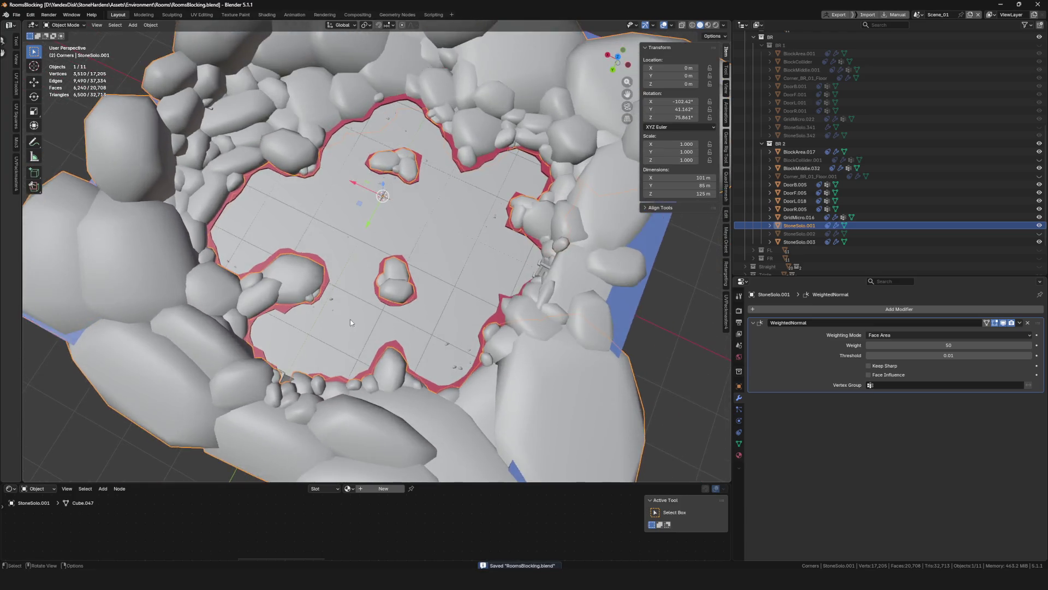
pyautogui.scroll(8, 325, 208)
pyautogui.keyDown('shift'); pyautogui.click(324, 211); pyautogui.keyUp('shift')
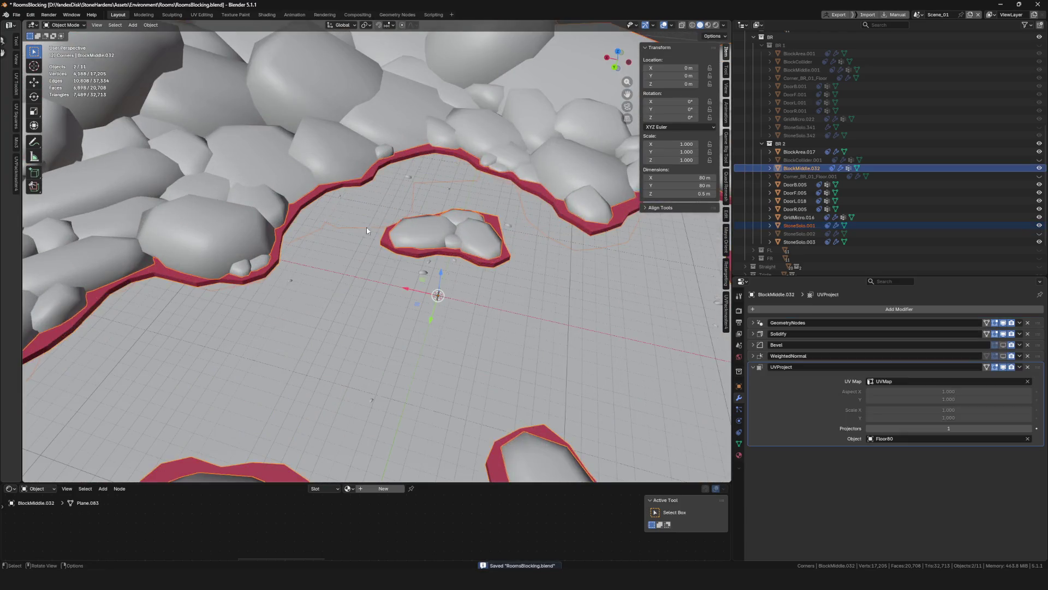
pyautogui.press('KP_Divide')
pyautogui.click(400, 234)
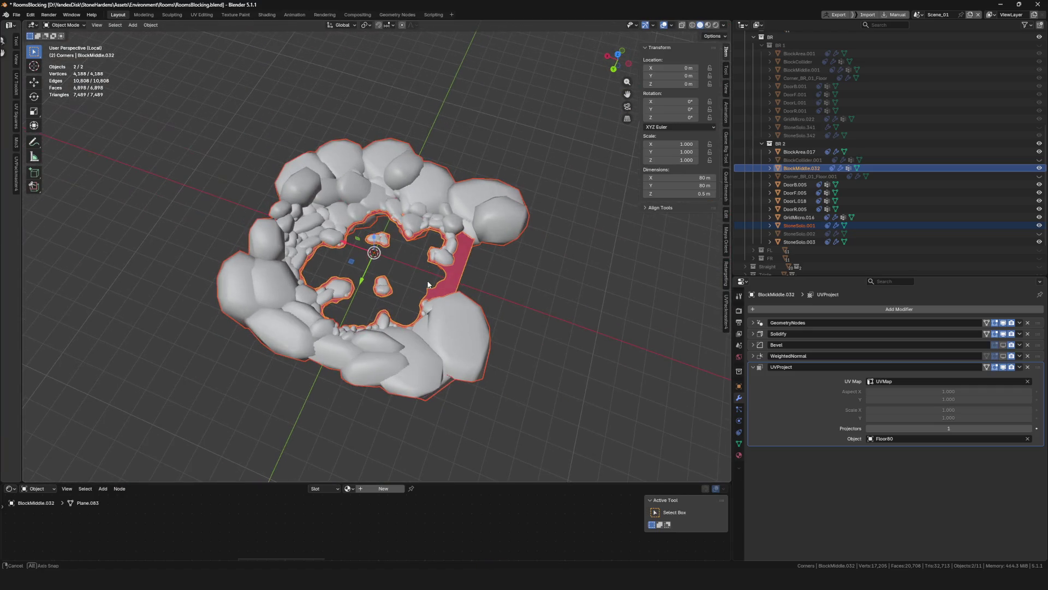
pyautogui.scroll(5, 396, 207)
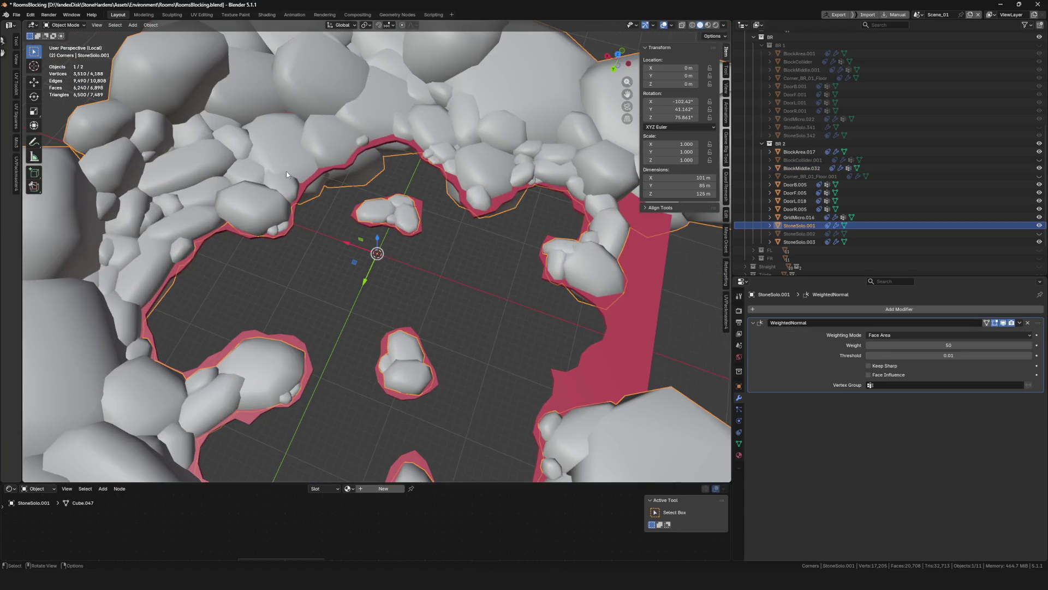
pyautogui.scroll(4, 304, 232)
pyautogui.click(288, 220)
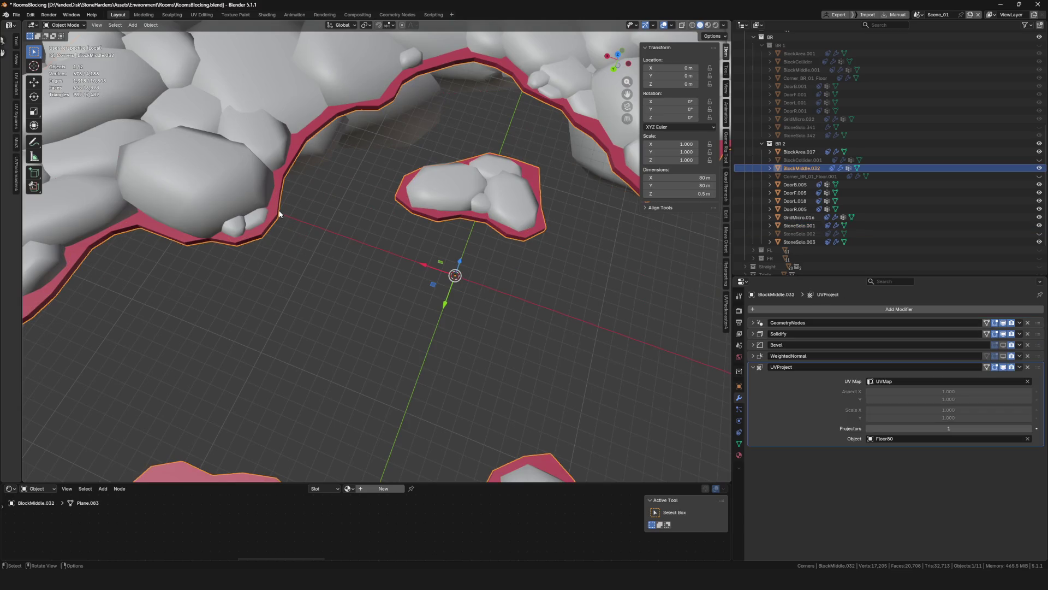
pyautogui.press('KP_Divide')
# Save again, check StoneSolo.001 and StoneSolo.003 in isolation, then select the floor rim BlockMiddle.032
pyautogui.scroll(-8, 372, 293)
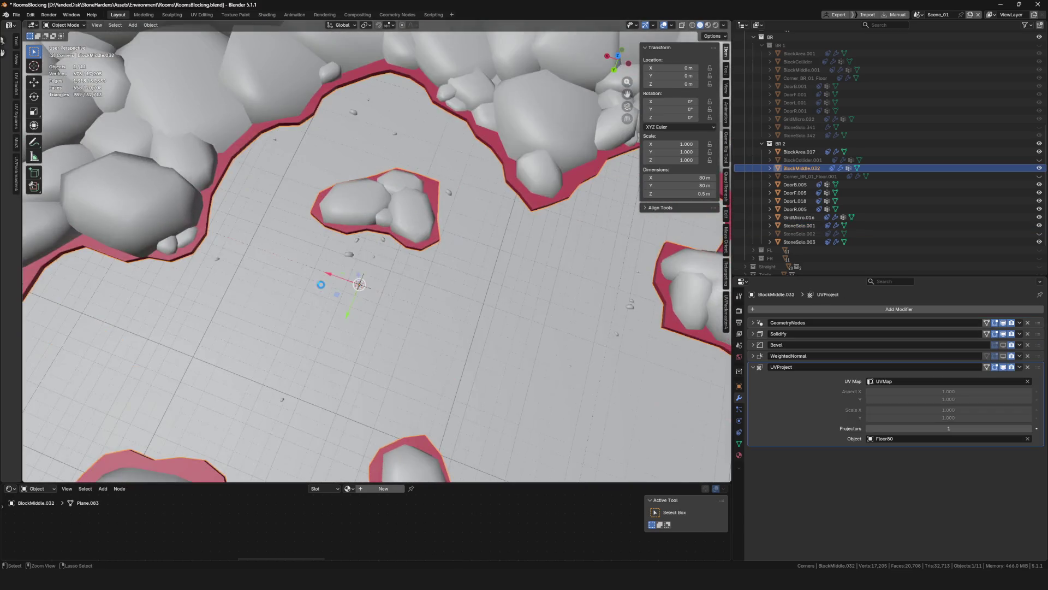
pyautogui.hotkey('ctrl', 's')
pyautogui.scroll(6, 351, 307)
pyautogui.moveTo(351, 307); pyautogui.dragTo(400, 315, button='middle')
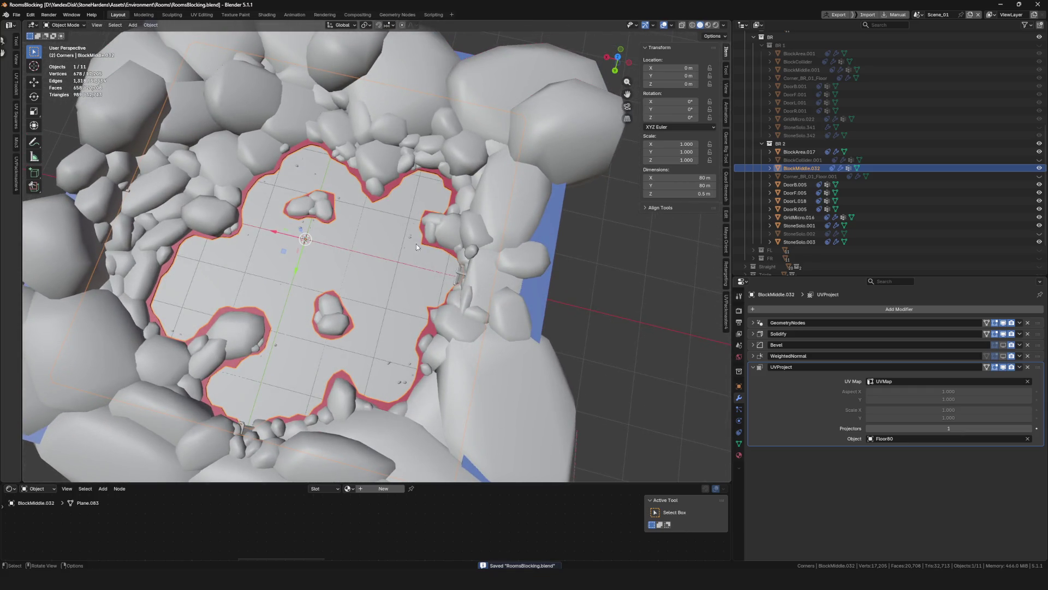
pyautogui.click(442, 225)
pyautogui.press('KP_Divide')
pyautogui.press('KP_Divide')
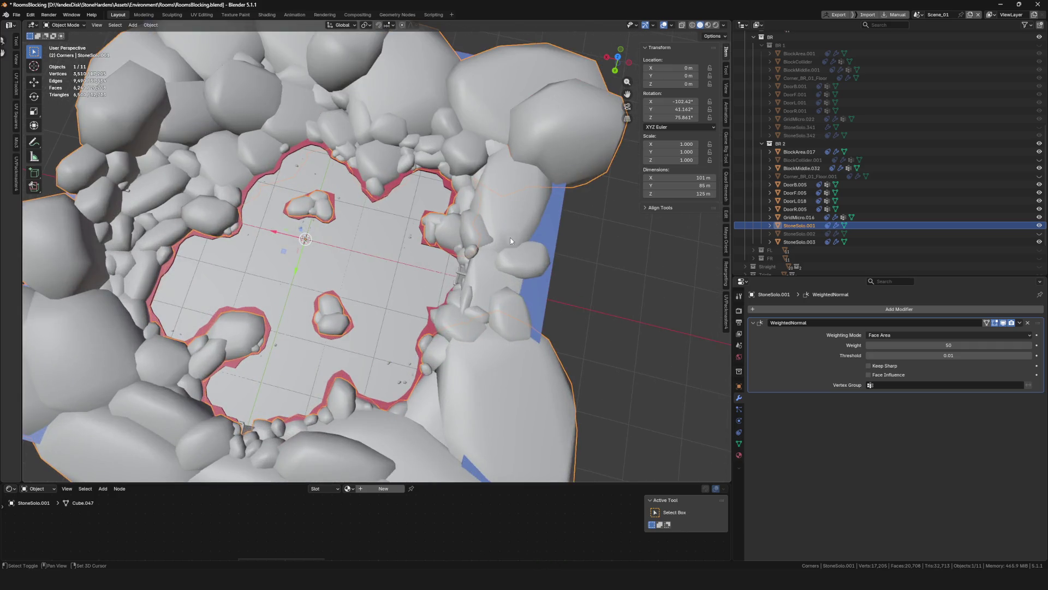
pyautogui.keyDown('shift'); pyautogui.click(462, 274); pyautogui.keyUp('shift')
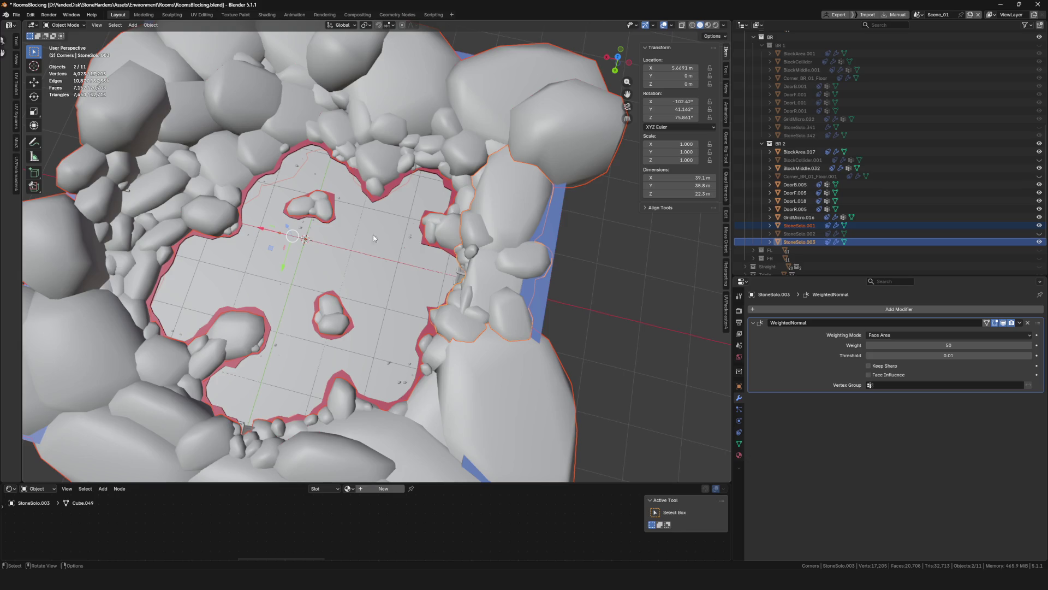
pyautogui.click(381, 201)
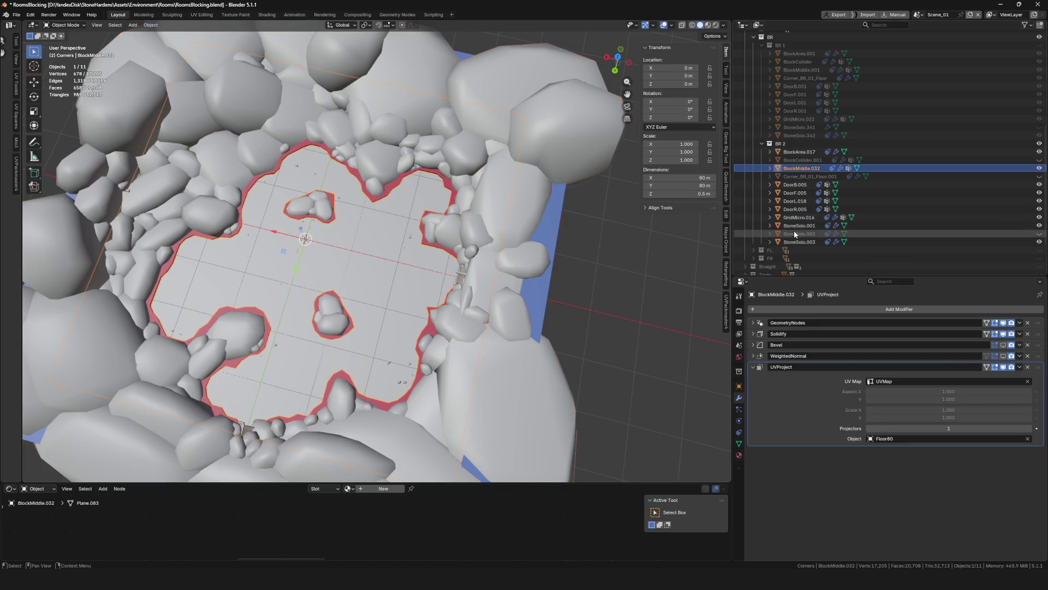
pyautogui.scroll(-5, 369, 217)
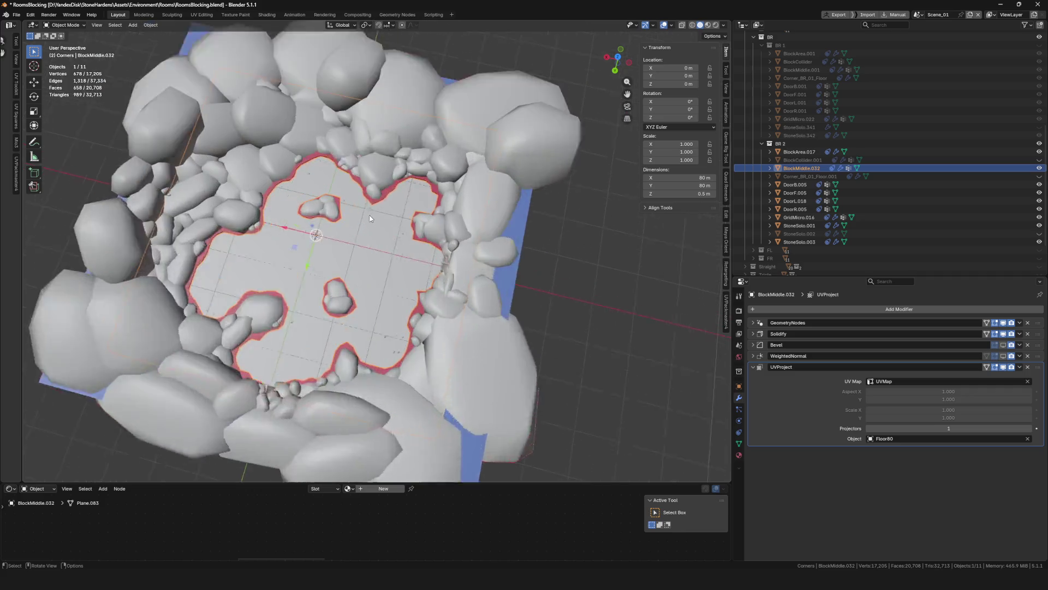
pyautogui.scroll(6, 439, 235)
pyautogui.scroll(-3, 415, 240)
pyautogui.moveTo(385, 240)
pyautogui.mouseDown(button='middle')
pyautogui.moveTo(355, 257)
pyautogui.moveTo(345, 290)
pyautogui.mouseUp(button='middle')
pyautogui.scroll(5, 344, 261)
pyautogui.scroll(-5, 330, 264)
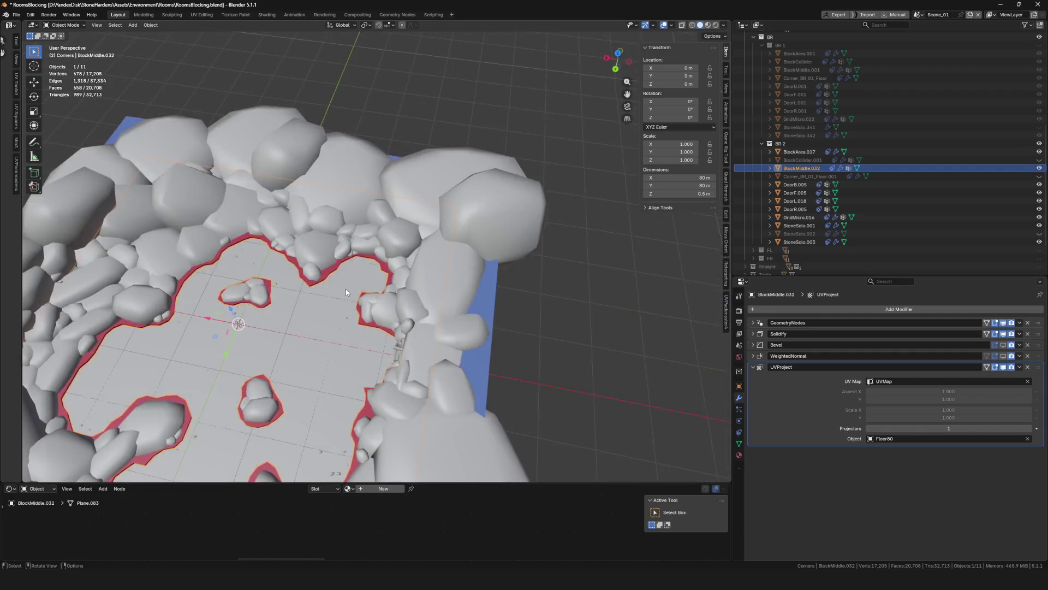
pyautogui.scroll(3, 345, 290)
# Duplicate the floor rim in place and set the copy's Solidify thickness to -4 m
pyautogui.press('KP_Divide')
pyautogui.press('KP_Divide')
pyautogui.hotkey('shift', 'd')
pyautogui.press('Escape')
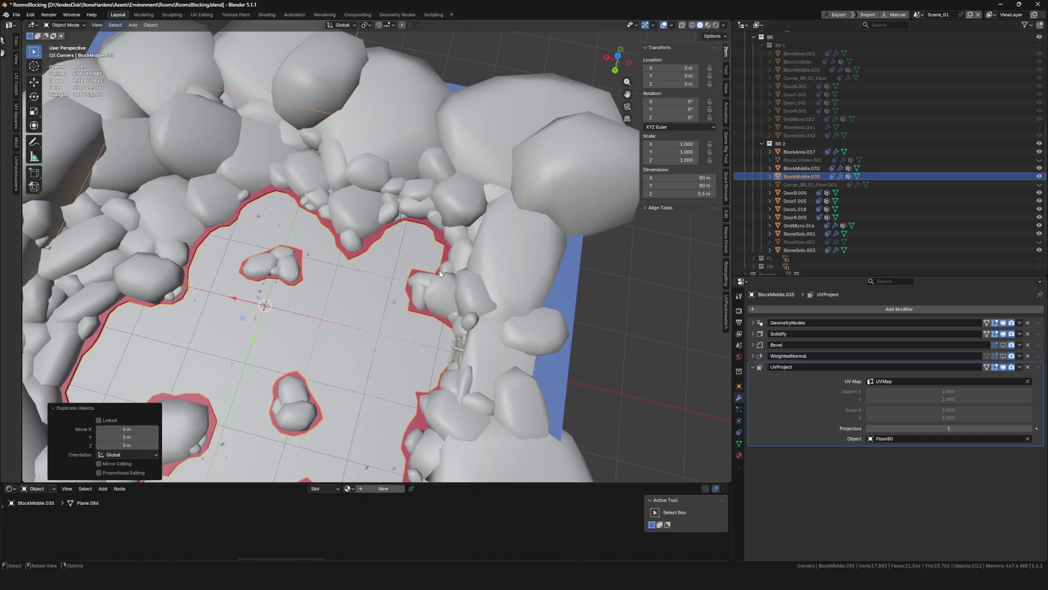
pyautogui.press('KP_Divide')
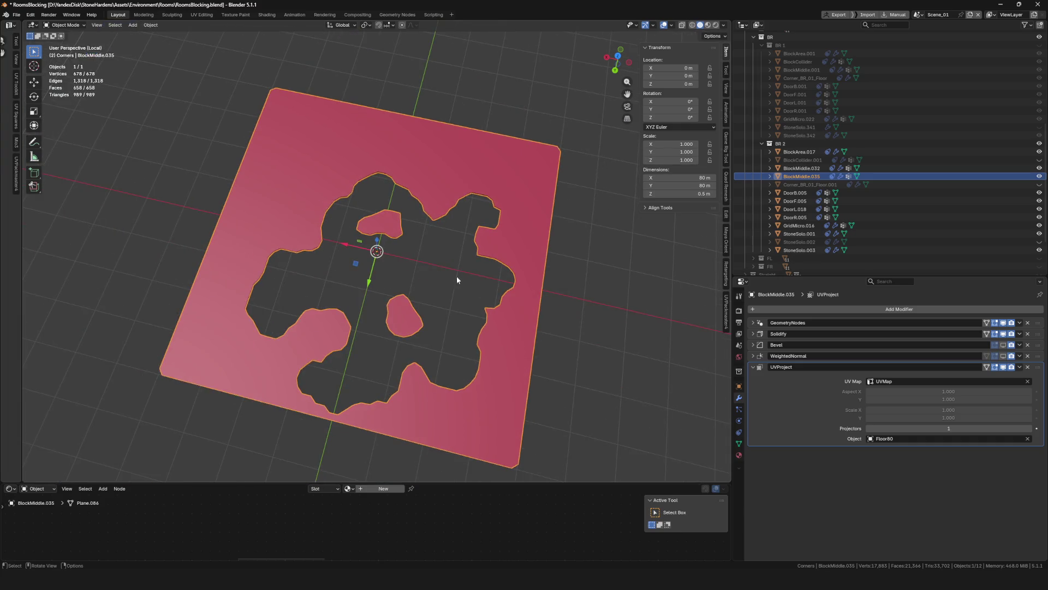
pyautogui.moveTo(447, 273); pyautogui.dragTo(392, 263, button='middle')
pyautogui.click(752, 334)
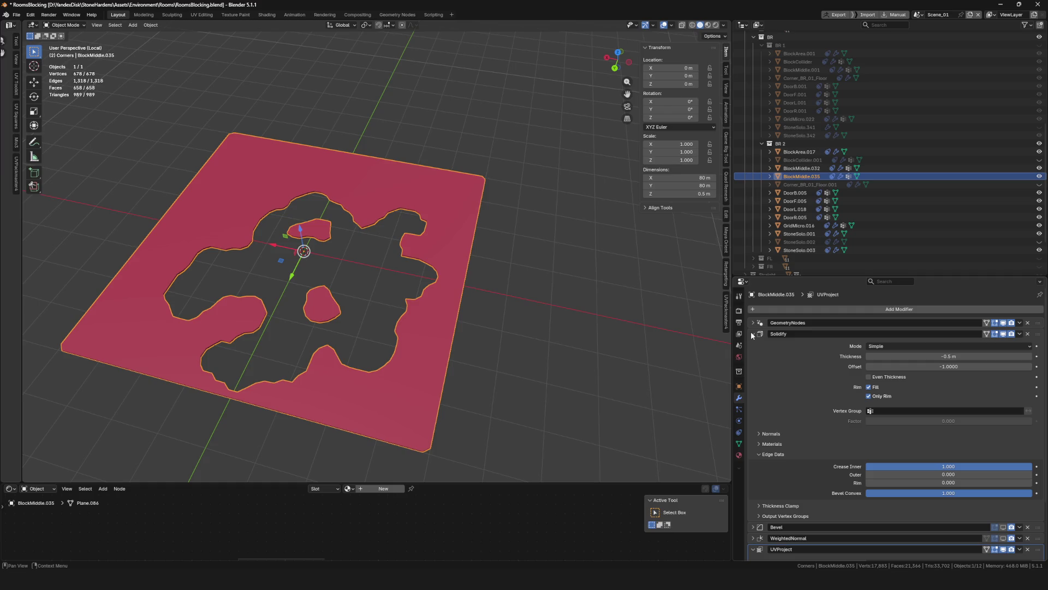
pyautogui.click(943, 355)
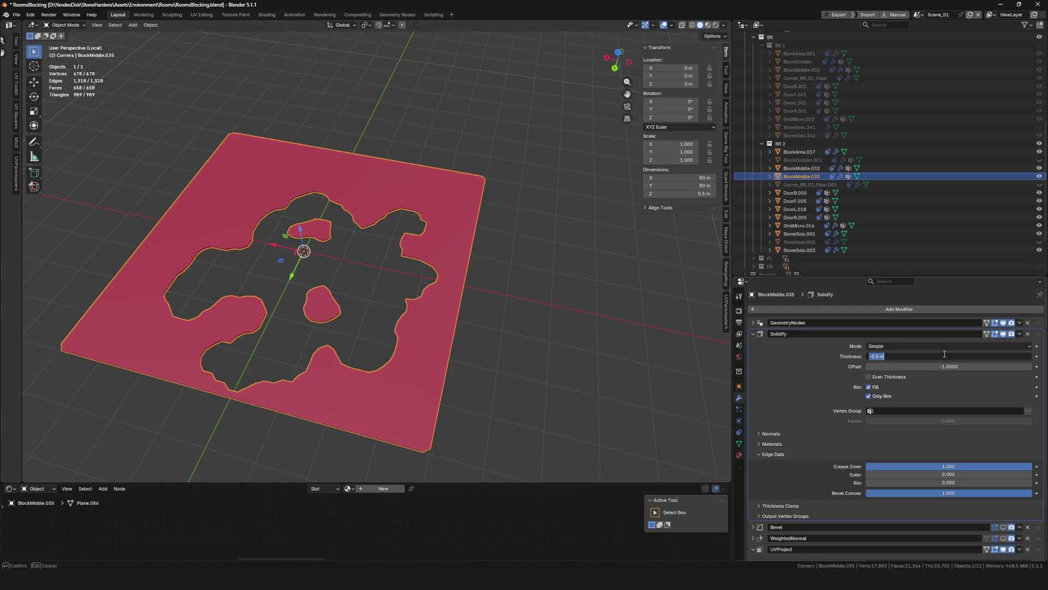
pyautogui.write('-4')
pyautogui.press('Return')
# Rename the slab to BlockCollider.002, hide it in the outliner, and save the file
pyautogui.press('KP_Divide')
pyautogui.scroll(-5, 363, 286)
pyautogui.scroll(5, 362, 286)
pyautogui.hotkey('ctrl', 's')
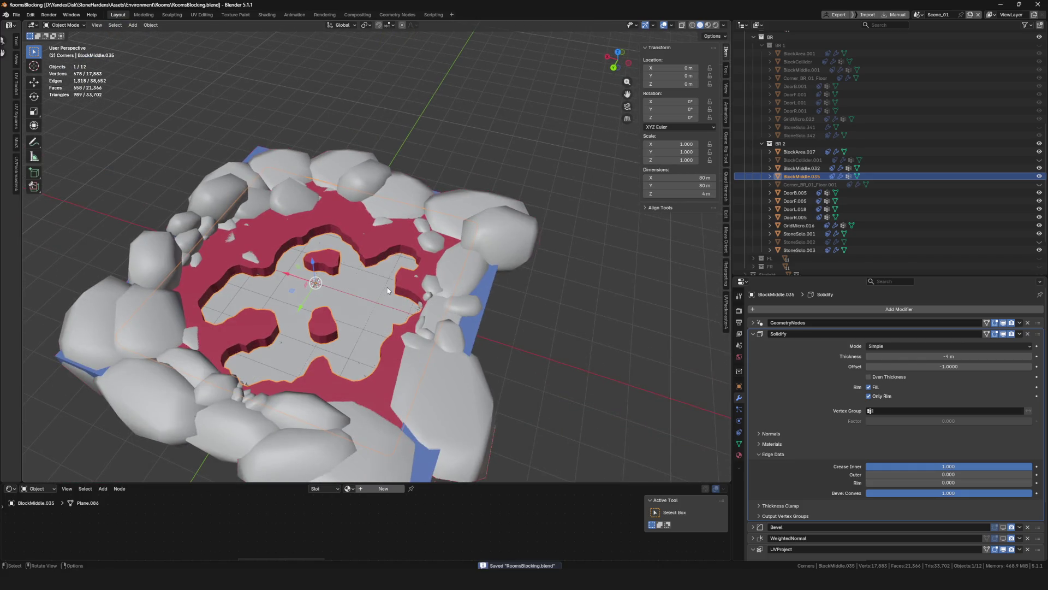
pyautogui.press('F2')
pyautogui.moveTo(382, 287); pyautogui.dragTo(357, 299)
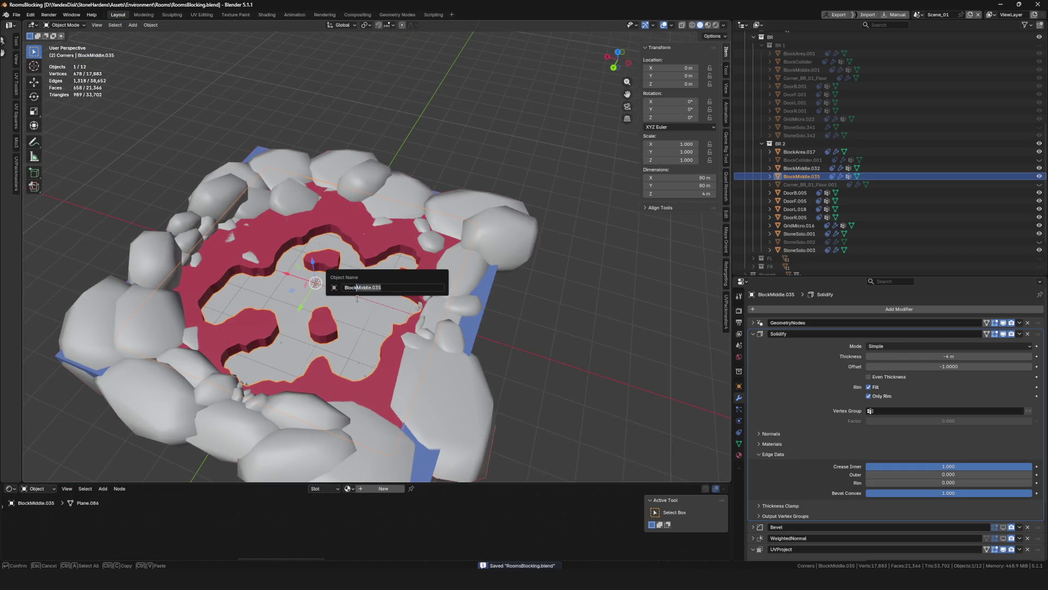
pyautogui.write('Co')
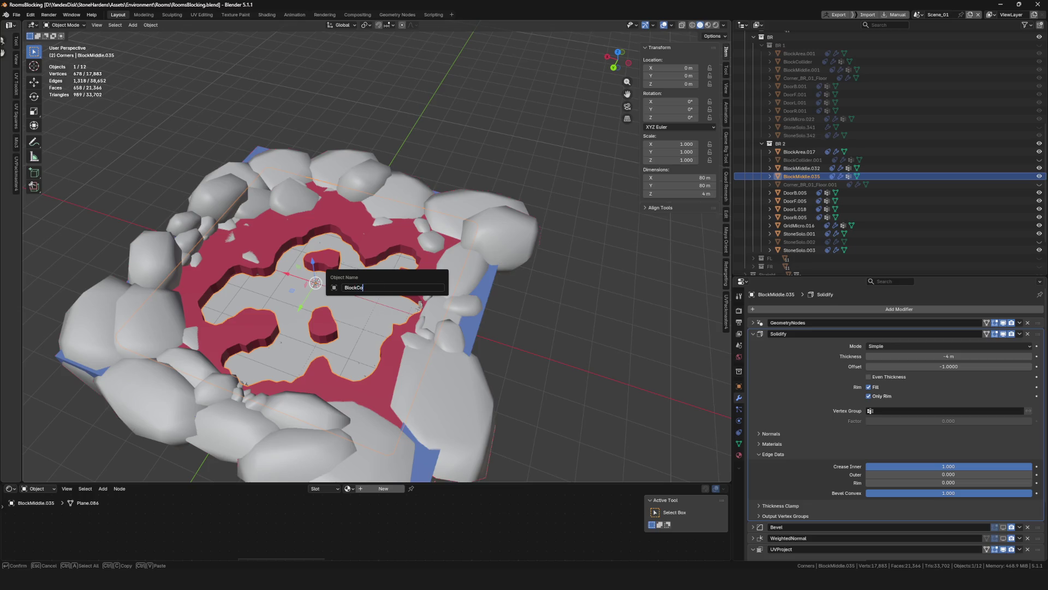
pyautogui.write('r')
pyautogui.press('Return')
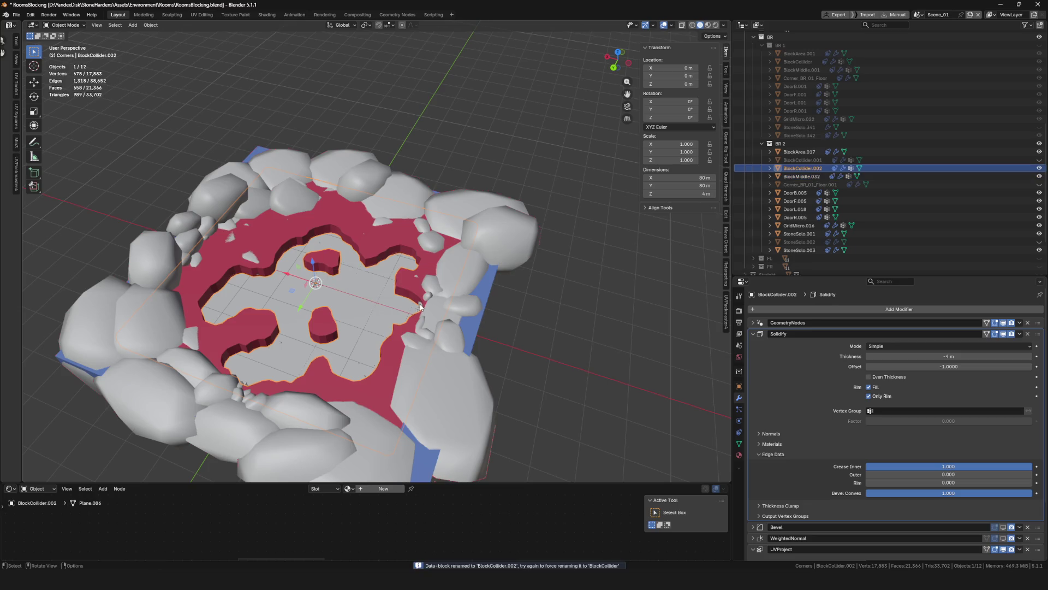
pyautogui.click(1040, 170)
pyautogui.moveTo(553, 208)
pyautogui.keyDown('ctrl'); pyautogui.mouseDown(button='middle')
pyautogui.moveTo(546, 251)
pyautogui.moveTo(426, 226)
pyautogui.mouseUp(button='middle'); pyautogui.keyUp('ctrl')
pyautogui.hotkey('ctrl', 's')
pyautogui.click(477, 222)
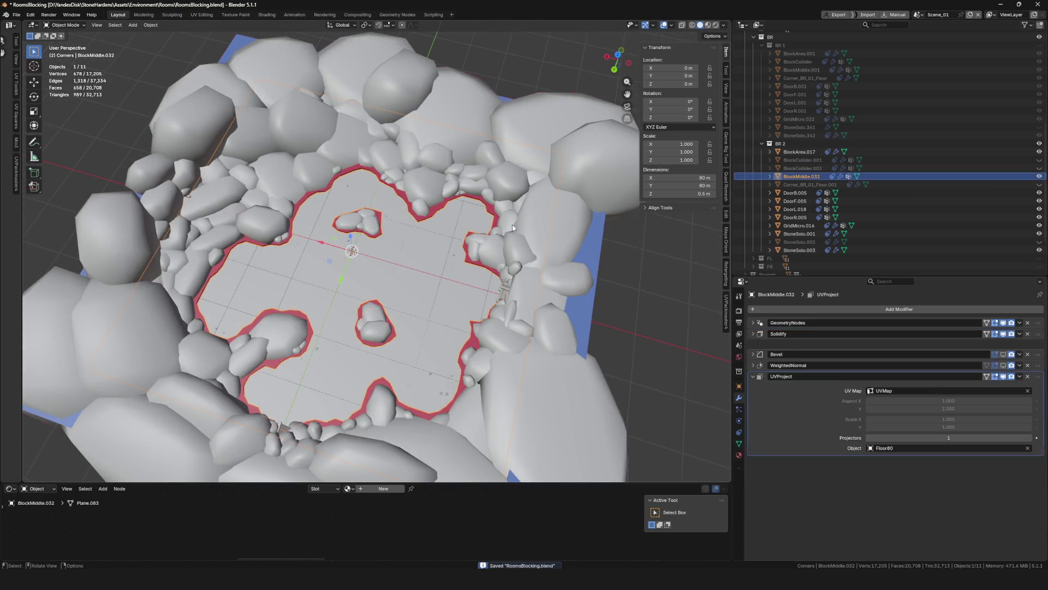
# Duplicate BlockMiddle.032 in place and give the copy Solidify thickness -1 m and offset 0
pyautogui.click(833, 184)
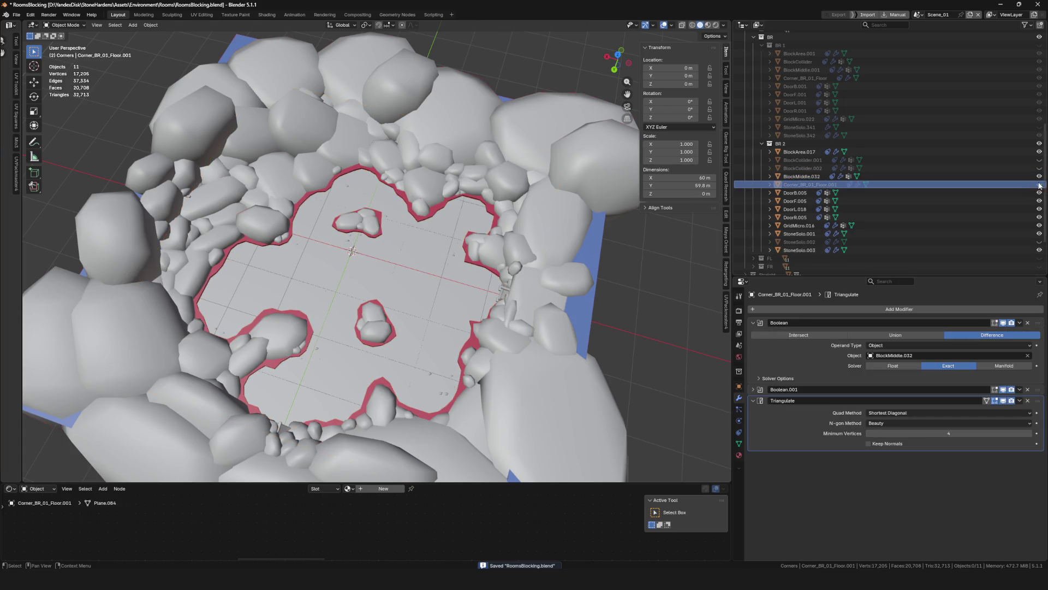
pyautogui.press('KP_Divide')
pyautogui.press('KP_Divide')
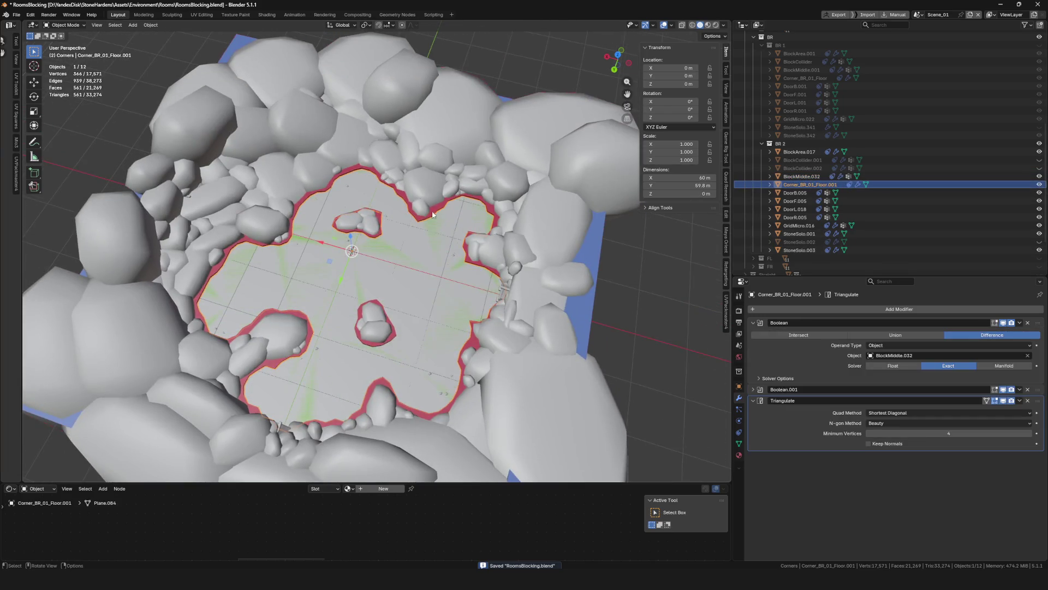
pyautogui.click(436, 212)
pyautogui.hotkey('shift', 'd')
pyautogui.press('Escape')
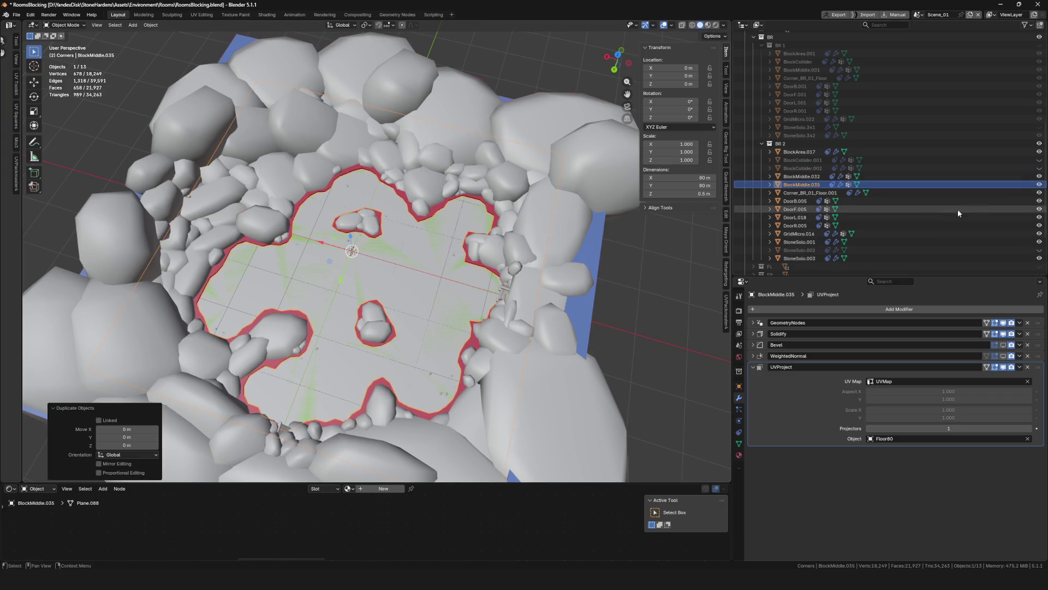
pyautogui.press('KP_Divide')
pyautogui.moveTo(400, 292)
pyautogui.mouseDown(button='middle')
pyautogui.moveTo(401, 254)
pyautogui.moveTo(488, 230)
pyautogui.mouseUp(button='middle')
pyautogui.click(753, 334)
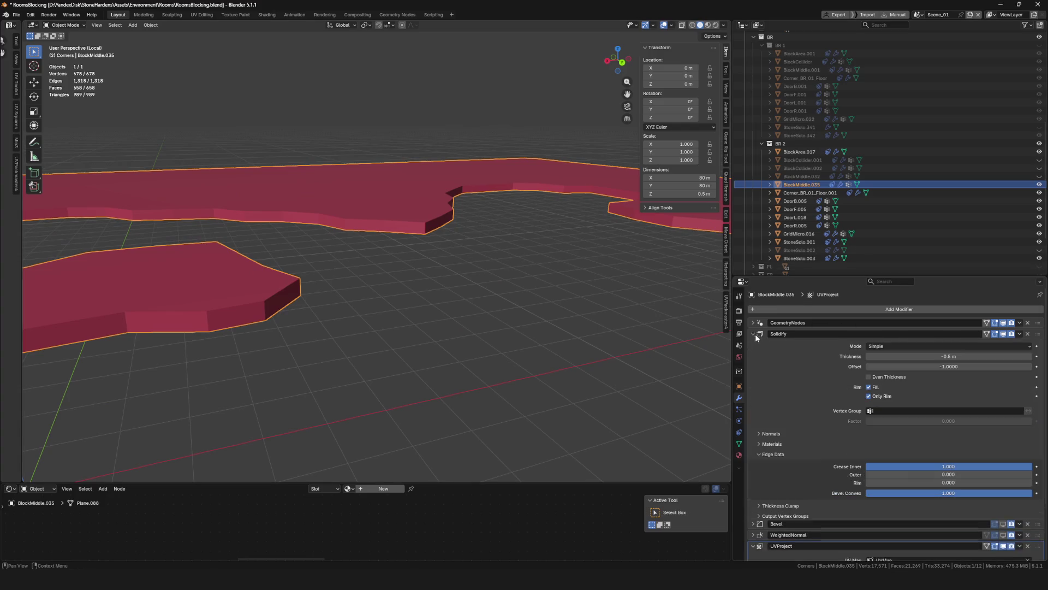
pyautogui.click(966, 355)
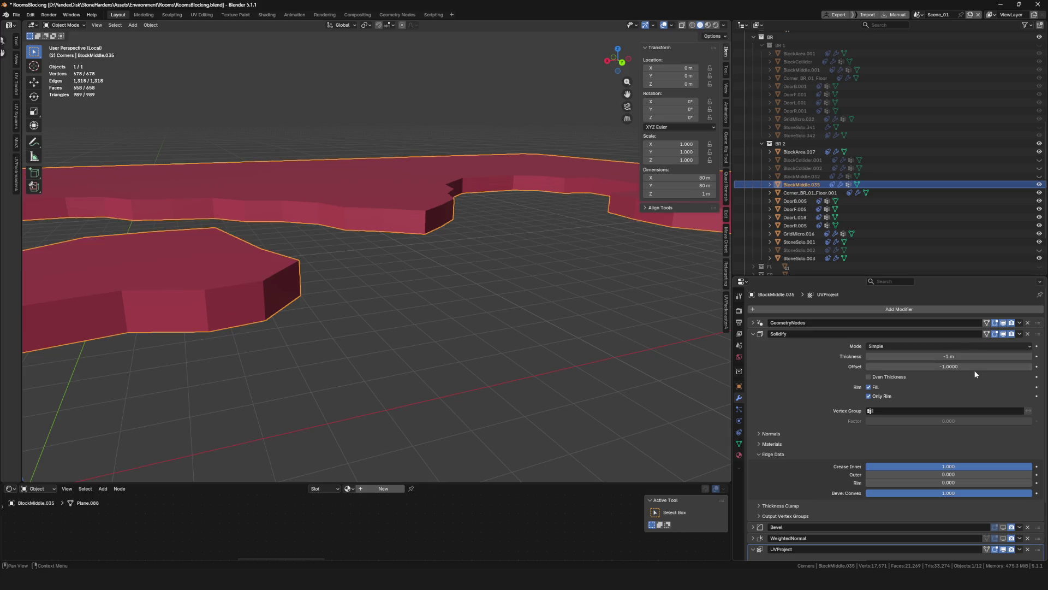
pyautogui.click(966, 366)
pyautogui.write('0')
pyautogui.press('Return')
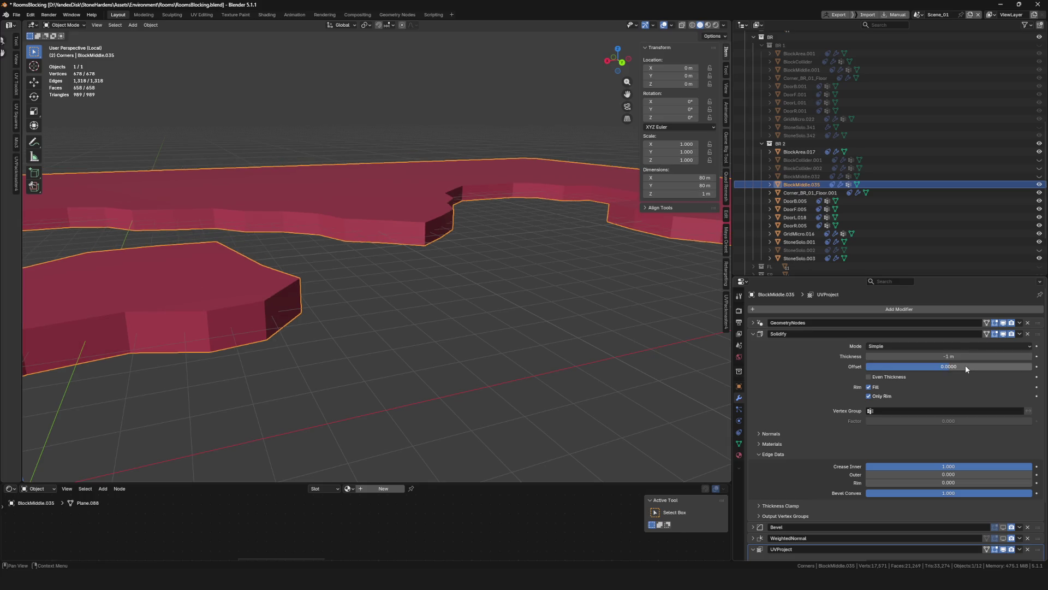
# Set Corner_BR_01_Floor.001's Boolean Difference object to BlockMiddle.035 and check the cut
pyautogui.press('KP_Divide')
pyautogui.moveTo(377, 262); pyautogui.dragTo(407, 268, button='middle')
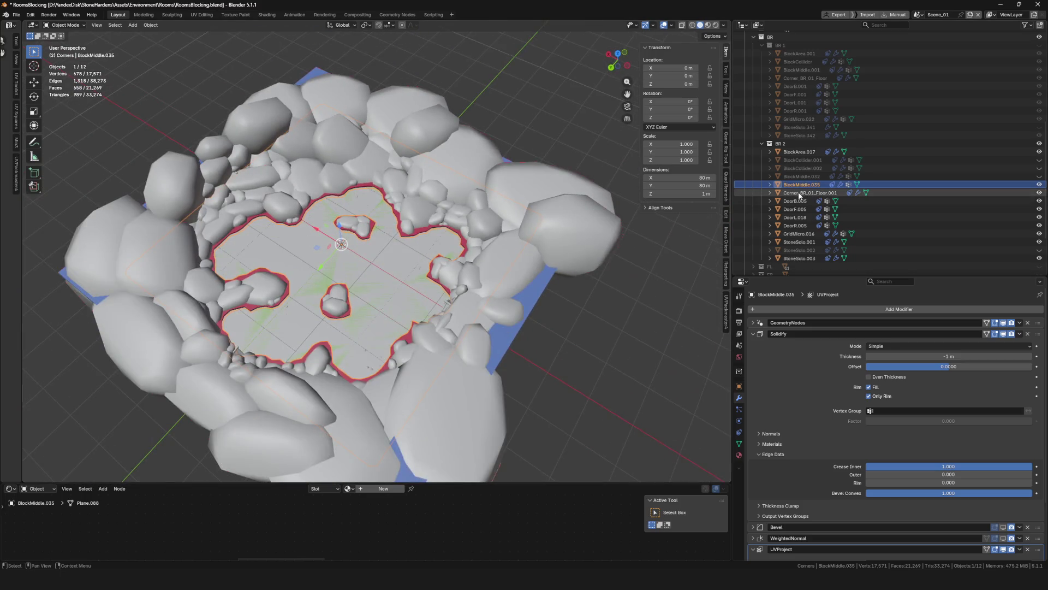
pyautogui.click(796, 193)
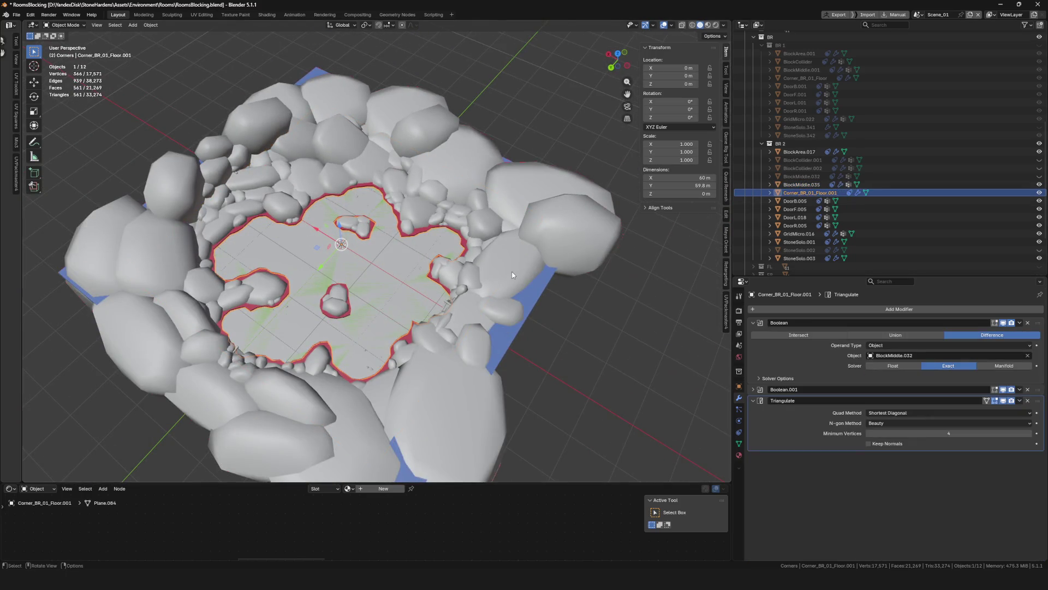
pyautogui.press('KP_Divide')
pyautogui.press('KP_Divide')
pyautogui.scroll(5, 412, 281)
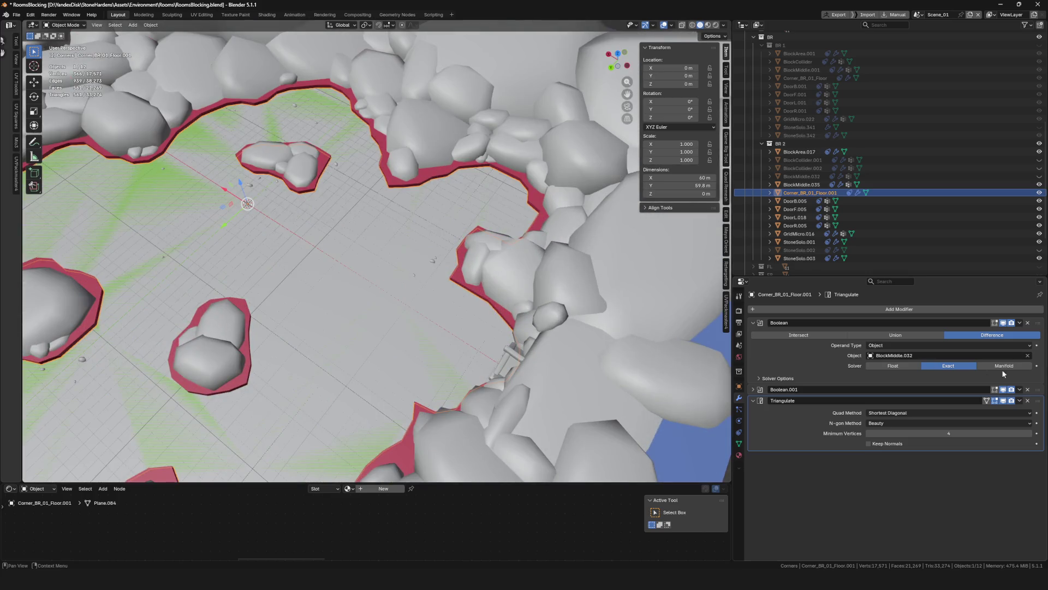
pyautogui.click(1028, 356)
pyautogui.click(1028, 355)
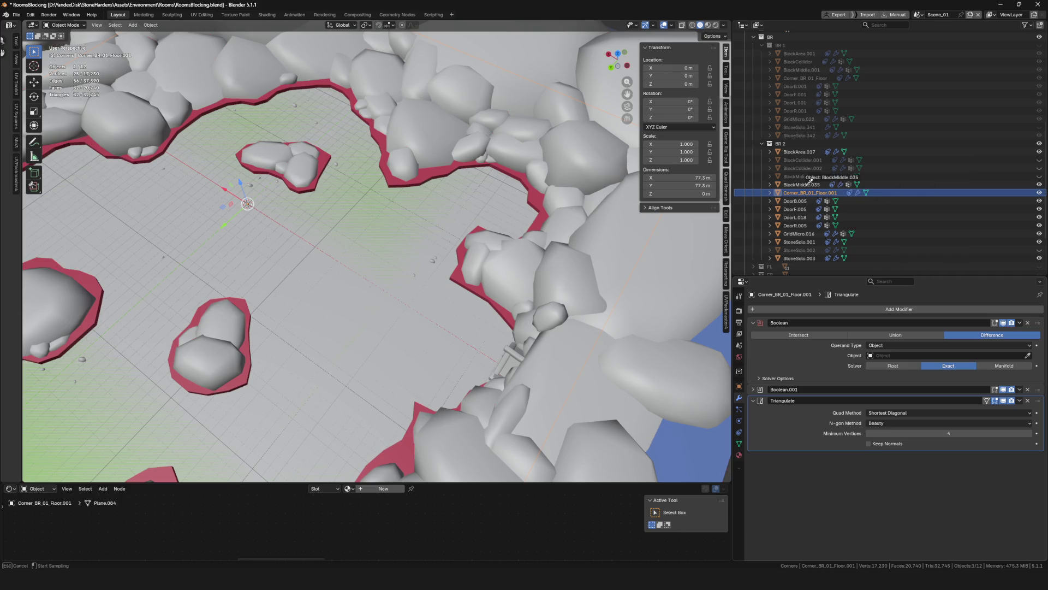
pyautogui.click(805, 188)
pyautogui.press('KP_Divide')
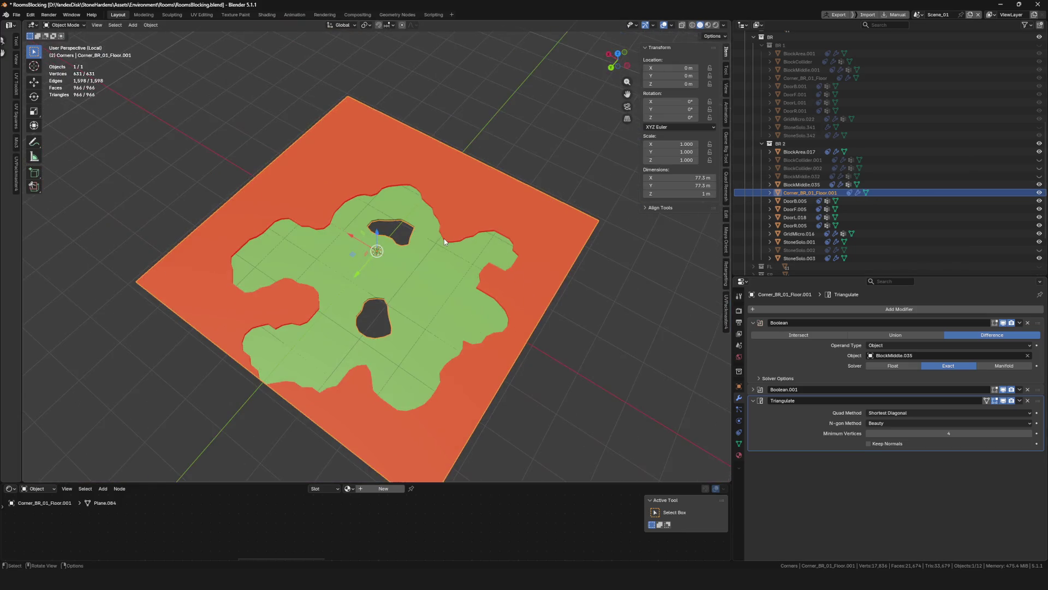
# Inspect the re-cut floor in local view from a top-down angle and wider orbit
pyautogui.moveTo(453, 271)
pyautogui.mouseDown(button='middle')
pyautogui.moveTo(349, 364)
pyautogui.moveTo(392, 328)
pyautogui.mouseUp(button='middle')
pyautogui.scroll(8, 294, 303)
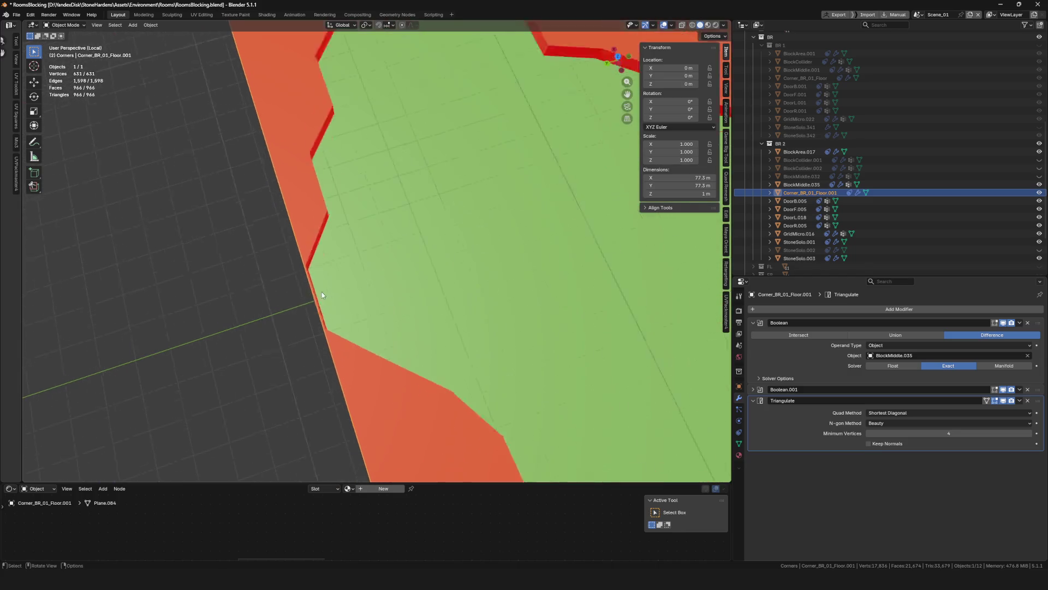
pyautogui.moveTo(322, 294)
pyautogui.mouseDown(button='middle')
pyautogui.moveTo(264, 295)
pyautogui.moveTo(354, 236)
pyautogui.moveTo(386, 261)
pyautogui.moveTo(369, 271)
pyautogui.moveTo(299, 267)
pyautogui.moveTo(355, 296)
pyautogui.moveTo(344, 295)
pyautogui.mouseUp(button='middle')
pyautogui.scroll(-10, 264, 295)
pyautogui.scroll(-5, 377, 252)
# Leave local view to show the whole cave room and save RoomsBlocking.blend
pyautogui.press('/')
pyautogui.scroll(-3, 340, 293)
pyautogui.hotkey('ctrl', 's')
pyautogui.scroll(8, 343, 295)
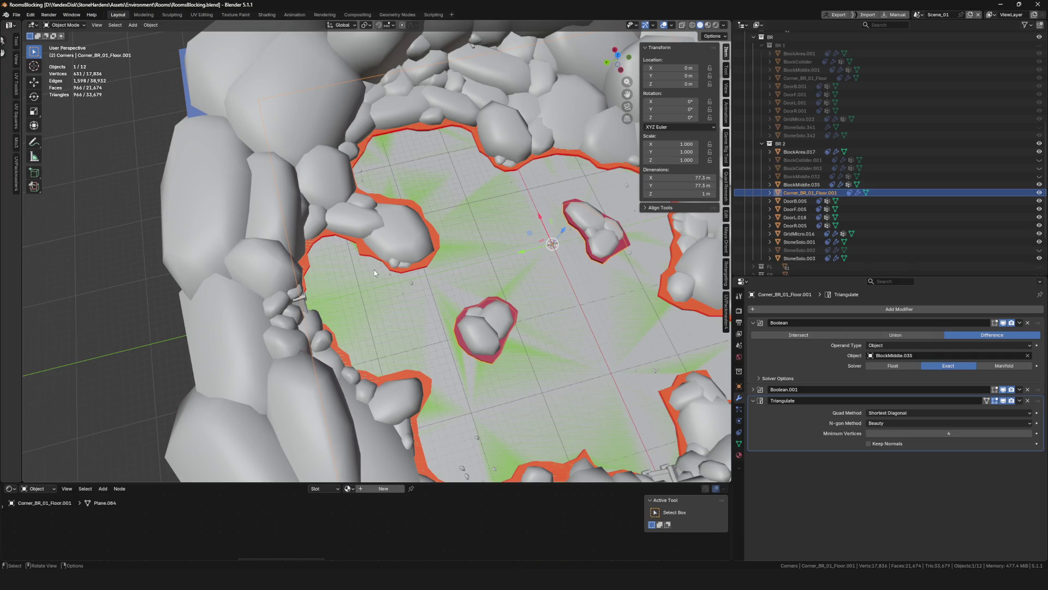
pyautogui.scroll(-5, 374, 270)
pyautogui.scroll(3, 365, 262)
pyautogui.moveTo(366, 262); pyautogui.dragTo(359, 254, button='middle')
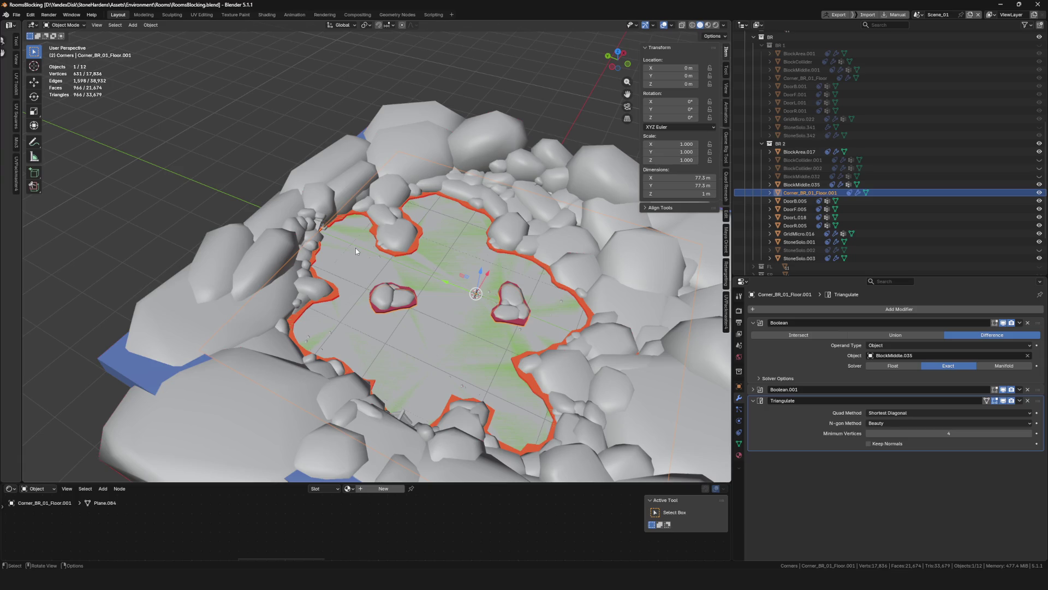
# Delete the Corner_BR_01_Floor.001 floor piece from the room
pyautogui.moveTo(511, 236); pyautogui.dragTo(378, 250, button='middle')
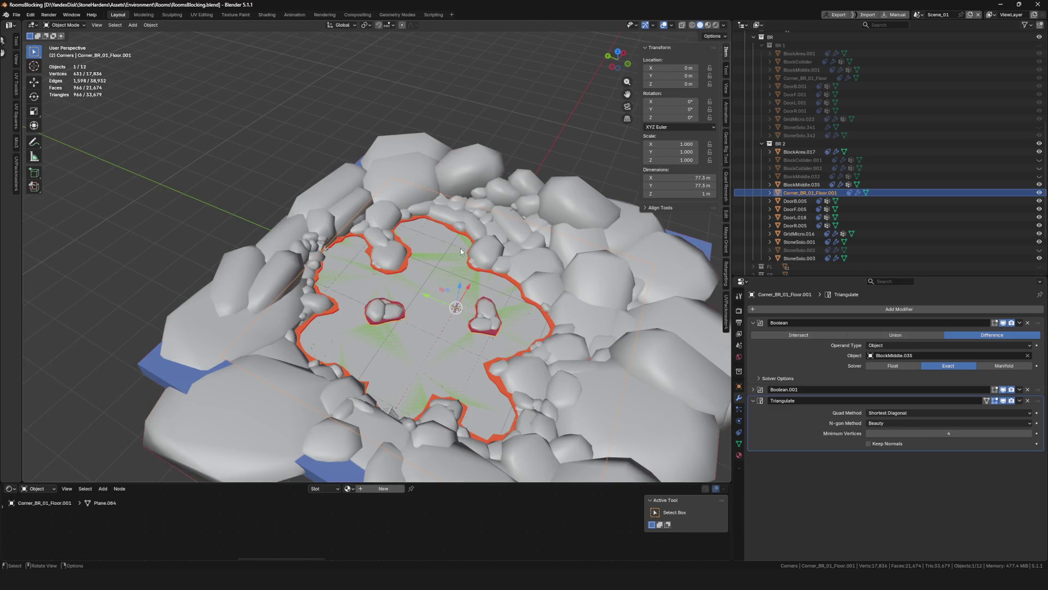
pyautogui.press('x')
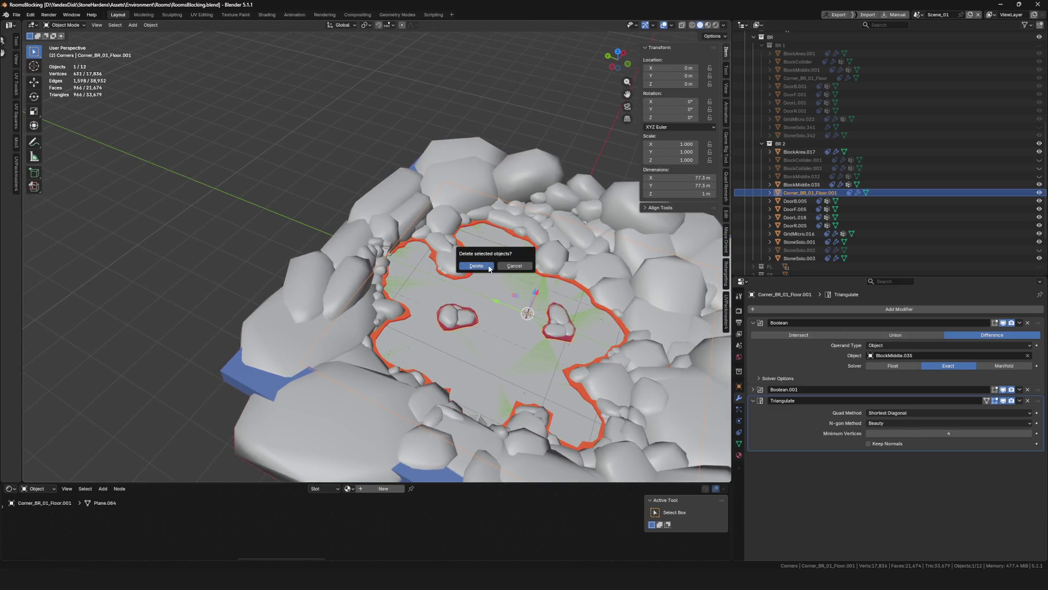
pyautogui.click(480, 270)
# Delete the BlockCollider.002 collider
pyautogui.scroll(5, 423, 289)
pyautogui.click(802, 169)
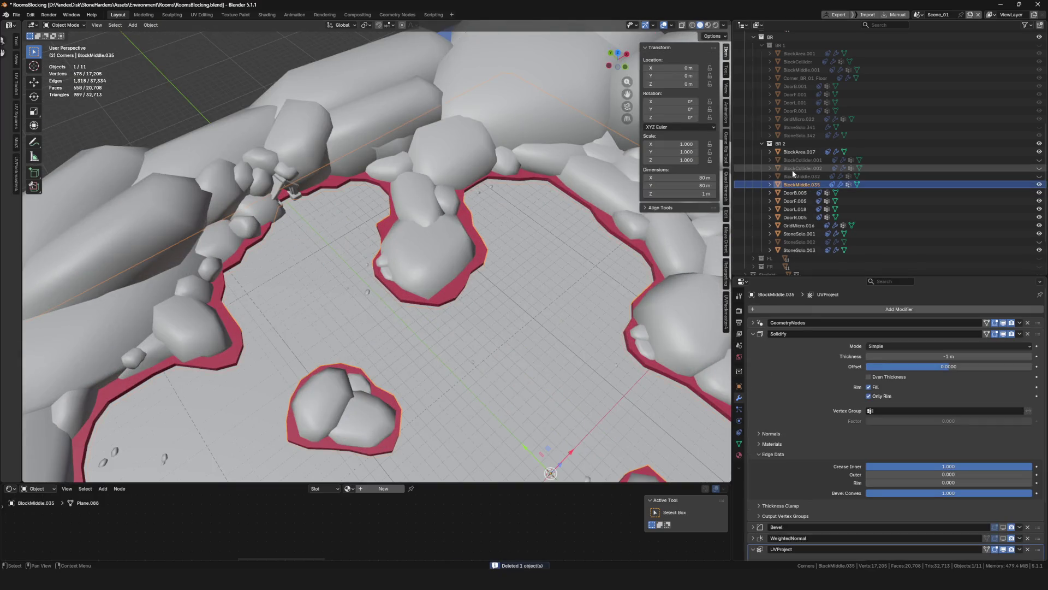
pyautogui.press('x')
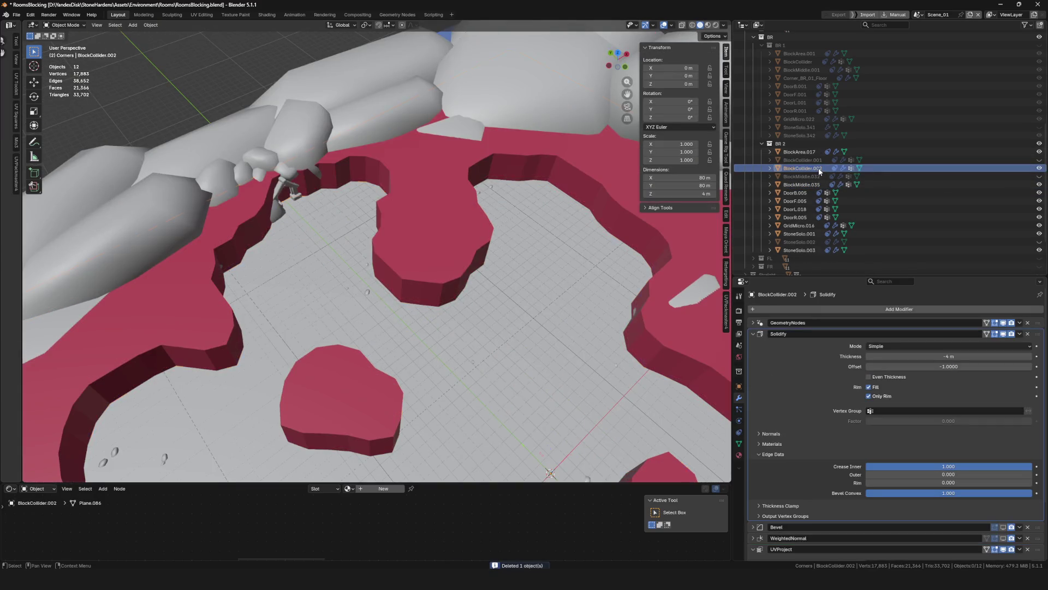
# Inspect the BlockMiddle.035 red rim plane in local view, including a near top-down angle
pyautogui.click(814, 176)
pyautogui.press('KP_Divide')
pyautogui.scroll(3, 352, 274)
pyautogui.press('KP_Divide')
pyautogui.scroll(4, 267, 209)
pyautogui.moveTo(267, 210)
pyautogui.mouseDown(button='middle')
pyautogui.moveTo(222, 201)
pyautogui.moveTo(163, 229)
pyautogui.mouseUp(button='middle')
pyautogui.press('KP_Divide')
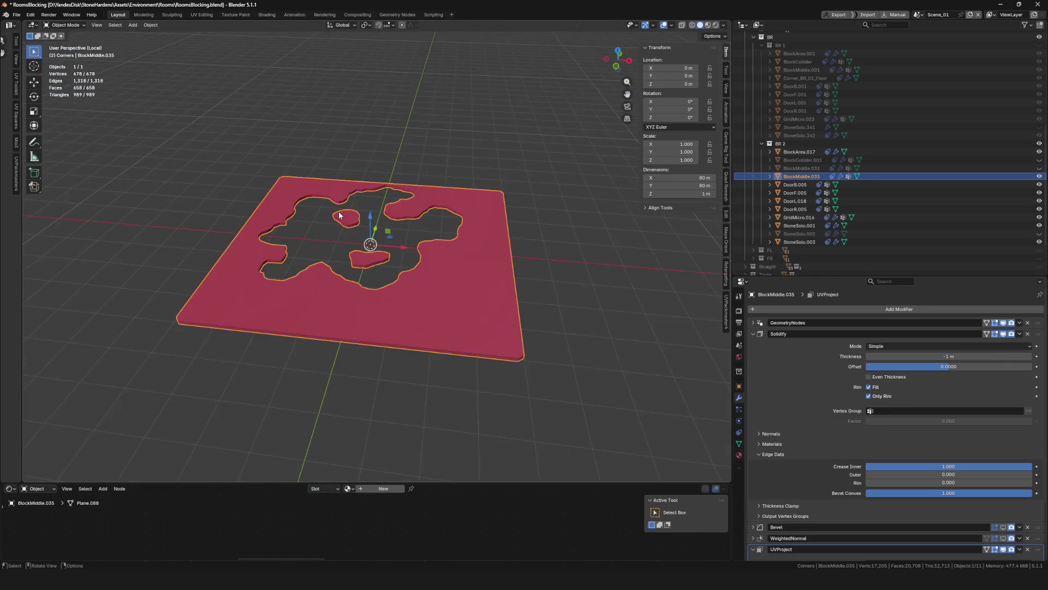
pyautogui.scroll(6, 372, 202)
pyautogui.moveTo(395, 165)
pyautogui.mouseDown(button='middle')
pyautogui.moveTo(434, 205)
pyautogui.moveTo(478, 193)
pyautogui.moveTo(373, 175)
pyautogui.moveTo(385, 185)
pyautogui.mouseUp(button='middle')
pyautogui.press('KP_Divide')
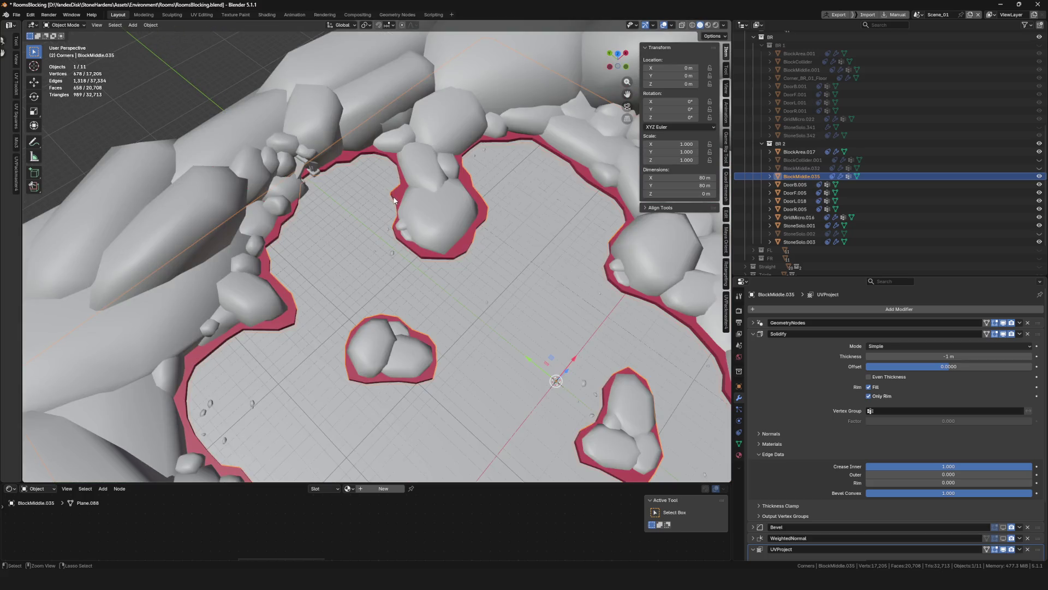
# Restore BlockCollider.002 and hide it, then deselect everything in the scene
pyautogui.hotkey('ctrl', 'v')
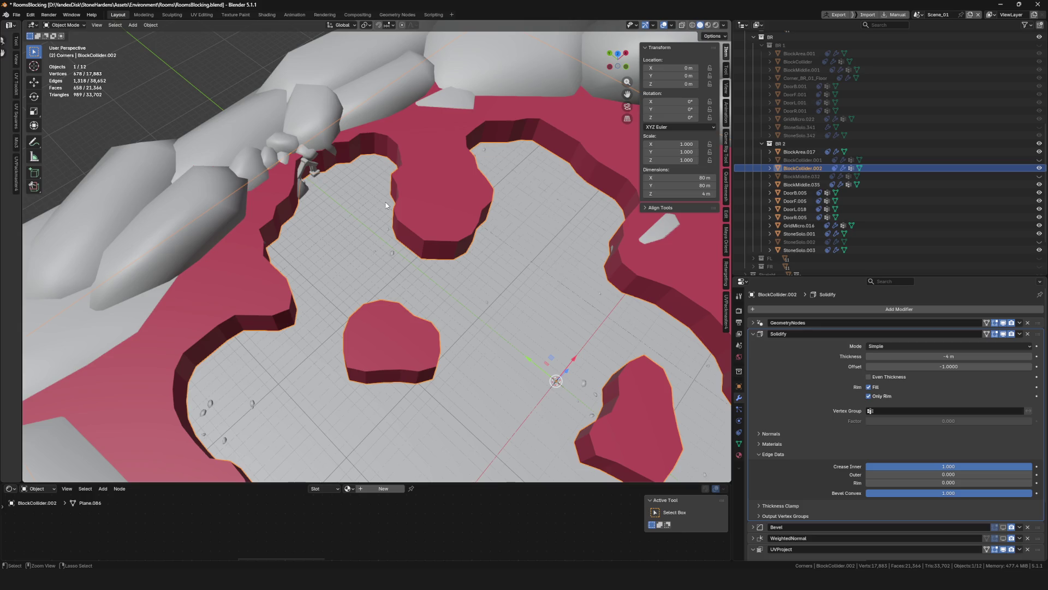
pyautogui.press('h')
pyautogui.click(824, 184)
pyautogui.press('KP_Divide')
pyautogui.press('KP_Divide')
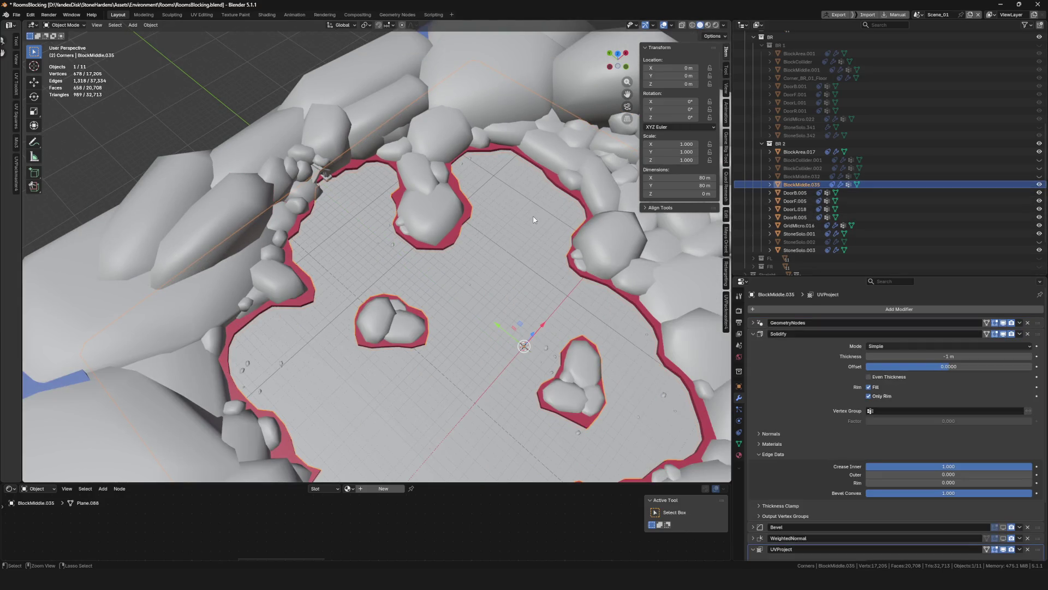
pyautogui.hotkey('alt', 'a')
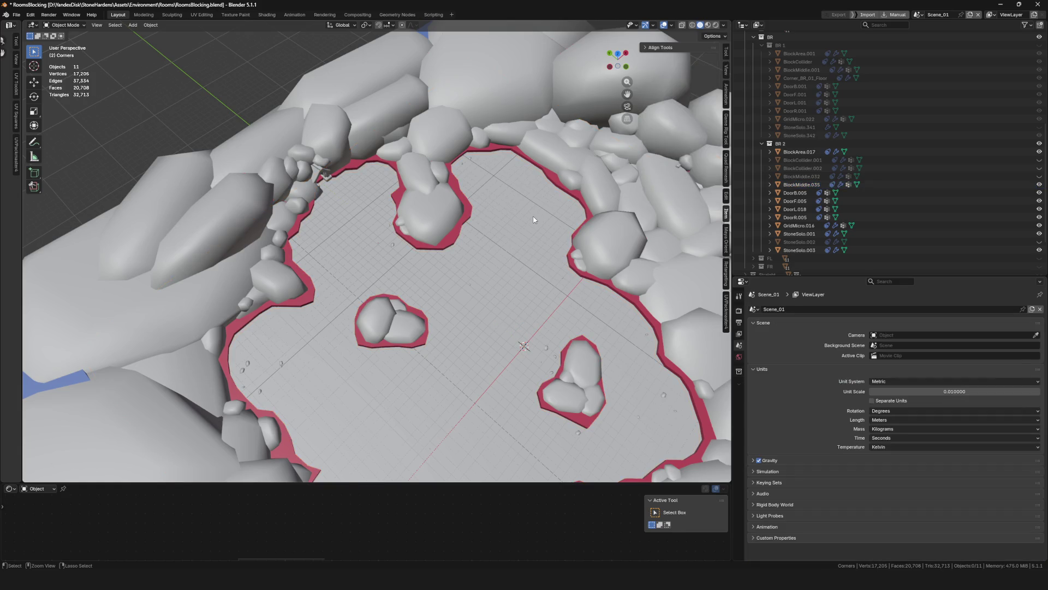
# Isolate Corner_BR_01_Floor.001 in local view and inspect its edges and cut-outs
pyautogui.click(534, 220)
pyautogui.press('KP_Divide')
pyautogui.moveTo(209, 157)
pyautogui.mouseDown(button='middle')
pyautogui.moveTo(362, 163)
pyautogui.moveTo(449, 126)
pyautogui.moveTo(446, 138)
pyautogui.moveTo(260, 202)
pyautogui.mouseUp(button='middle')
pyautogui.scroll(-8, 261, 202)
pyautogui.moveTo(359, 210)
pyautogui.mouseDown(button='middle')
pyautogui.moveTo(349, 200)
pyautogui.moveTo(341, 229)
pyautogui.mouseUp(button='middle')
pyautogui.scroll(8, 338, 216)
pyautogui.scroll(-5, 342, 230)
pyautogui.moveTo(428, 241)
pyautogui.mouseDown(button='middle')
pyautogui.moveTo(400, 249)
pyautogui.moveTo(420, 265)
pyautogui.mouseUp(button='middle')
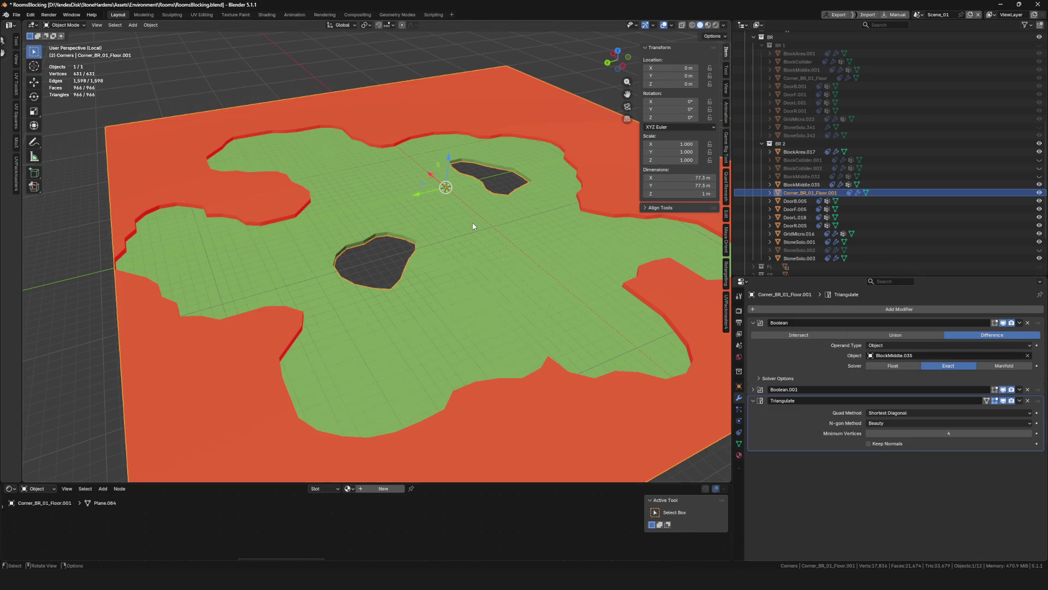
pyautogui.scroll(2, 66, 237)
pyautogui.scroll(5, 285, 322)
pyautogui.moveTo(285, 322)
pyautogui.mouseDown(button='middle')
pyautogui.moveTo(398, 288)
pyautogui.moveTo(452, 313)
pyautogui.moveTo(360, 286)
pyautogui.mouseUp(button='middle')
pyautogui.scroll(-5, 359, 286)
pyautogui.moveTo(509, 223)
pyautogui.mouseDown(button='middle')
pyautogui.moveTo(234, 238)
pyautogui.moveTo(425, 214)
pyautogui.mouseUp(button='middle')
# Frame the floor mesh from above to show the whole red floor
pyautogui.press('Tab')
pyautogui.press('KP_Decimal')
pyautogui.press('Tab')
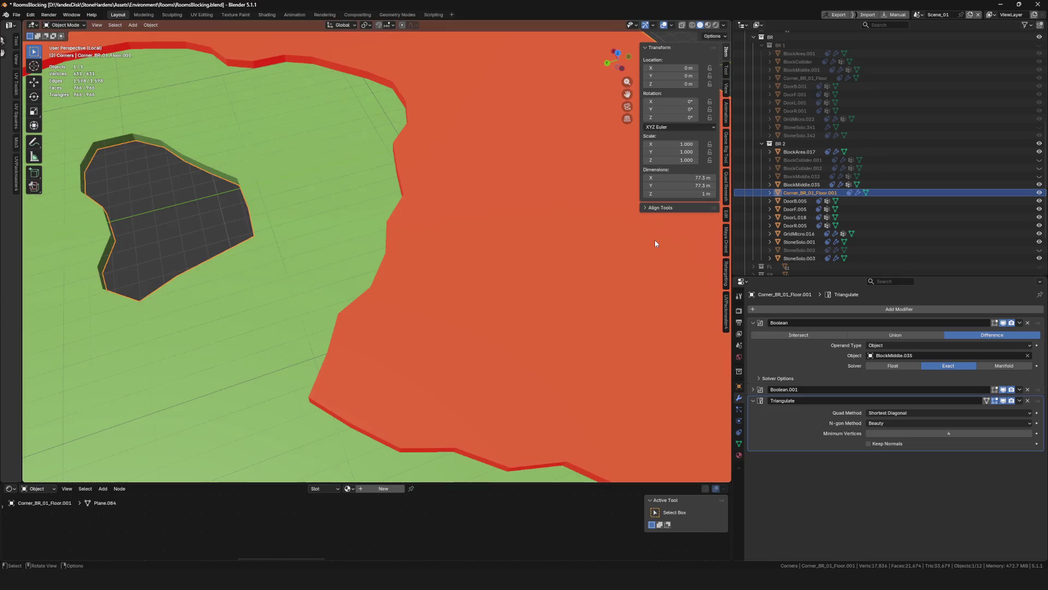
pyautogui.scroll(-6, 398, 266)
pyautogui.moveTo(398, 267)
pyautogui.mouseDown(button='middle')
pyautogui.moveTo(398, 224)
pyautogui.moveTo(375, 272)
pyautogui.moveTo(382, 257)
pyautogui.mouseUp(button='middle')
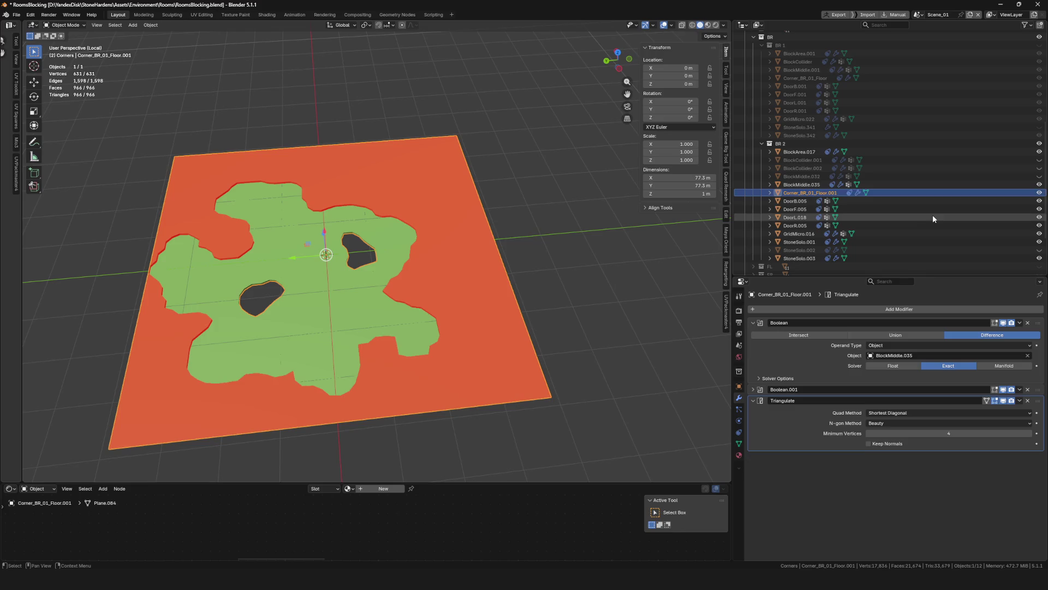
# Uncheck Only Rim in BlockMiddle.035's Solidify modifier, then reselect Corner_BR_01_Floor.001
pyautogui.click(797, 184)
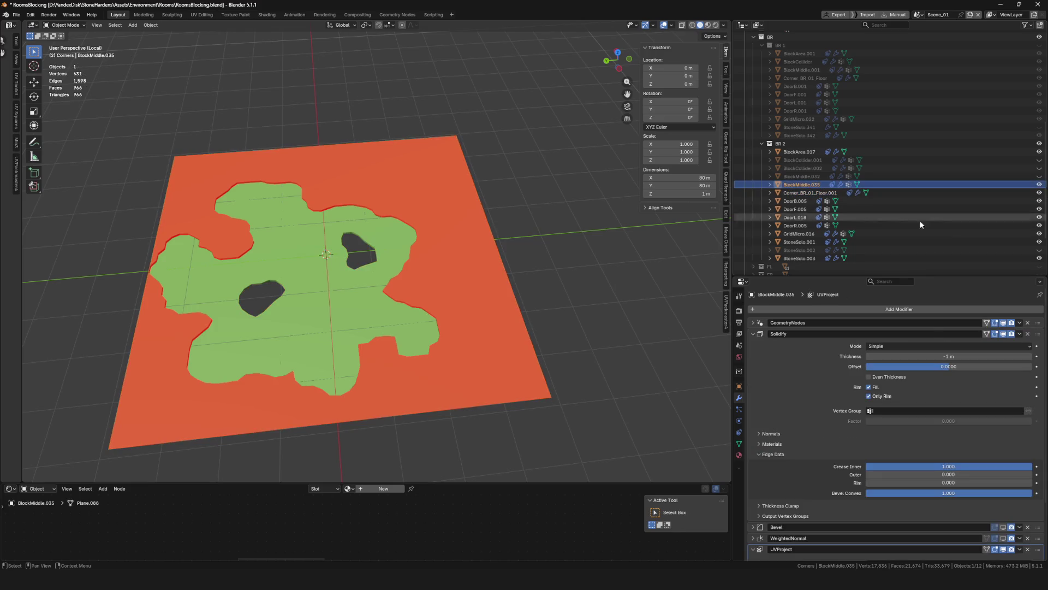
pyautogui.click(870, 396)
pyautogui.moveTo(498, 339)
pyautogui.mouseDown(button='middle')
pyautogui.moveTo(501, 260)
pyautogui.moveTo(484, 250)
pyautogui.moveTo(424, 262)
pyautogui.moveTo(420, 278)
pyautogui.mouseUp(button='middle')
pyautogui.scroll(-5, 501, 260)
pyautogui.scroll(5, 501, 260)
pyautogui.click(484, 250)
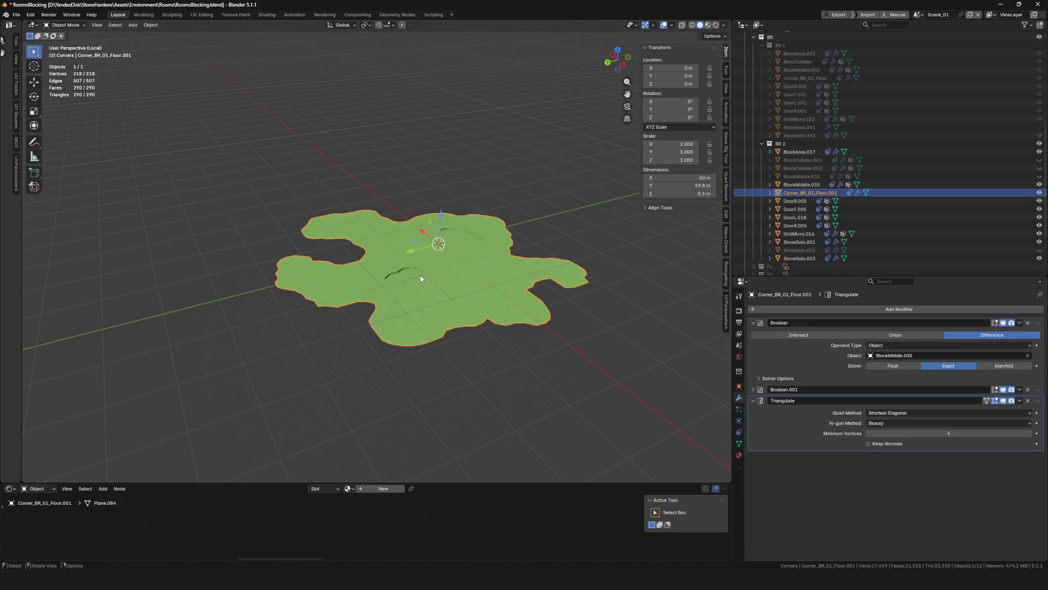
# Duplicate the floor in place as Corner_BR_01_Floor.002, hide the original, and apply modifiers
pyautogui.scroll(3, 421, 274)
pyautogui.hotkey('shift', 'd')
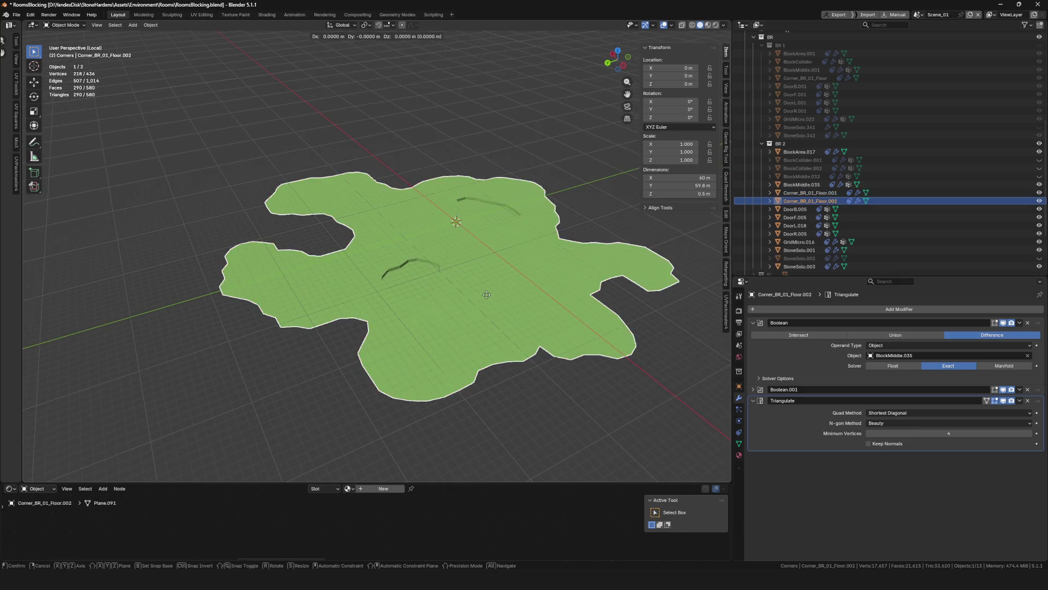
pyautogui.rightClick(487, 295)
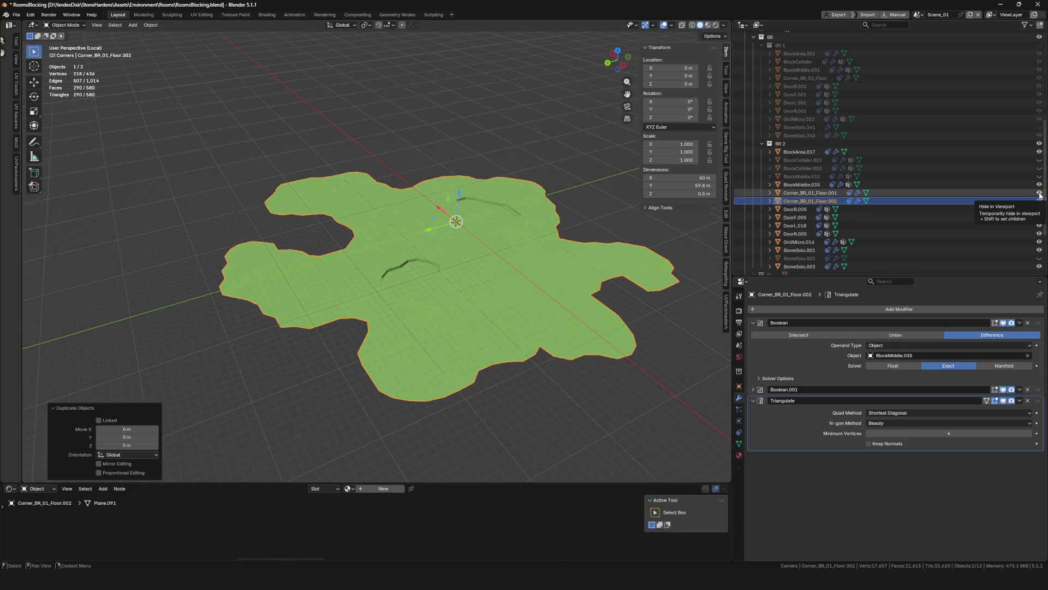
pyautogui.click(1040, 193)
pyautogui.moveTo(458, 271); pyautogui.dragTo(468, 286, button='middle')
pyautogui.hotkey('ctrl', 'a')
pyautogui.hotkey('ctrl', 'a')
pyautogui.hotkey('ctrl', 'a')
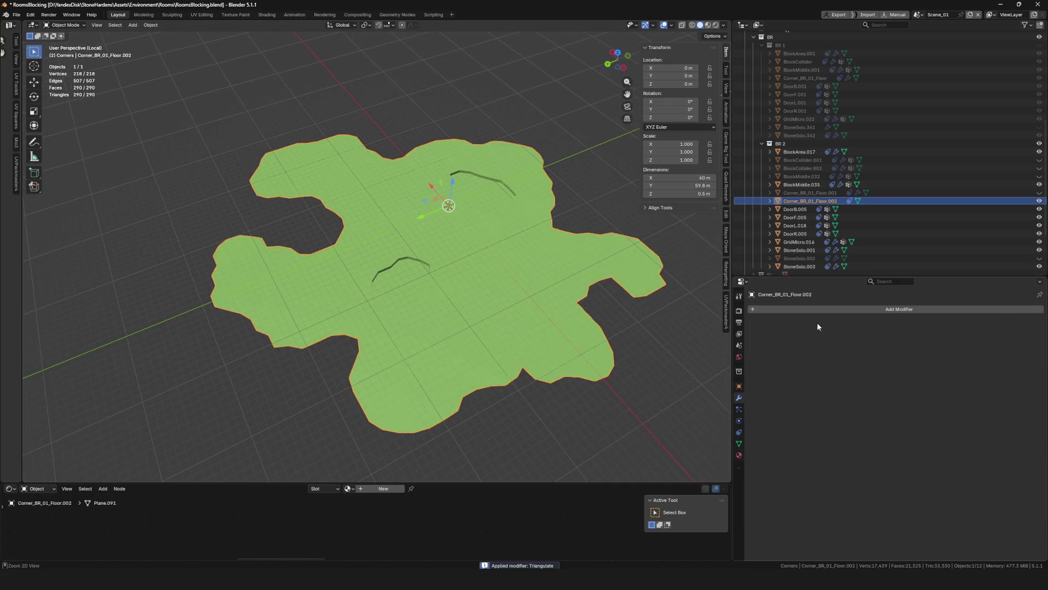
# In Edit Mode, delete the wall strip faces around the first hole
pyautogui.press('Tab')
pyautogui.hotkey('ctrl', 'z')
pyautogui.scroll(4, 411, 259)
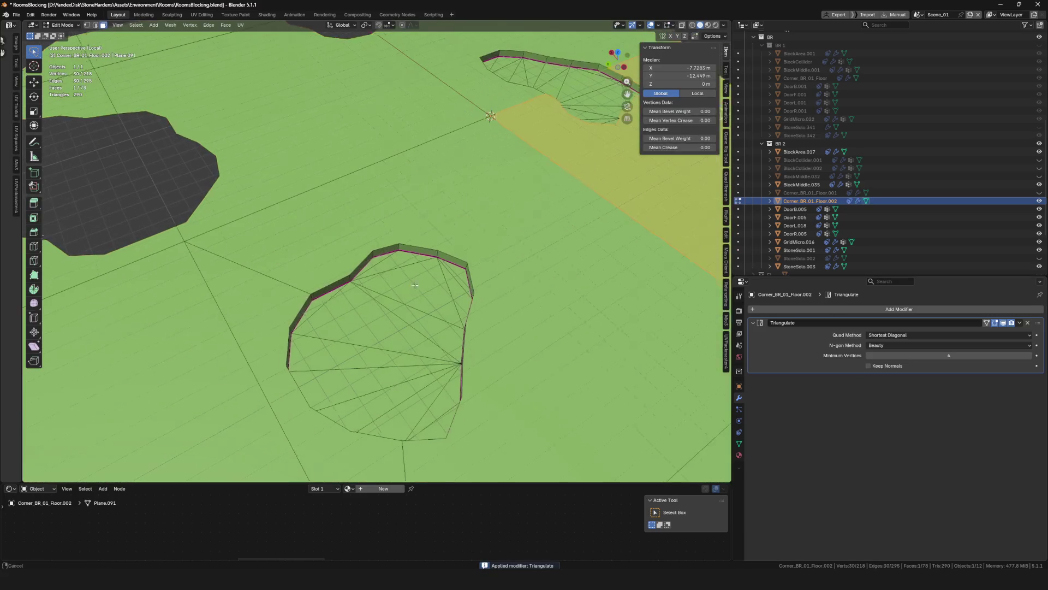
pyautogui.scroll(2, 408, 287)
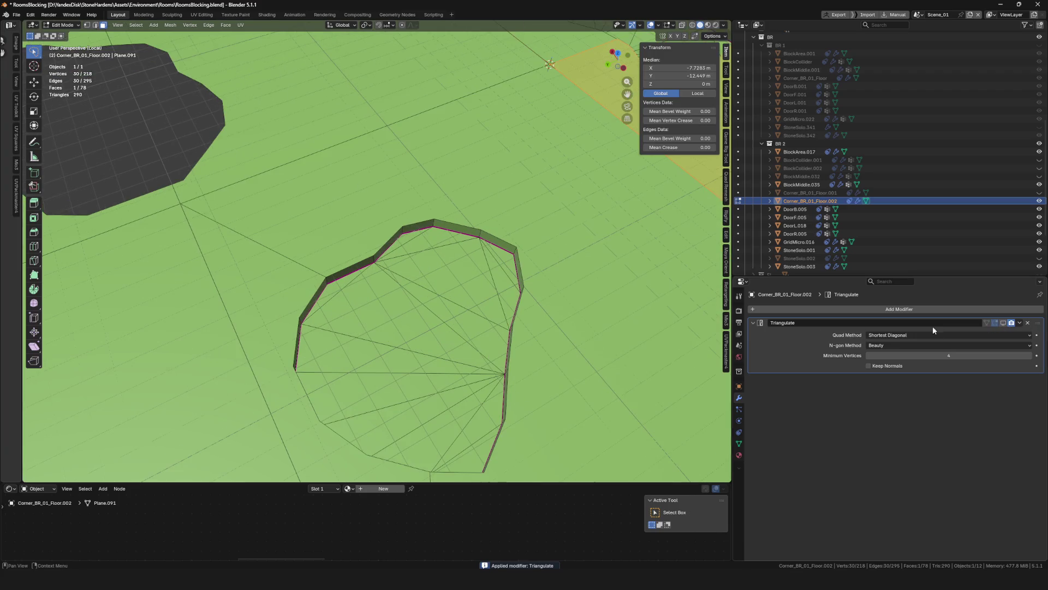
pyautogui.moveTo(415, 273); pyautogui.dragTo(431, 252, button='middle')
pyautogui.scroll(3, 431, 256)
pyautogui.keyDown('alt'); pyautogui.click(430, 256); pyautogui.keyUp('alt')
pyautogui.scroll(-3, 431, 256)
pyautogui.press('x')
pyautogui.click(529, 262)
# Delete the wall strip faces around the next hole
pyautogui.moveTo(529, 262)
pyautogui.mouseDown(button='middle')
pyautogui.moveTo(462, 202)
pyautogui.moveTo(546, 245)
pyautogui.moveTo(666, 273)
pyautogui.moveTo(514, 262)
pyautogui.mouseUp(button='middle')
pyautogui.keyDown('alt'); pyautogui.click(462, 202); pyautogui.keyUp('alt')
pyautogui.rightClick(462, 202)
pyautogui.press('Escape')
pyautogui.keyDown('alt'); pyautogui.keyDown('shift'); pyautogui.click(655, 268); pyautogui.keyUp('shift'); pyautogui.keyUp('alt')
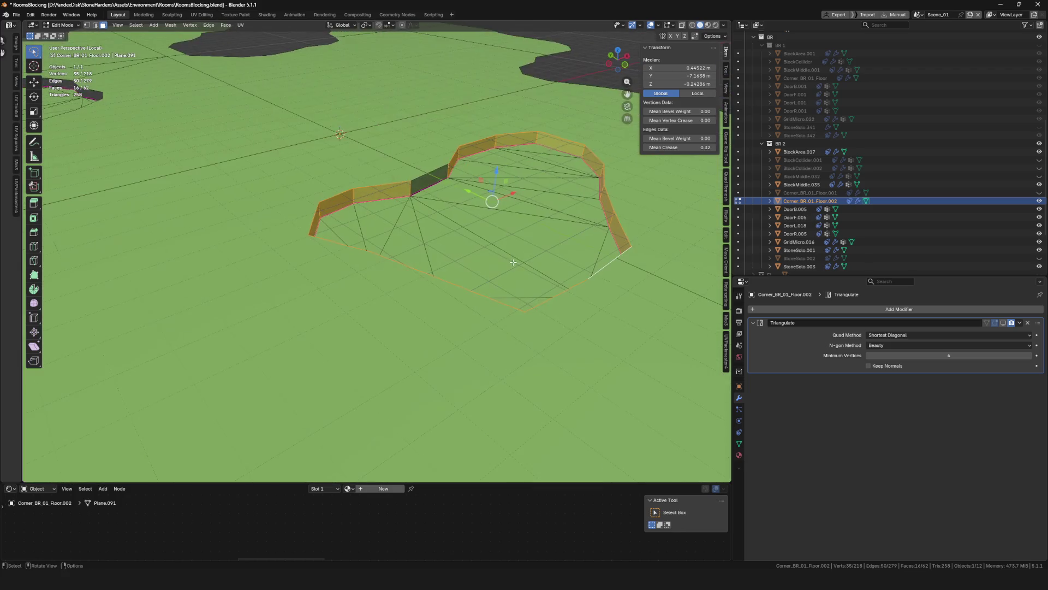
pyautogui.press('x')
pyautogui.click(431, 179)
# Select and delete the two leftover connected wall pieces
pyautogui.moveTo(431, 179)
pyautogui.mouseDown(button='middle')
pyautogui.moveTo(464, 230)
pyautogui.moveTo(341, 212)
pyautogui.moveTo(575, 236)
pyautogui.mouseUp(button='middle')
pyautogui.press('l')
pyautogui.scroll(3, 342, 211)
pyautogui.press('l')
pyautogui.press('x')
pyautogui.click(341, 209)
# Return to Object Mode and look over the finished flat floor island
pyautogui.scroll(-5, 342, 213)
pyautogui.hotkey('ctrl', 'Tab')
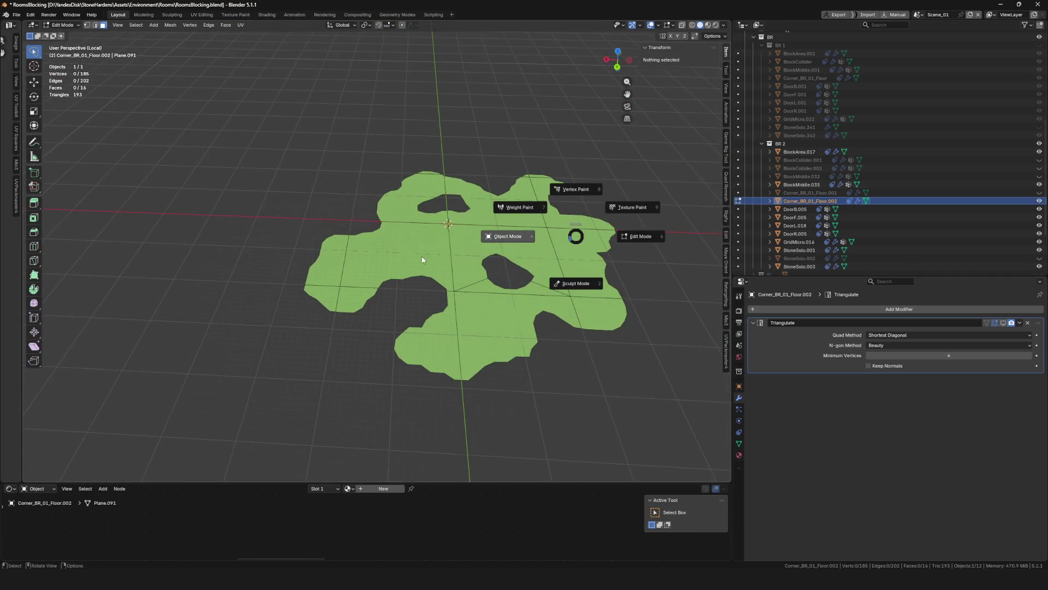
pyautogui.click(448, 264)
pyautogui.scroll(-2, 447, 264)
pyautogui.moveTo(457, 262)
pyautogui.mouseDown(button='middle')
pyautogui.moveTo(374, 265)
pyautogui.moveTo(382, 257)
pyautogui.mouseUp(button='middle')
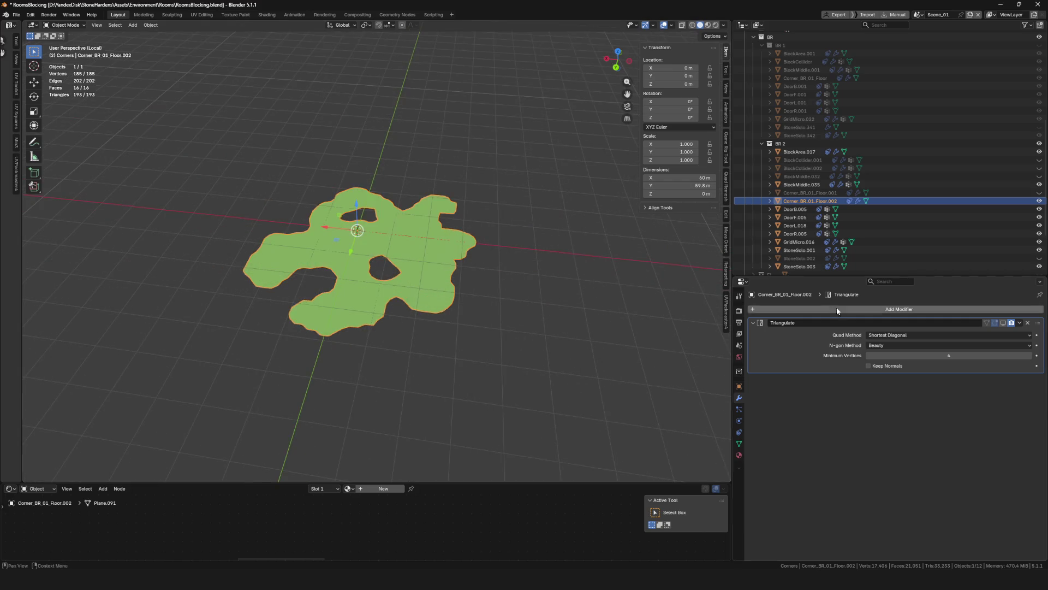
# Leave local view to show the flat floor among the rock walls and islands
pyautogui.scroll(6, 399, 244)
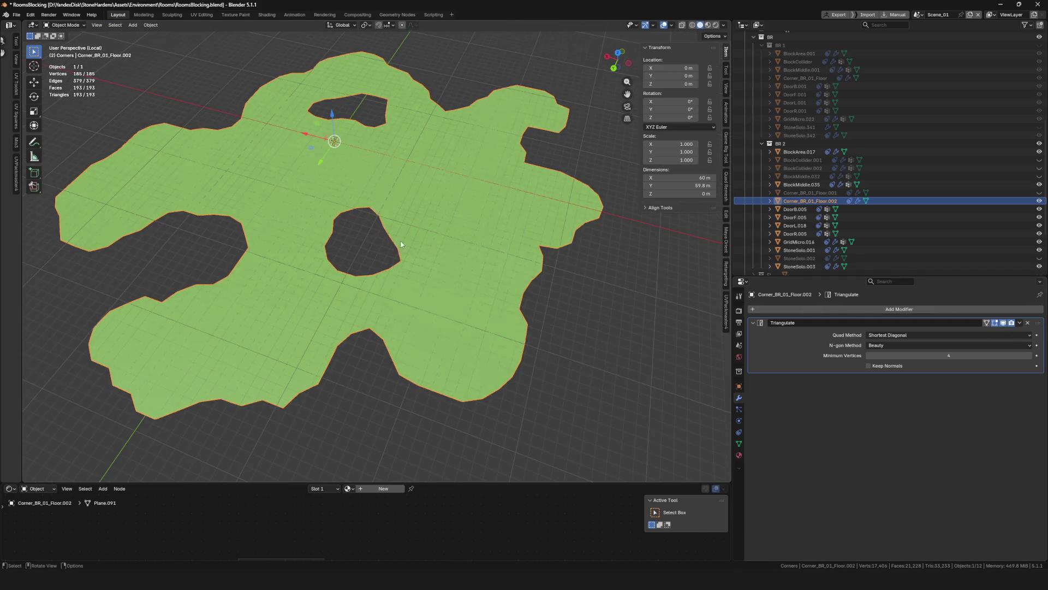
pyautogui.press('/')
pyautogui.scroll(-3, 438, 241)
pyautogui.scroll(3, 438, 241)
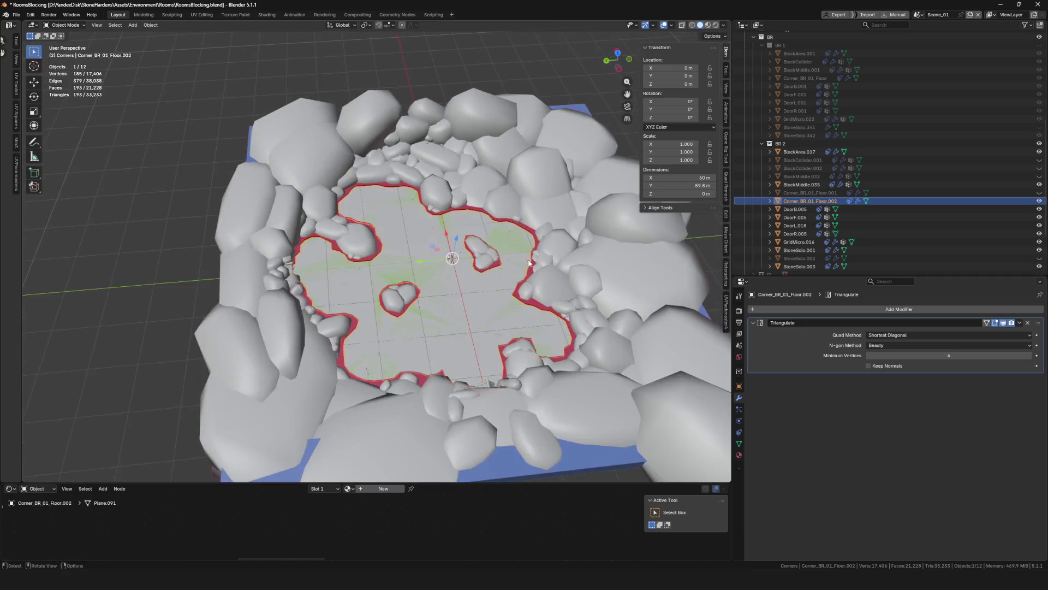
# Bring up the gameplan layout sketch, add a short stroke on its vertical line, then close it
pyautogui.rightClick(527, 263)
pyautogui.click(563, 322)
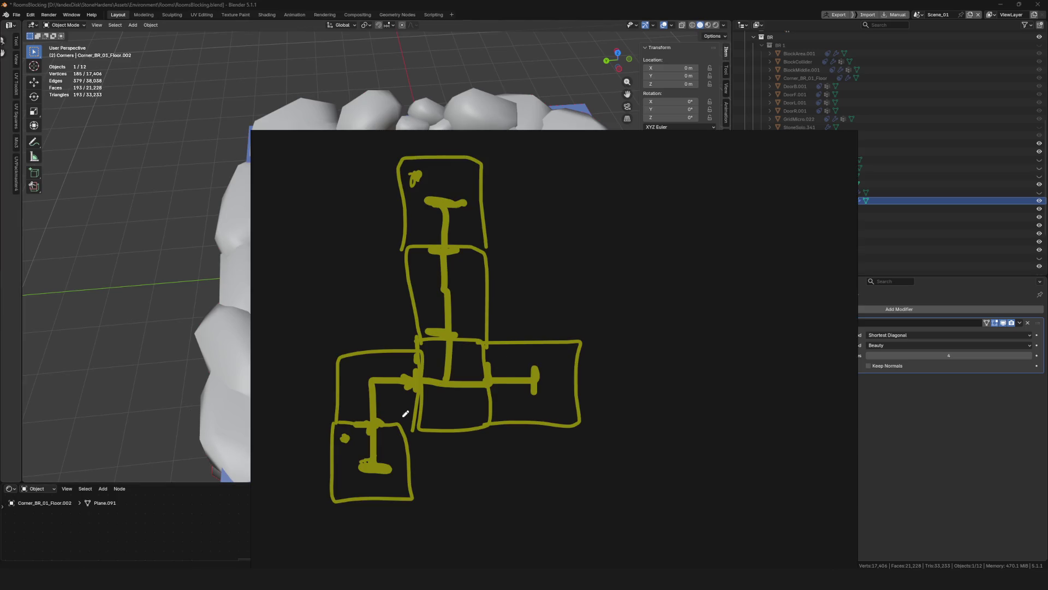
pyautogui.moveTo(368, 404); pyautogui.dragTo(370, 384)
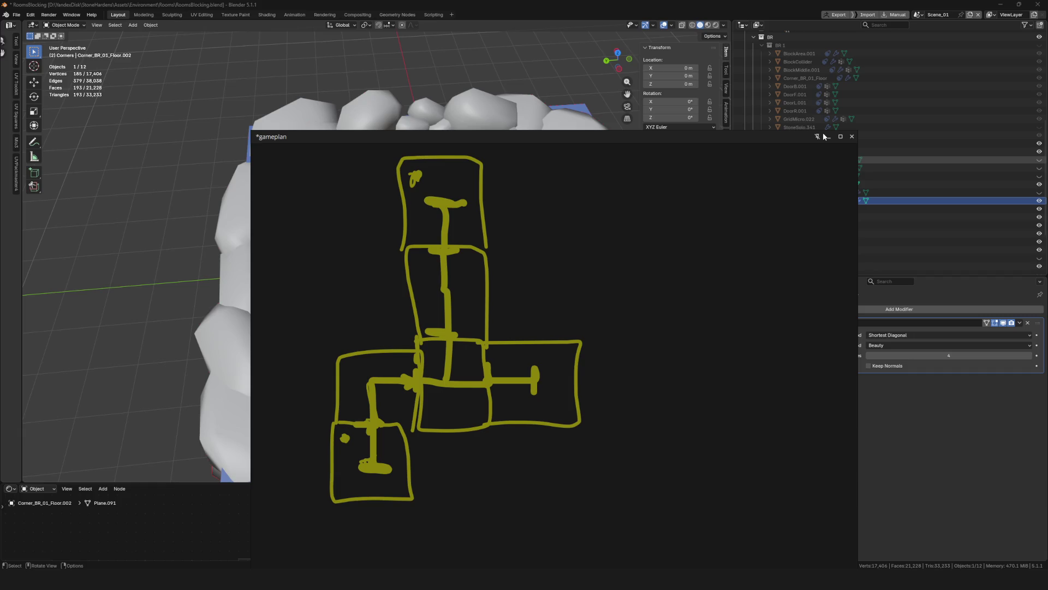
pyautogui.click(829, 136)
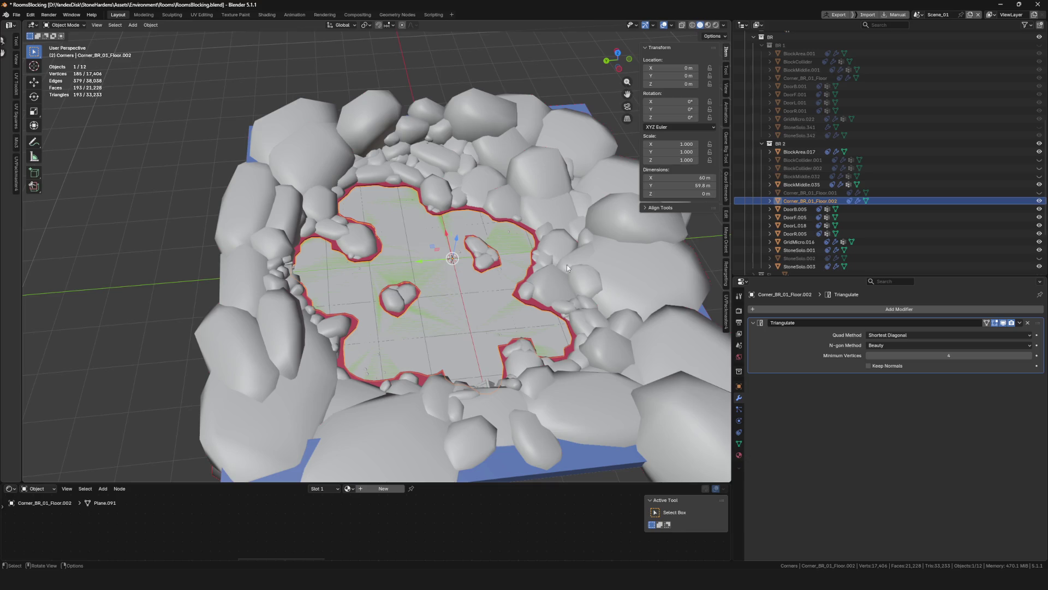
# Unhide and select the room's collider and export it as FBX
pyautogui.moveTo(474, 269); pyautogui.dragTo(515, 276, button='middle')
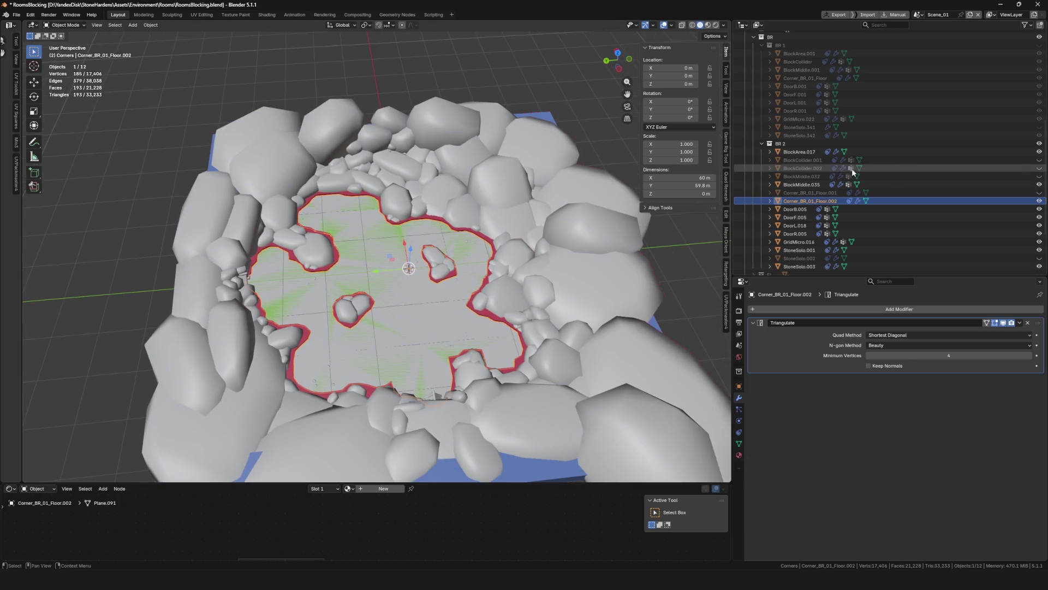
pyautogui.click(1039, 168)
pyautogui.click(827, 168)
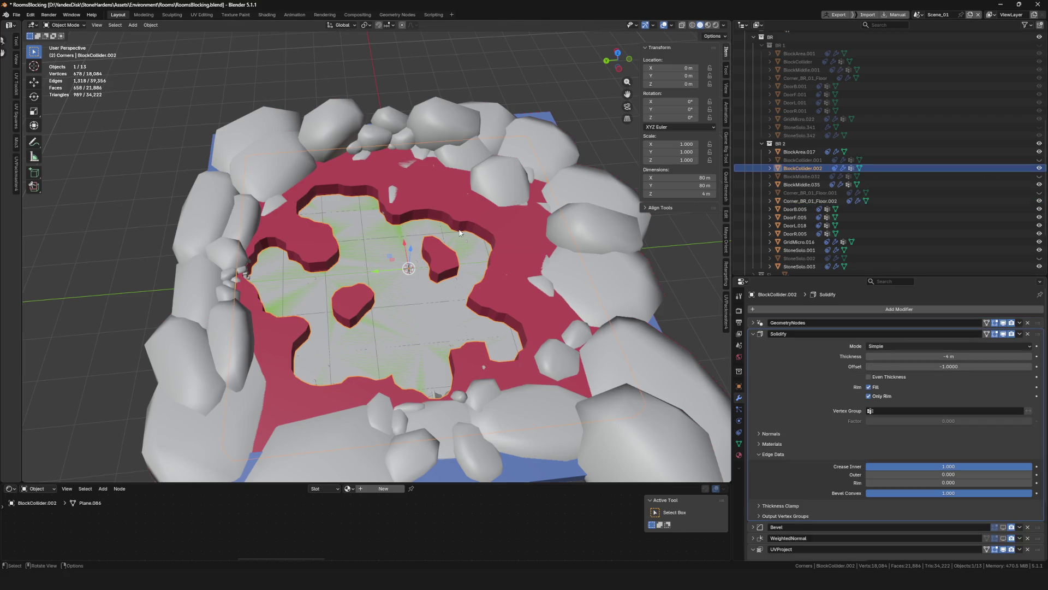
pyautogui.press('F4')
pyautogui.moveTo(460, 229)
pyautogui.click(510, 295)
# Hide the collider and the floor copy Corner_BR_01_Floor.002, viewing the room from above
pyautogui.click(1040, 170)
pyautogui.moveTo(539, 185); pyautogui.dragTo(470, 189, button='middle')
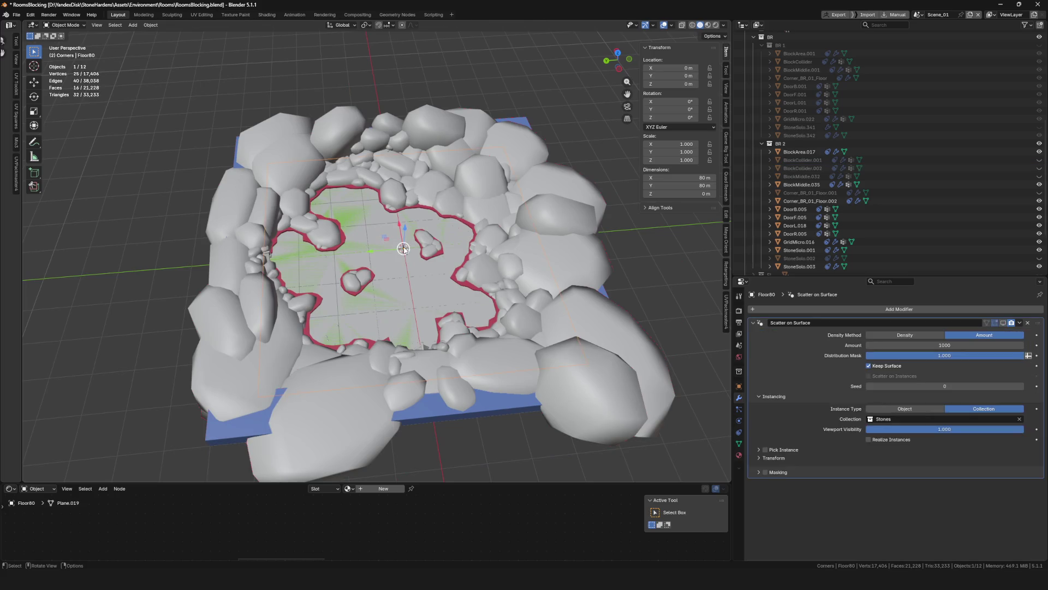
pyautogui.click(1036, 201)
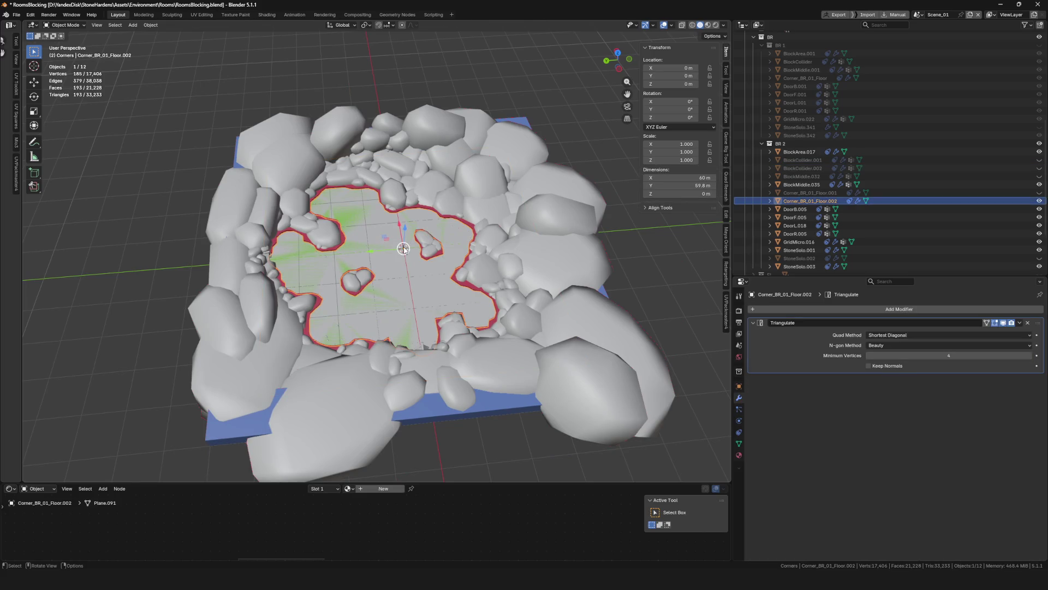
pyautogui.click(1040, 201)
pyautogui.scroll(-3, 429, 295)
pyautogui.scroll(3, 422, 283)
pyautogui.moveTo(423, 283); pyautogui.dragTo(372, 296, button='middle')
pyautogui.scroll(-3, 375, 296)
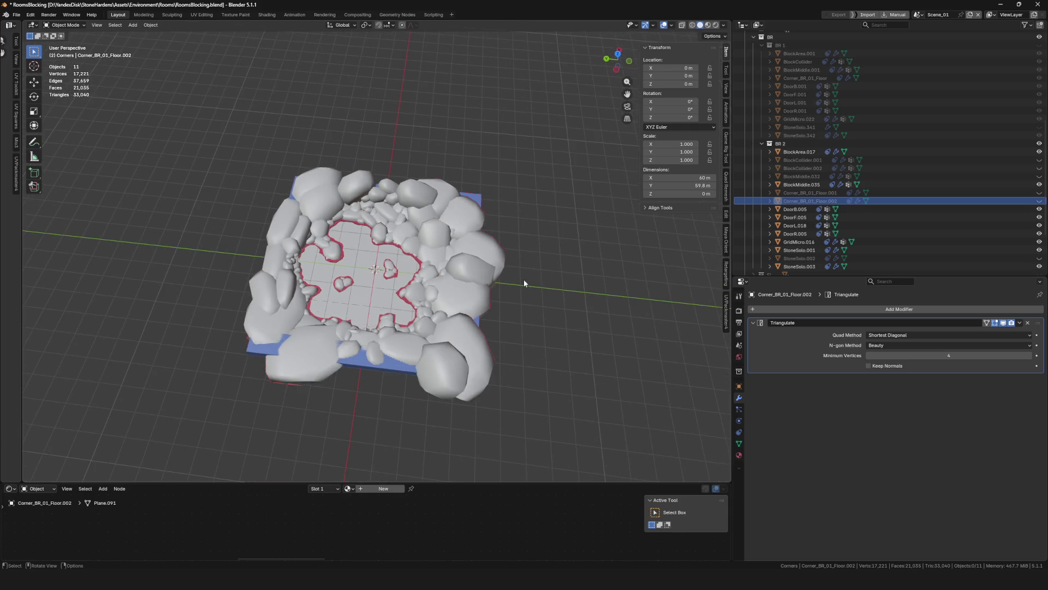
pyautogui.click(804, 151)
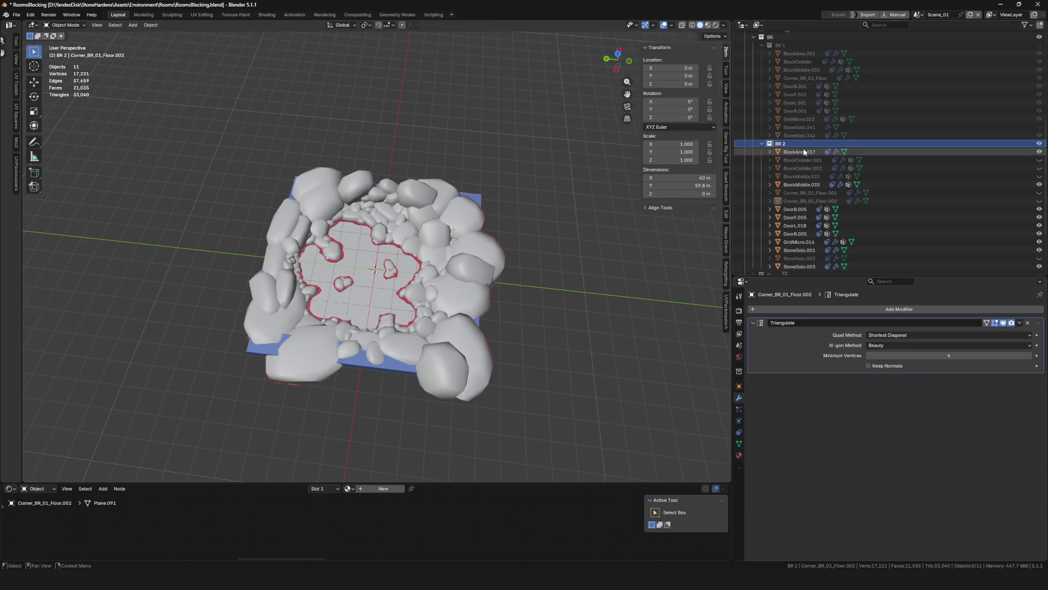
# Select all the BR 2 room pieces and isolate them in local view
pyautogui.scroll(-3, 816, 229)
pyautogui.keyDown('shift'); pyautogui.click(799, 200); pyautogui.keyUp('shift')
pyautogui.press('KP_Divide')
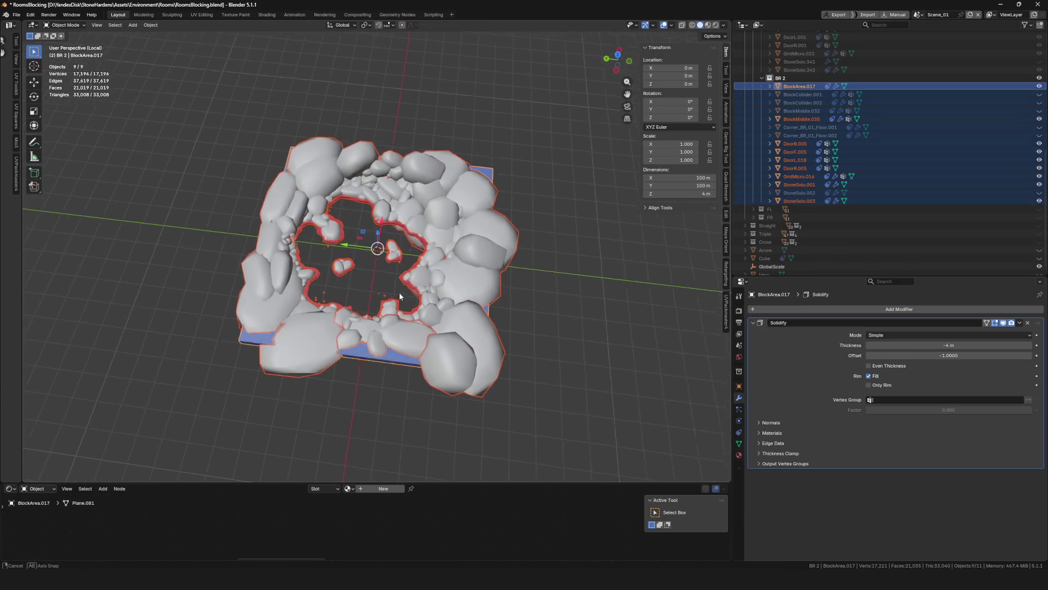
pyautogui.moveTo(404, 301)
pyautogui.mouseDown(button='middle')
pyautogui.moveTo(395, 207)
pyautogui.moveTo(246, 247)
pyautogui.moveTo(277, 229)
pyautogui.moveTo(315, 234)
pyautogui.moveTo(310, 212)
pyautogui.moveTo(331, 215)
pyautogui.mouseUp(button='middle')
pyautogui.scroll(4, 394, 205)
pyautogui.scroll(-2, 376, 226)
pyautogui.scroll(-3, 376, 226)
pyautogui.scroll(5, 278, 229)
pyautogui.scroll(-5, 316, 234)
pyautogui.scroll(4, 315, 229)
pyautogui.rightClick(331, 215)
pyautogui.press('Escape')
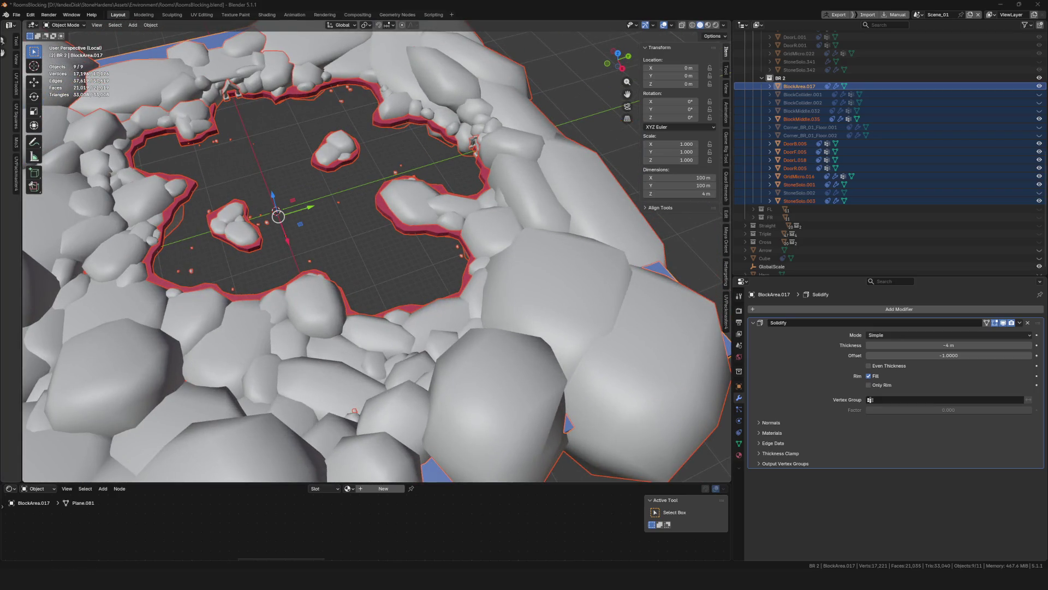
pyautogui.scroll(-5, 327, 213)
pyautogui.scroll(5, 300, 147)
# Open the File menu, close it without exporting, and look over the rock ring
pyautogui.press('F4')
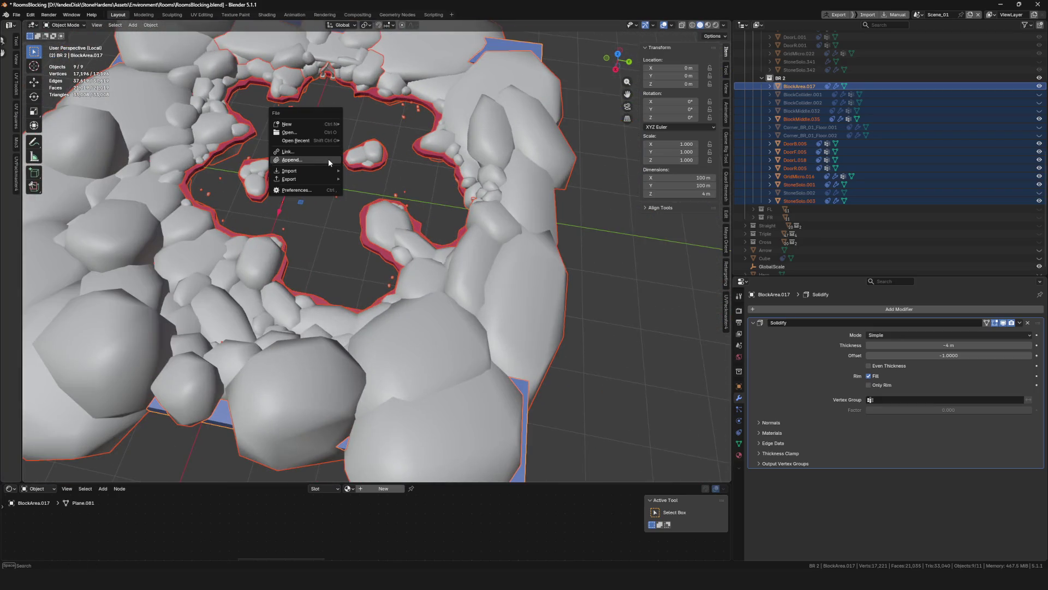
pyautogui.moveTo(324, 182)
pyautogui.press('Escape')
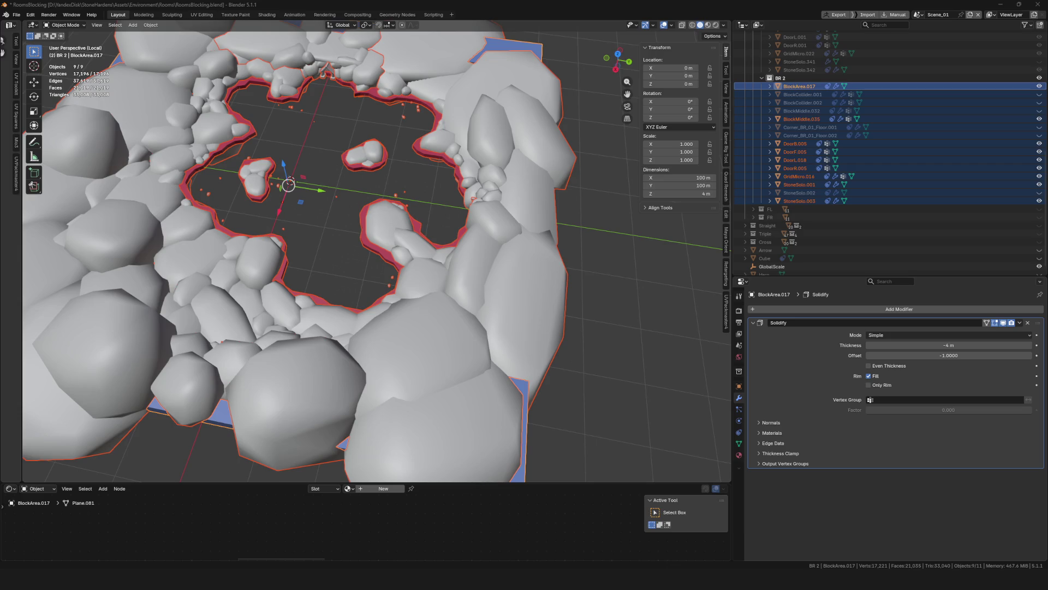
pyautogui.scroll(-6, 131, 448)
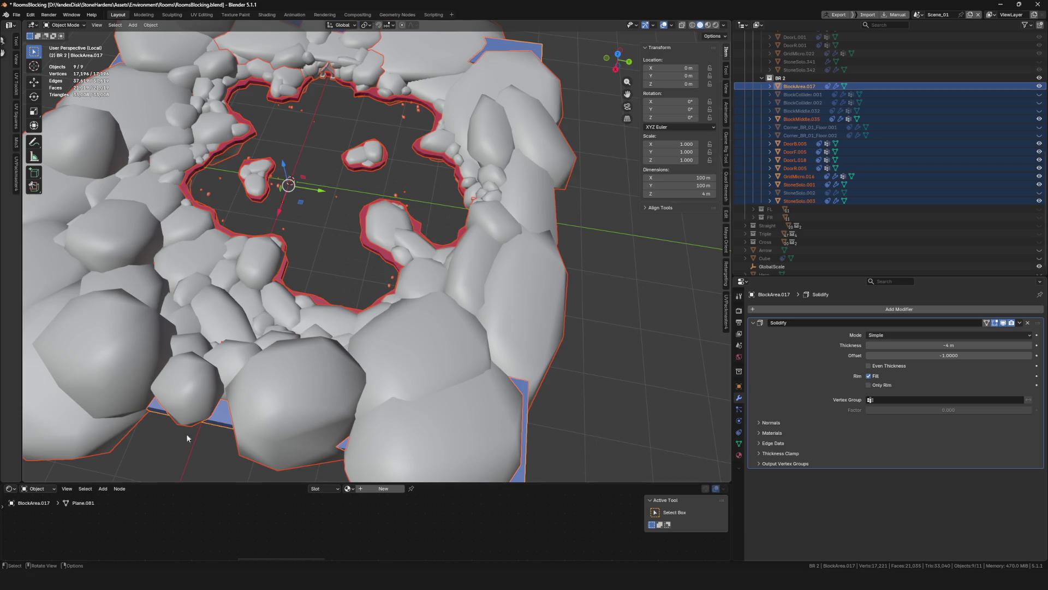
pyautogui.scroll(5, 405, 272)
pyautogui.moveTo(405, 272); pyautogui.dragTo(458, 288, button='middle')
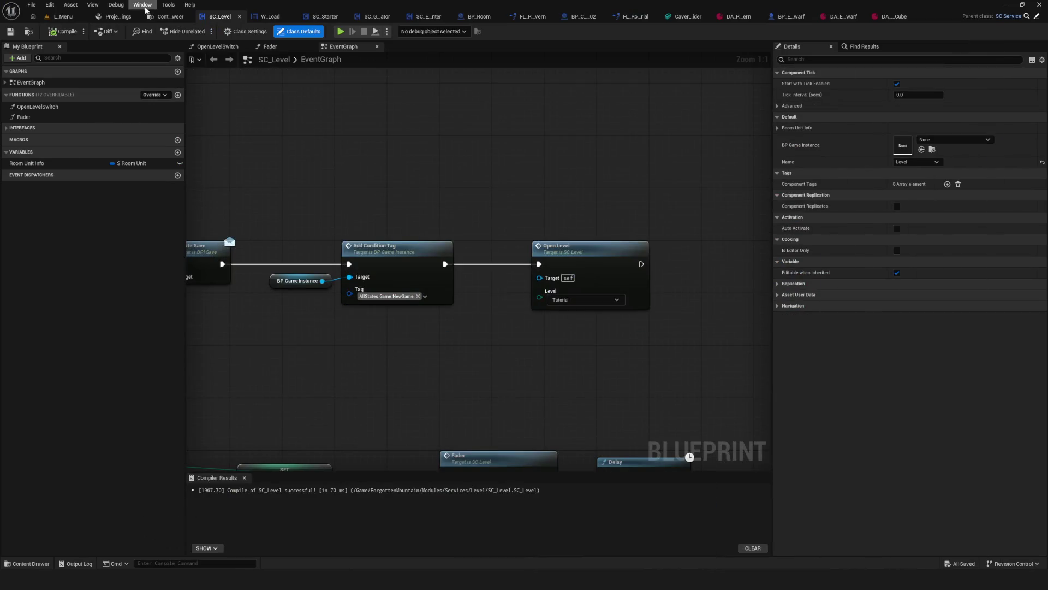
# In Unreal Editor's Content Browser, expand Cavern > Corner > BR
pyautogui.click(155, 17)
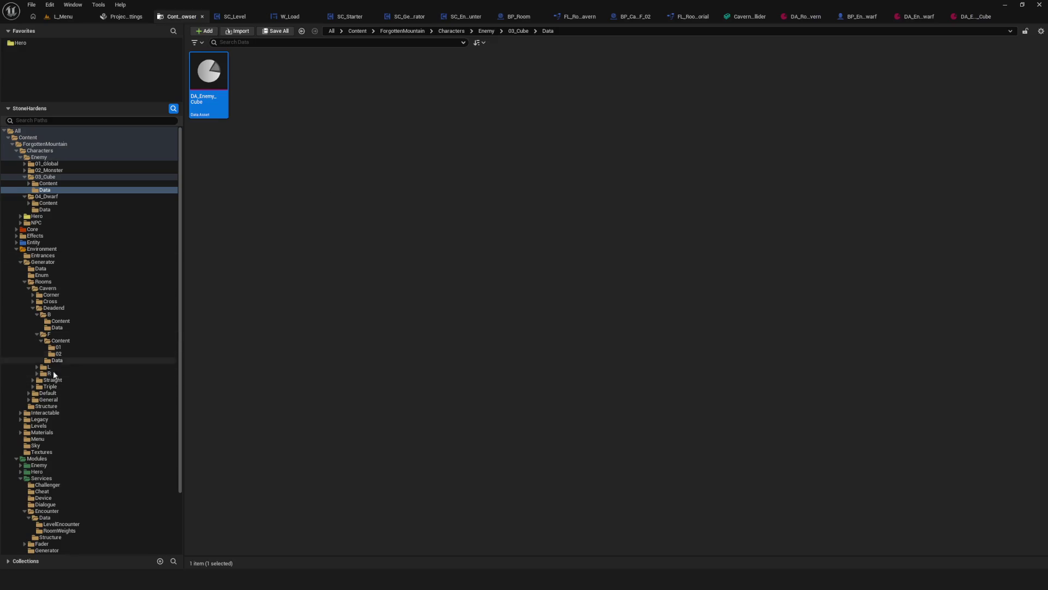
pyautogui.click(32, 295)
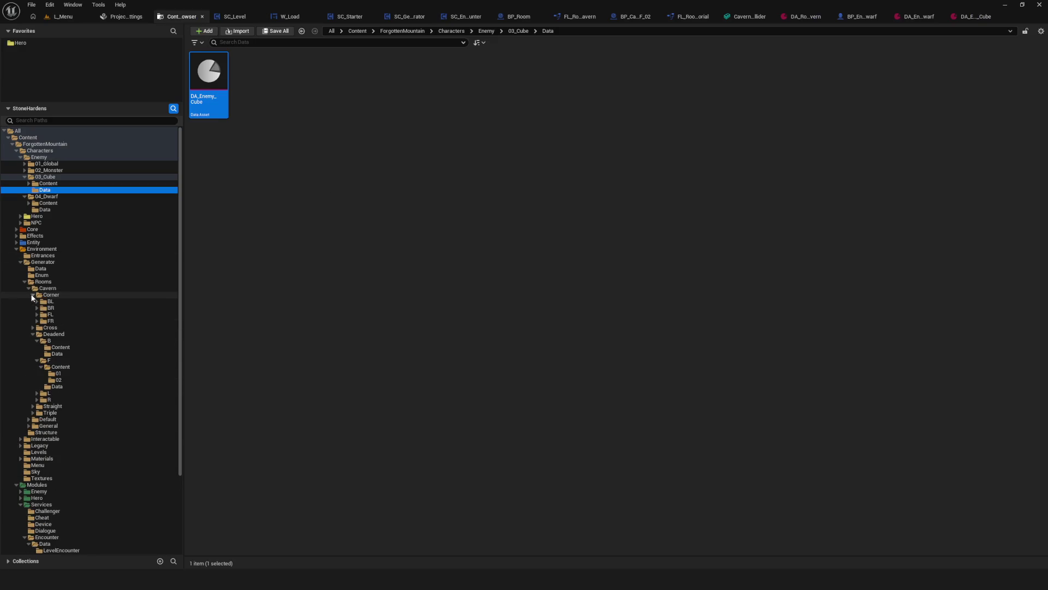
pyautogui.click(37, 308)
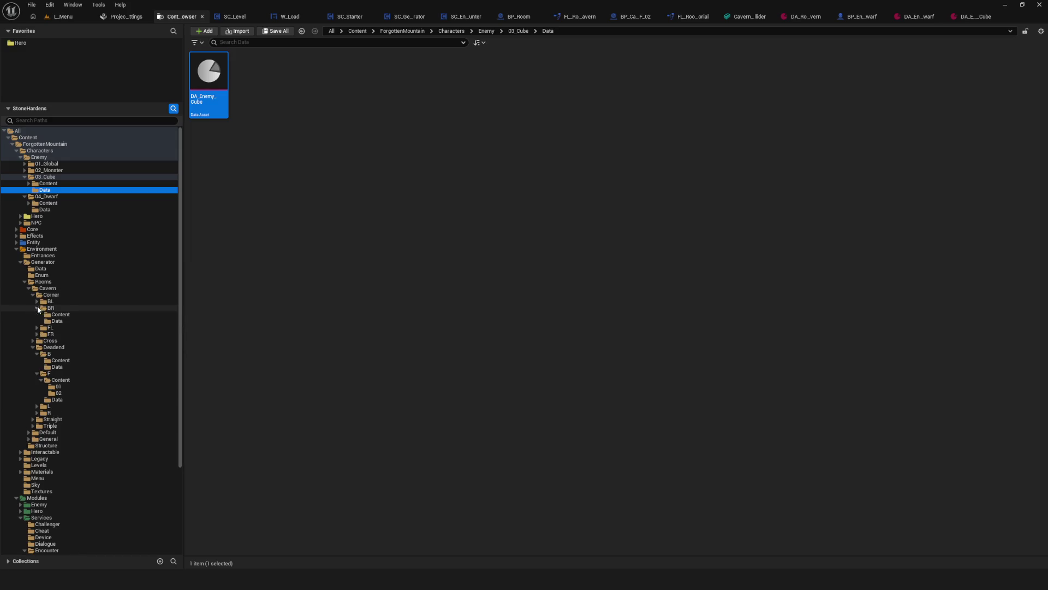
# Import the Cavern_Corner_BR_02, collider and floor box FBXs into BR/Content, then open Cavern_Corner_BR_02
pyautogui.click(60, 315)
pyautogui.rightClick(410, 135)
pyautogui.click(441, 164)
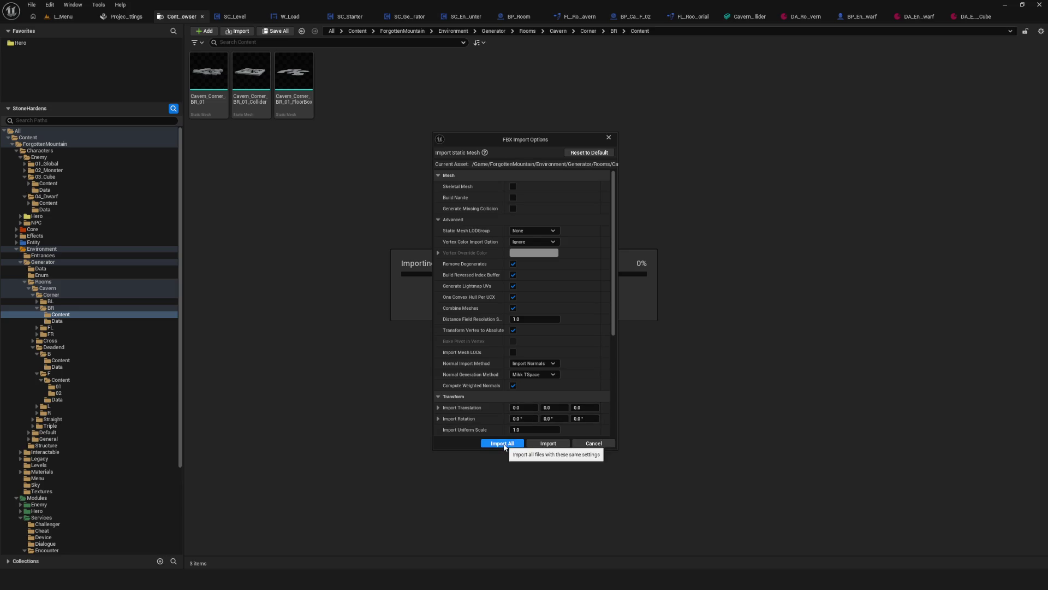
pyautogui.click(502, 443)
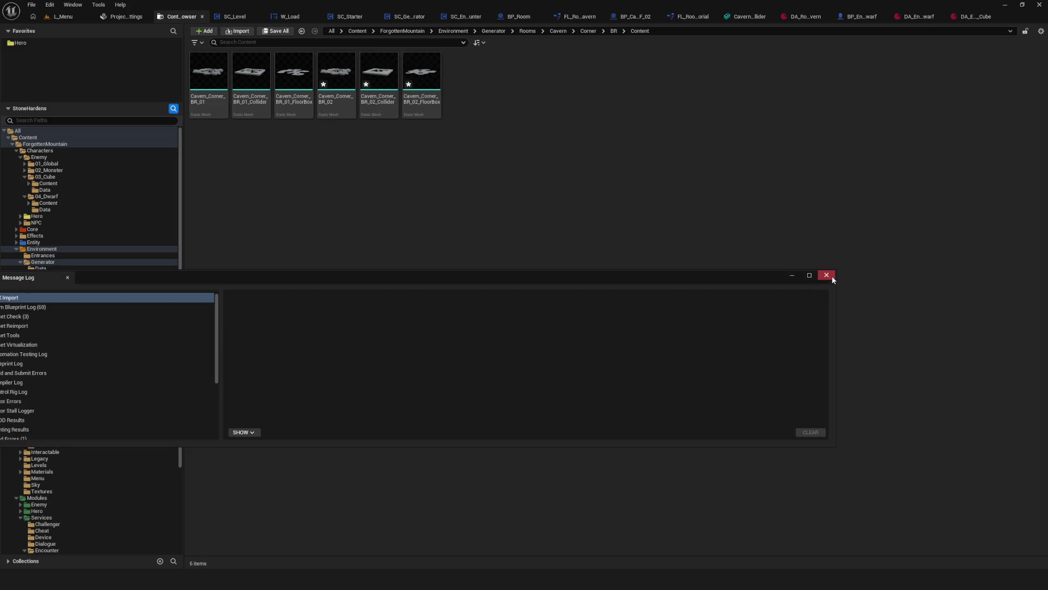
pyautogui.click(832, 277)
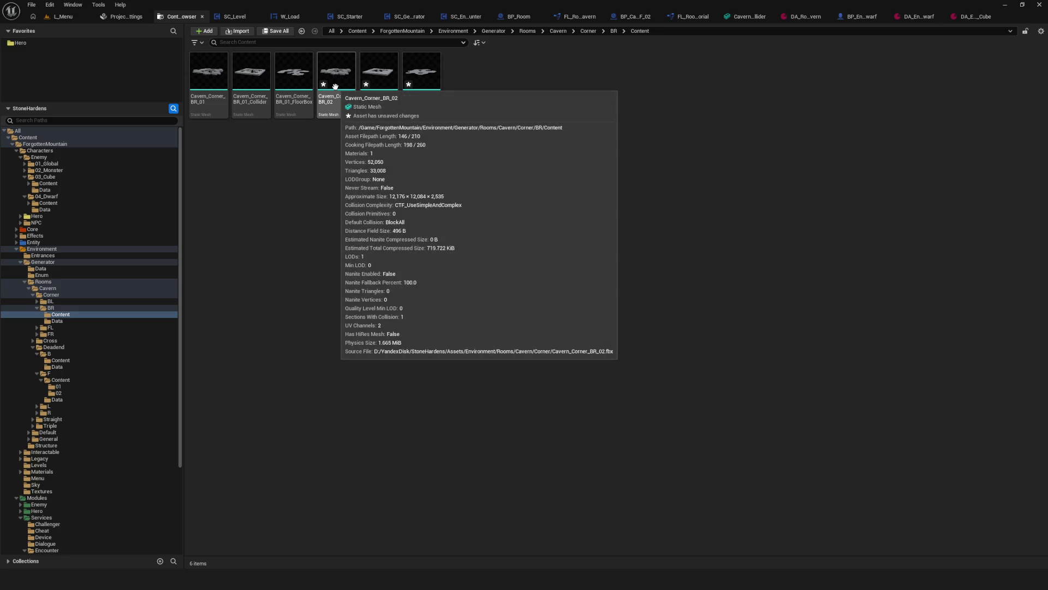
pyautogui.doubleClick(335, 86)
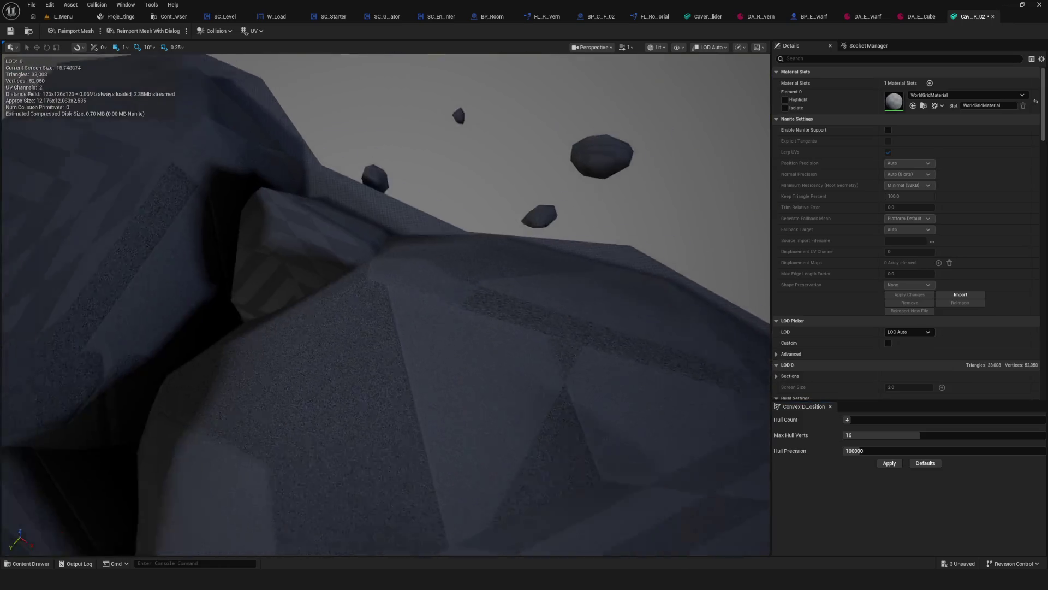
pyautogui.moveTo(360, 163); pyautogui.dragTo(362, 256, button='right')
# Enable and apply Nanite support on Cavern_Corner_BR_02, save it, and close its editor
pyautogui.click(888, 130)
pyautogui.click(910, 296)
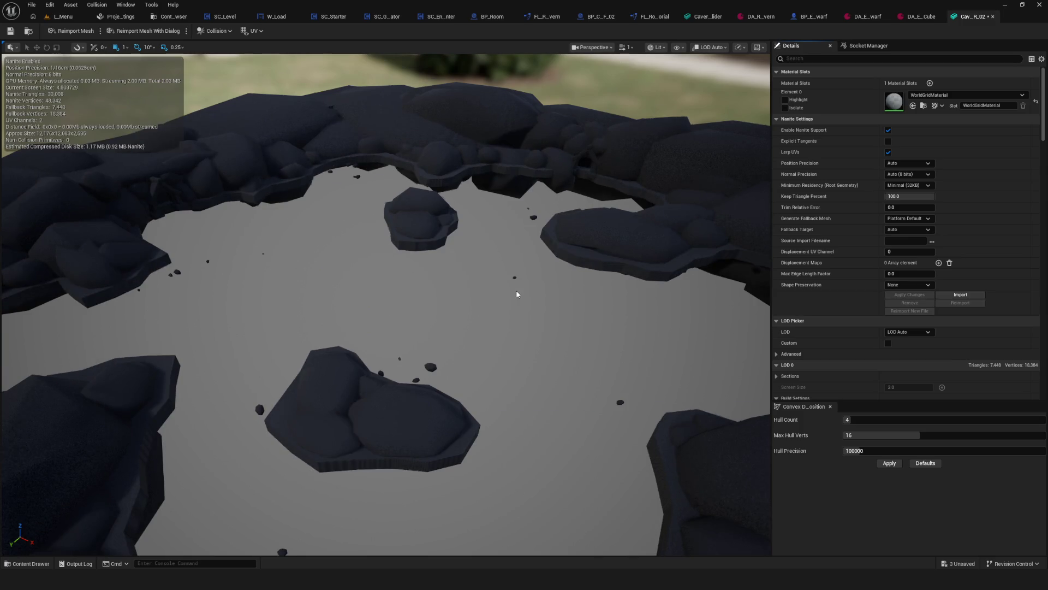
pyautogui.moveTo(456, 259); pyautogui.dragTo(456, 317, button='right')
pyautogui.click(10, 31)
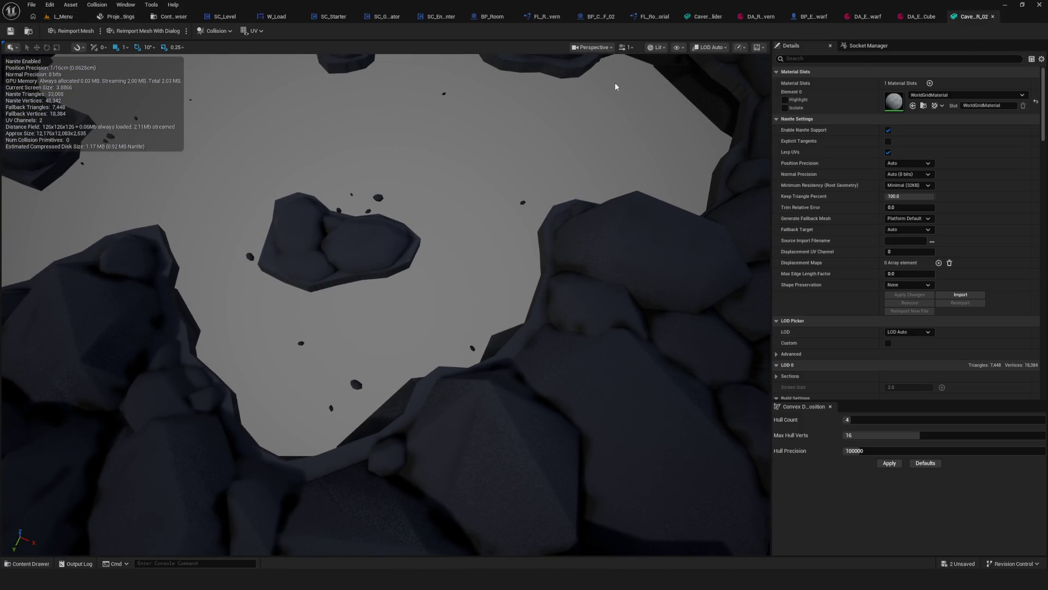
pyautogui.click(993, 16)
pyautogui.click(166, 16)
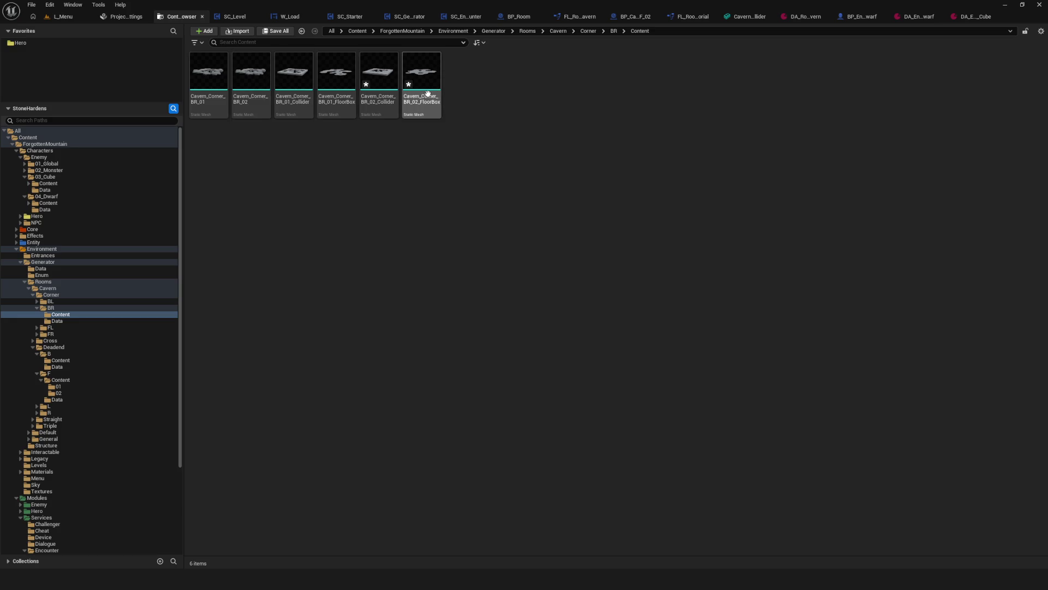
# Open Cavern_Corner_BR_02_Collider and set Collision Complexity to Use Complex Collision As Simple
pyautogui.moveTo(429, 93)
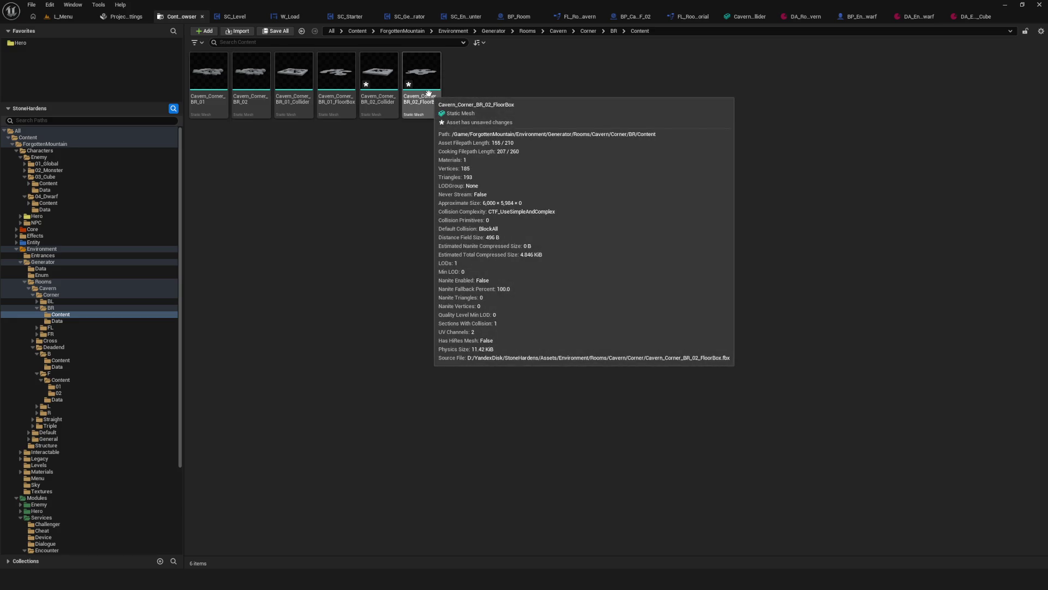
pyautogui.doubleClick(376, 82)
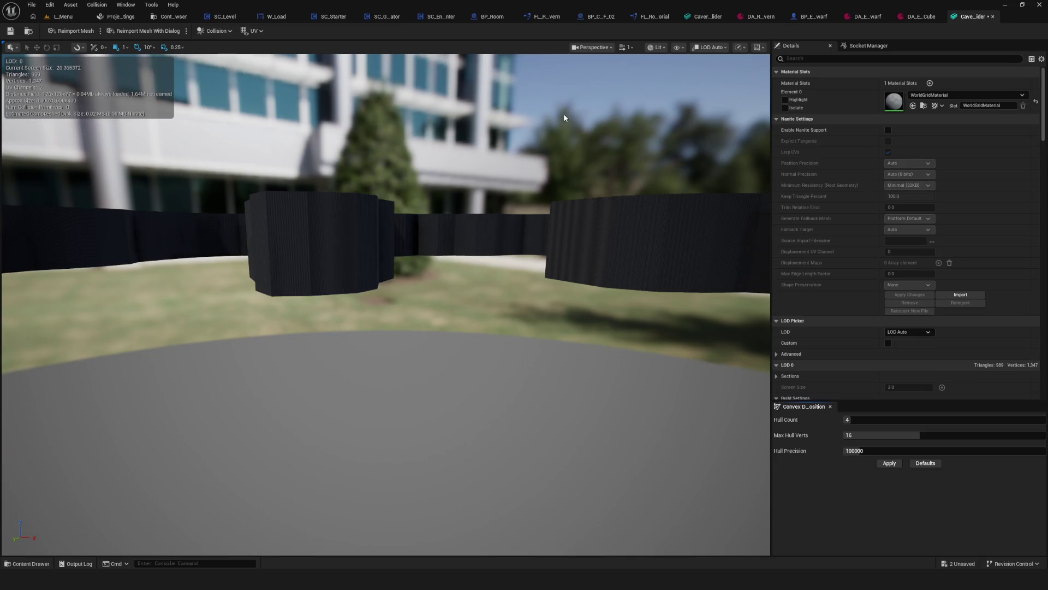
pyautogui.moveTo(563, 113); pyautogui.dragTo(576, 239)
pyautogui.moveTo(1042, 116)
pyautogui.mouseDown()
pyautogui.moveTo(1041, 361)
pyautogui.moveTo(1041, 281)
pyautogui.moveTo(1041, 349)
pyautogui.mouseUp()
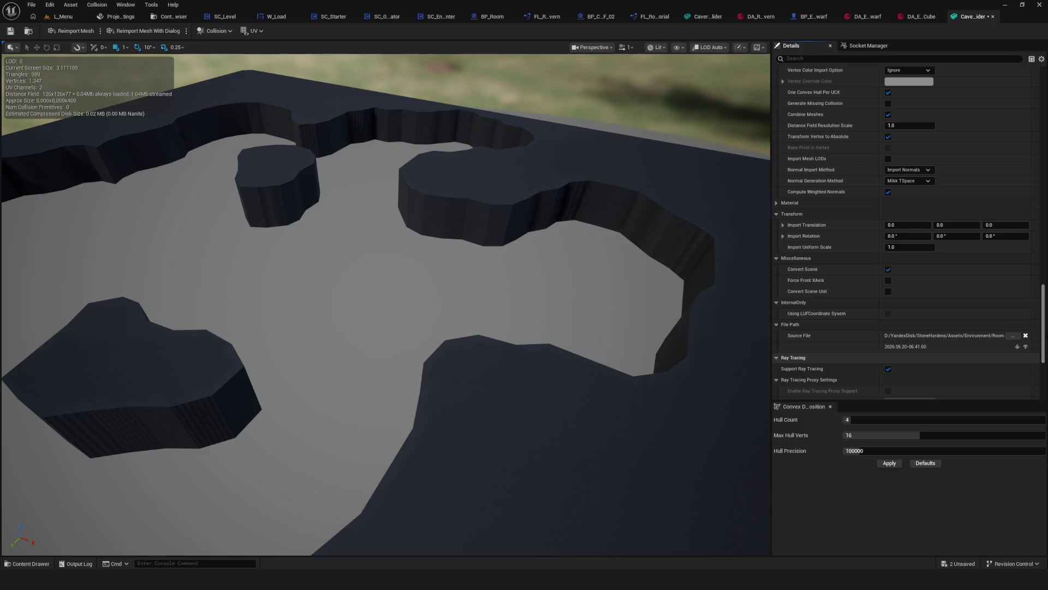
pyautogui.scroll(5, 936, 204)
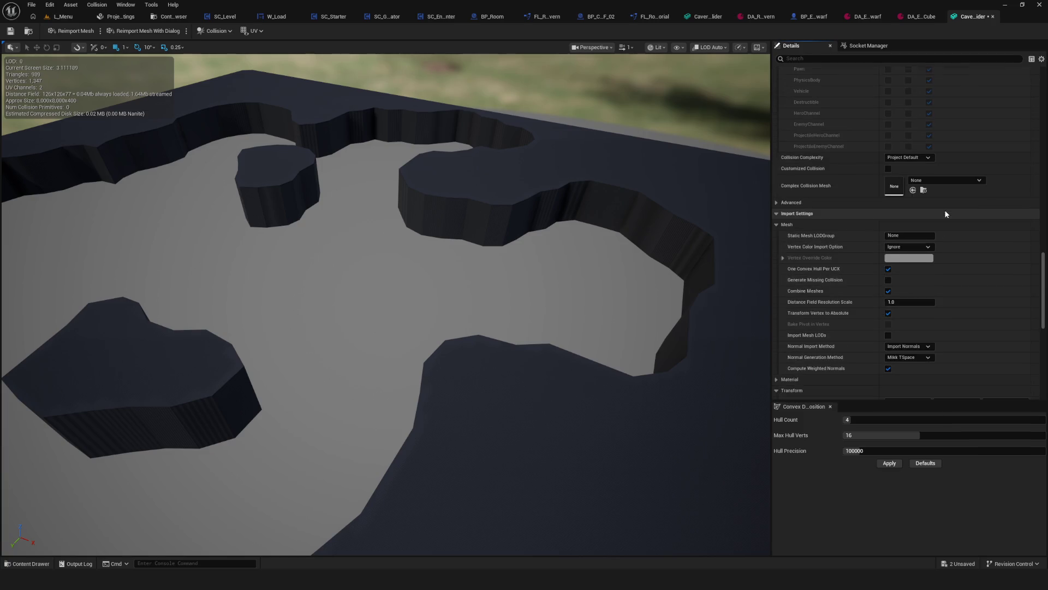
pyautogui.scroll(4, 944, 213)
pyautogui.click(915, 289)
pyautogui.click(918, 319)
# Show simple collision in the viewport, then save and close the collider mesh
pyautogui.click(678, 47)
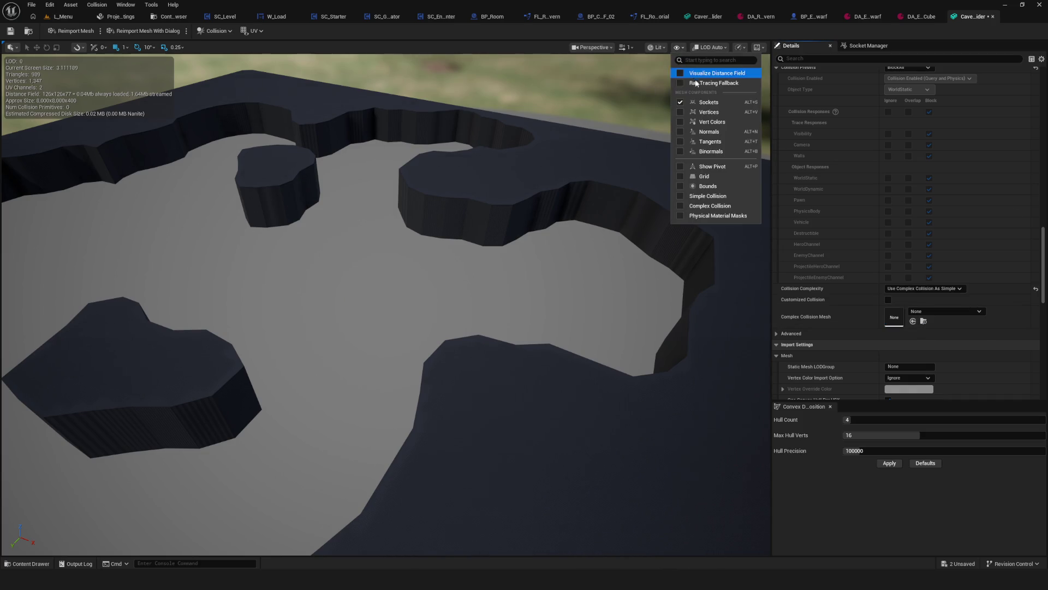
pyautogui.click(713, 198)
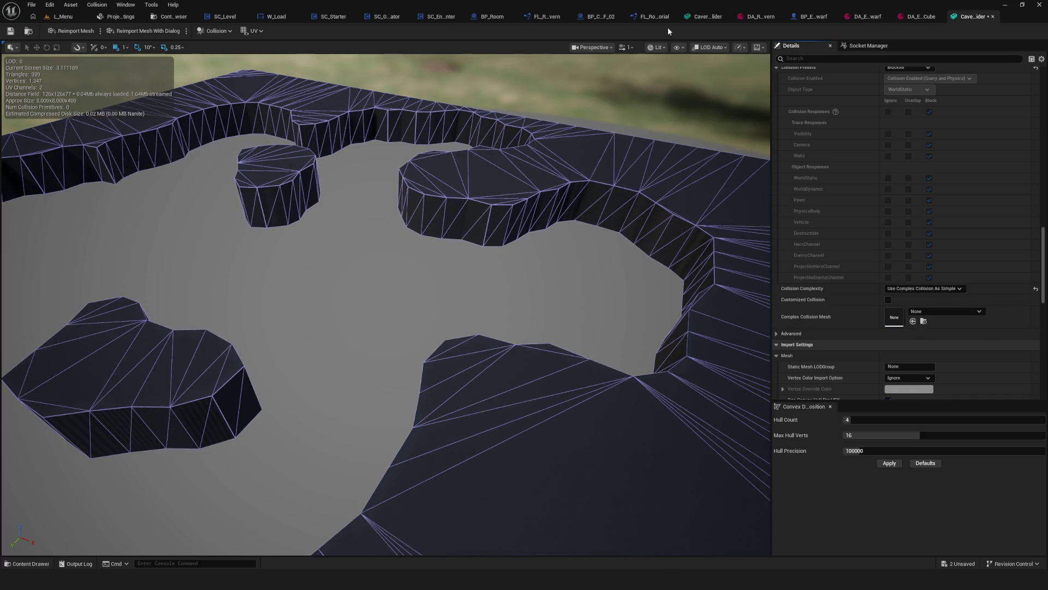
pyautogui.click(9, 32)
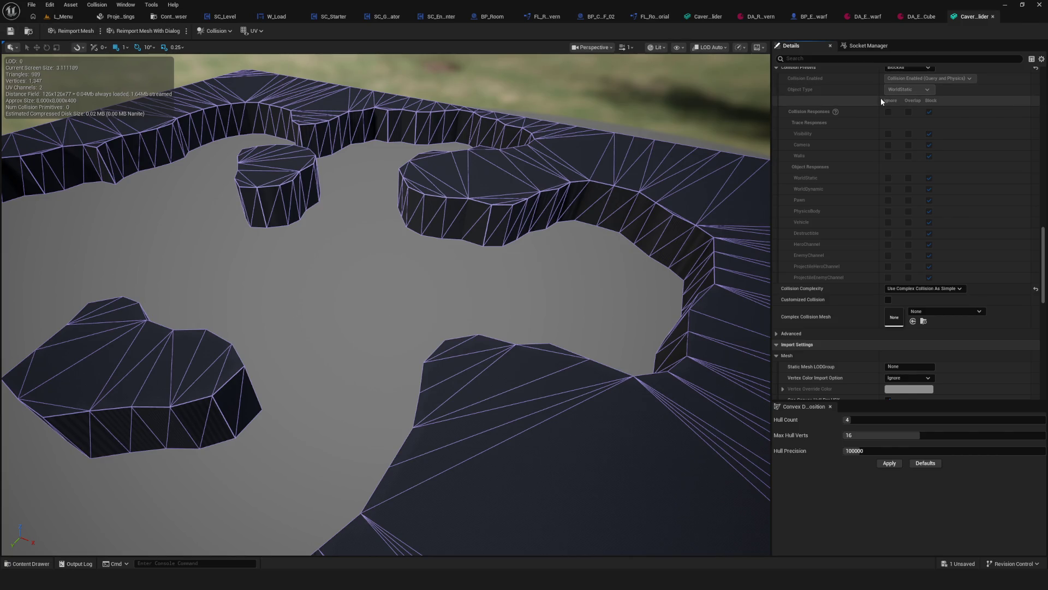
pyautogui.click(994, 17)
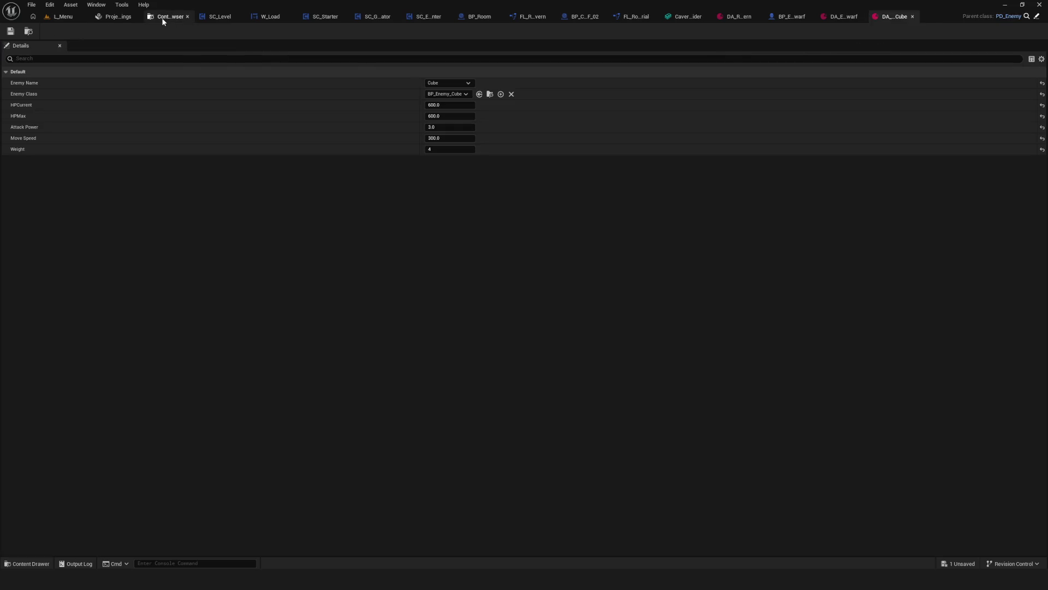
# Open Cavern_Corner_BR_02_FloorBox and set Collision Complexity to Use Complex Collision As Simple
pyautogui.click(164, 16)
pyautogui.click(428, 75)
pyautogui.doubleClick(428, 75)
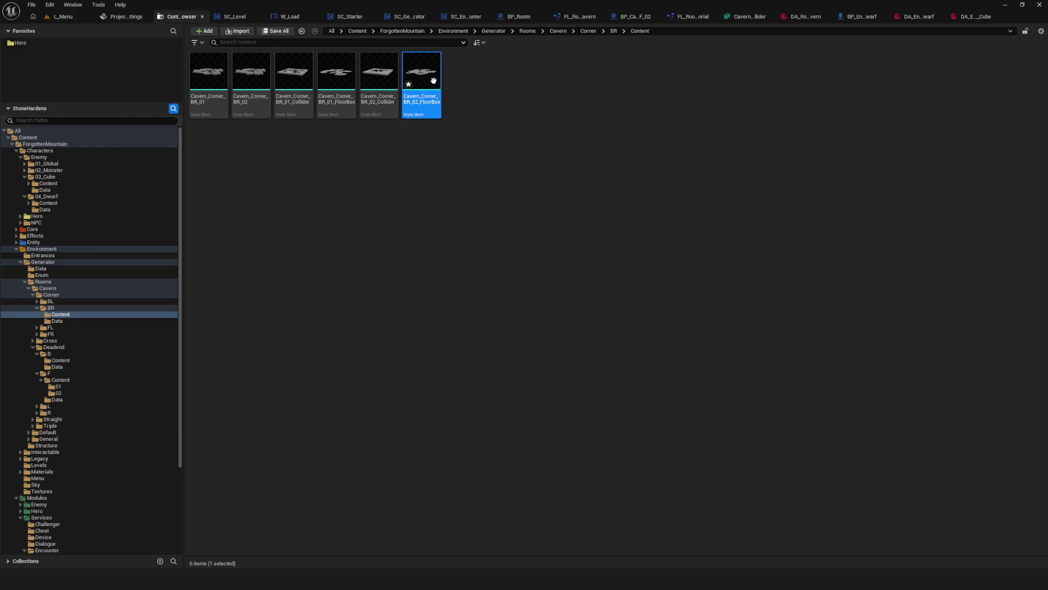
pyautogui.scroll(-10, 984, 209)
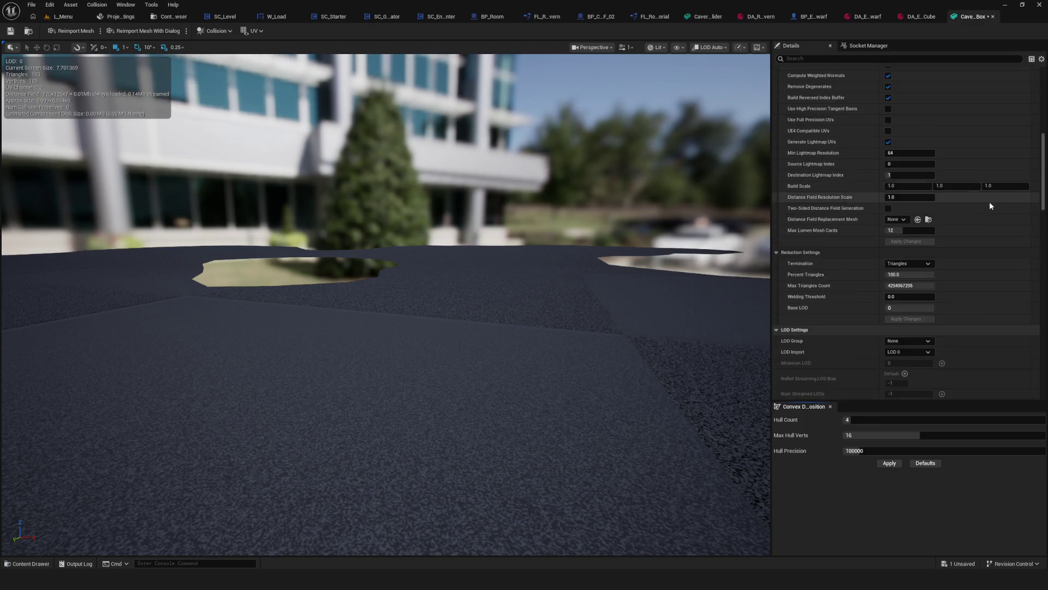
pyautogui.scroll(-8, 991, 206)
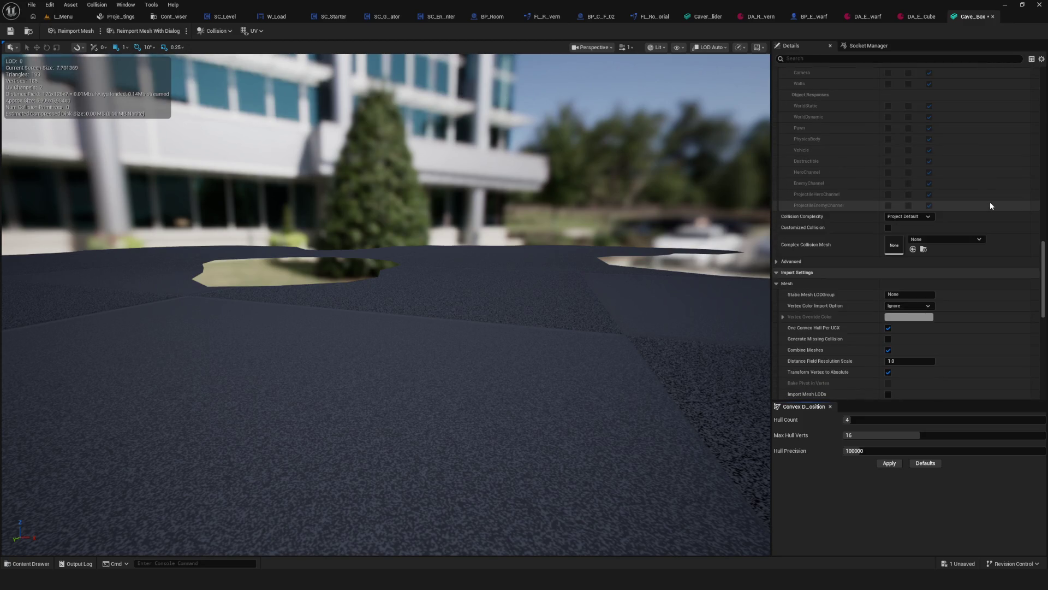
pyautogui.click(906, 216)
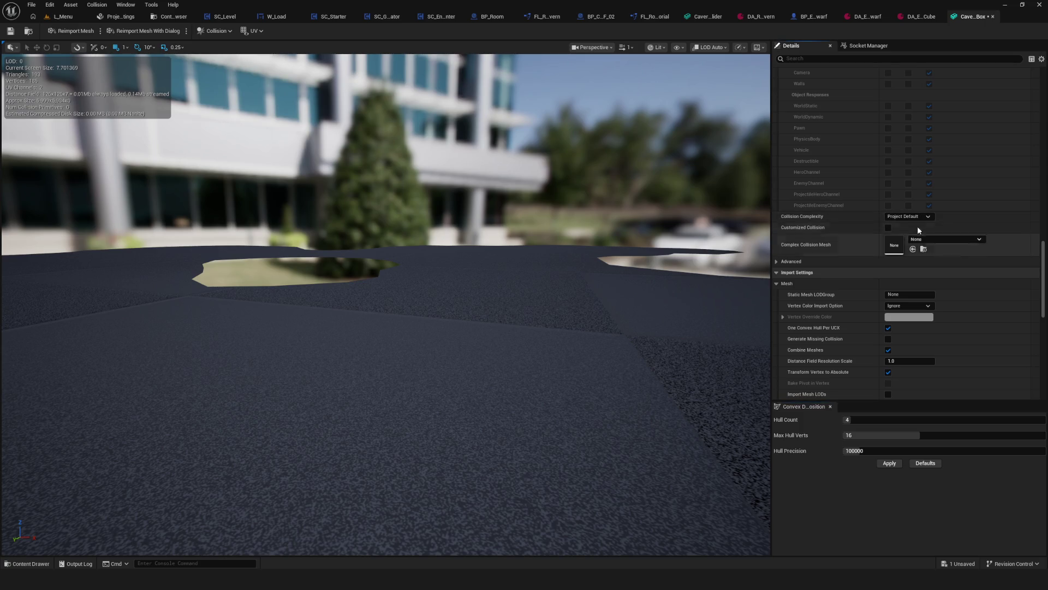
pyautogui.click(938, 248)
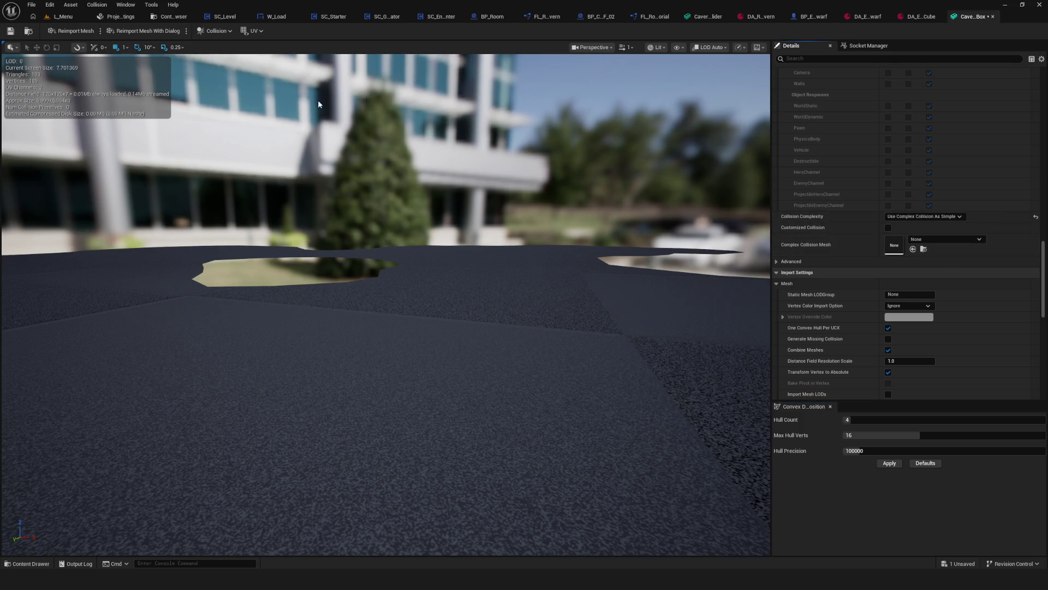
# Display the floor box's complex collision, save the mesh and close its editor
pyautogui.click(679, 47)
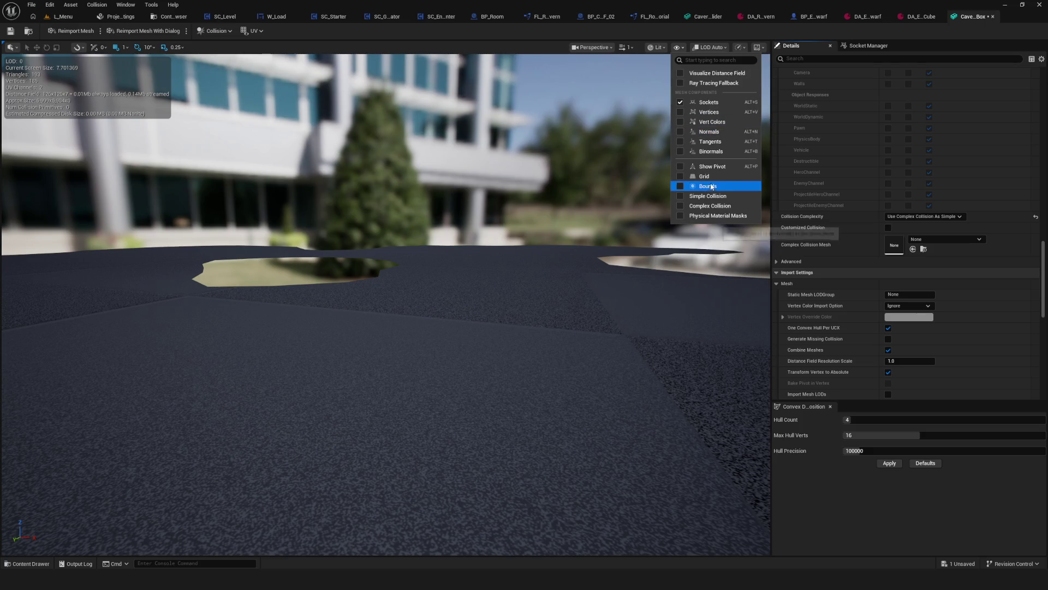
pyautogui.click(709, 205)
pyautogui.press('f')
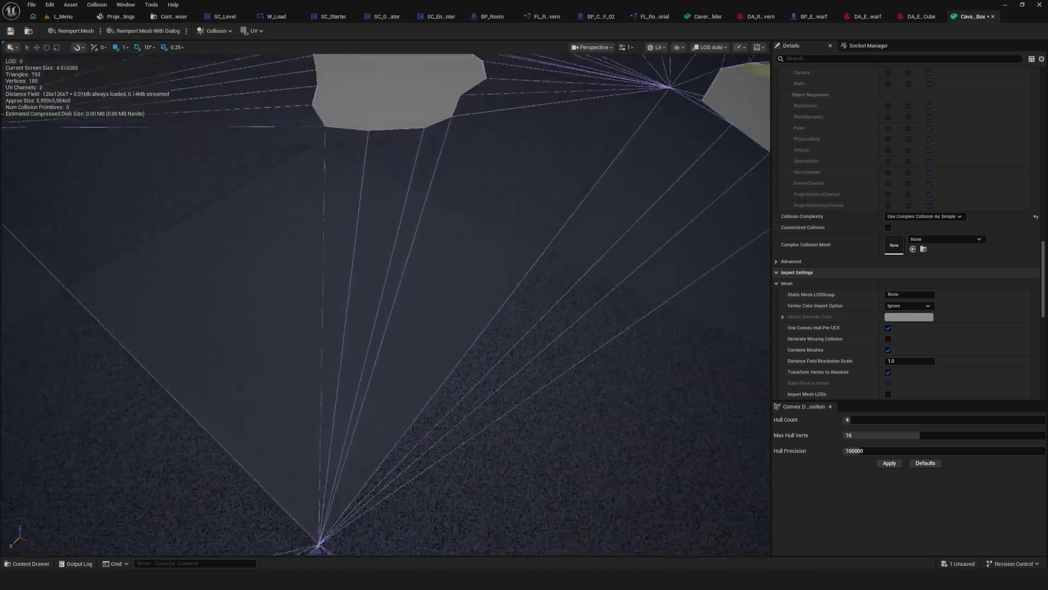
pyautogui.click(10, 34)
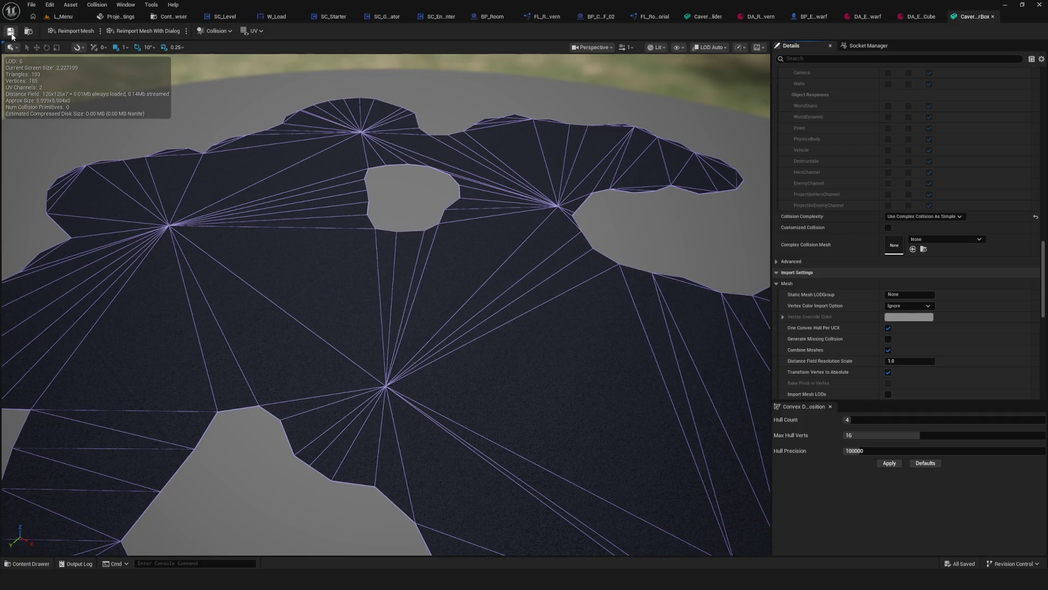
pyautogui.moveTo(566, 171); pyautogui.dragTo(524, 207, button='right')
pyautogui.click(992, 16)
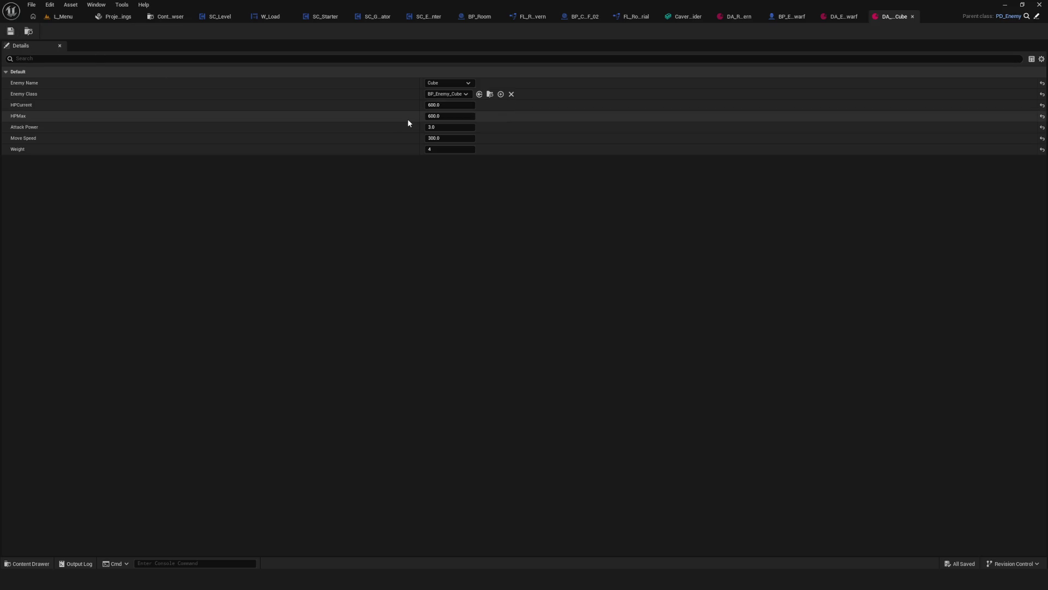
pyautogui.click(166, 16)
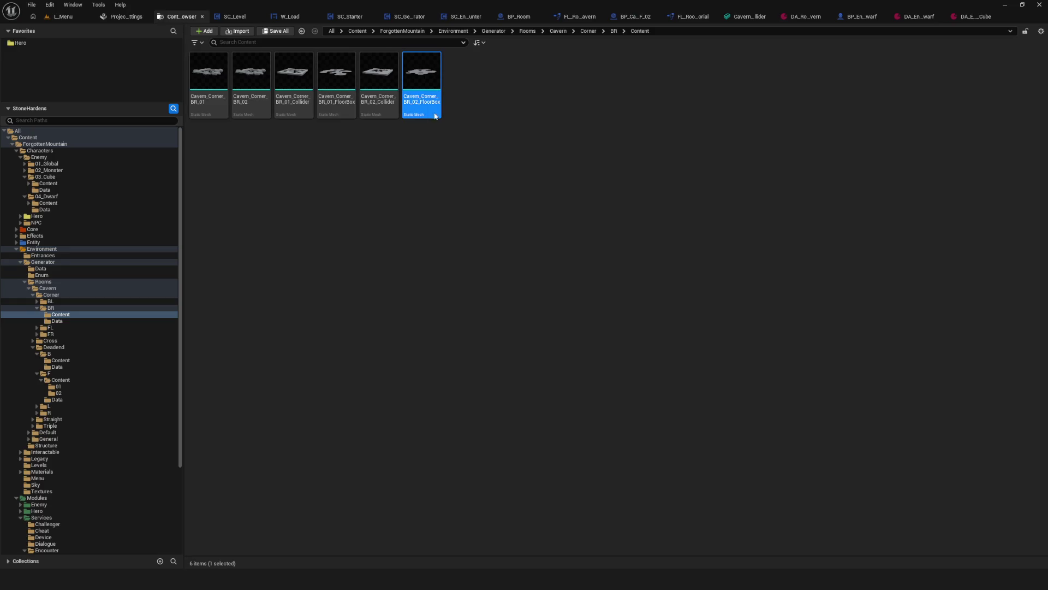
# Duplicate Cavern_Corner_BR_01 in Corner/BR as Cavern_Corner_BR_02, open it, and save pending changes
pyautogui.click(131, 308)
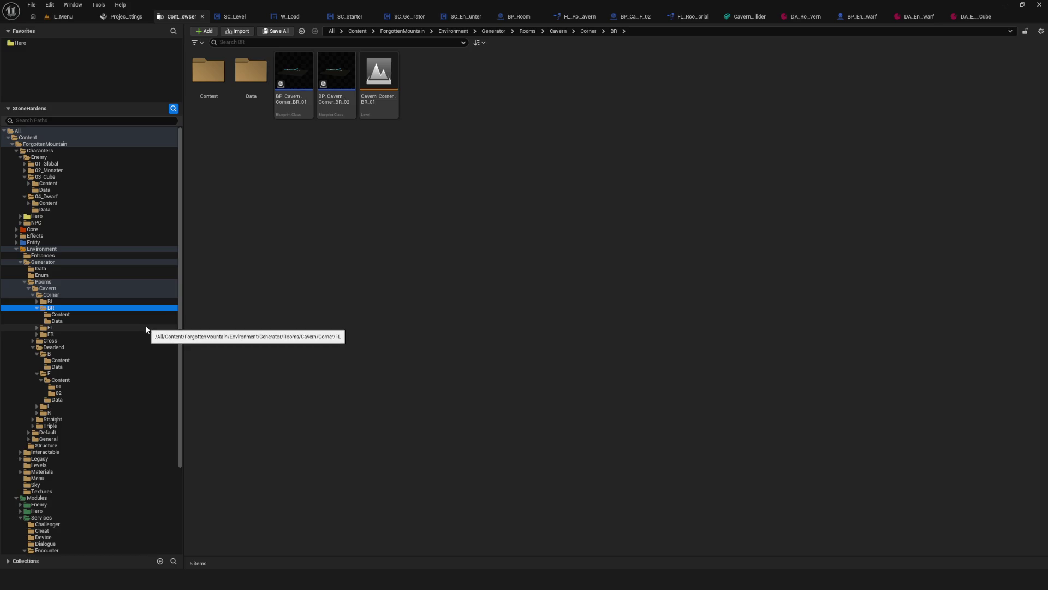
pyautogui.rightClick(383, 82)
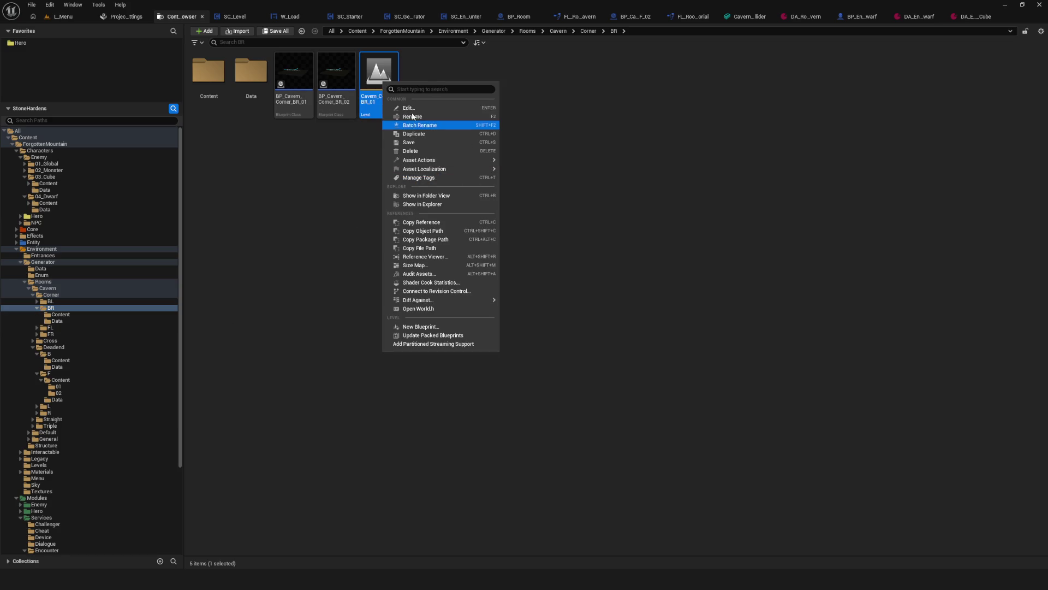
pyautogui.click(443, 134)
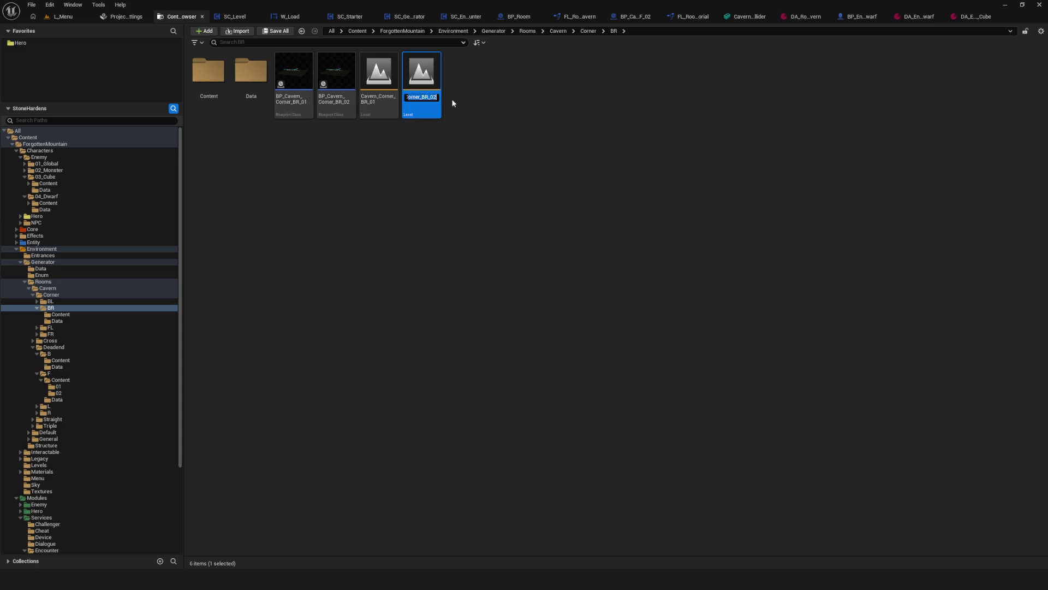
pyautogui.press('Return')
pyautogui.doubleClick(426, 76)
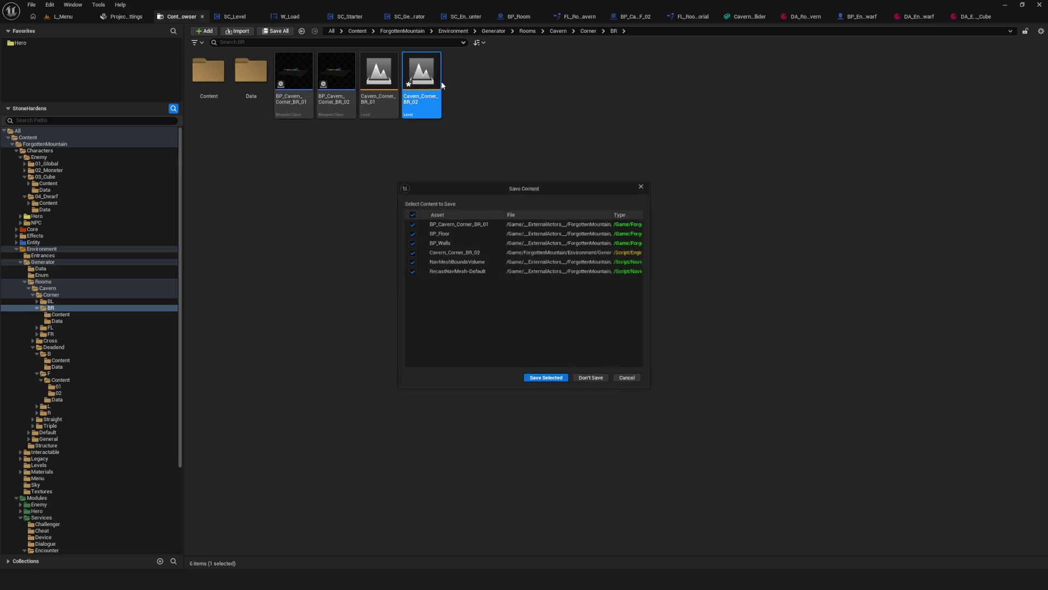
pyautogui.click(543, 381)
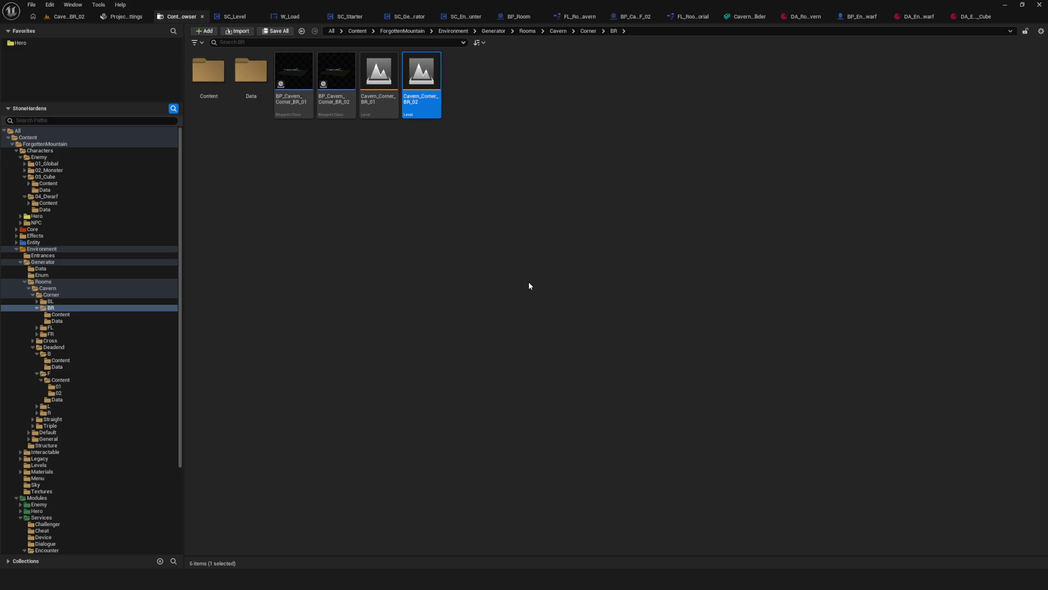
pyautogui.click(444, 123)
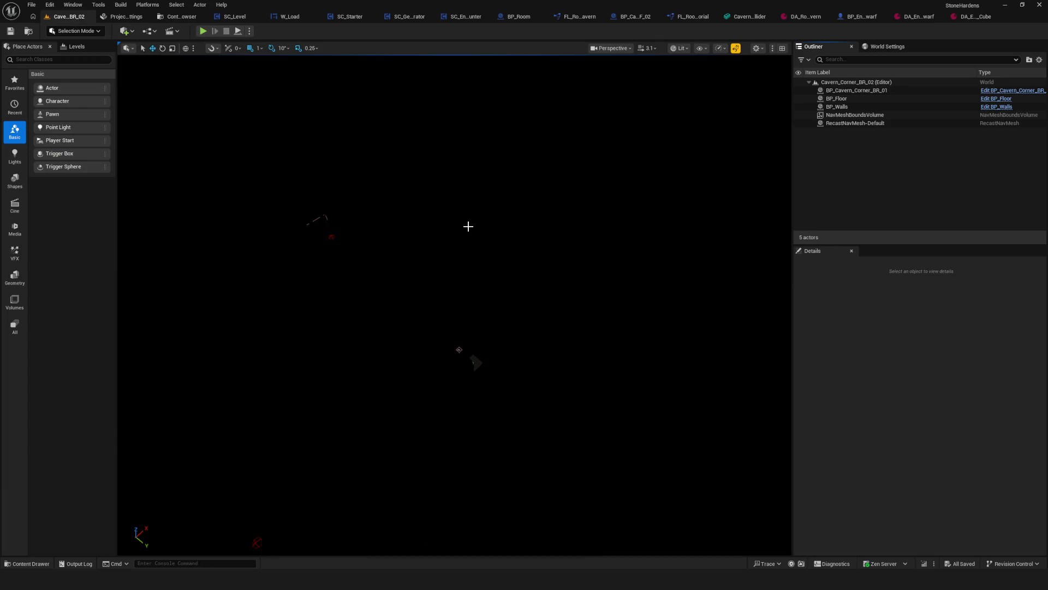
pyautogui.click(180, 21)
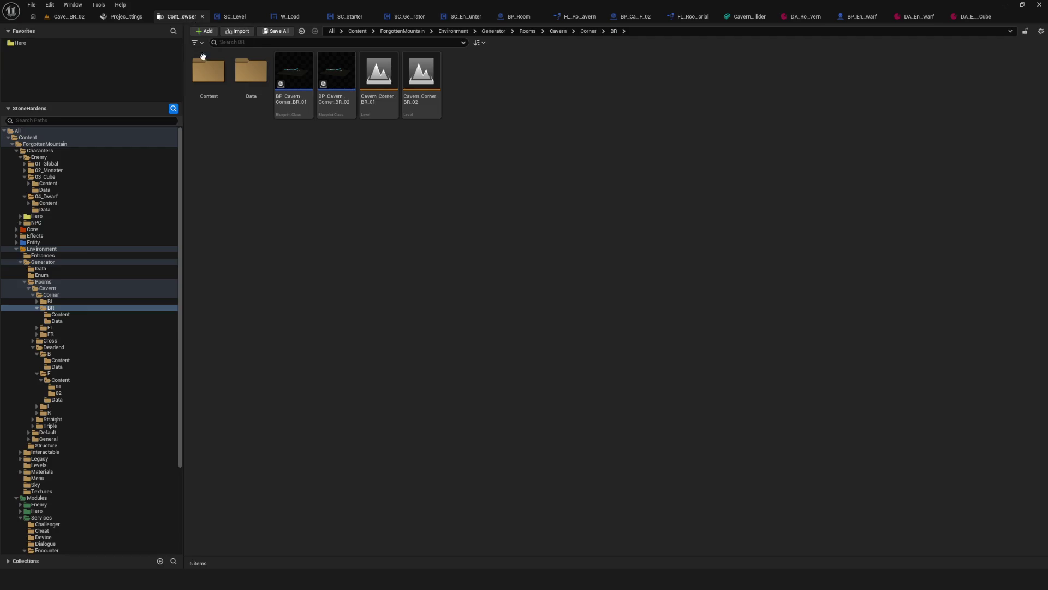
pyautogui.scroll(-3, 127, 440)
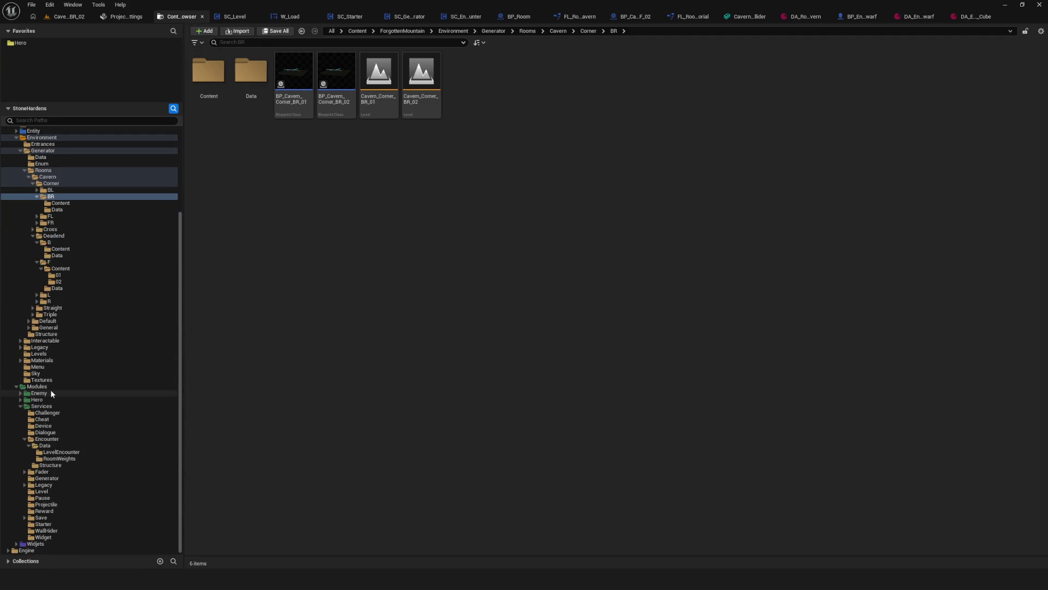
pyautogui.click(38, 354)
# Open L_Cavern and set the EditLevelInstance actor's level to Cavern_Corner_BR_02
pyautogui.doubleClick(250, 77)
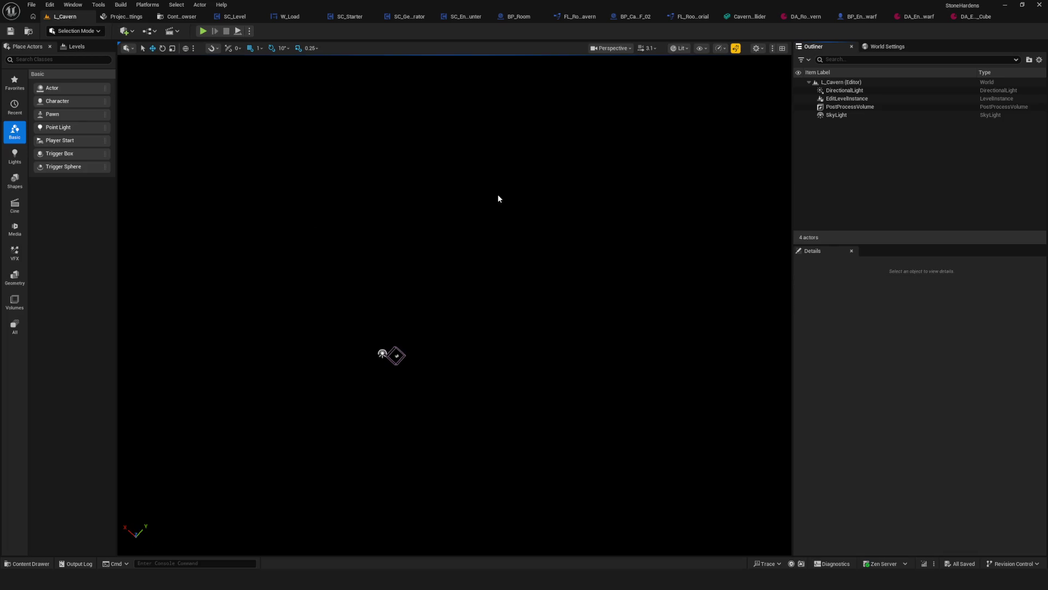
pyautogui.click(847, 98)
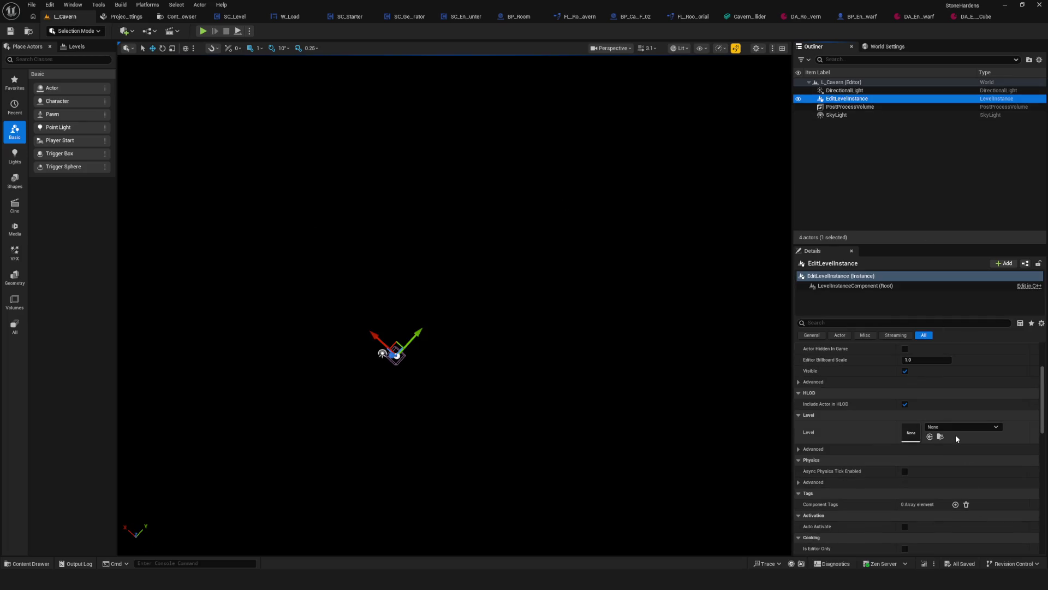
pyautogui.click(960, 426)
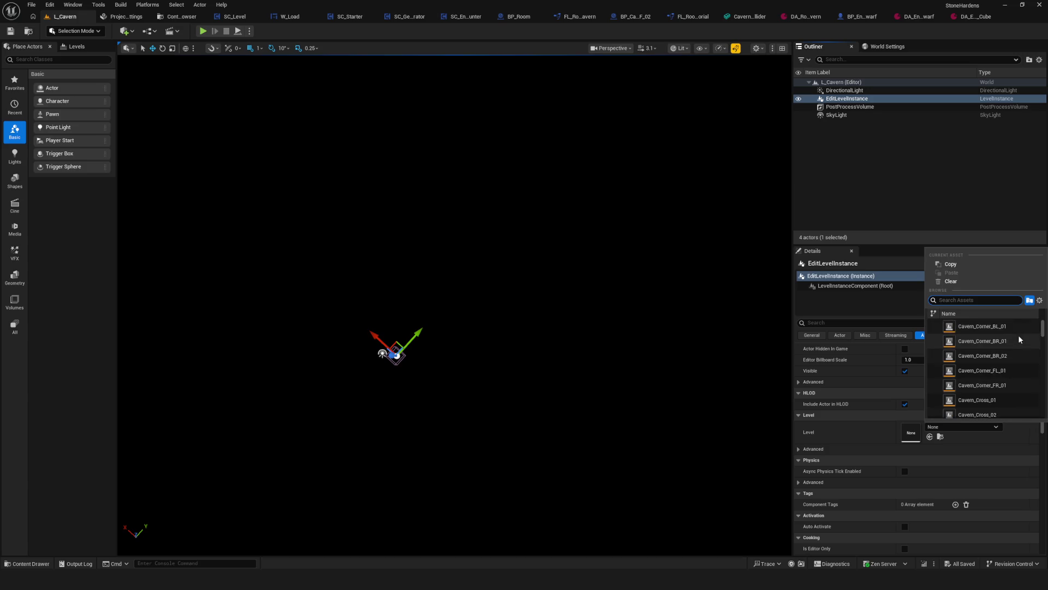
pyautogui.click(1007, 356)
pyautogui.moveTo(435, 298)
pyautogui.mouseDown(button='right')
pyautogui.moveTo(394, 292)
pyautogui.moveTo(382, 312)
pyautogui.moveTo(371, 300)
pyautogui.moveTo(371, 259)
pyautogui.mouseUp(button='right')
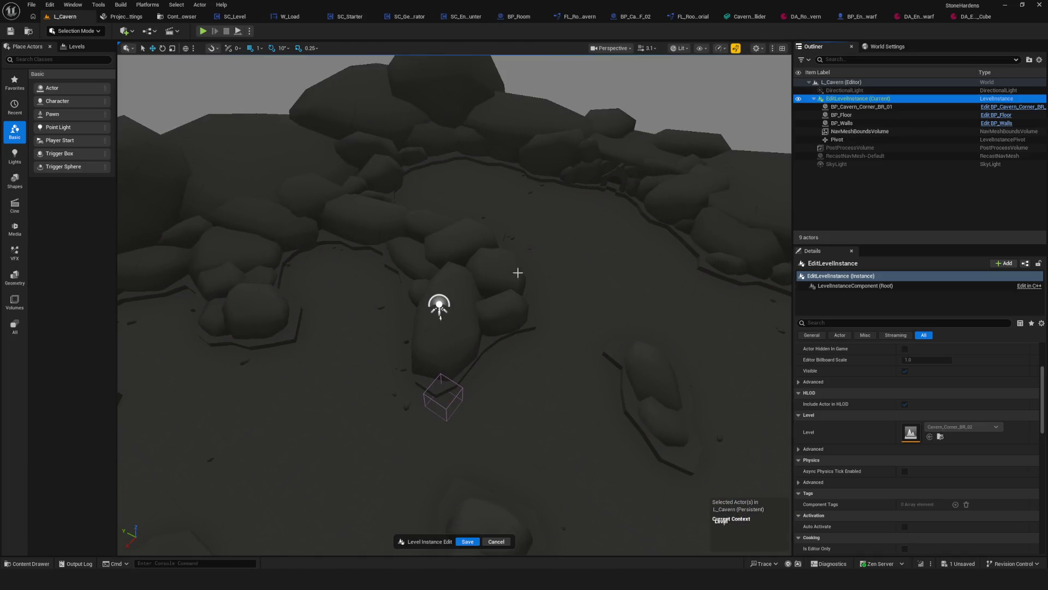
# Edit the level instance and swap the walls' visible mesh to Cavern_Corner_BR_02
pyautogui.click(520, 272)
pyautogui.moveTo(569, 293); pyautogui.dragTo(537, 267, button='right')
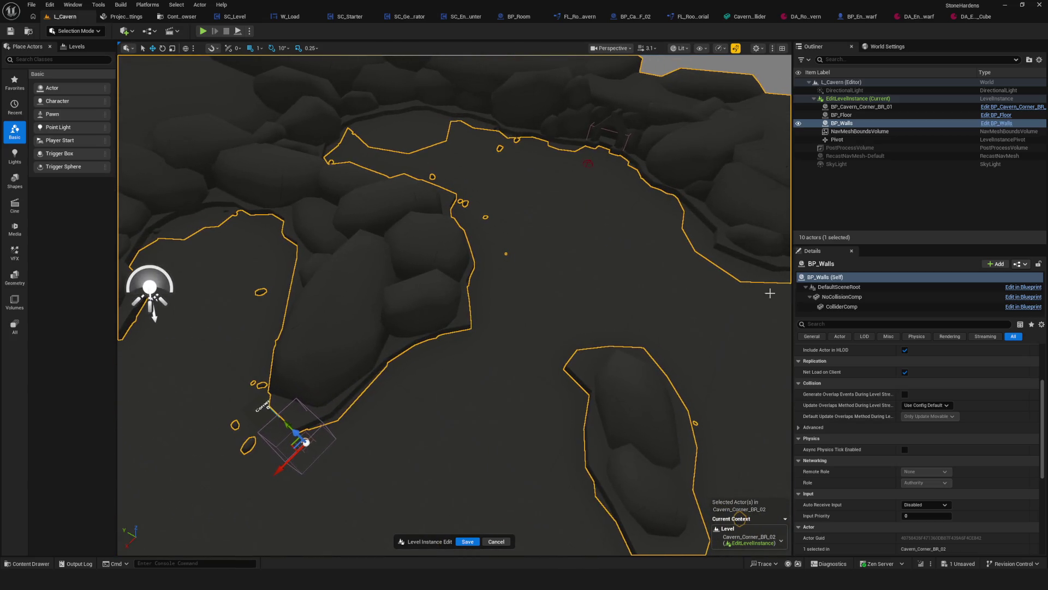
pyautogui.click(883, 297)
pyautogui.scroll(5, 978, 407)
pyautogui.click(977, 395)
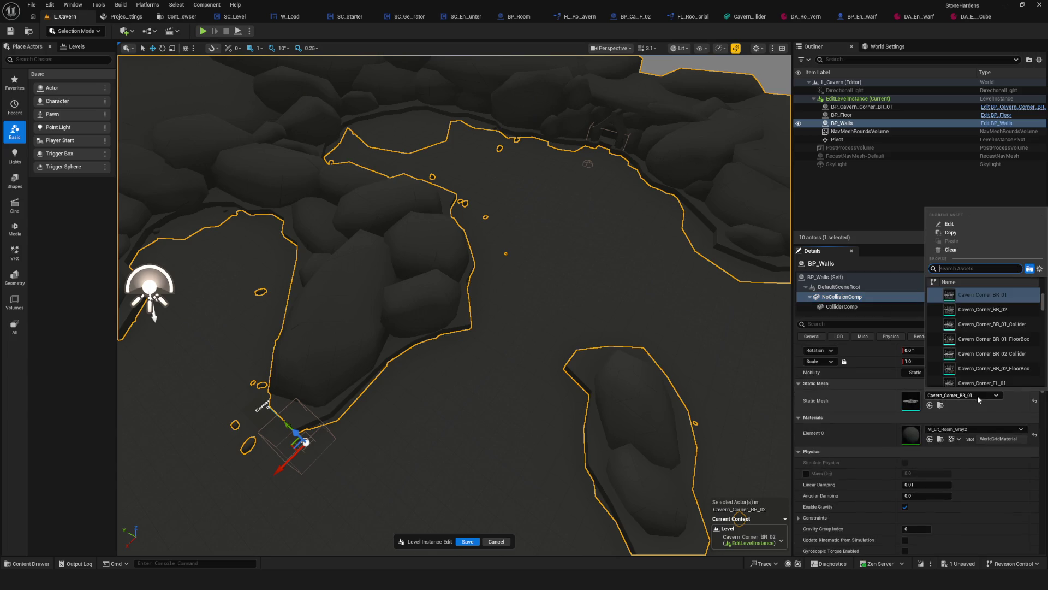
pyautogui.click(1011, 309)
pyautogui.moveTo(529, 282)
pyautogui.mouseDown(button='right')
pyautogui.moveTo(529, 327)
pyautogui.moveTo(497, 355)
pyautogui.moveTo(532, 280)
pyautogui.mouseUp(button='right')
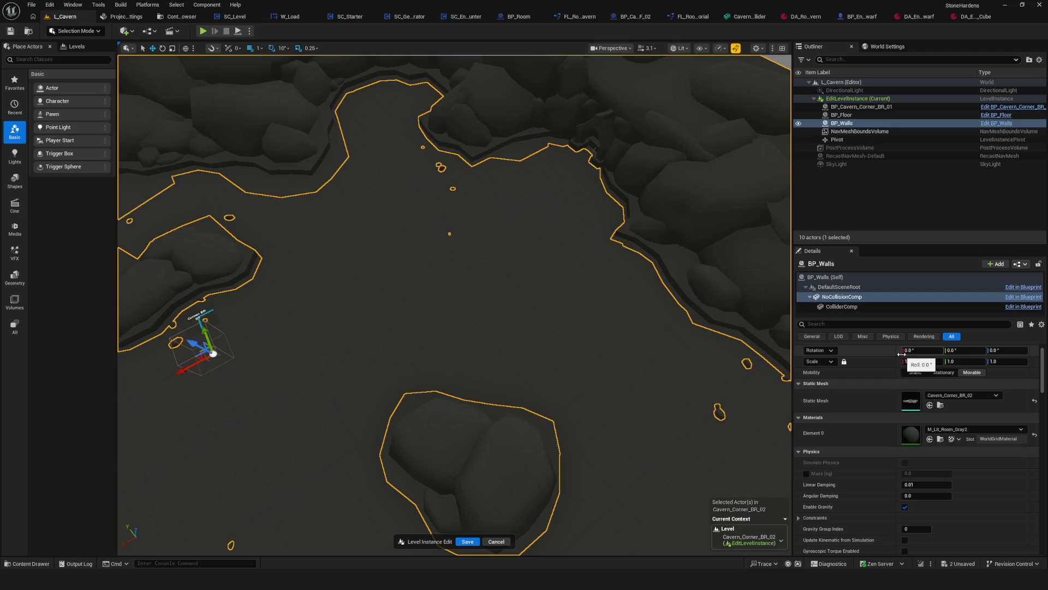
# Swap the walls' collider component mesh to Cavern_Corner_BR_02_Collider
pyautogui.click(842, 306)
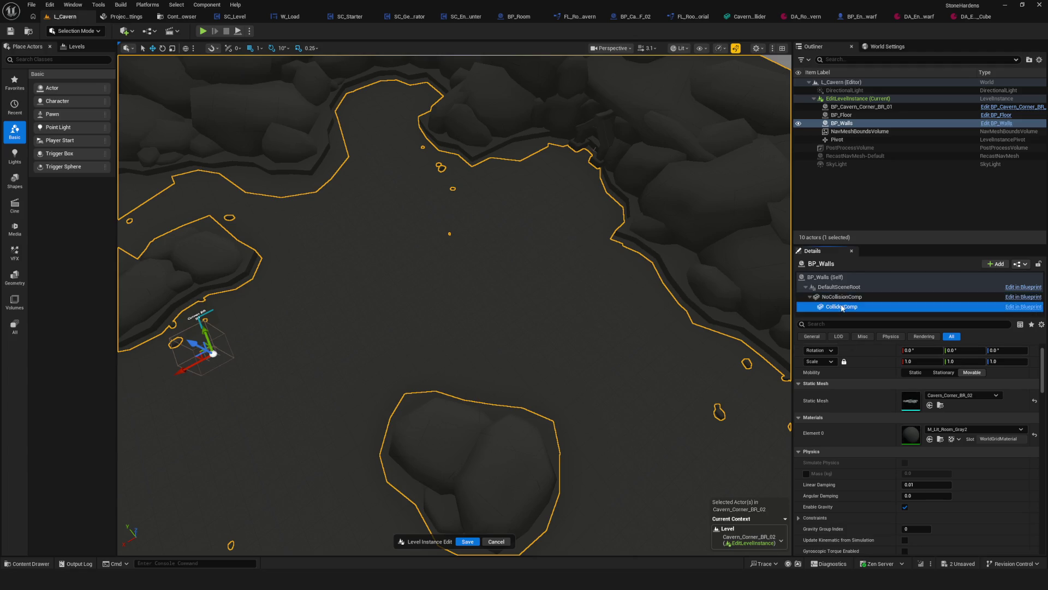
pyautogui.click(964, 394)
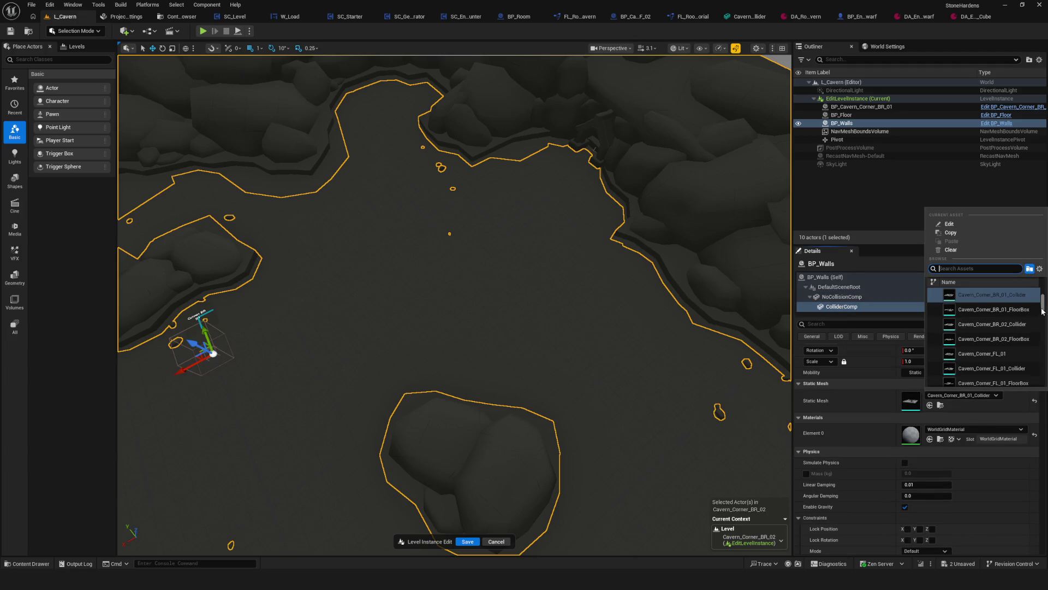
pyautogui.scroll(2, 1013, 322)
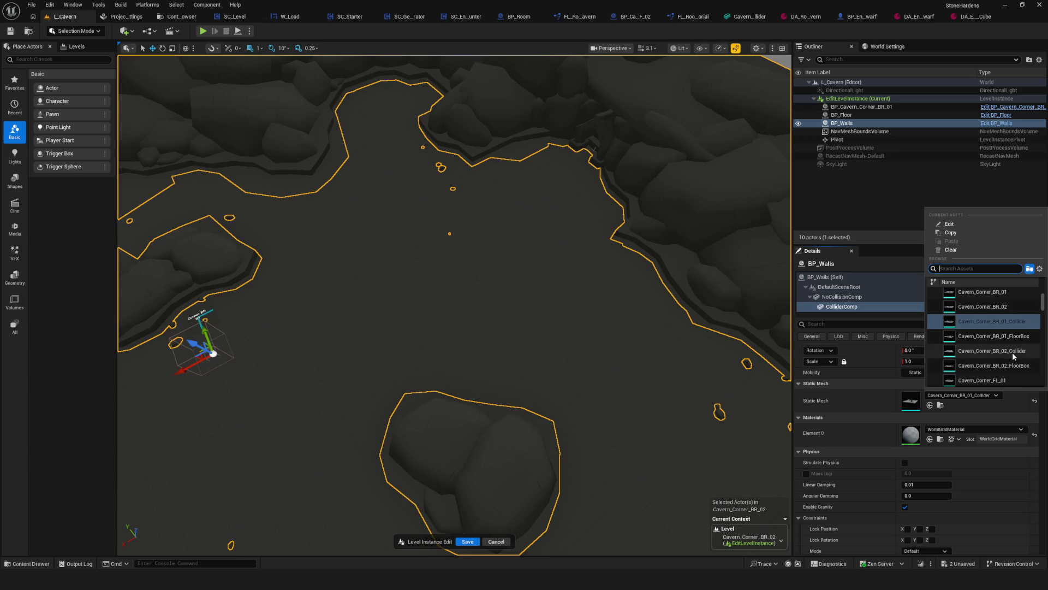
pyautogui.click(991, 354)
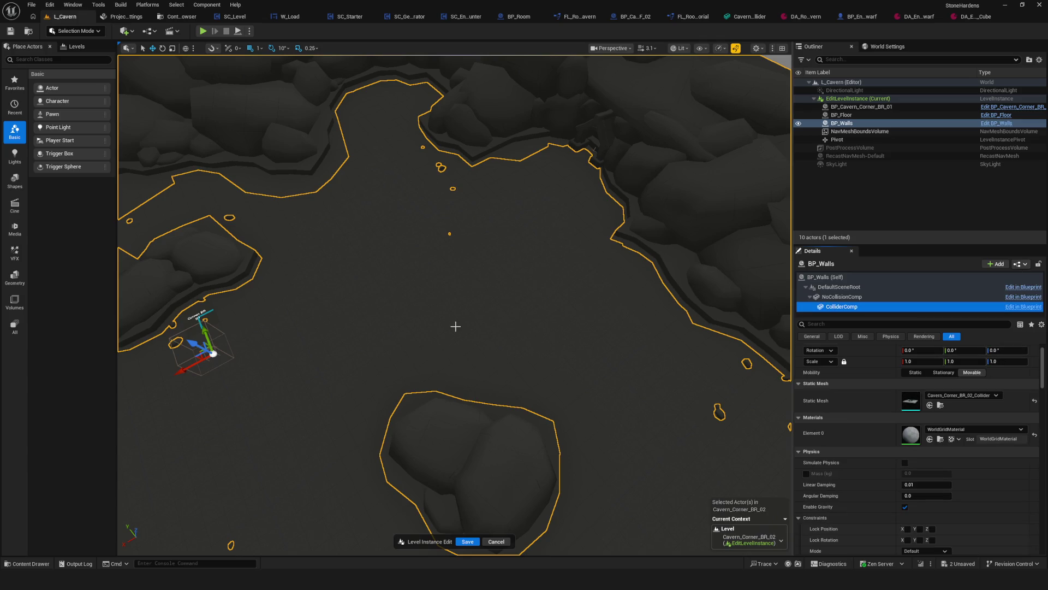
pyautogui.scroll(-3, 468, 328)
pyautogui.scroll(5, 580, 327)
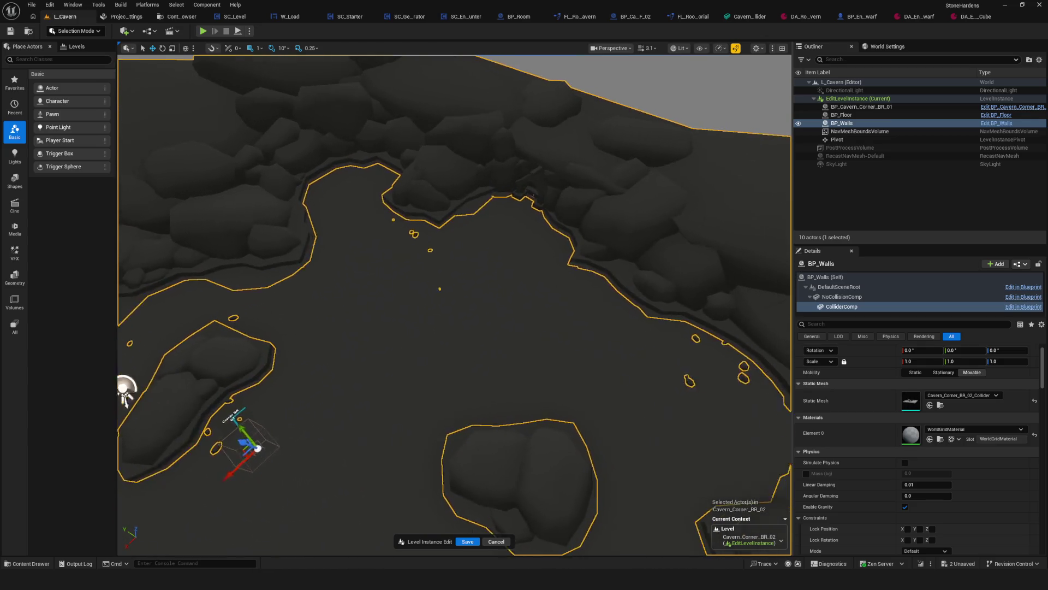
# Set BP_Floor's FloorBox component mesh to Cavern_Corner_BR_02_FloorBox
pyautogui.click(843, 115)
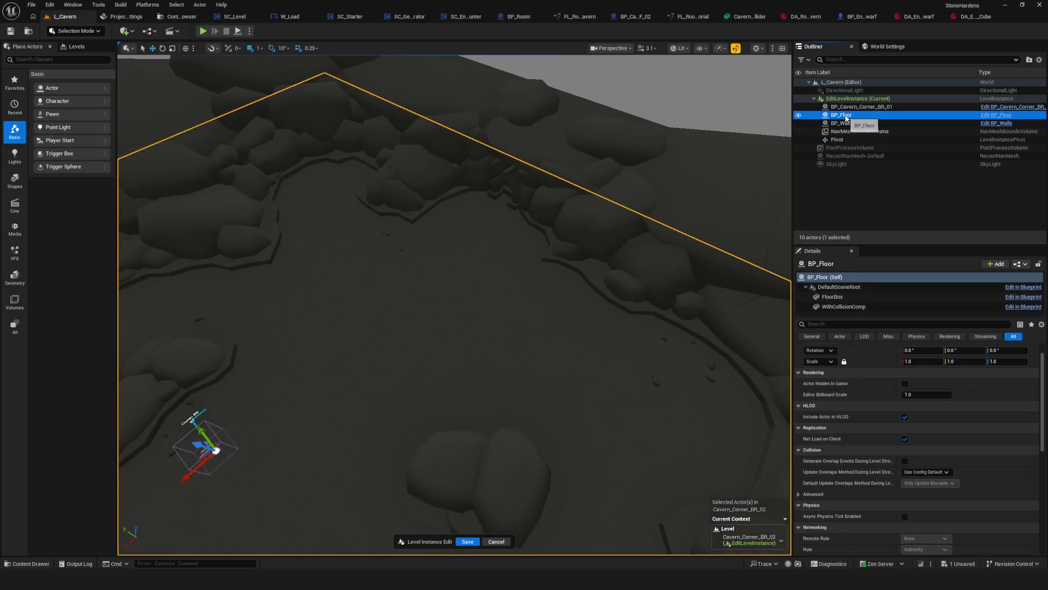
pyautogui.click(833, 296)
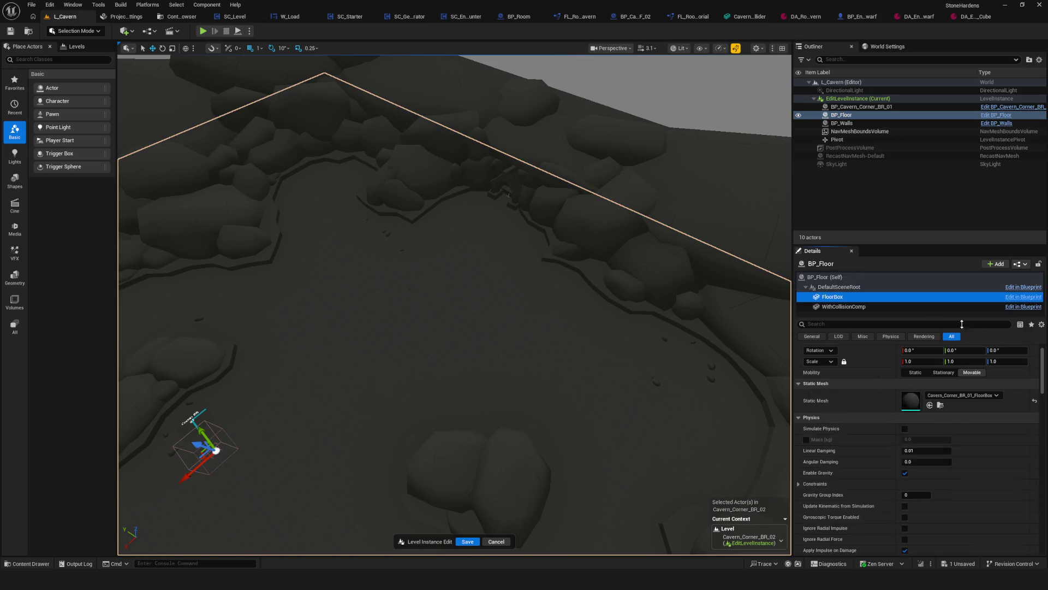
pyautogui.click(975, 396)
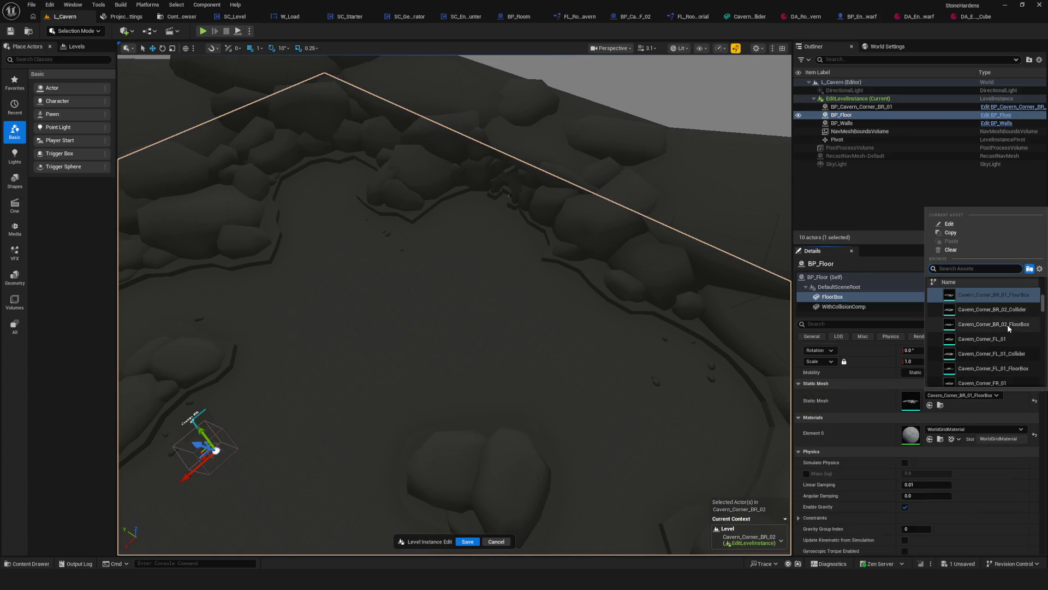
pyautogui.click(983, 324)
pyautogui.moveTo(498, 319)
pyautogui.mouseDown(button='right')
pyautogui.moveTo(122, 316)
pyautogui.moveTo(405, 351)
pyautogui.moveTo(153, 403)
pyautogui.mouseUp(button='right')
pyautogui.press('Up')
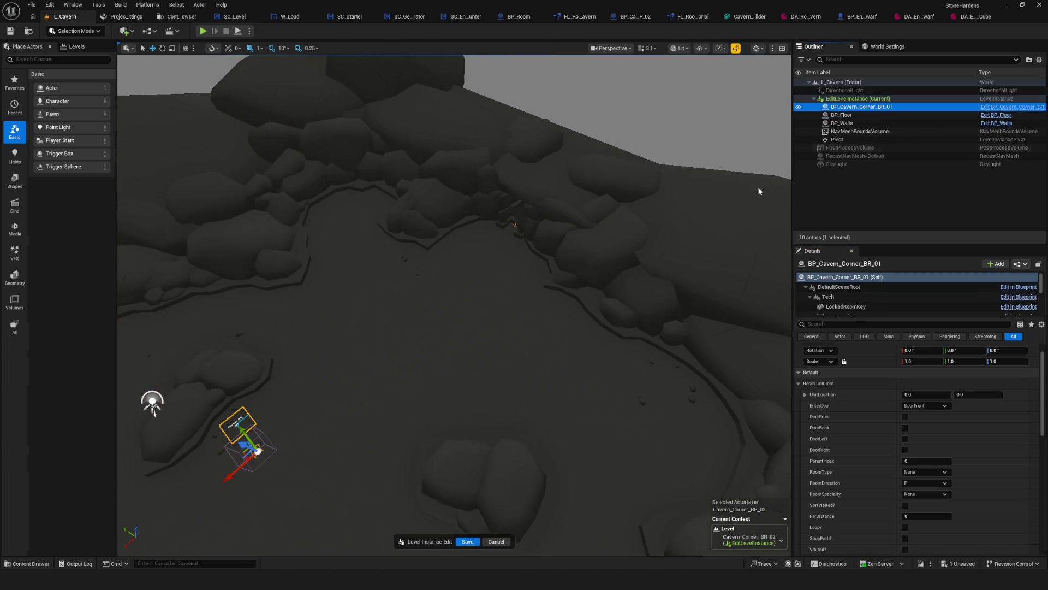
# Save the level instance edits from the edit bar and look over the rock island
pyautogui.moveTo(415, 296)
pyautogui.mouseDown(button='right')
pyautogui.moveTo(382, 306)
pyautogui.moveTo(490, 341)
pyautogui.mouseUp(button='right')
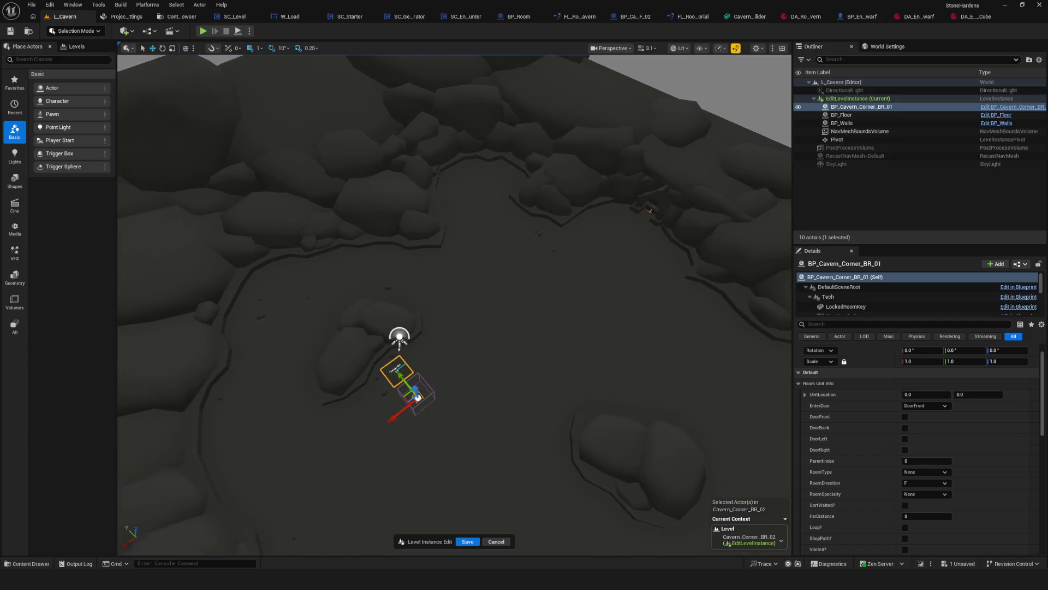
pyautogui.click(467, 541)
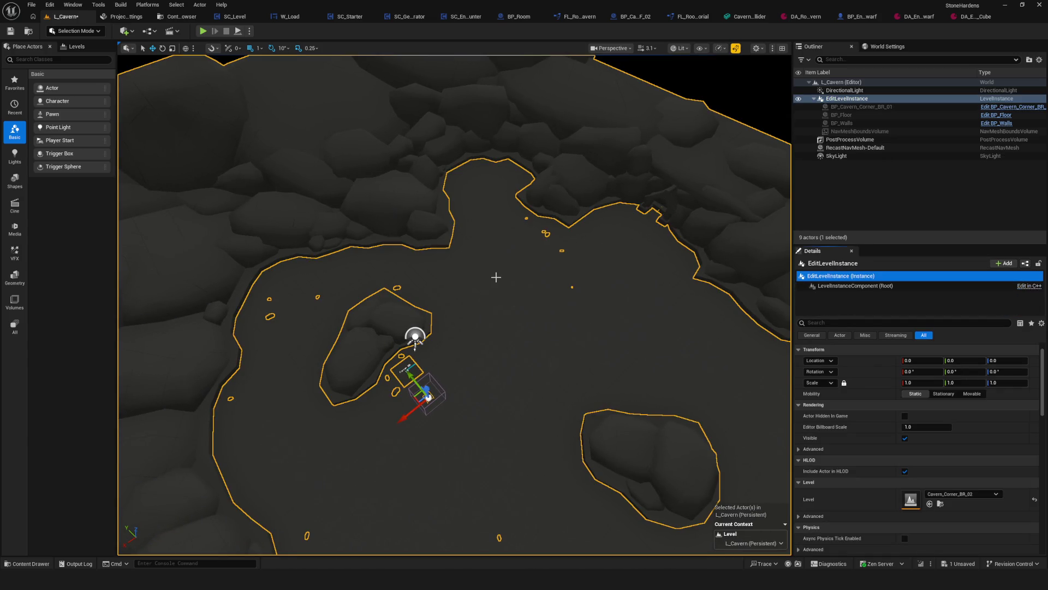
pyautogui.scroll(-3, 496, 277)
pyautogui.scroll(4, 494, 278)
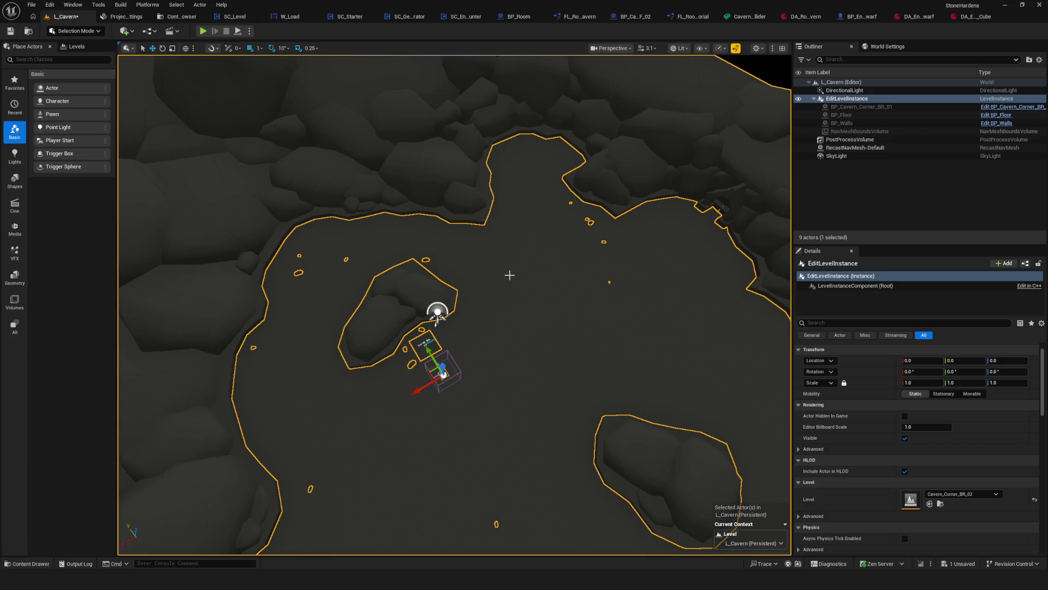
pyautogui.scroll(-2, 510, 274)
pyautogui.scroll(3, 511, 274)
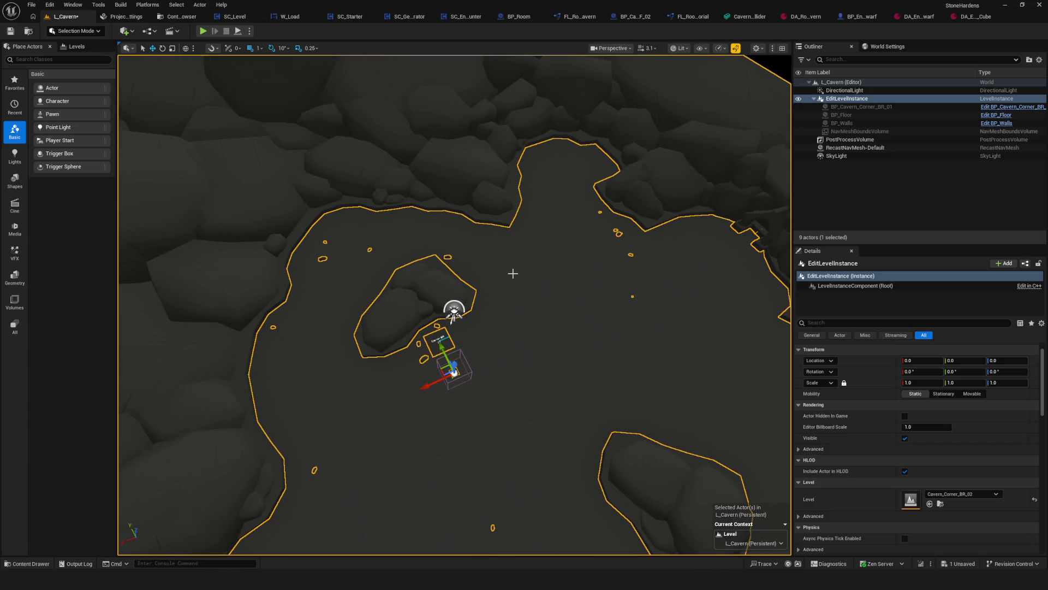
pyautogui.moveTo(511, 271)
pyautogui.mouseDown(button='right')
pyautogui.moveTo(512, 229)
pyautogui.moveTo(512, 271)
pyautogui.mouseUp(button='right')
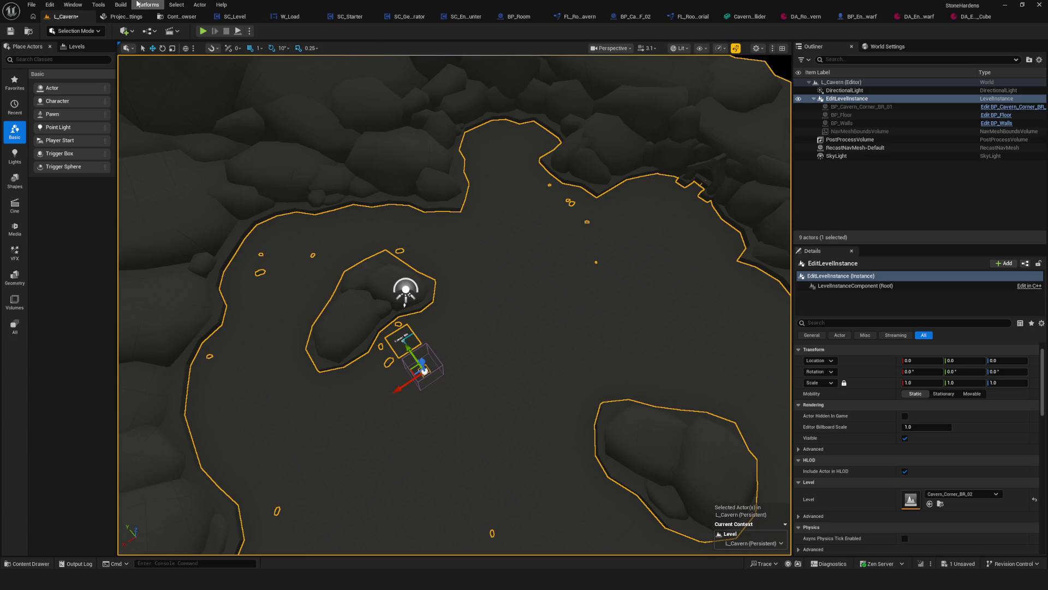
pyautogui.click(177, 16)
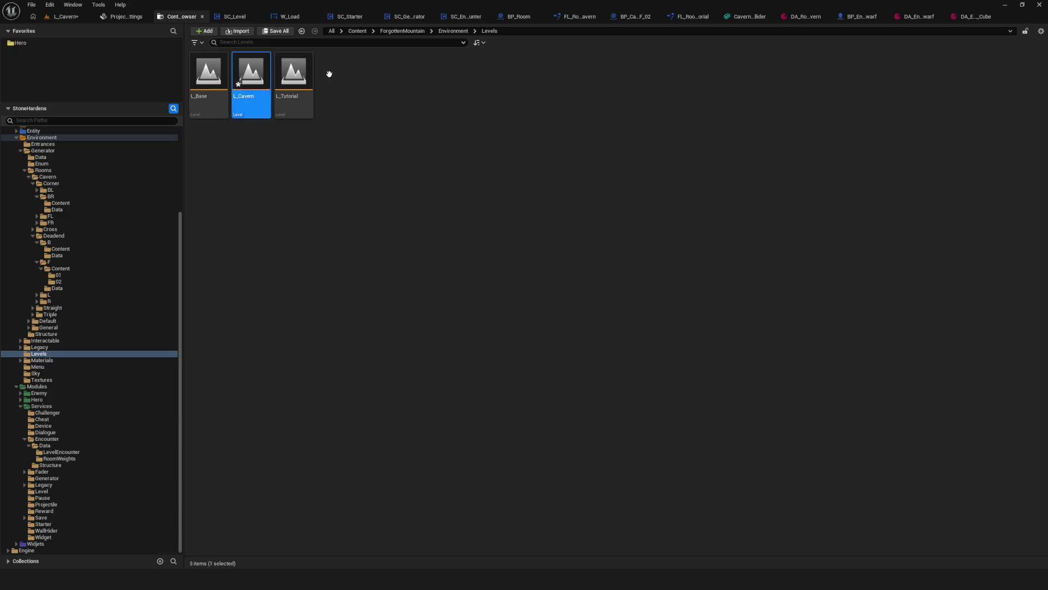
# Save L_Cavern, review BP_Cavern_Corner_BR_02's defaults in Corner/BR, then return to the level
pyautogui.rightClick(243, 65)
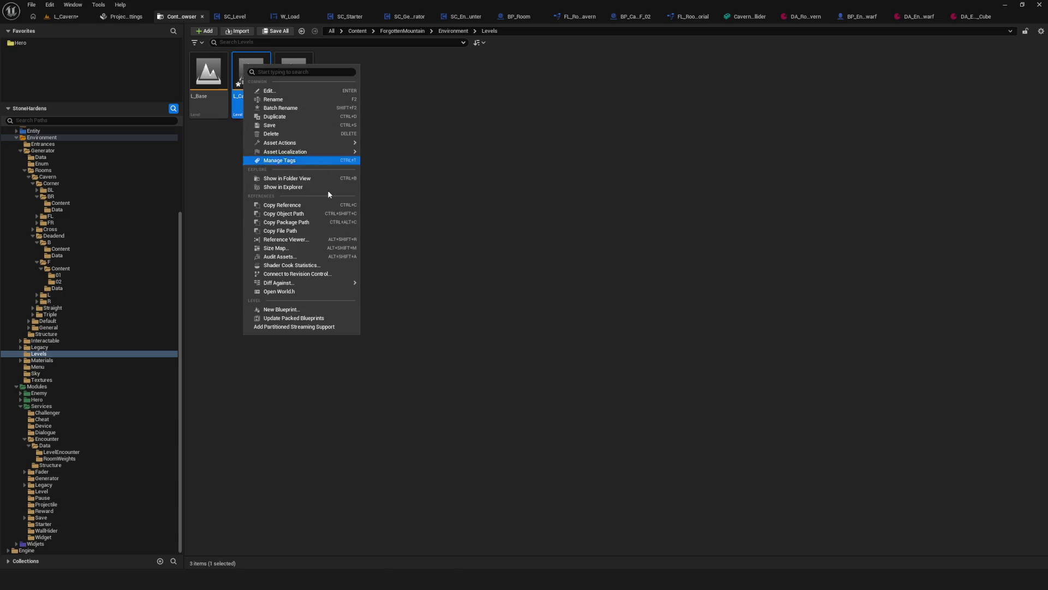
pyautogui.click(274, 127)
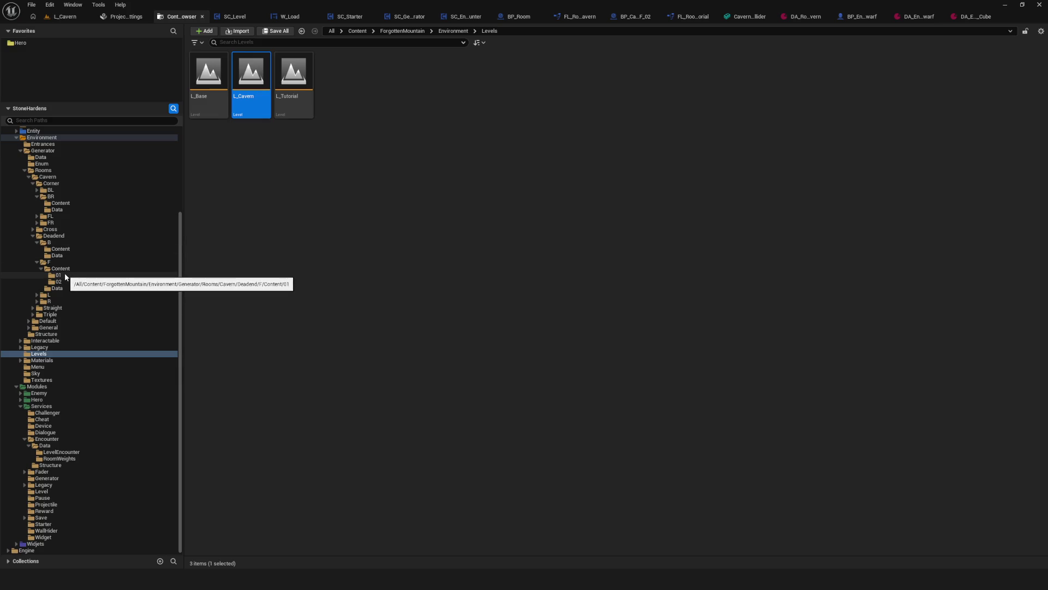
pyautogui.click(55, 197)
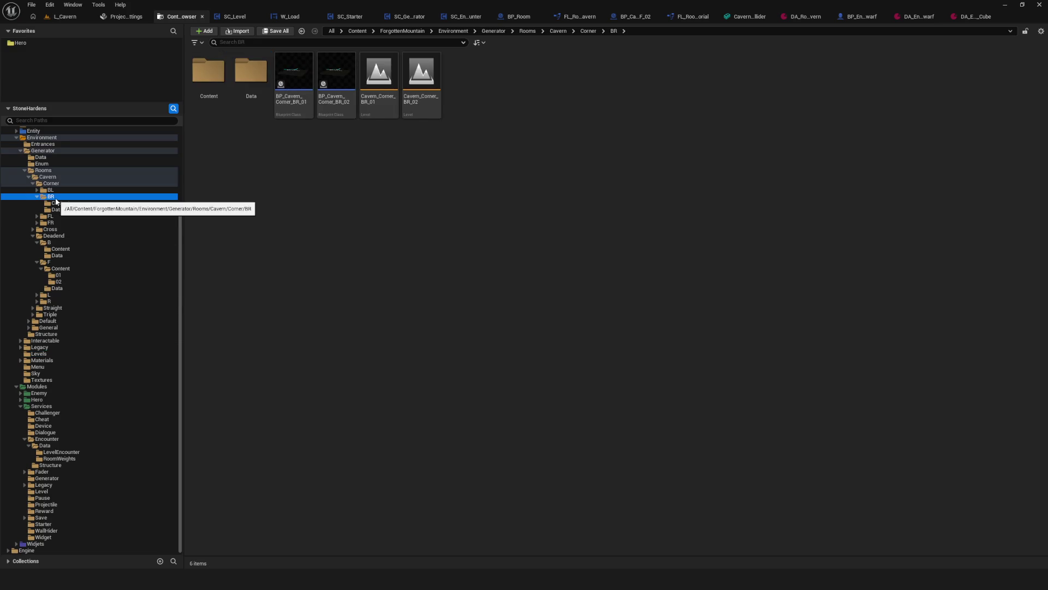
pyautogui.doubleClick(337, 71)
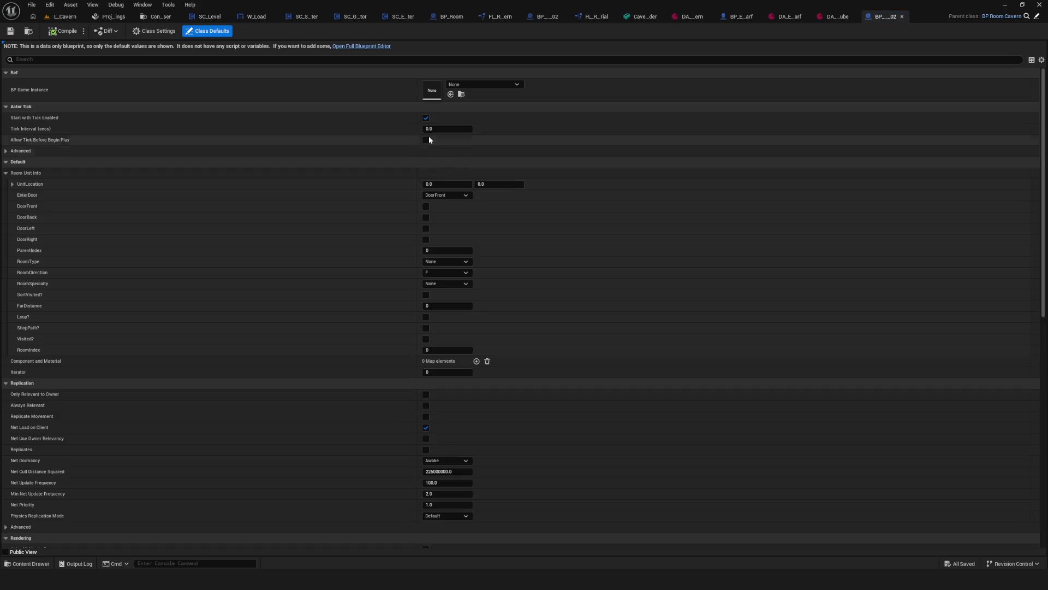
pyautogui.click(902, 16)
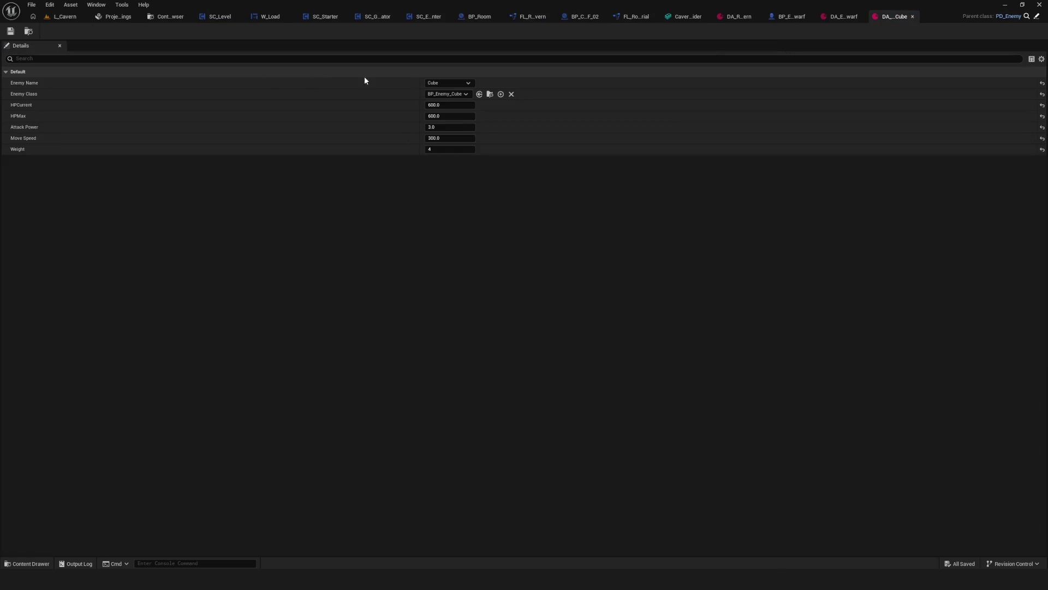
pyautogui.click(64, 15)
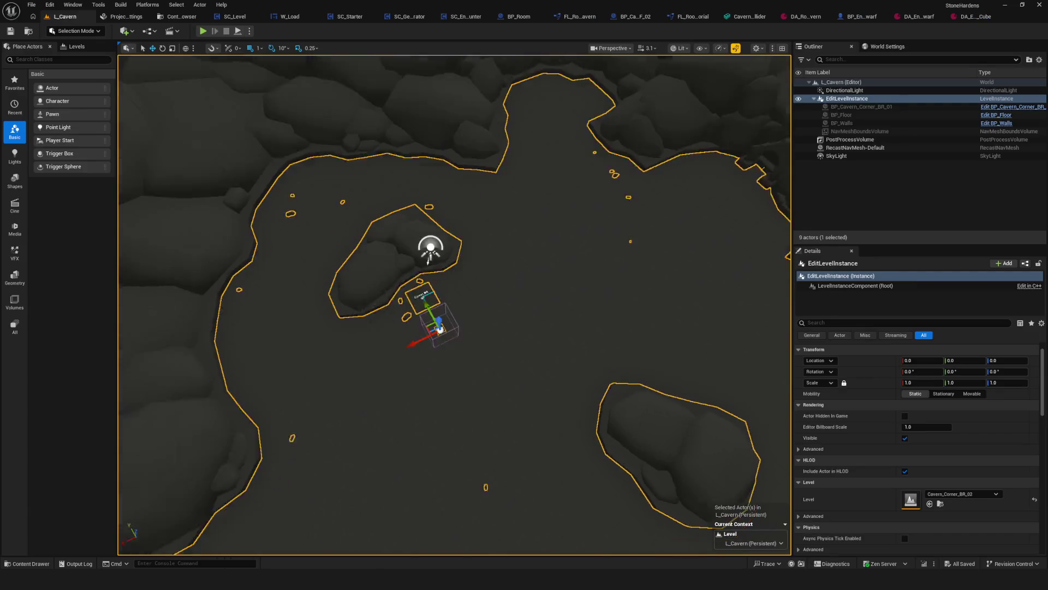
# Delete the BP_Cavern_Corner_BR_01 actor from the room
pyautogui.click(861, 106)
pyautogui.moveTo(502, 284); pyautogui.dragTo(502, 284, button='right')
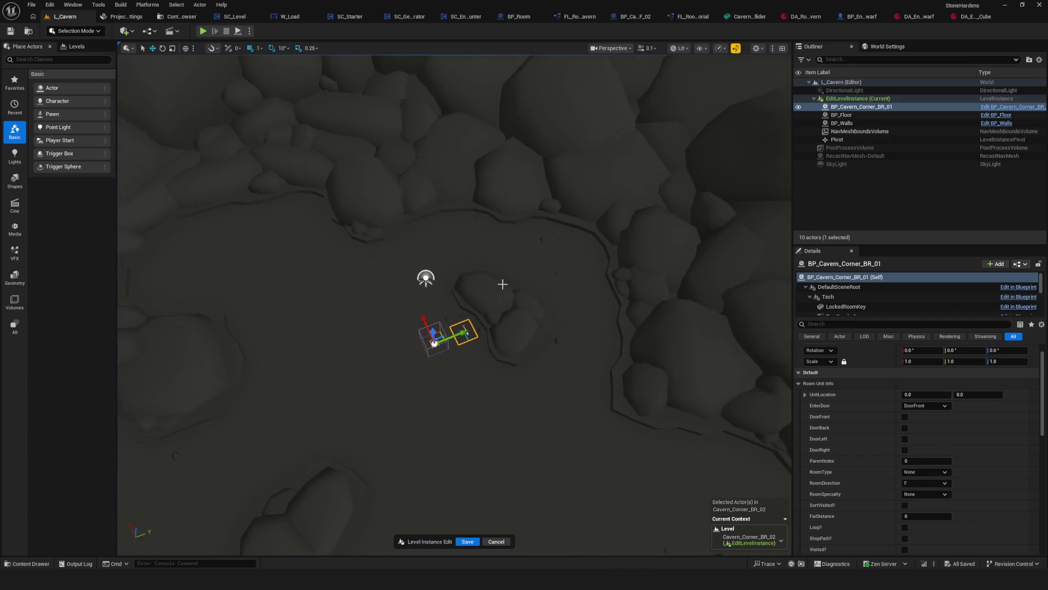
pyautogui.press('Delete')
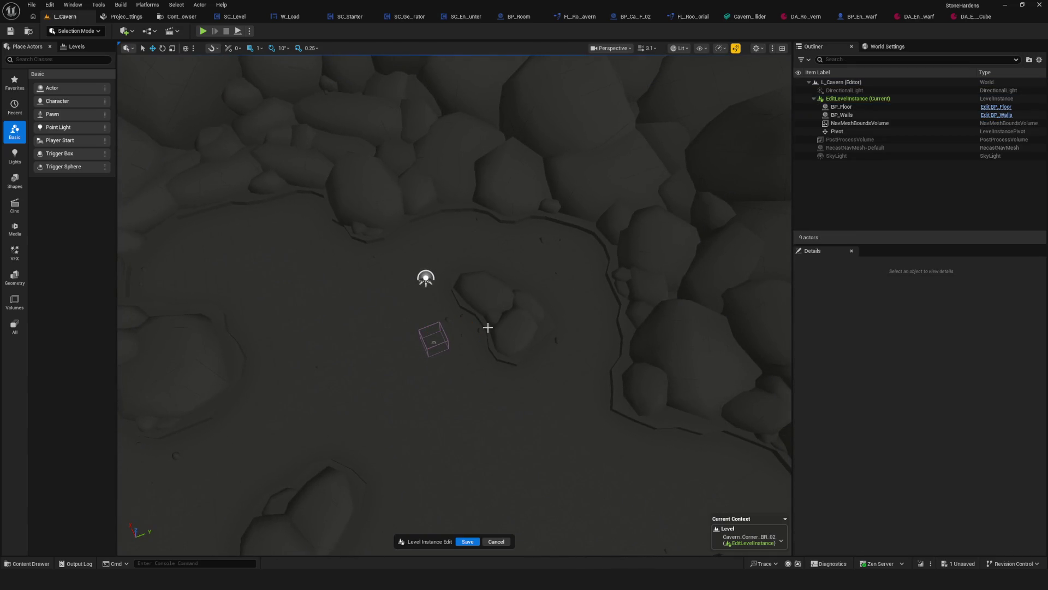
# Browse the Content Drawer to Corner/BR and select BP_Cavern_Corner_BR_02
pyautogui.hotkey('ctrl', 'space')
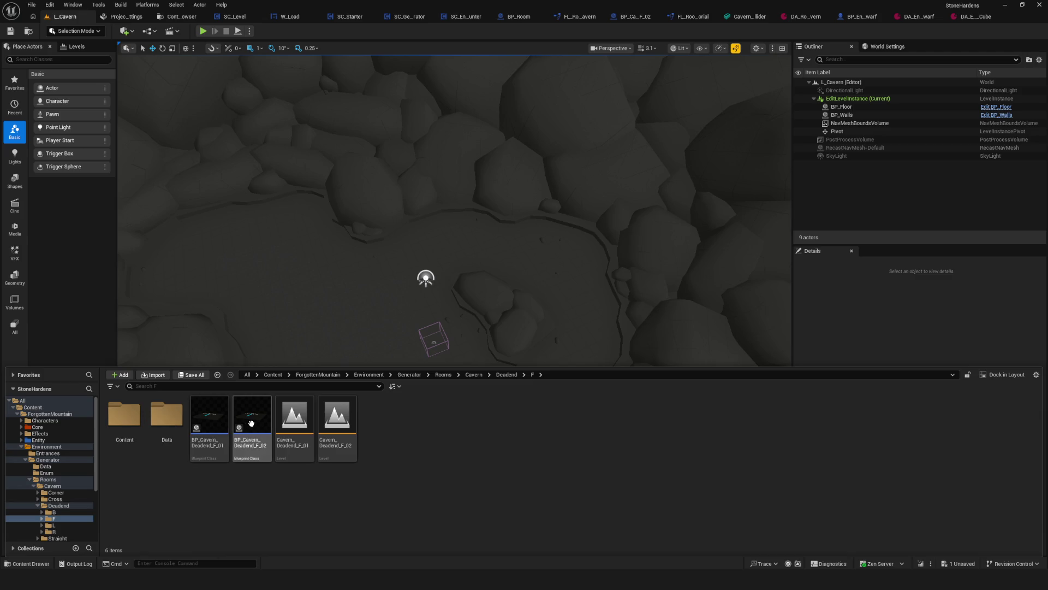
pyautogui.scroll(-3, 80, 500)
pyautogui.scroll(2, 64, 469)
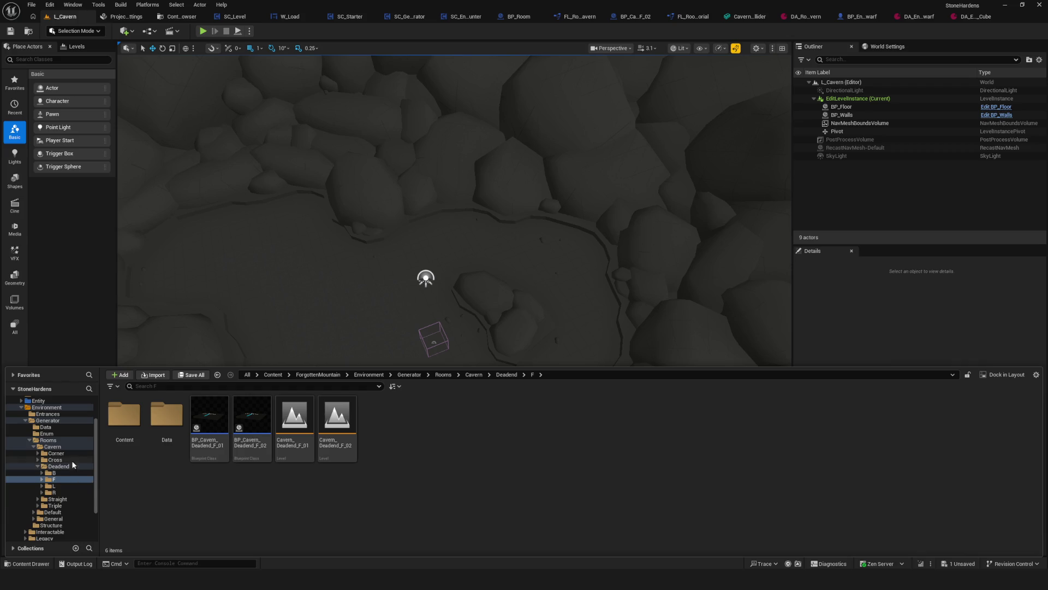
pyautogui.click(56, 453)
pyautogui.doubleClick(166, 418)
pyautogui.click(262, 414)
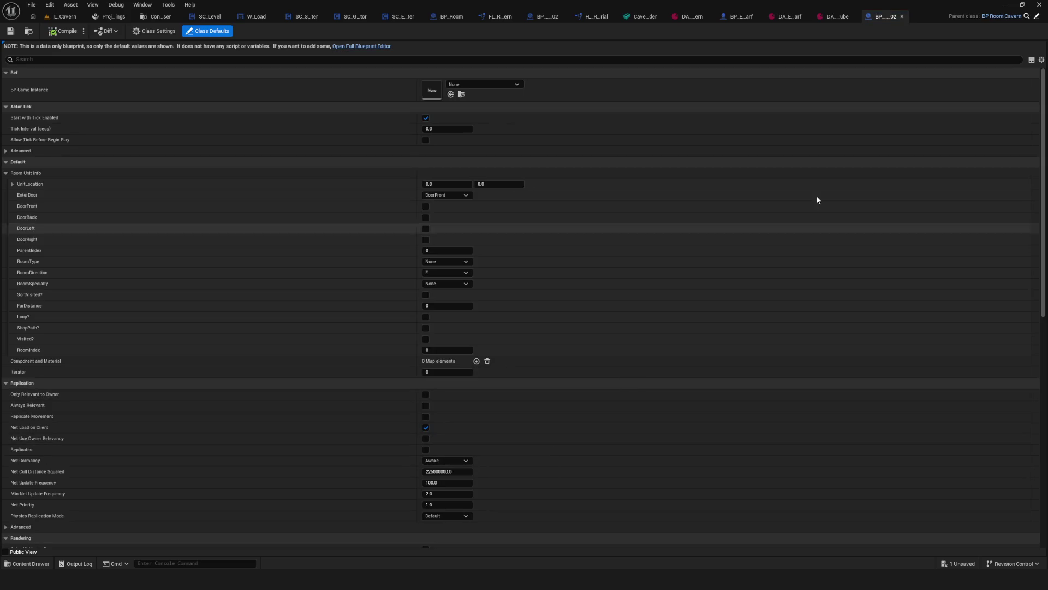
pyautogui.click(157, 18)
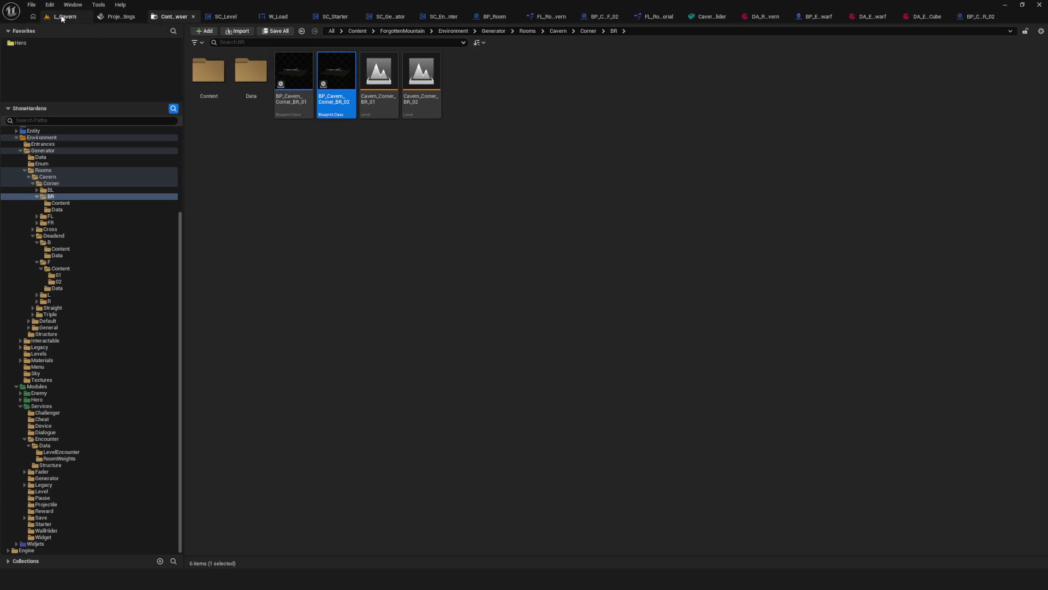
pyautogui.click(65, 17)
pyautogui.click(169, 17)
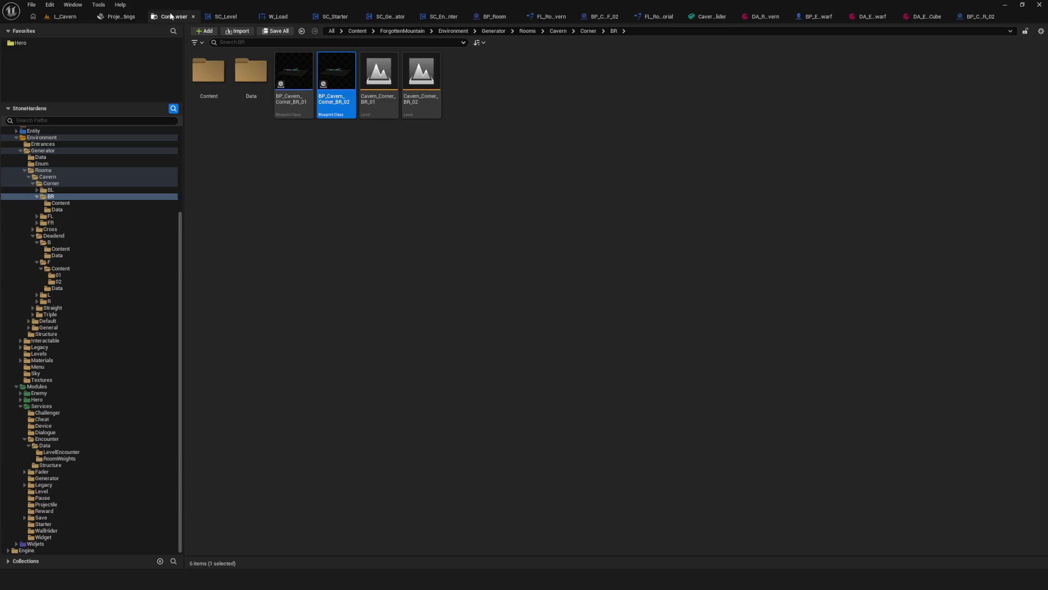
pyautogui.click(122, 16)
pyautogui.click(174, 17)
pyautogui.click(65, 17)
pyautogui.hotkey('ctrl', 'space')
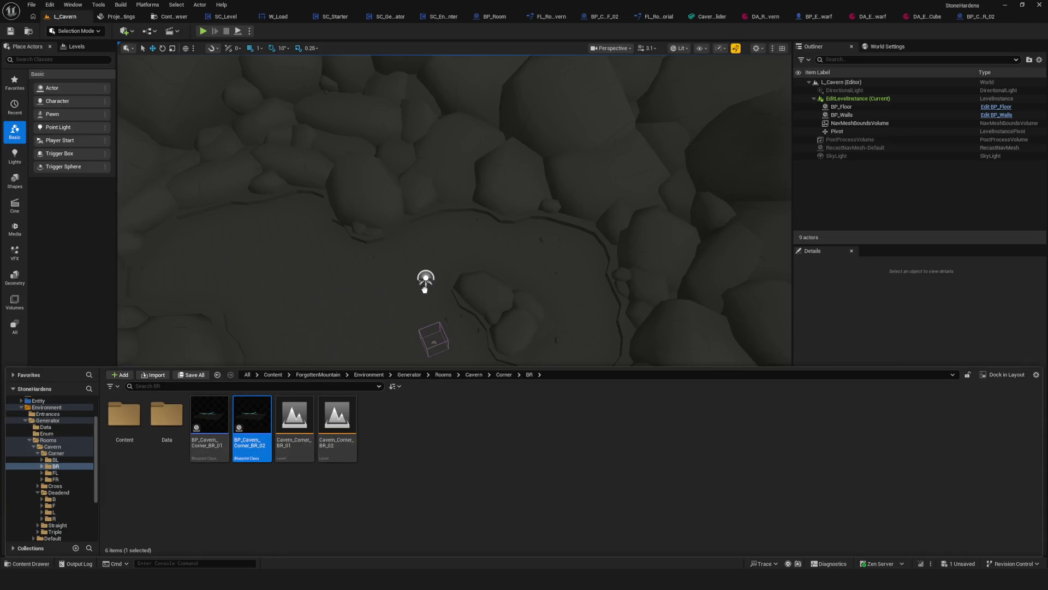
# Place BP_Cavern_Corner_BR_02 into the room and reset its location to 0, 0, 0
pyautogui.moveTo(425, 295); pyautogui.dragTo(419, 295)
pyautogui.moveTo(467, 333)
pyautogui.mouseDown(button='right')
pyautogui.moveTo(415, 339)
pyautogui.moveTo(402, 322)
pyautogui.mouseUp(button='right')
pyautogui.moveTo(478, 460); pyautogui.dragTo(505, 460, button='right')
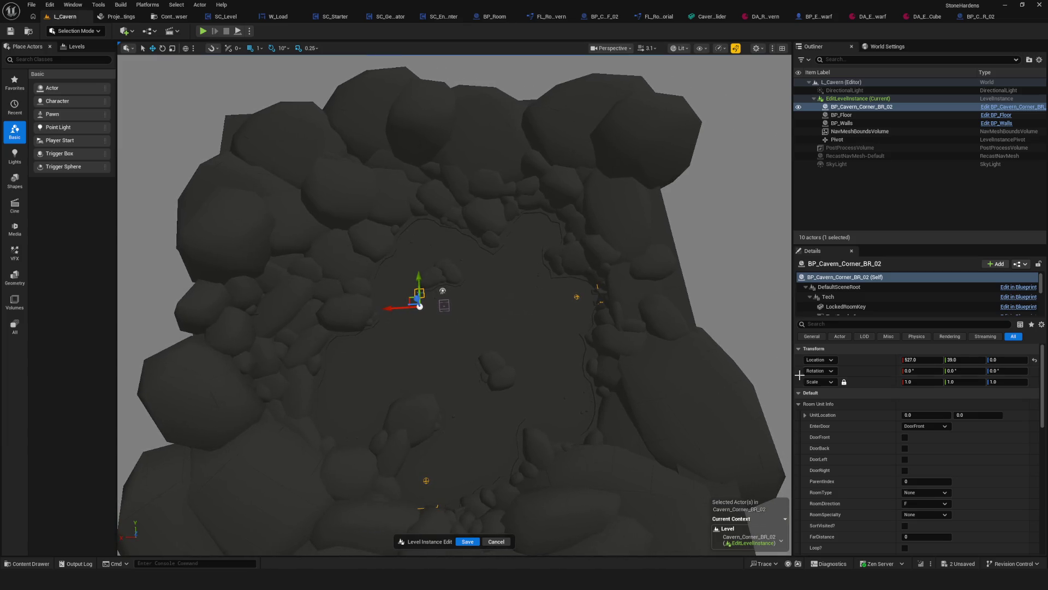
pyautogui.click(1034, 359)
pyautogui.moveTo(454, 480)
pyautogui.mouseDown(button='right')
pyautogui.moveTo(456, 376)
pyautogui.moveTo(457, 404)
pyautogui.moveTo(492, 376)
pyautogui.moveTo(491, 393)
pyautogui.moveTo(470, 371)
pyautogui.moveTo(453, 377)
pyautogui.moveTo(464, 374)
pyautogui.mouseUp(button='right')
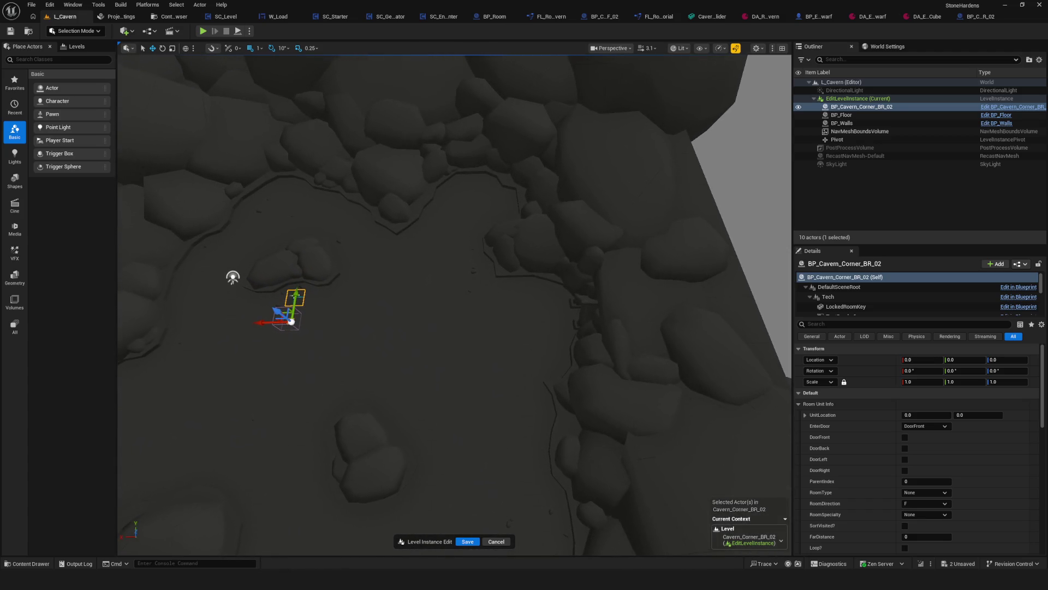
pyautogui.moveTo(528, 234); pyautogui.dragTo(528, 234, button='right')
# Move the room actor along X to -2839, then reset its X location back to 0
pyautogui.moveTo(383, 277)
pyautogui.mouseDown()
pyautogui.moveTo(480, 284)
pyautogui.moveTo(325, 312)
pyautogui.mouseUp()
pyautogui.moveTo(554, 298); pyautogui.dragTo(554, 298, button='right')
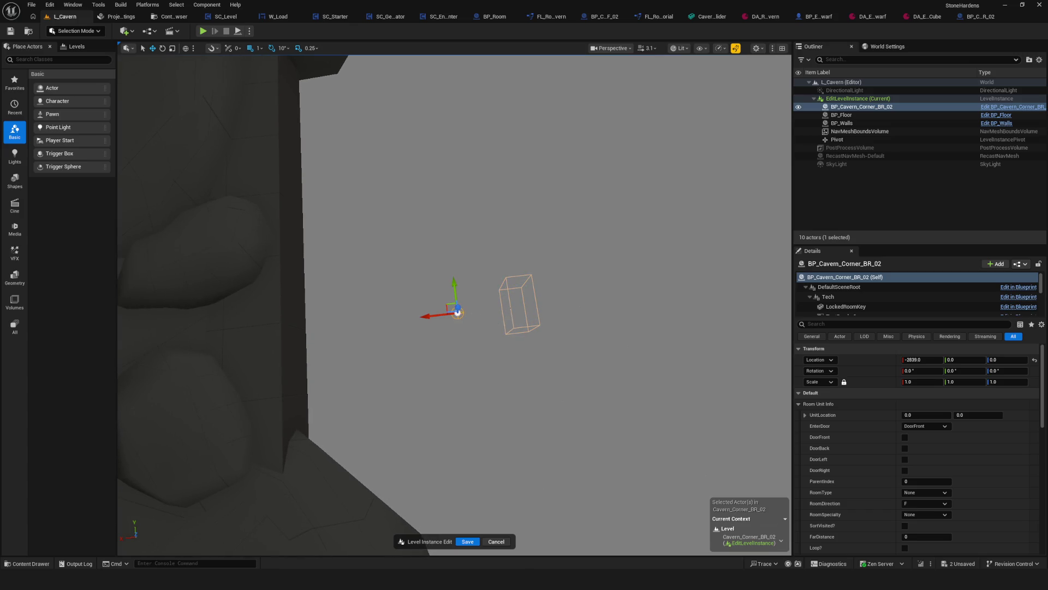
pyautogui.scroll(-5, 513, 314)
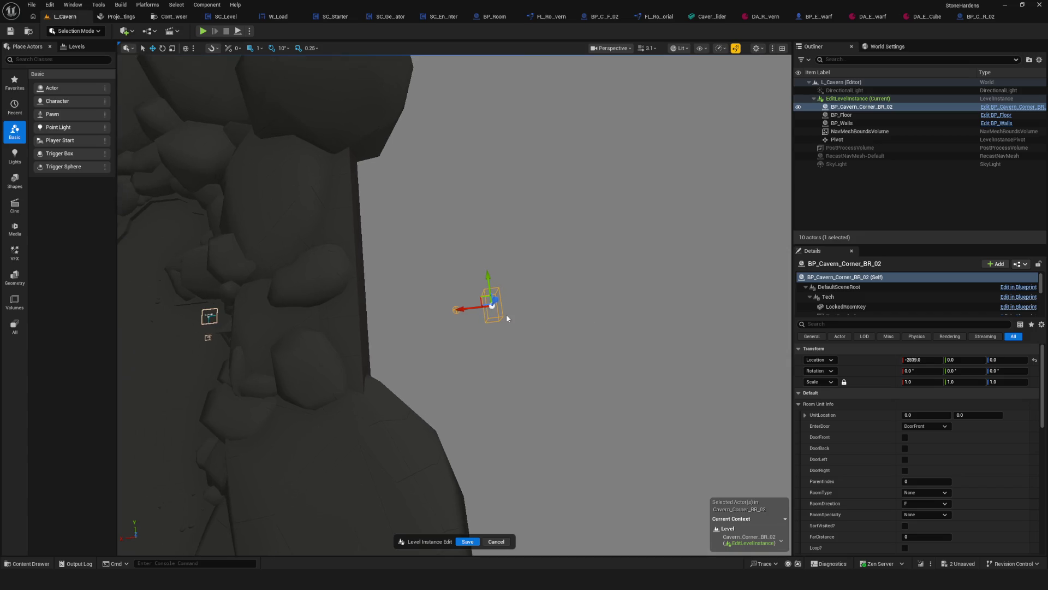
pyautogui.scroll(-8, 648, 305)
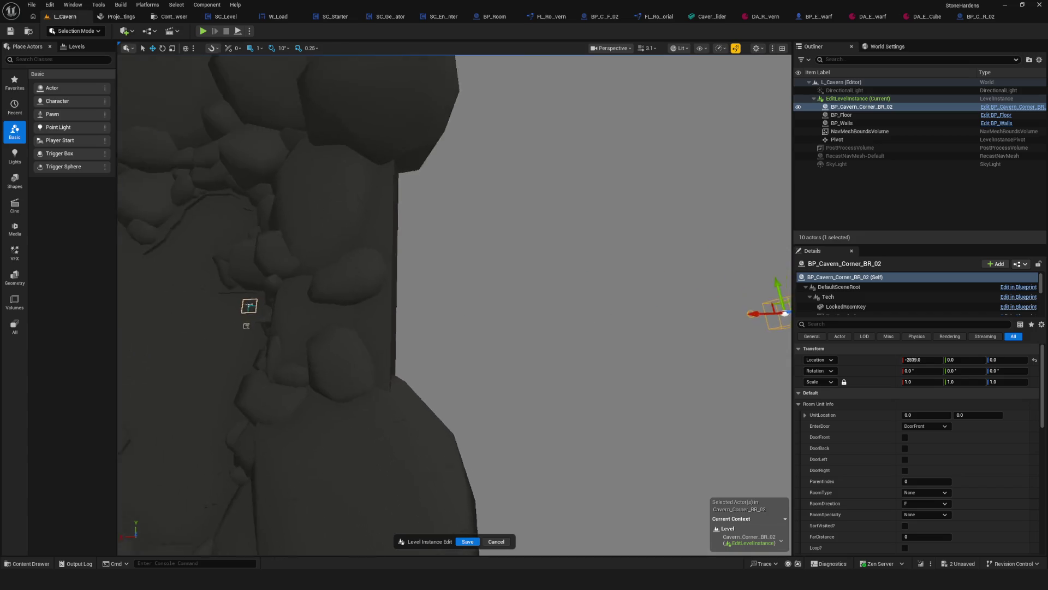
pyautogui.scroll(5, 510, 312)
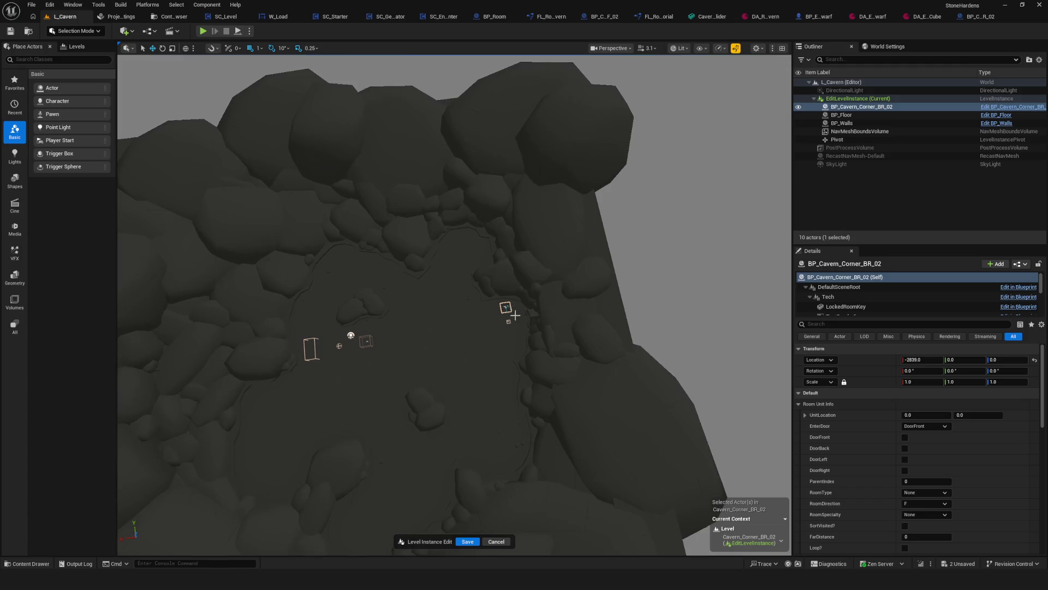
pyautogui.click(861, 106)
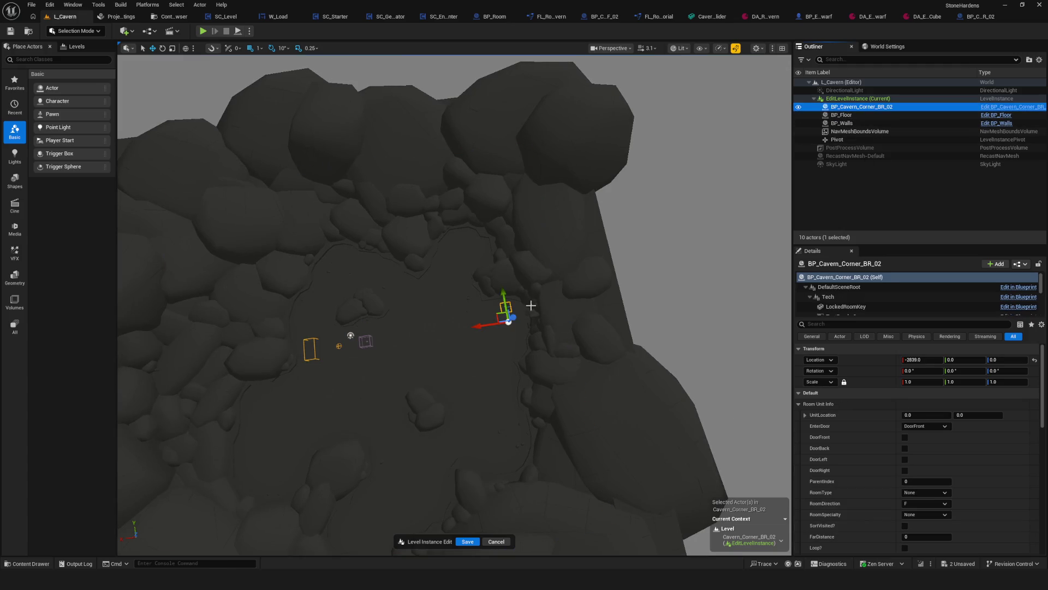
pyautogui.click(1035, 359)
pyautogui.press('f')
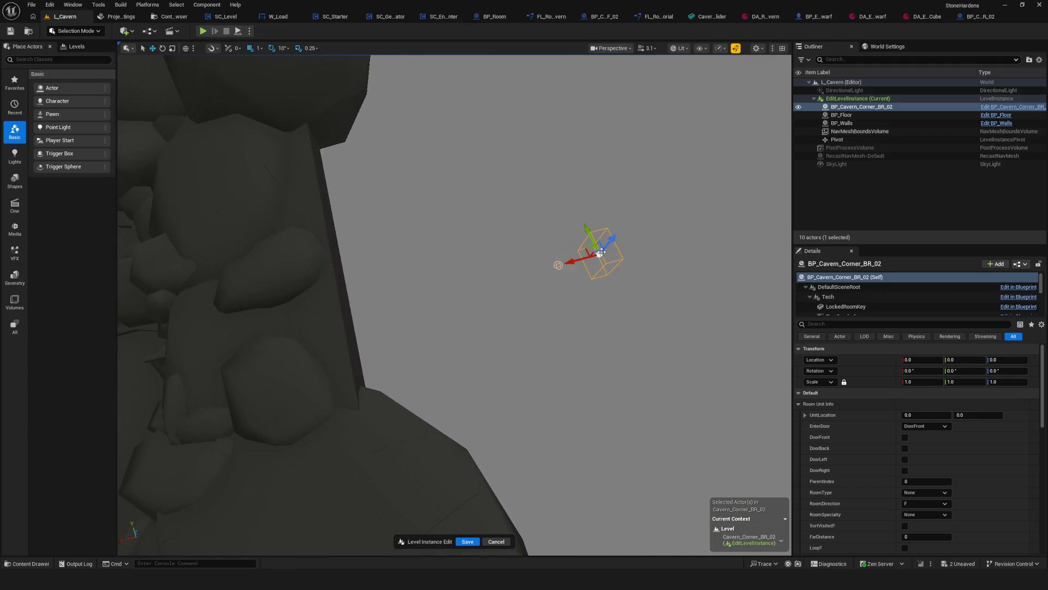
# Inspect the corner actor among the cavern rocks and save the level instance changes
pyautogui.moveTo(556, 263); pyautogui.dragTo(585, 257, button='right')
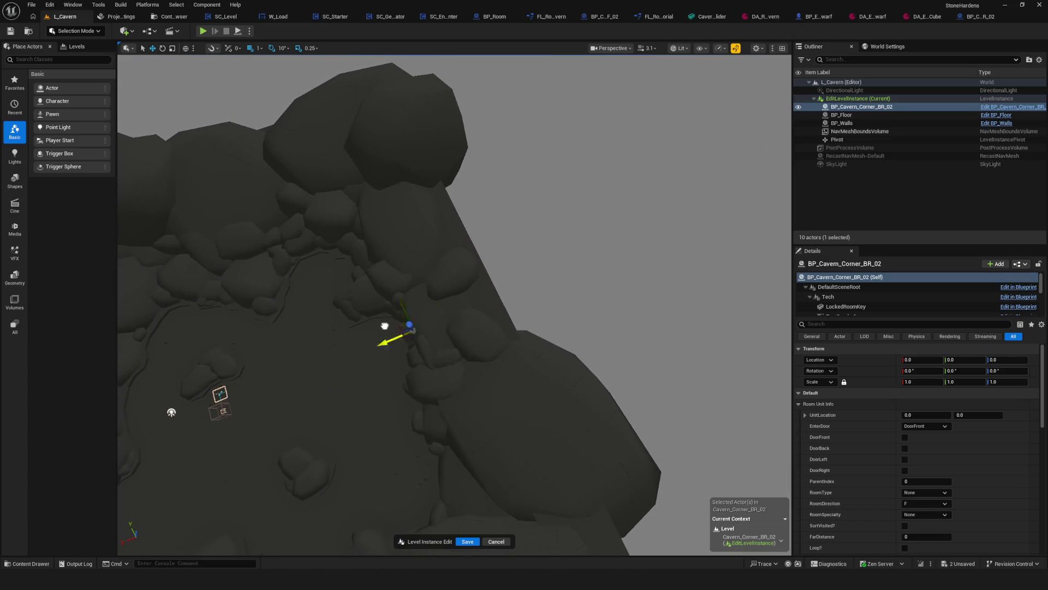
pyautogui.moveTo(342, 344); pyautogui.dragTo(456, 364, button='right')
pyautogui.moveTo(467, 385); pyautogui.dragTo(521, 349, button='middle')
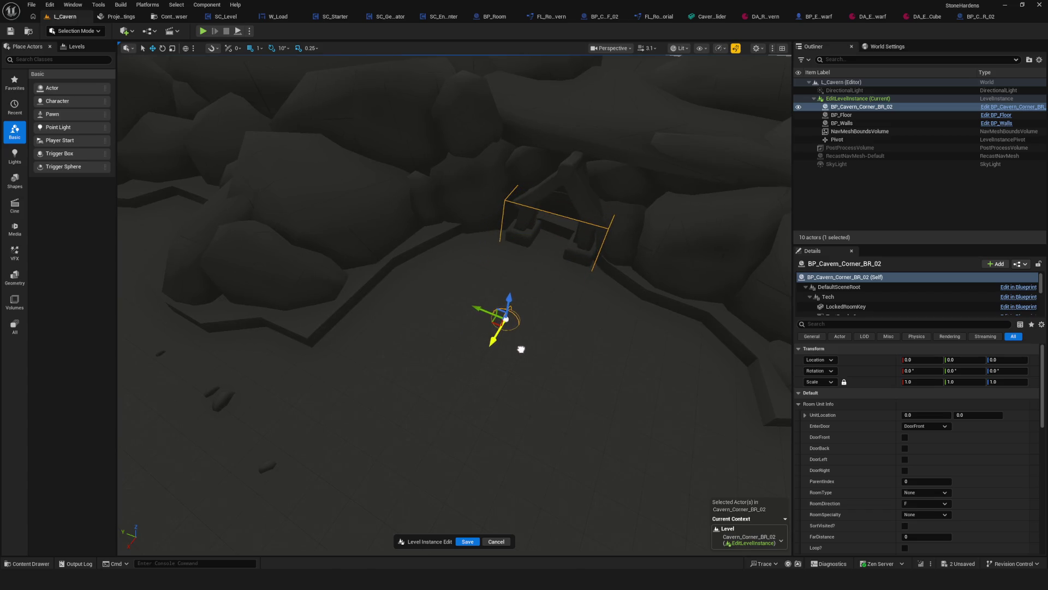
pyautogui.moveTo(533, 342); pyautogui.dragTo(519, 334, button='right')
pyautogui.moveTo(483, 431); pyautogui.dragTo(483, 430, button='right')
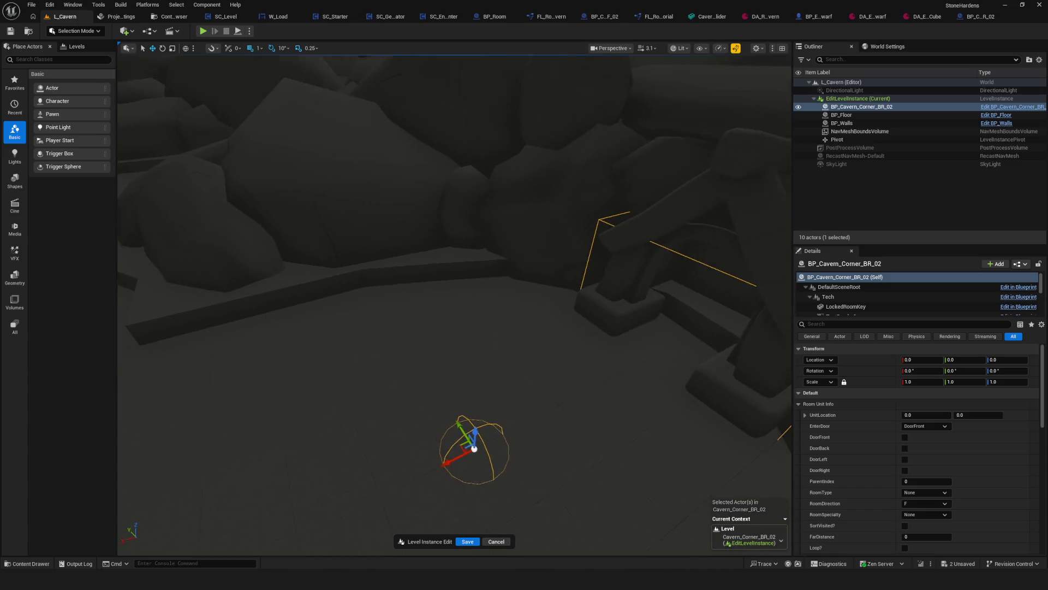
pyautogui.moveTo(453, 455); pyautogui.dragTo(462, 452)
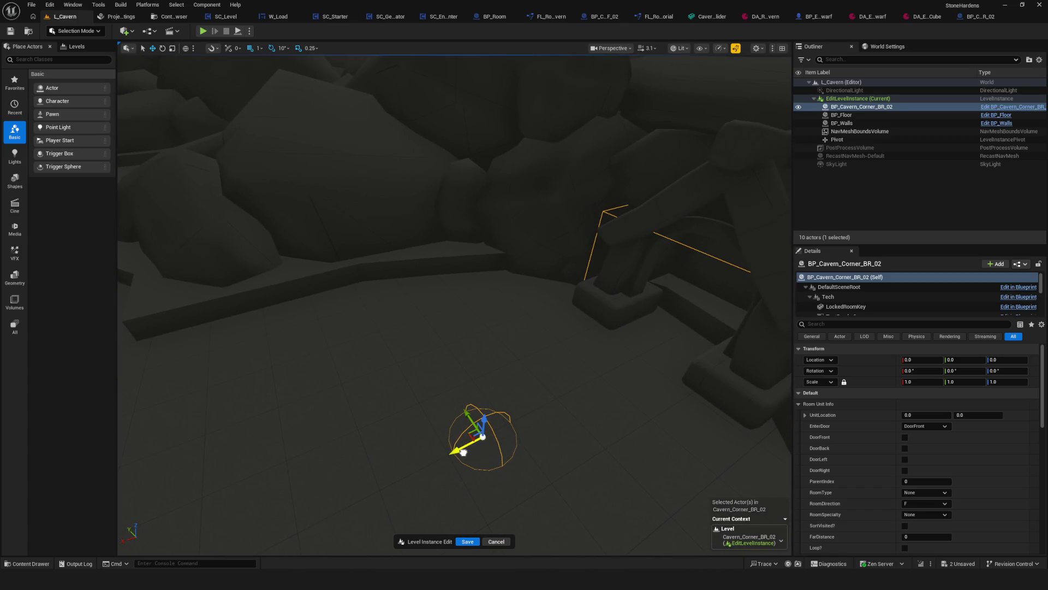
pyautogui.moveTo(483, 430); pyautogui.dragTo(483, 431, button='right')
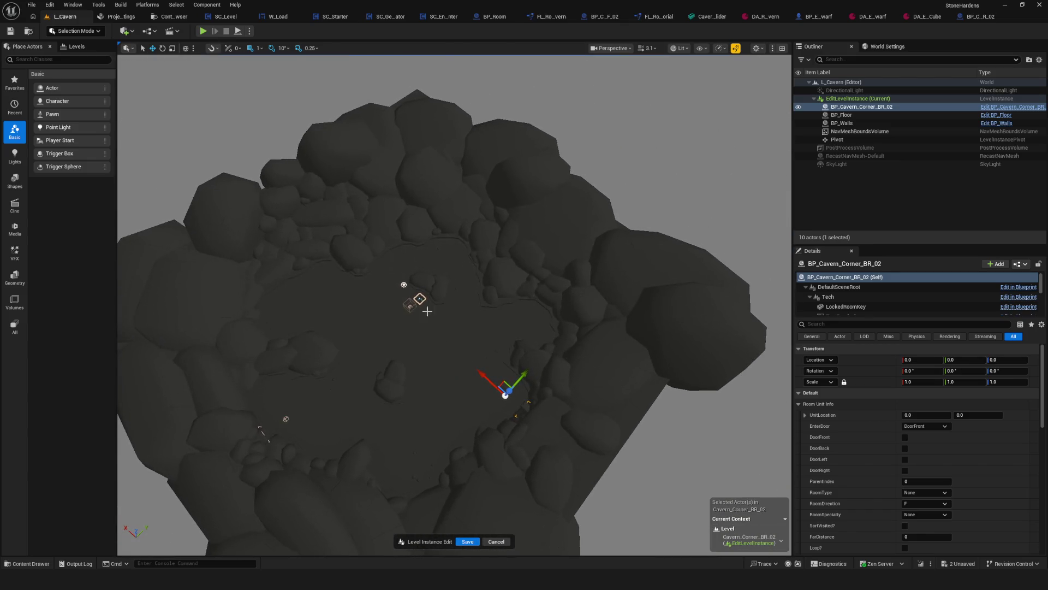
pyautogui.click(465, 541)
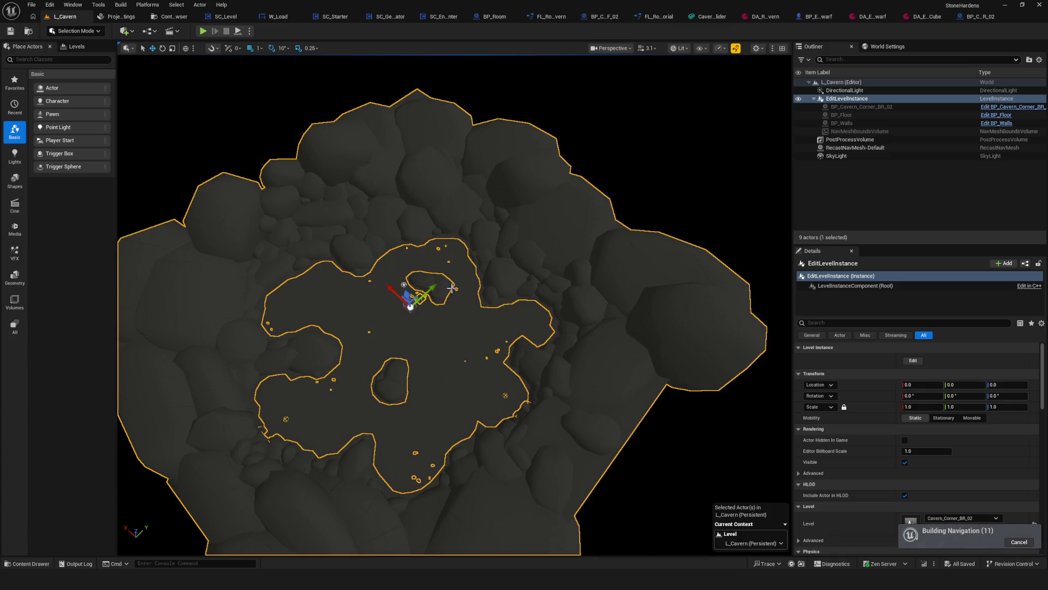
# Reset the EditLevelInstance's Level property to None and save
pyautogui.moveTo(483, 430); pyautogui.dragTo(483, 430, button='right')
pyautogui.scroll(-5, 1037, 380)
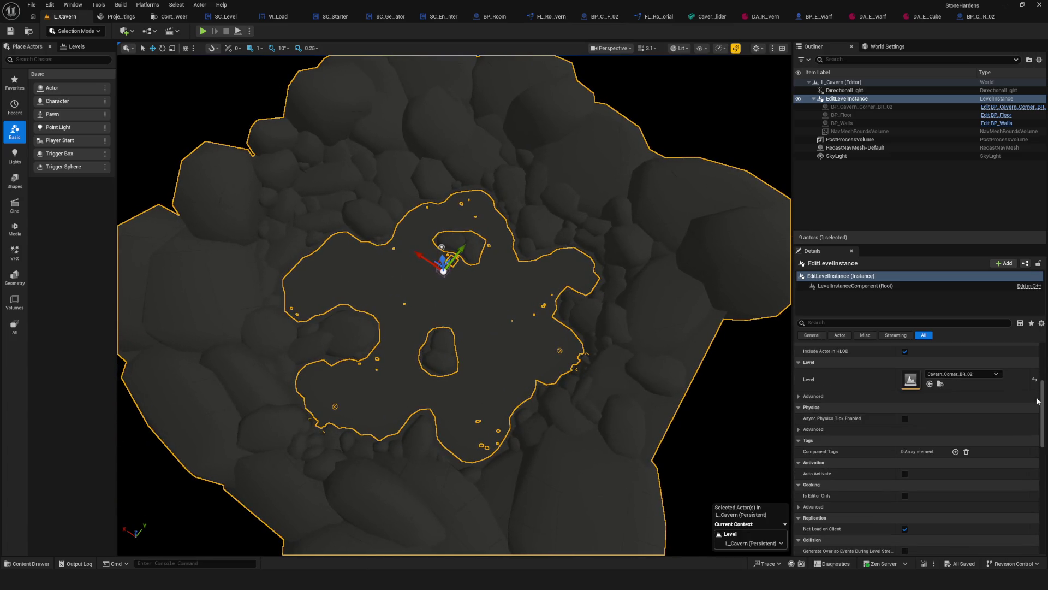
pyautogui.click(1036, 381)
pyautogui.hotkey('ctrl', 's')
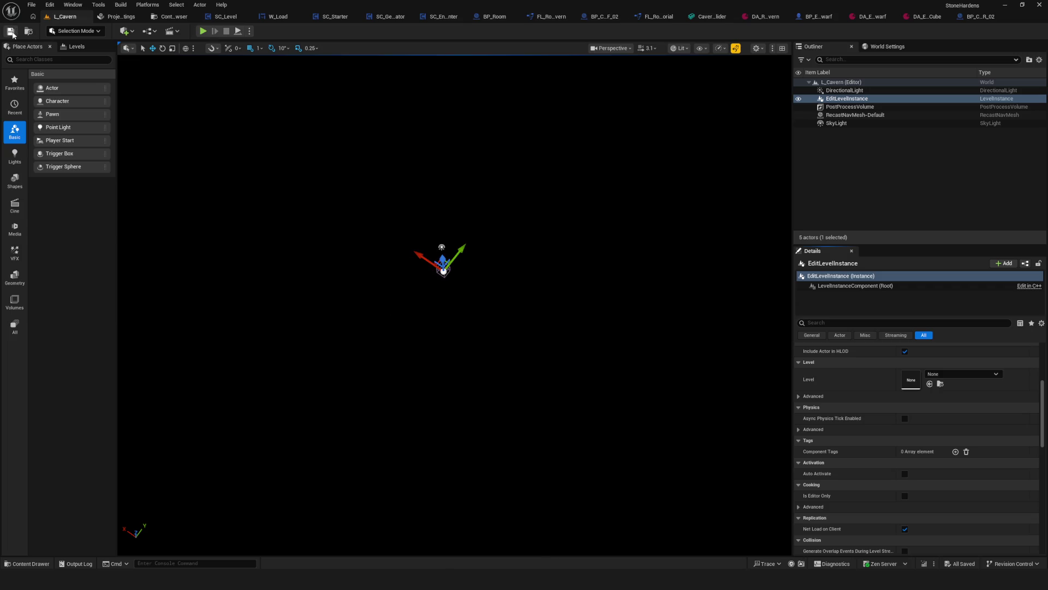
pyautogui.click(173, 17)
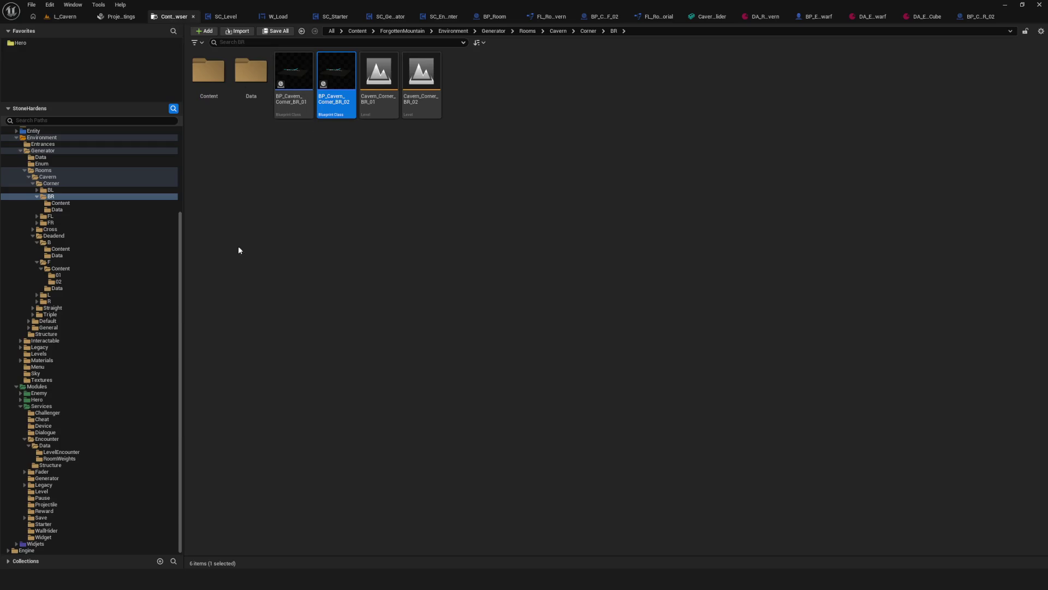
# Set DA_Cavern_Corner_BR_02's Room Level Instance World Asset to Cavern_Corner_BR_02 and save it
pyautogui.click(263, 79)
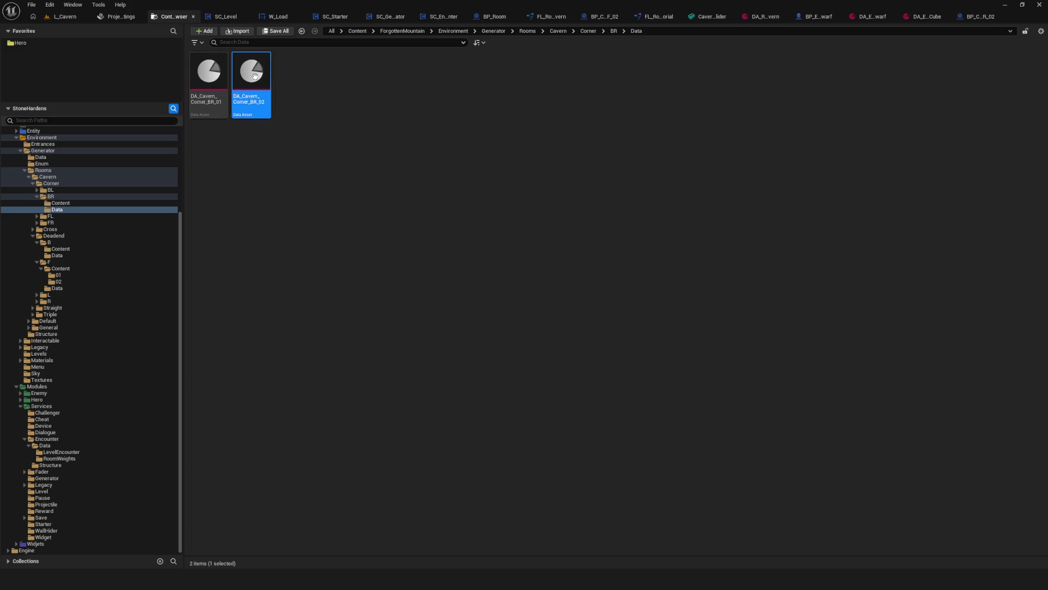
pyautogui.press('Return')
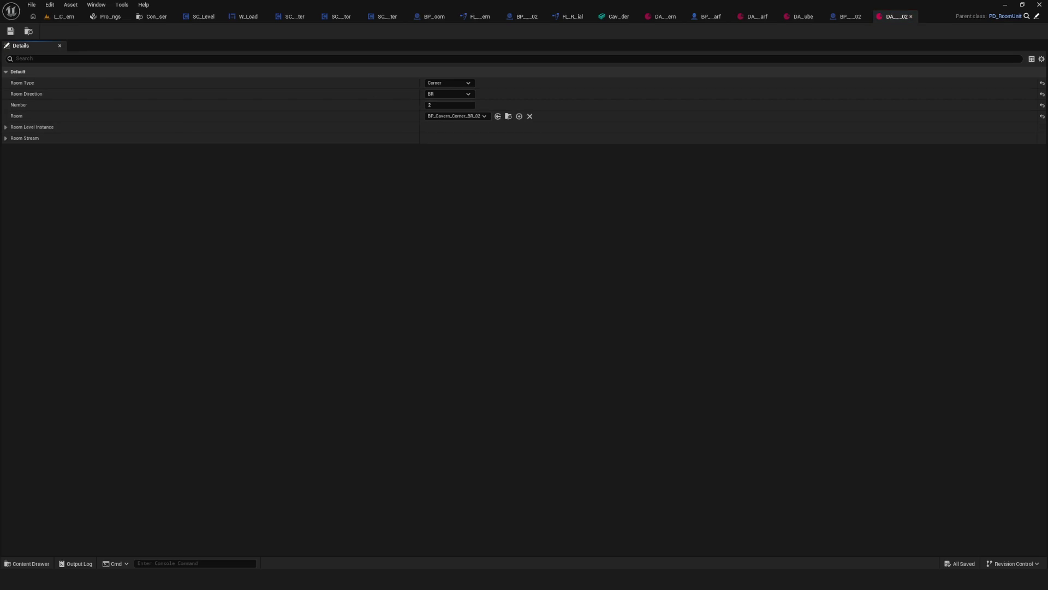
pyautogui.click(9, 131)
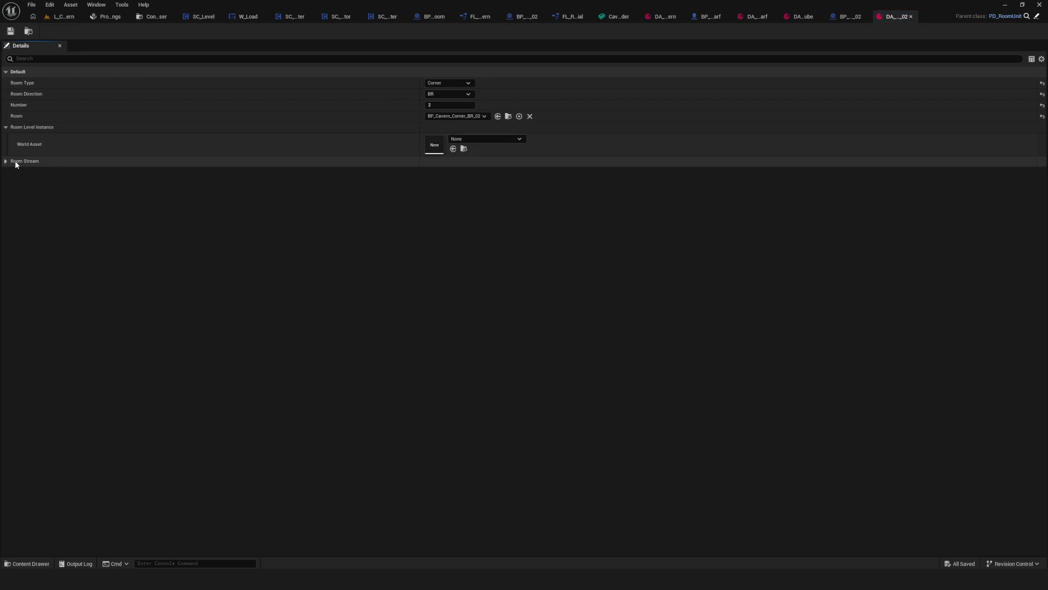
pyautogui.click(473, 143)
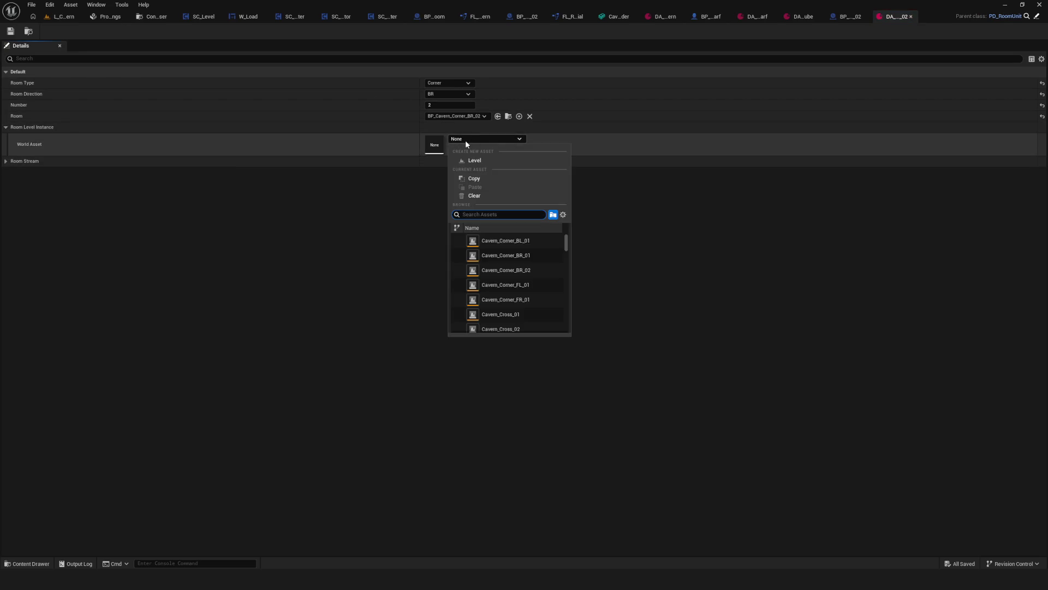
pyautogui.click(539, 271)
pyautogui.click(11, 31)
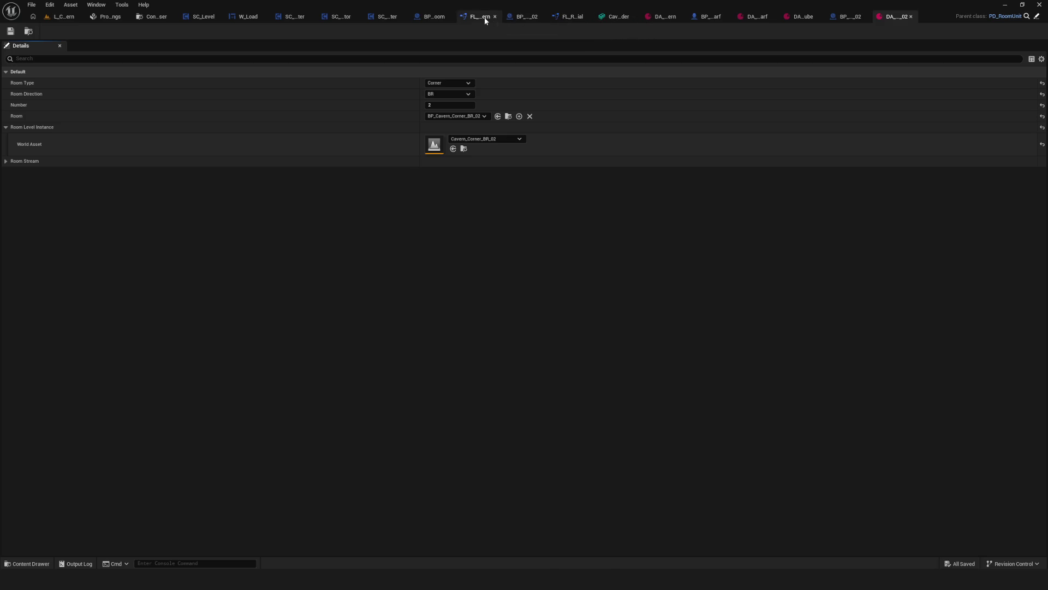
# In FL_RoomsTutorial, drill from the Get Corner graph into the GetCornerBR function
pyautogui.click(568, 18)
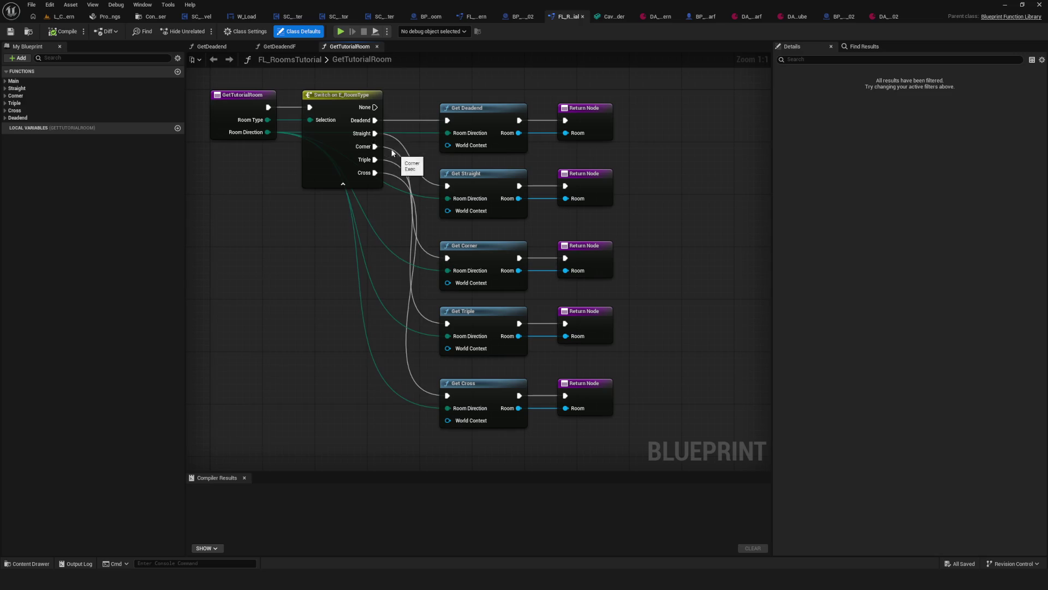
pyautogui.moveTo(472, 261)
pyautogui.mouseDown()
pyautogui.moveTo(484, 242)
pyautogui.moveTo(461, 247)
pyautogui.mouseUp()
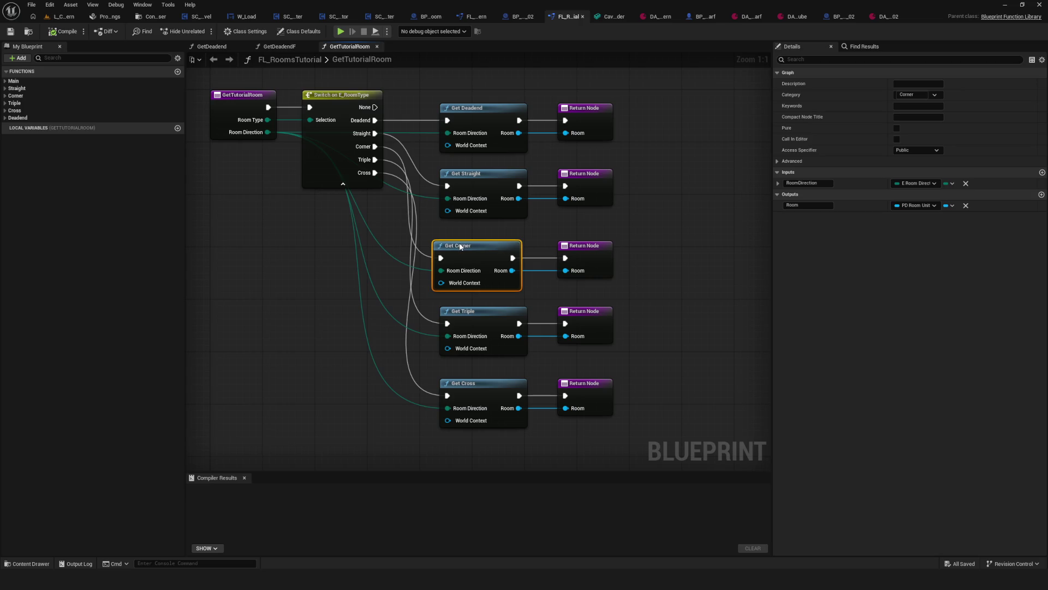
pyautogui.doubleClick(481, 256)
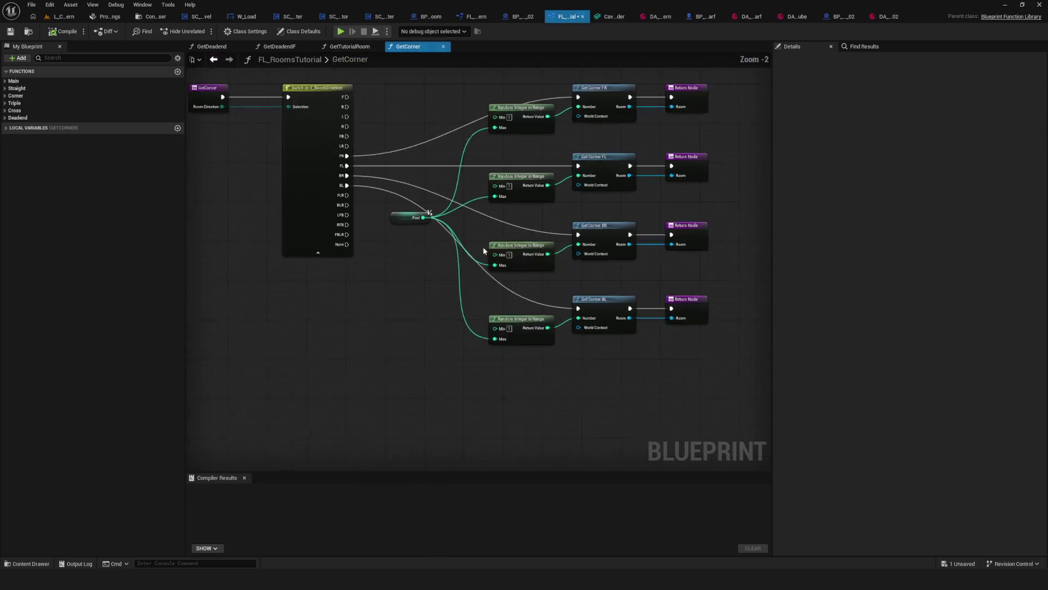
pyautogui.moveTo(513, 285); pyautogui.dragTo(457, 276, button='right')
pyautogui.scroll(2, 510, 249)
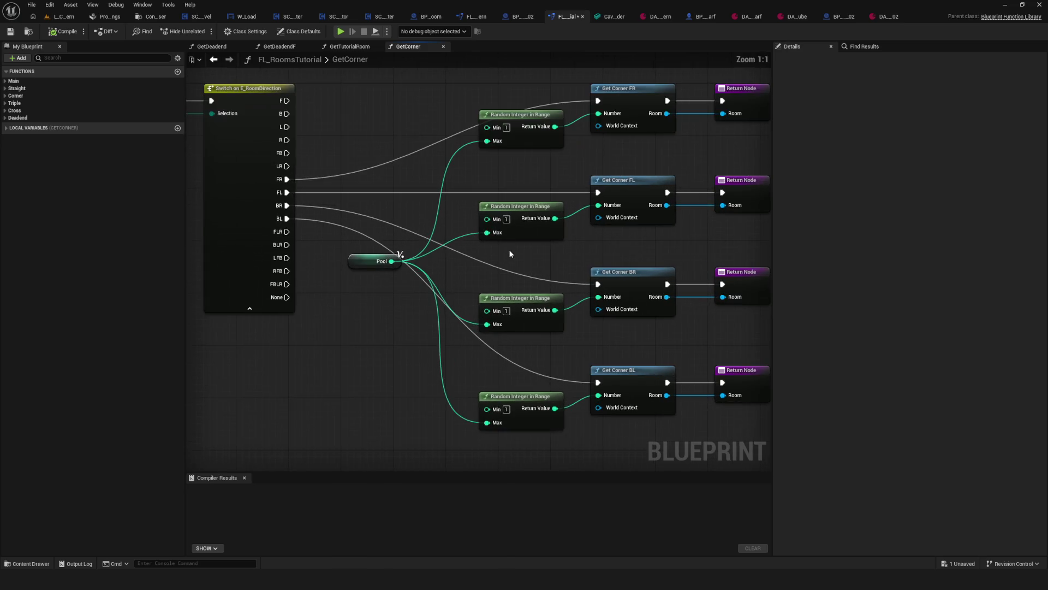
pyautogui.moveTo(367, 307)
pyautogui.mouseDown(button='right')
pyautogui.moveTo(340, 276)
pyautogui.moveTo(346, 251)
pyautogui.mouseUp(button='right')
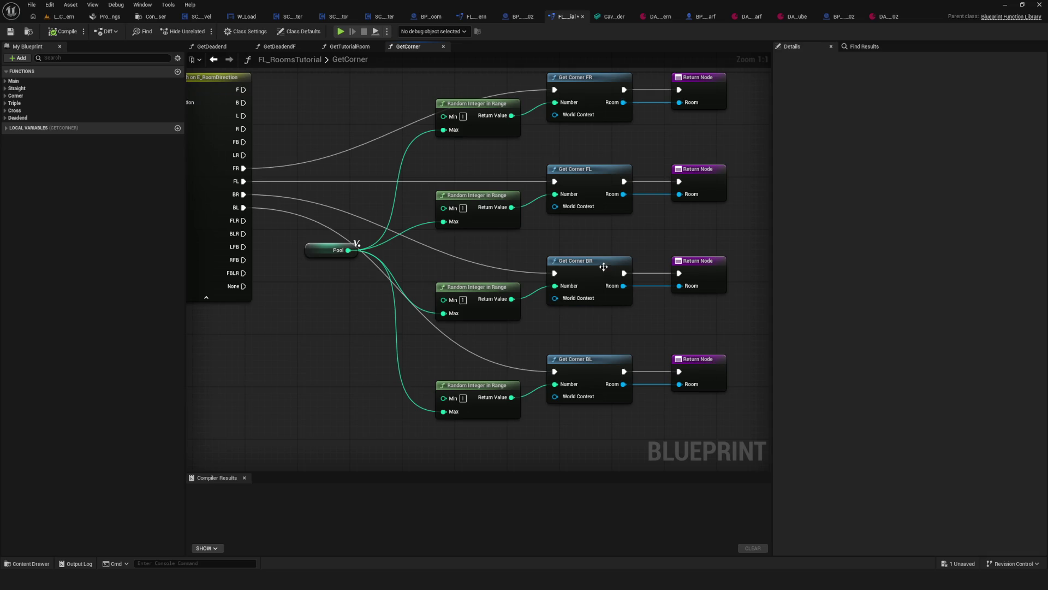
pyautogui.doubleClick(603, 267)
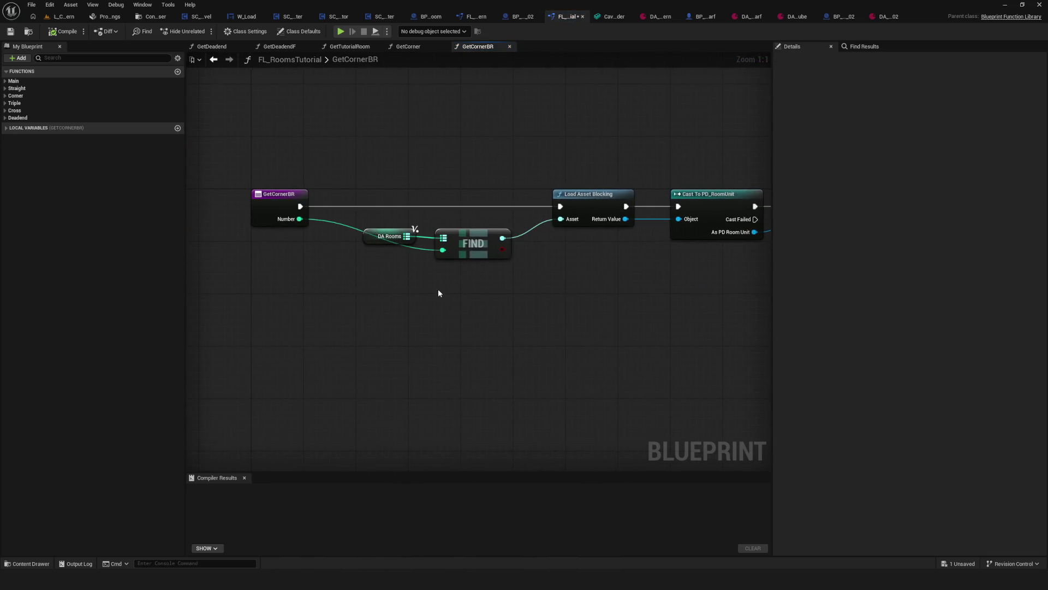
# Clear DA_Rooms' second entry, set entry 1 to DA_Cavern_Corner_BR_02, and compile
pyautogui.click(369, 235)
pyautogui.click(87, 128)
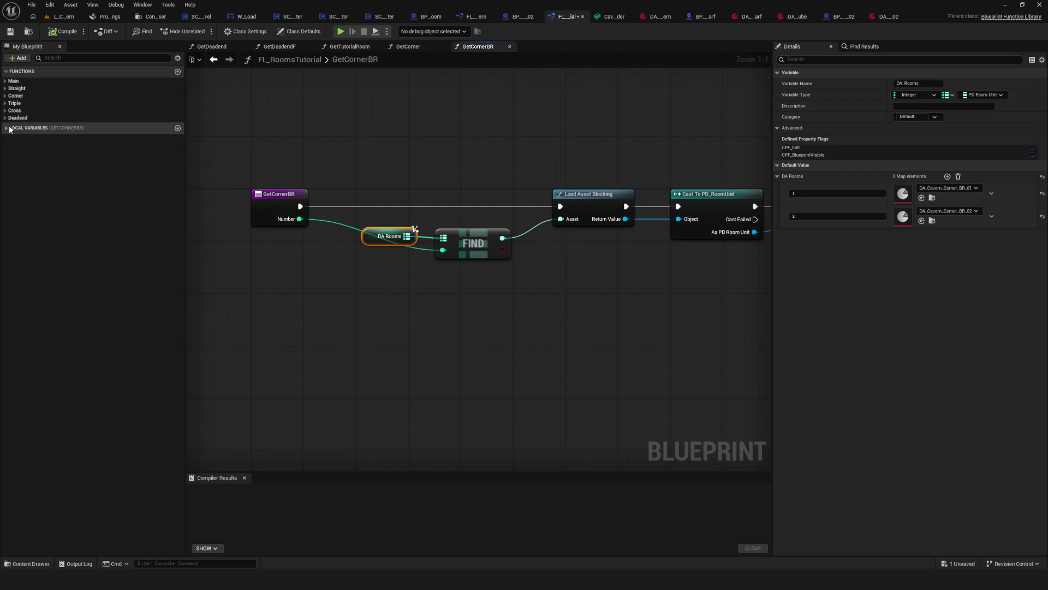
pyautogui.click(76, 139)
pyautogui.click(1042, 217)
pyautogui.click(976, 187)
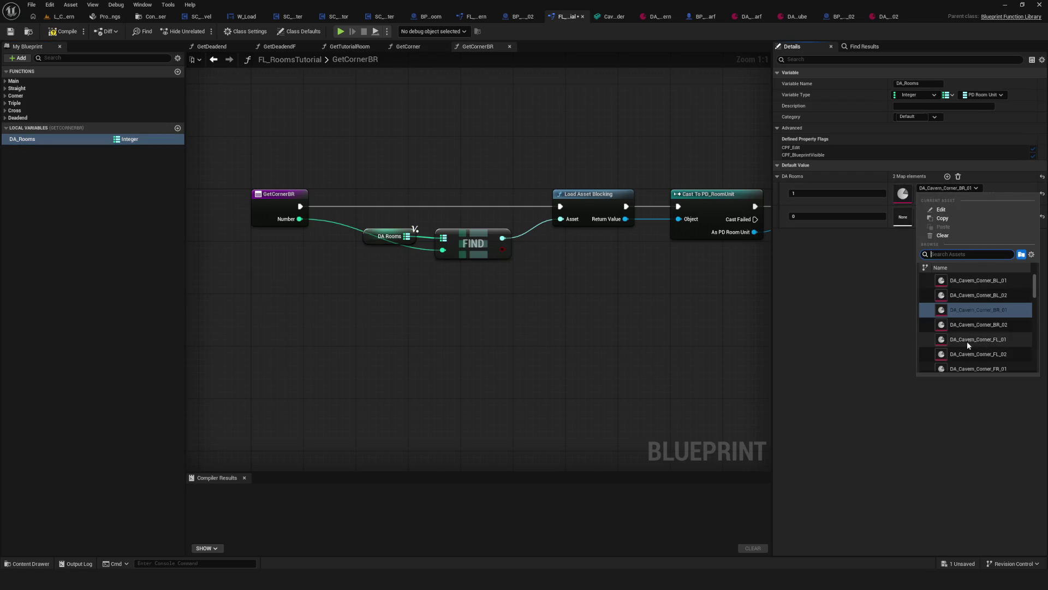
pyautogui.click(985, 326)
pyautogui.click(64, 31)
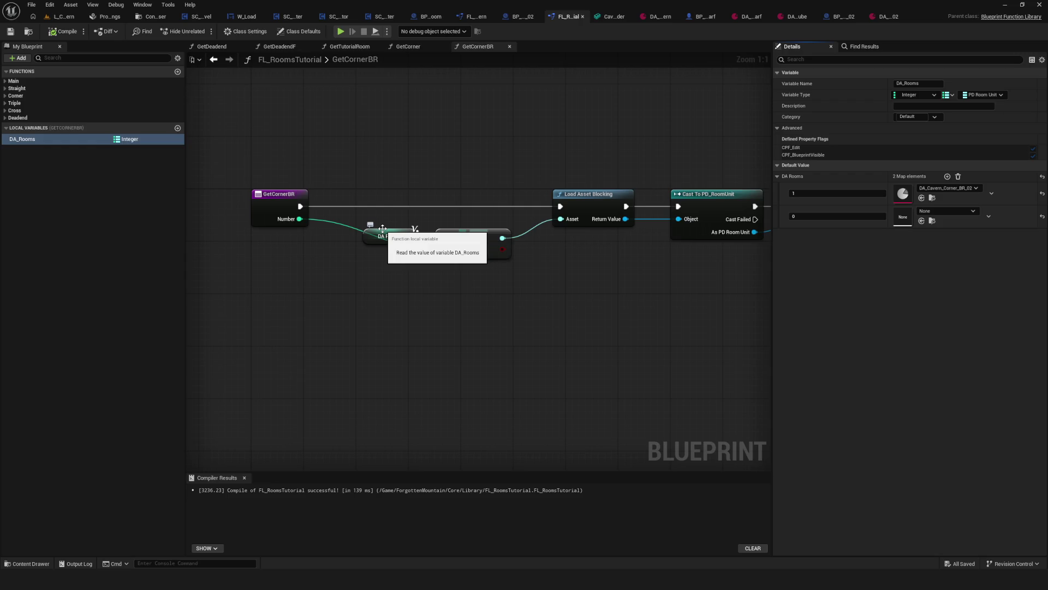
pyautogui.scroll(-8, 474, 309)
# Recompile and save the FL_RoomsTutorial function library
pyautogui.scroll(4, 471, 273)
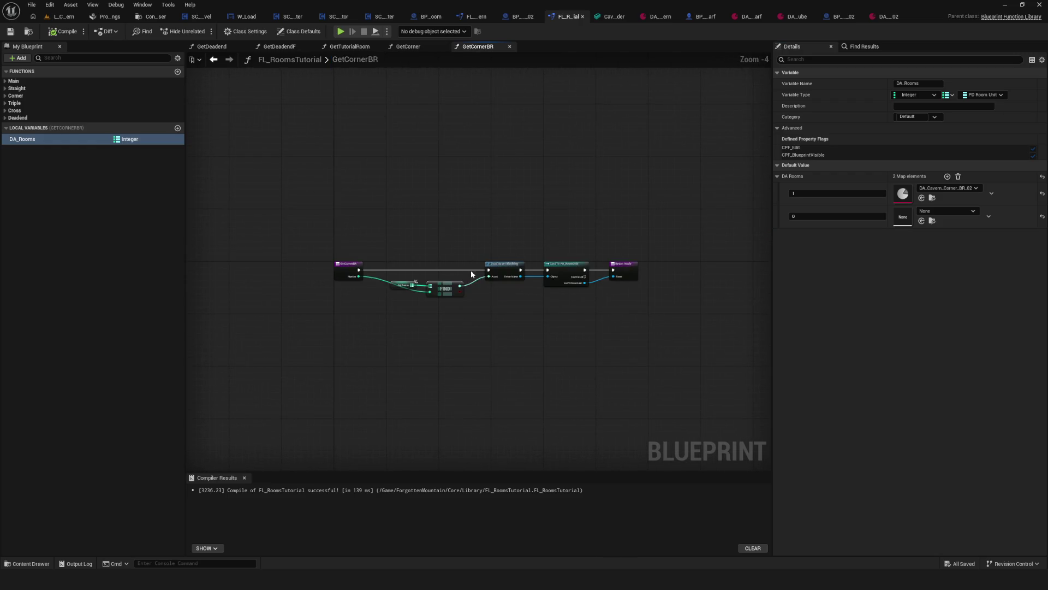
pyautogui.click(60, 33)
pyautogui.moveTo(488, 234); pyautogui.dragTo(549, 225, button='right')
pyautogui.scroll(4, 452, 195)
pyautogui.moveTo(382, 178)
pyautogui.mouseDown()
pyautogui.moveTo(801, 335)
pyautogui.moveTo(691, 346)
pyautogui.mouseUp()
pyautogui.scroll(-3, 392, 244)
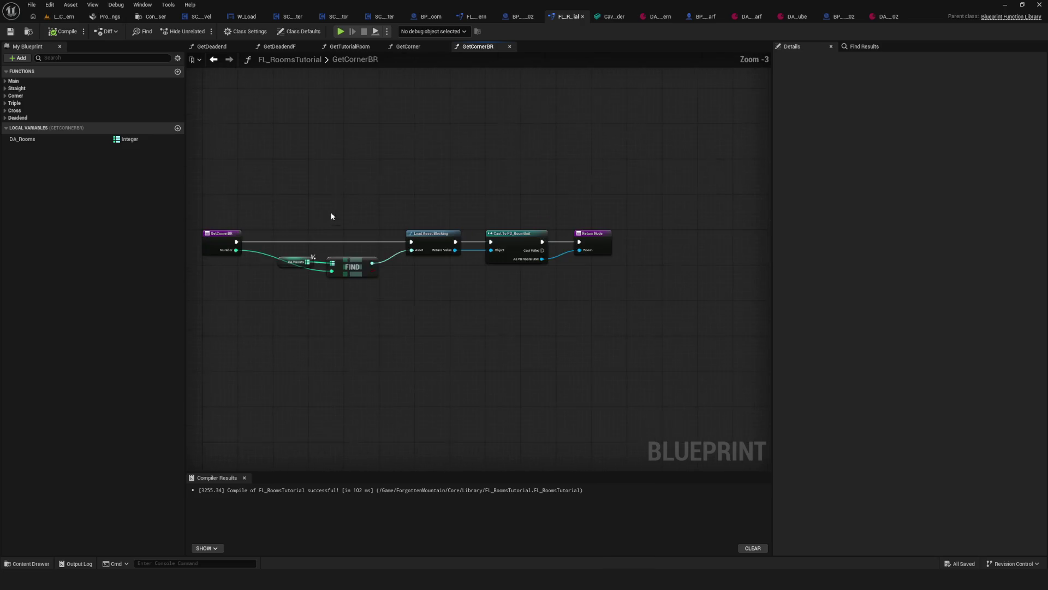
pyautogui.moveTo(332, 198); pyautogui.dragTo(743, 330)
pyautogui.hotkey('ctrl', 's')
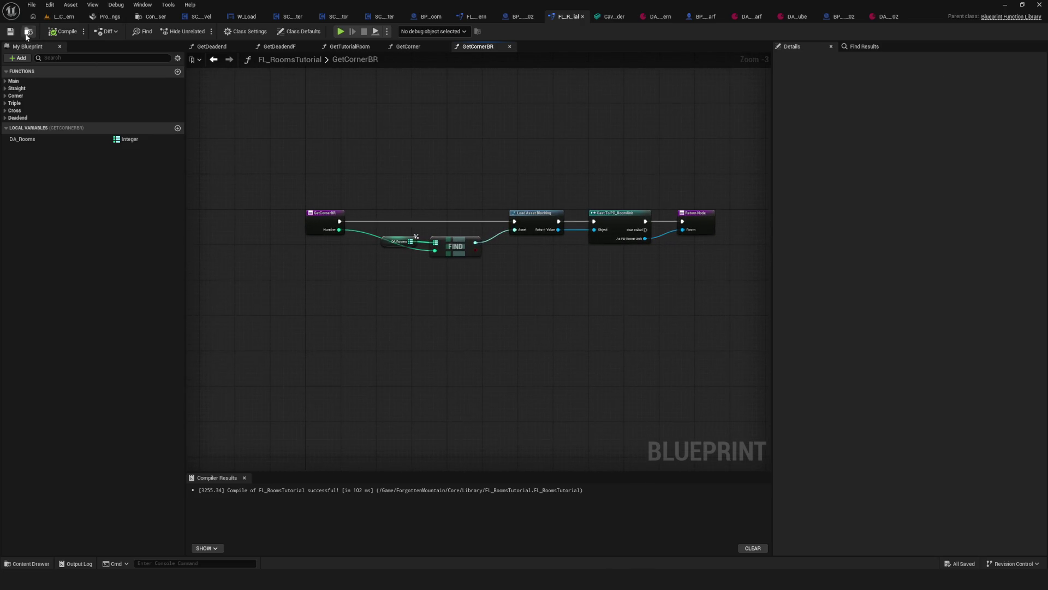
pyautogui.click(16, 31)
pyautogui.moveTo(636, 216); pyautogui.dragTo(581, 222, button='right')
pyautogui.moveTo(335, 176); pyautogui.dragTo(750, 306)
pyautogui.click(750, 305)
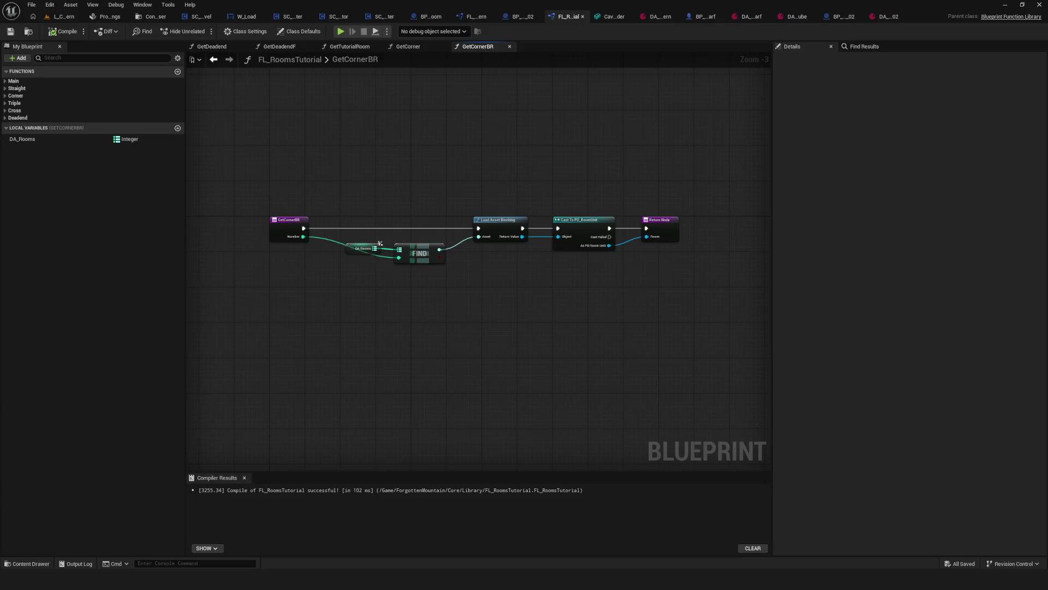
# Re-centre the GetCornerBR node graph and widen the graph area
pyautogui.scroll(-3, 453, 275)
pyautogui.scroll(5, 470, 274)
pyautogui.scroll(-1, 495, 267)
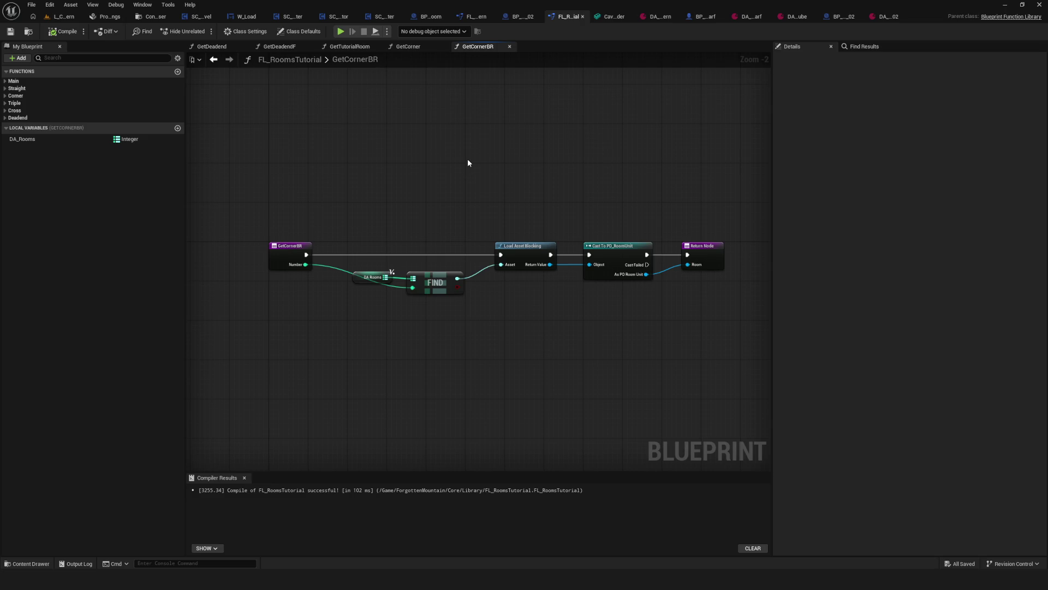
pyautogui.moveTo(542, 319); pyautogui.dragTo(484, 315, button='right')
pyautogui.scroll(-6, 469, 295)
pyautogui.scroll(4, 458, 269)
pyautogui.moveTo(459, 269); pyautogui.dragTo(457, 330, button='right')
pyautogui.scroll(2, 440, 301)
pyautogui.scroll(1, 512, 289)
pyautogui.scroll(-6, 524, 282)
pyautogui.scroll(5, 524, 283)
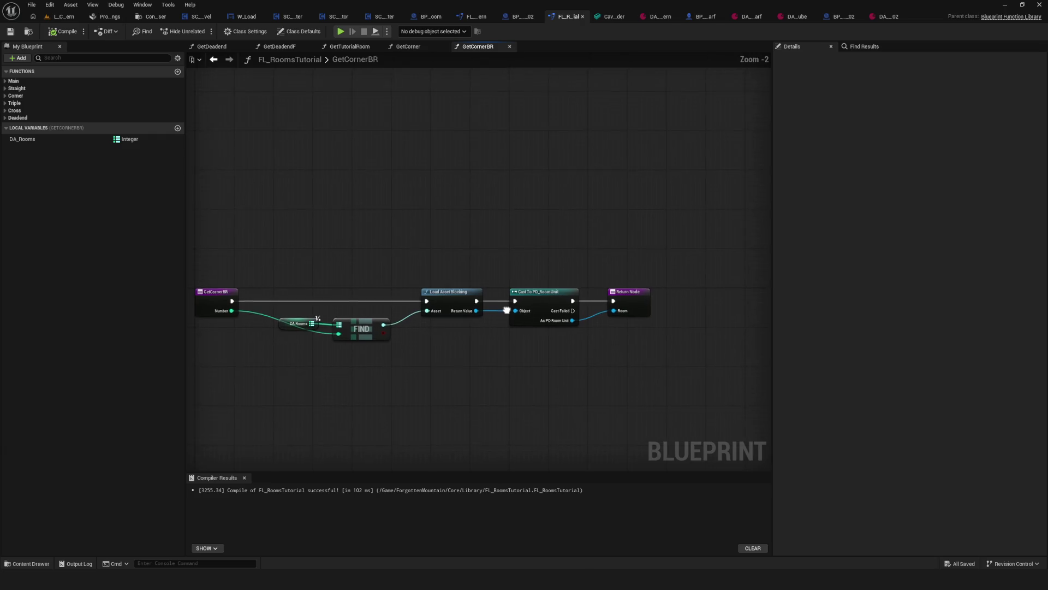
pyautogui.moveTo(484, 314)
pyautogui.mouseDown(button='right')
pyautogui.moveTo(529, 314)
pyautogui.moveTo(512, 313)
pyautogui.mouseUp(button='right')
pyautogui.scroll(2, 458, 311)
pyautogui.moveTo(262, 306); pyautogui.dragTo(411, 391)
pyautogui.click(411, 391)
pyautogui.moveTo(438, 340); pyautogui.dragTo(492, 321, button='right')
pyautogui.scroll(-1, 493, 321)
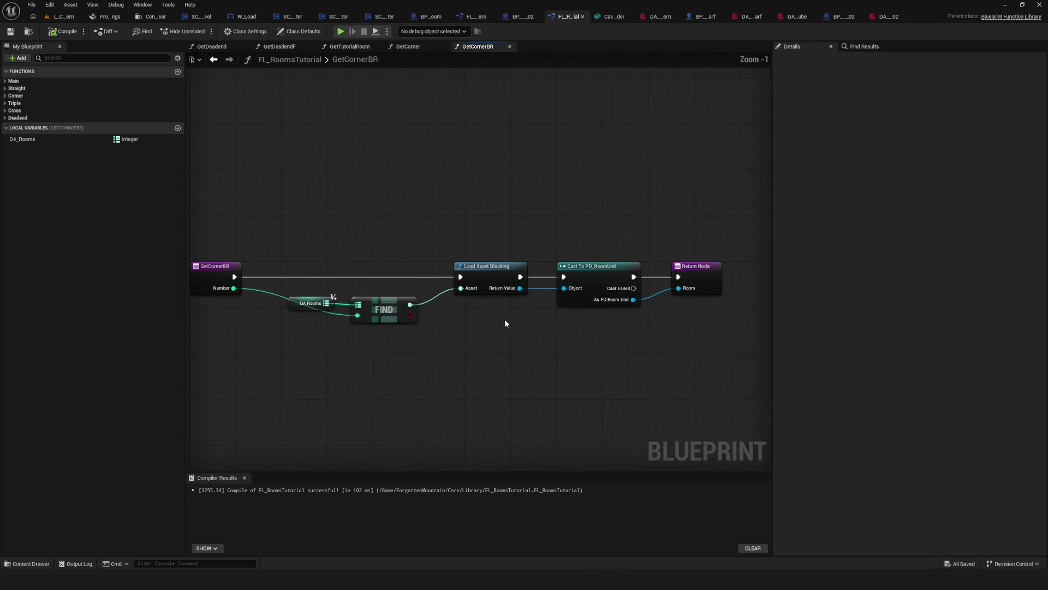
pyautogui.click(949, 262)
pyautogui.moveTo(772, 234); pyautogui.dragTo(906, 236)
pyautogui.scroll(-9, 473, 281)
pyautogui.scroll(7, 562, 323)
pyautogui.scroll(-8, 513, 305)
pyautogui.scroll(8, 541, 319)
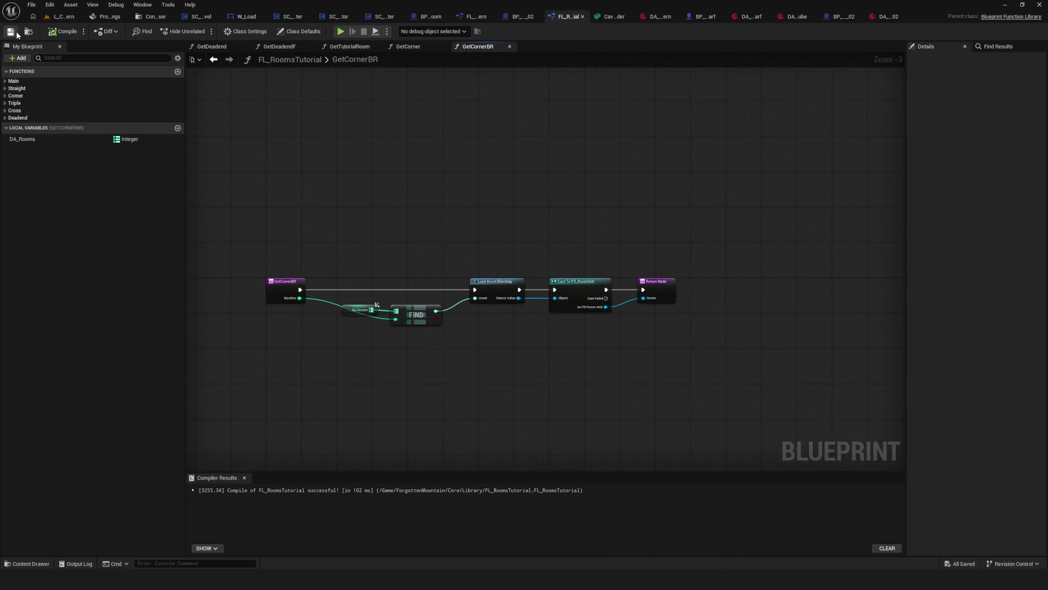
pyautogui.scroll(1, 425, 277)
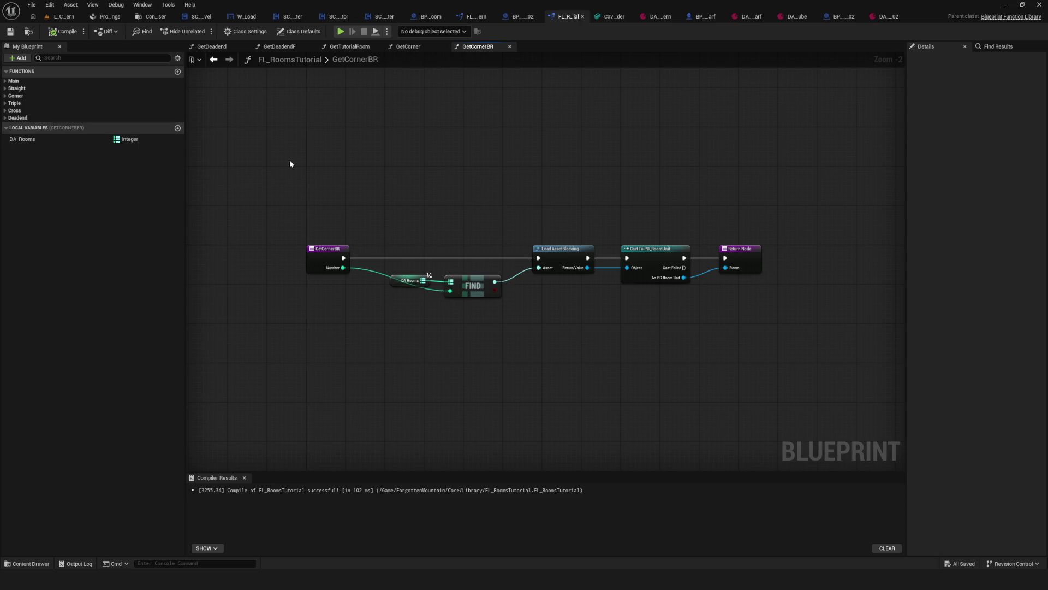
pyautogui.scroll(2, 417, 276)
# Confirm DA_Rooms maps key 1 to DA_Cavern_Corner_BR_02, then launch the standalone preview
pyautogui.click(416, 258)
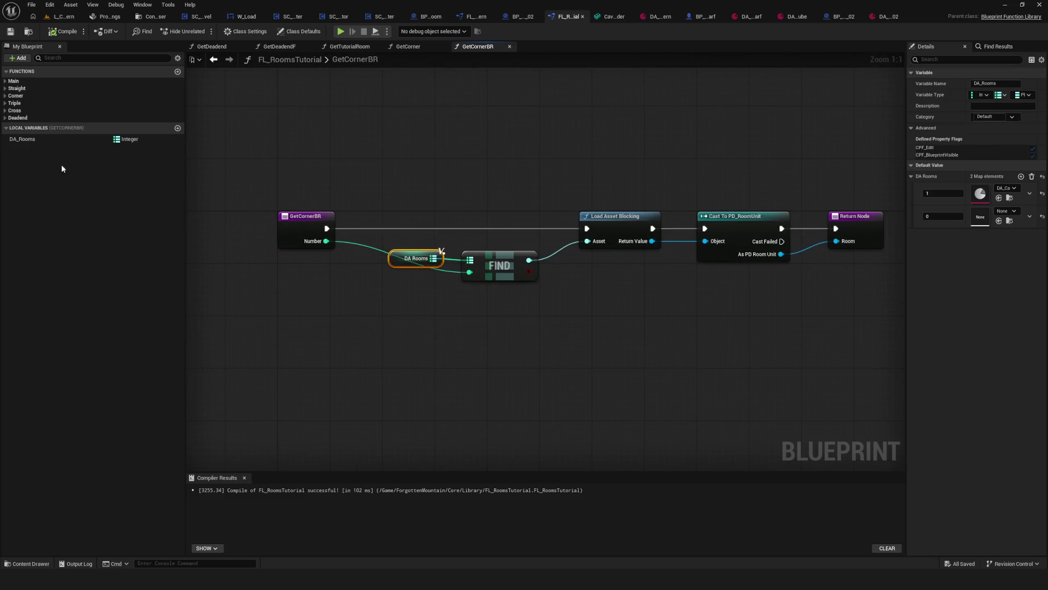
pyautogui.click(54, 138)
pyautogui.moveTo(658, 245); pyautogui.dragTo(529, 241, button='right')
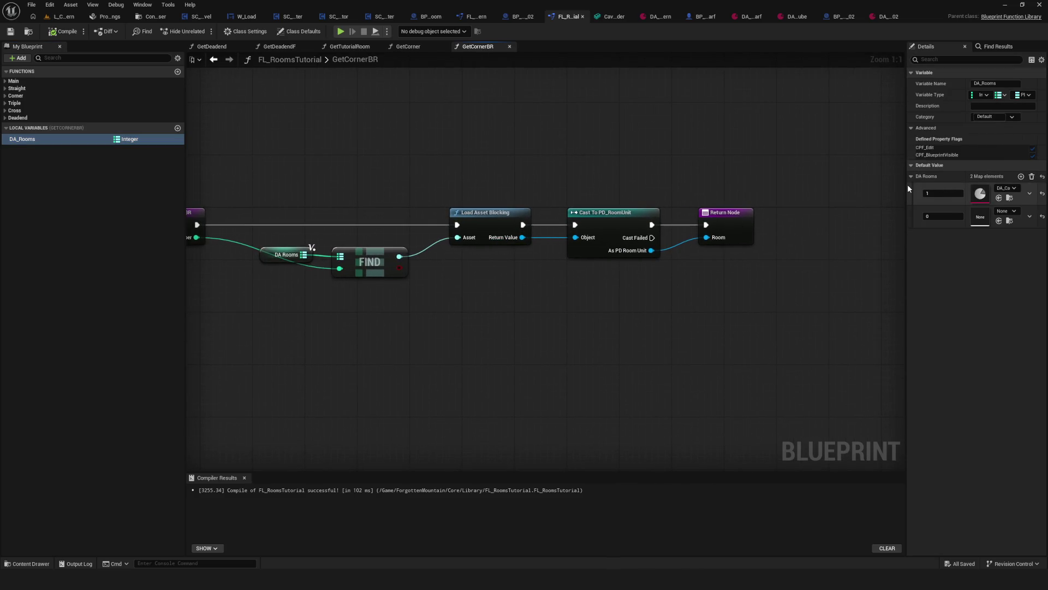
pyautogui.moveTo(906, 184); pyautogui.dragTo(707, 194)
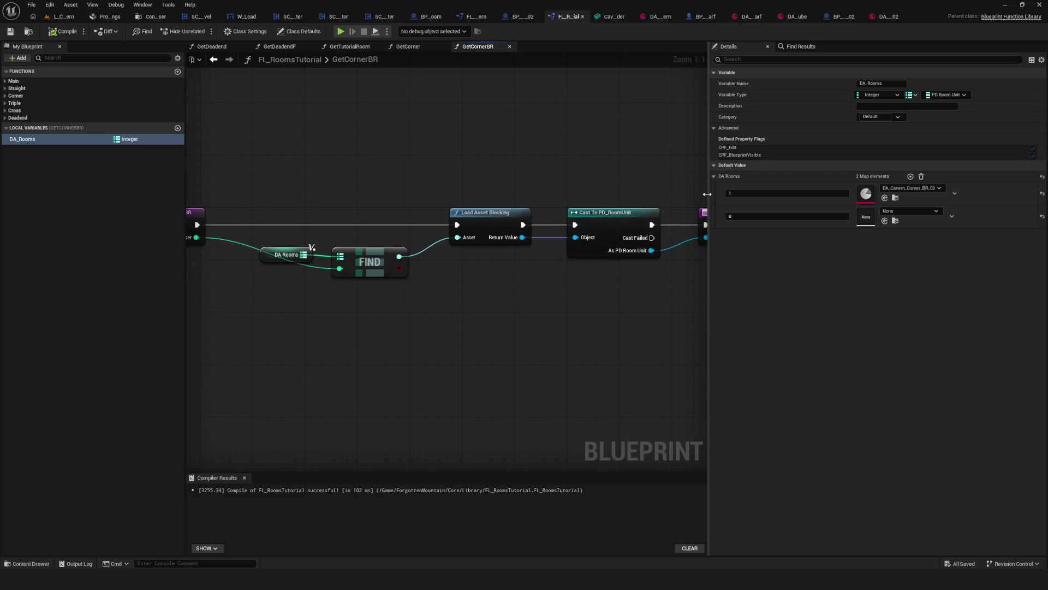
pyautogui.moveTo(707, 194)
pyautogui.mouseDown()
pyautogui.moveTo(691, 209)
pyautogui.moveTo(947, 208)
pyautogui.moveTo(827, 208)
pyautogui.mouseUp()
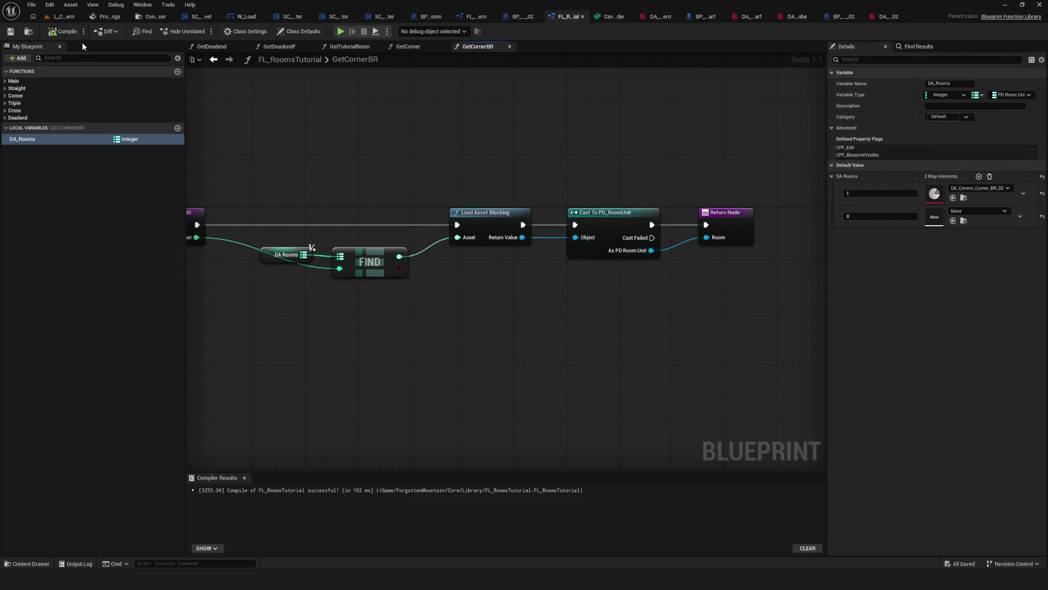
pyautogui.scroll(-5, 594, 243)
pyautogui.scroll(4, 585, 250)
pyautogui.moveTo(602, 248); pyautogui.dragTo(538, 259, button='right')
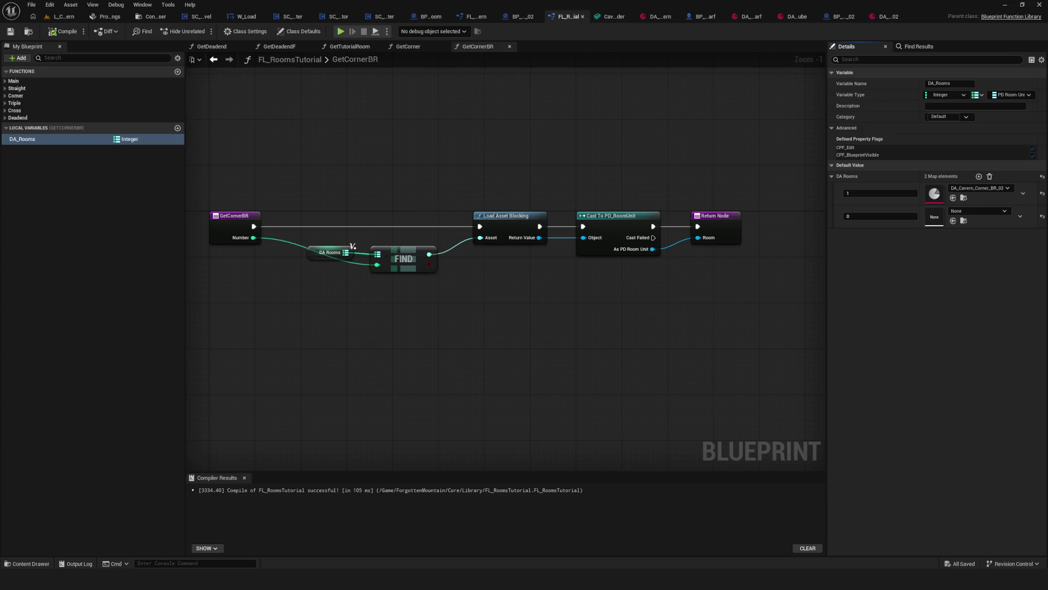
pyautogui.moveTo(632, 268); pyautogui.dragTo(675, 267, button='right')
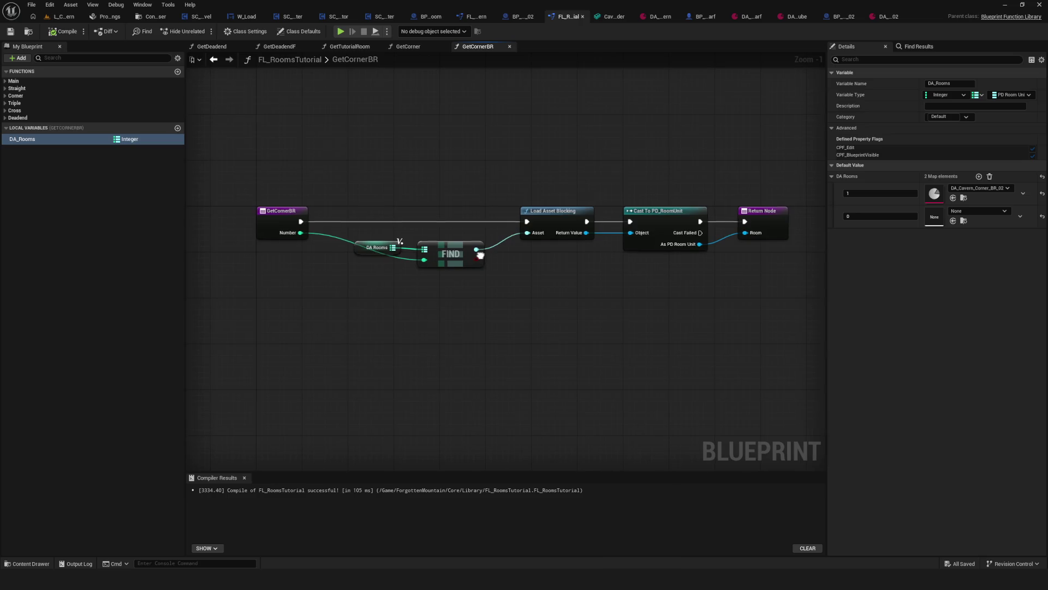
pyautogui.click(474, 258)
pyautogui.click(371, 253)
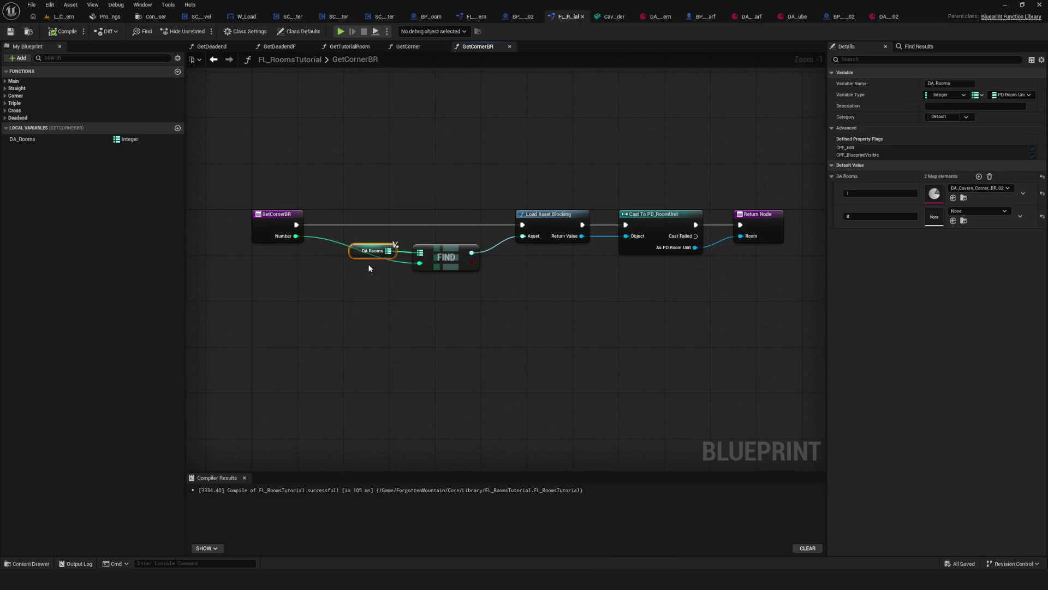
pyautogui.moveTo(502, 302); pyautogui.dragTo(434, 292, button='right')
pyautogui.moveTo(671, 290); pyautogui.dragTo(629, 283, button='right')
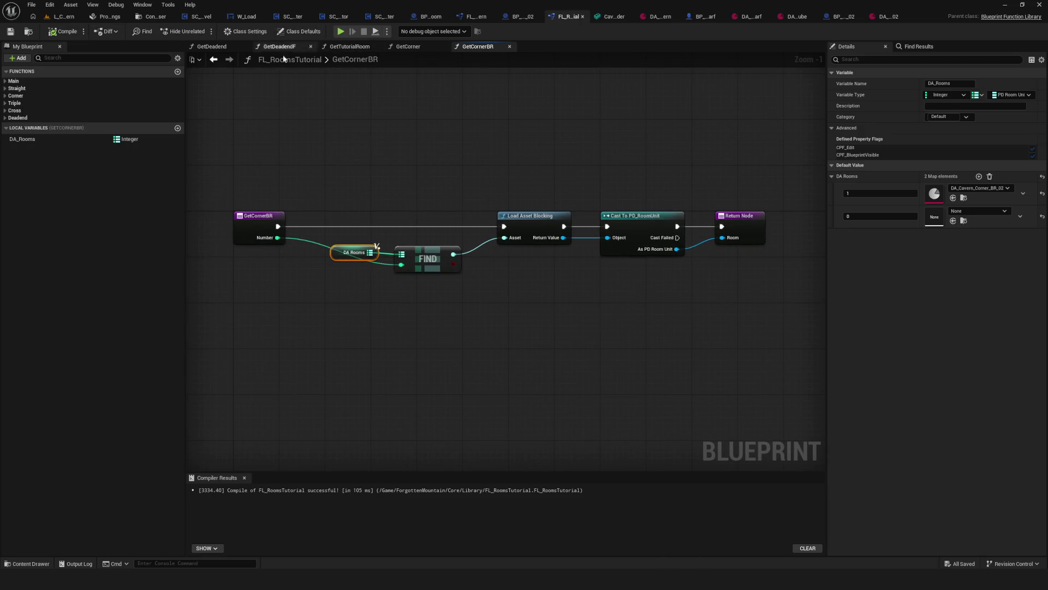
pyautogui.click(341, 31)
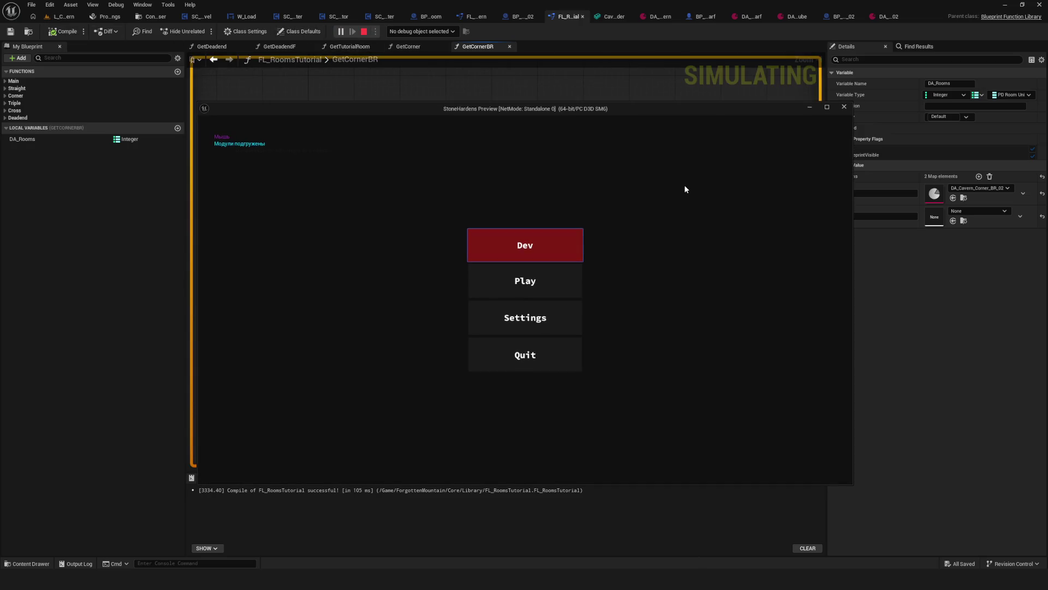
# Start a New Game, walk the character up to the rock mound, then exit the preview
pyautogui.click(550, 273)
pyautogui.click(568, 229)
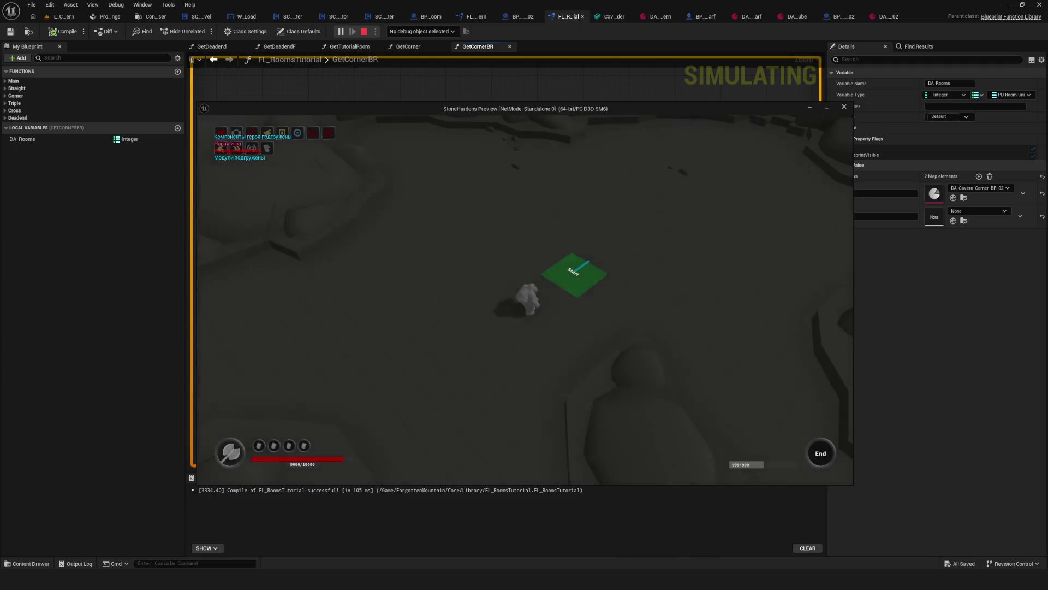
pyautogui.click(696, 234)
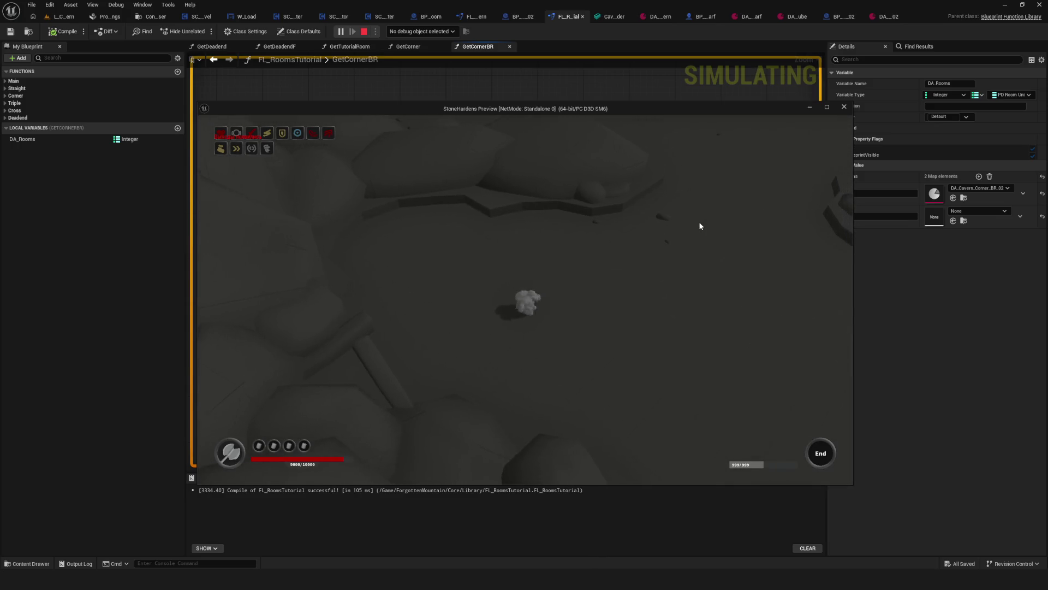
pyautogui.click(700, 226)
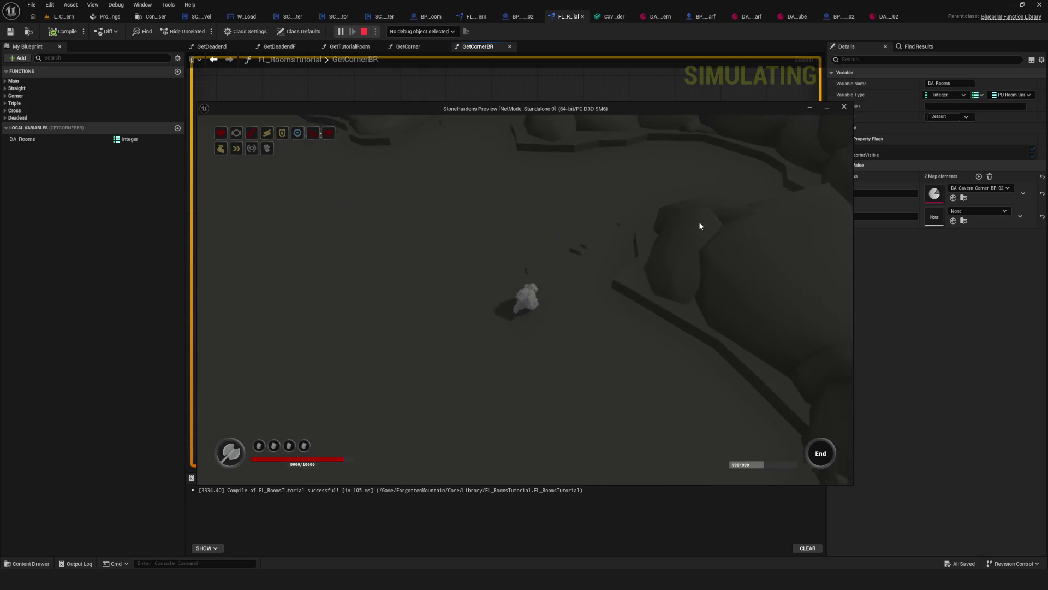
pyautogui.press('Escape')
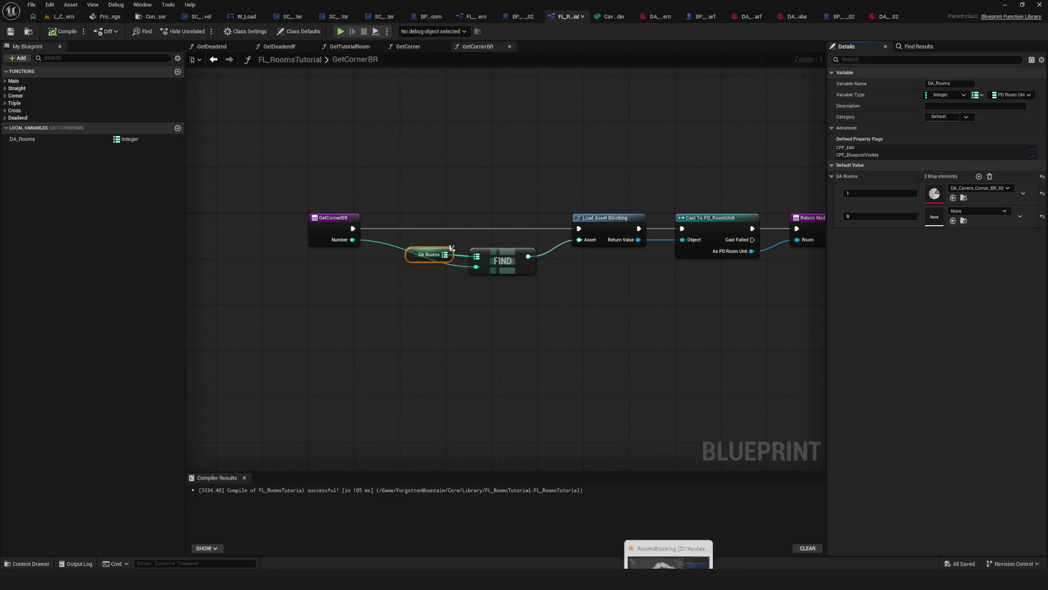
pyautogui.click(634, 551)
# Undo the circle strokes and close the gameplan sketch window
pyautogui.scroll(-2, 506, 250)
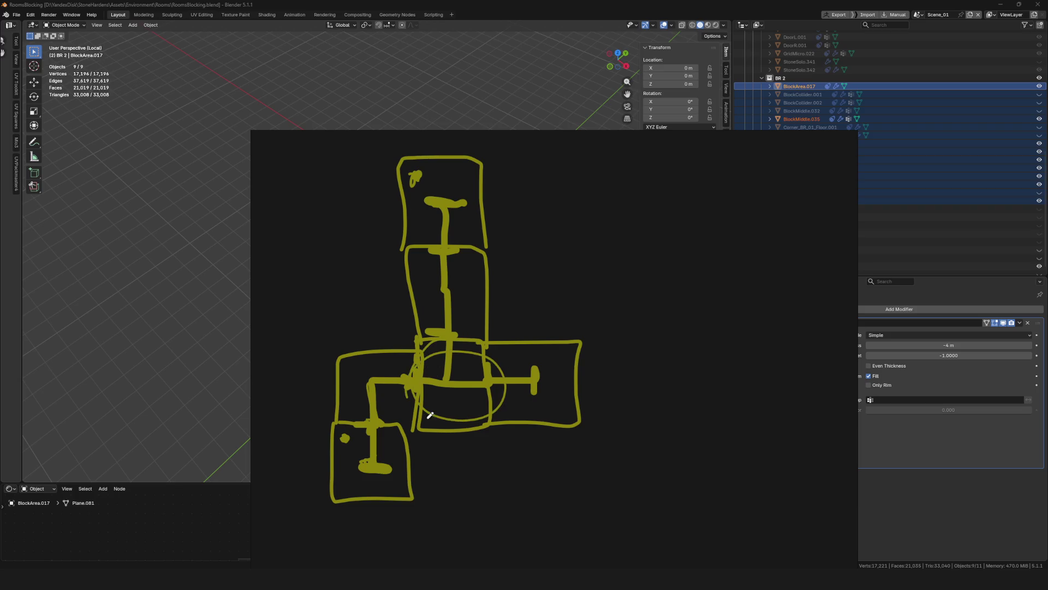
pyautogui.hotkey('ctrl', 'z')
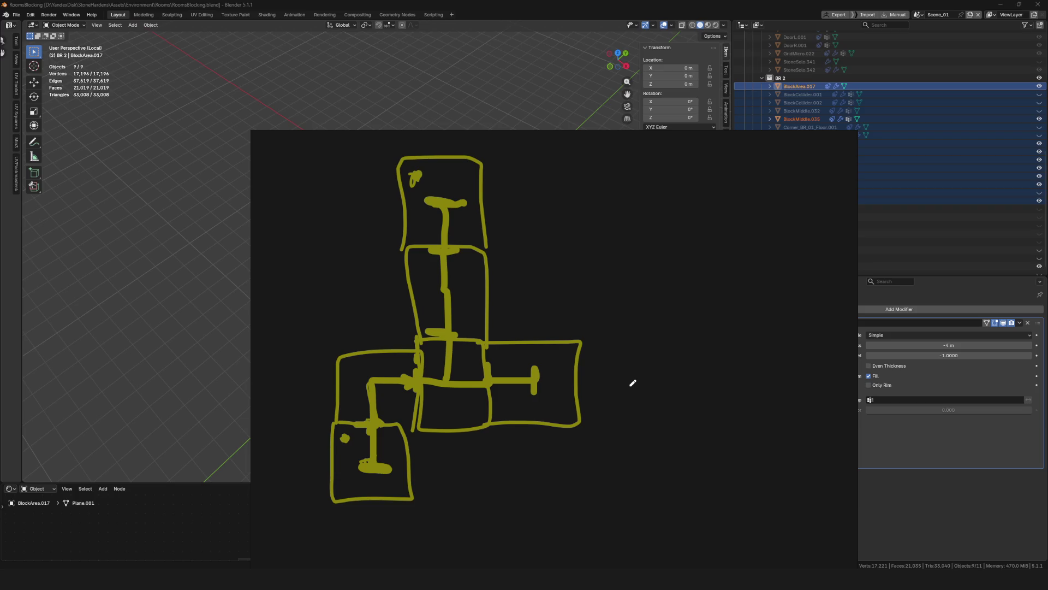
pyautogui.moveTo(762, 122)
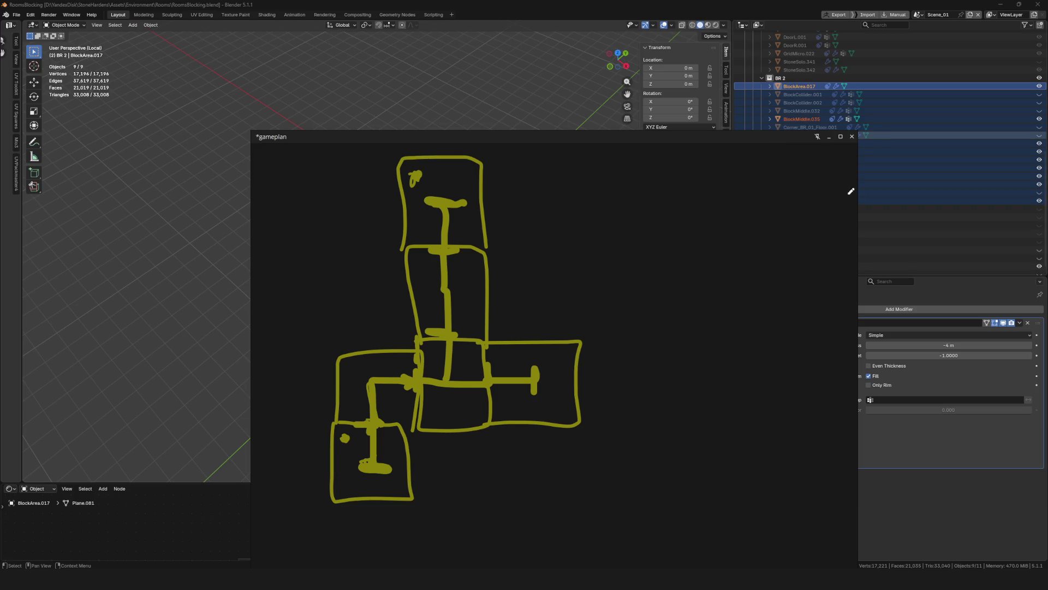
pyautogui.click(829, 137)
# Show the Triple collection, hide the BR and BLR rooms, and exit local view
pyautogui.scroll(5, 503, 238)
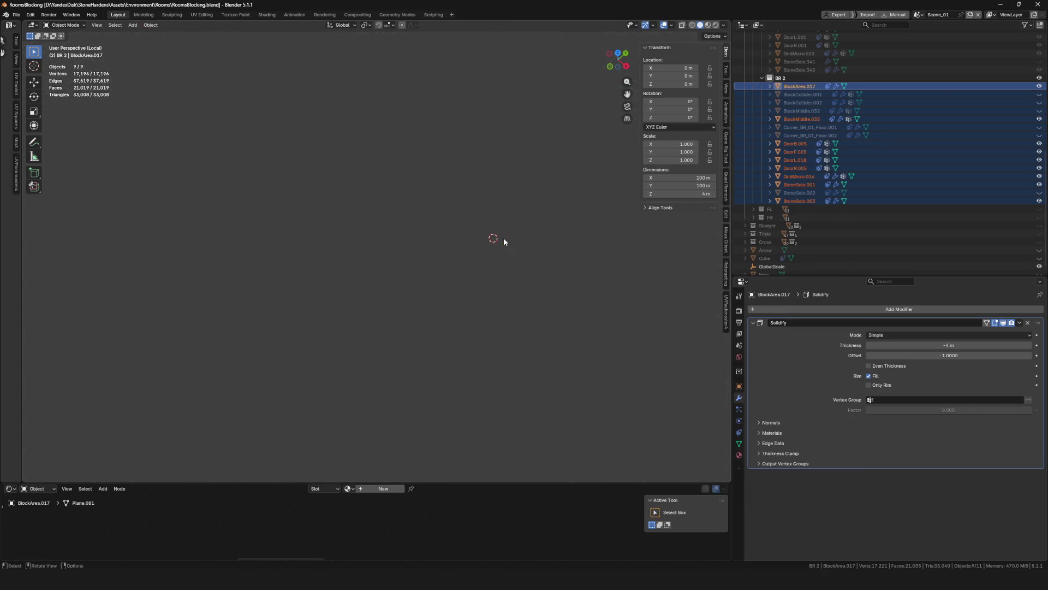
pyautogui.scroll(-5, 522, 267)
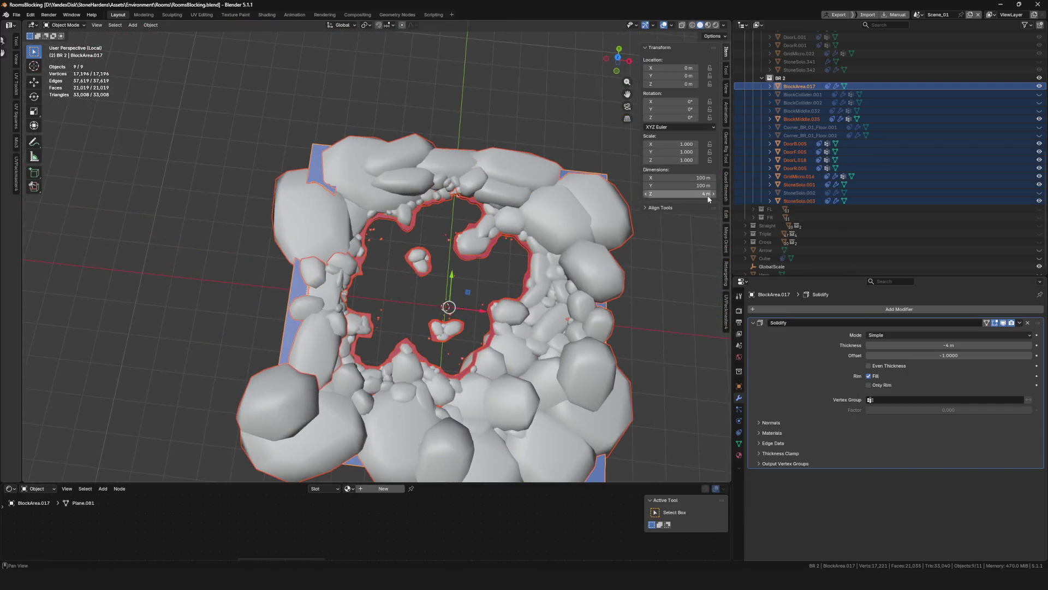
pyautogui.scroll(5, 827, 162)
pyautogui.click(753, 86)
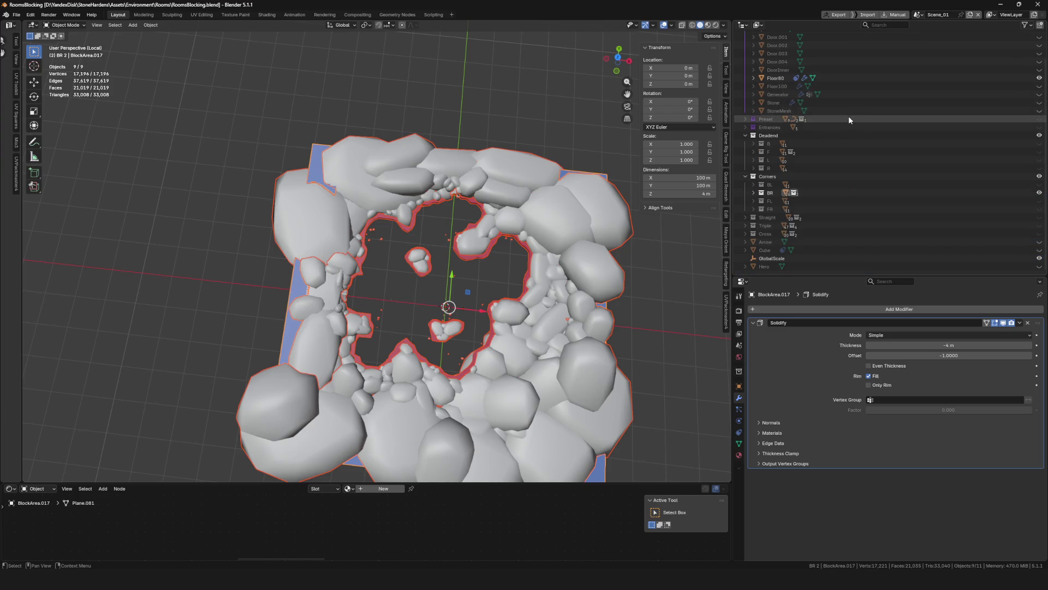
pyautogui.scroll(3, 827, 188)
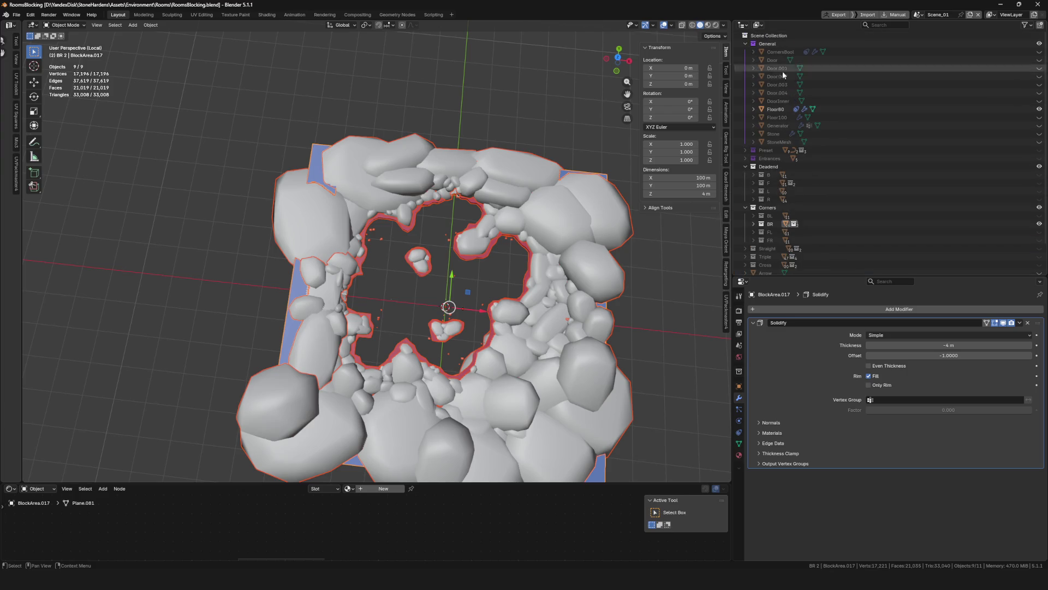
pyautogui.click(1039, 256)
pyautogui.click(746, 257)
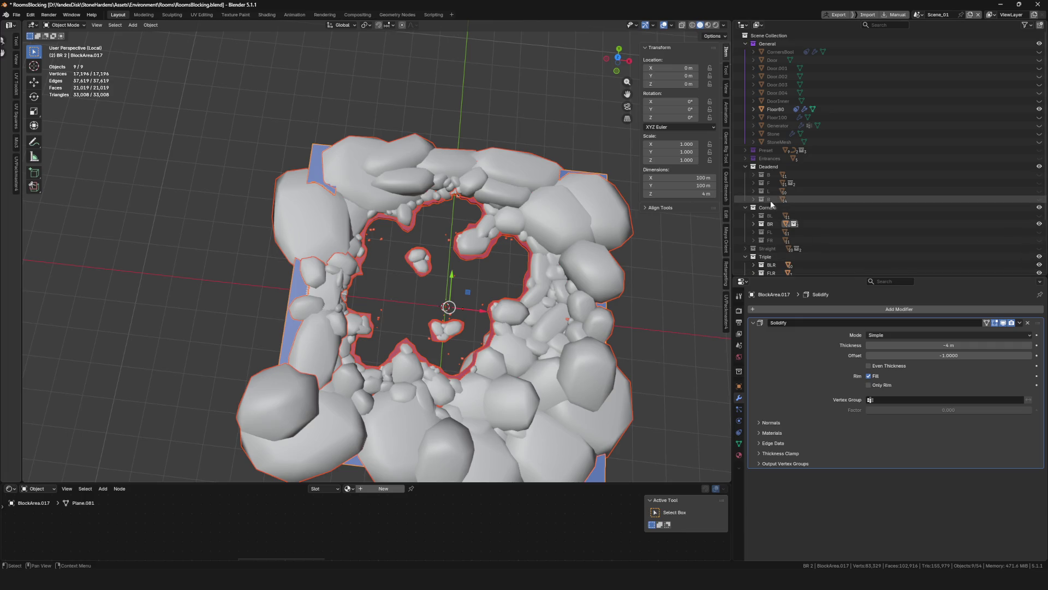
pyautogui.click(1040, 224)
pyautogui.scroll(-5, 861, 229)
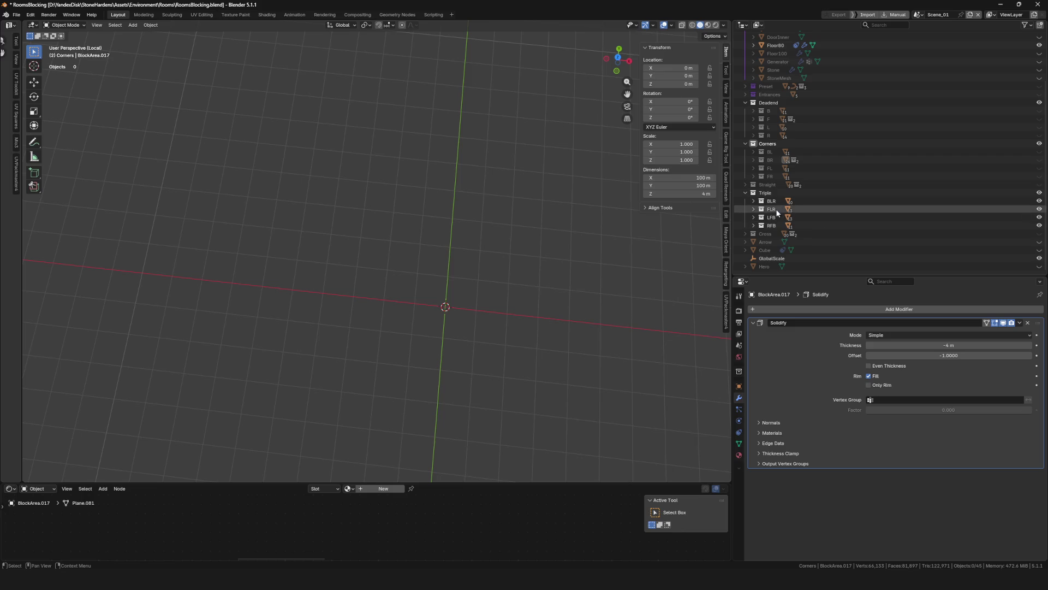
pyautogui.click(1039, 200)
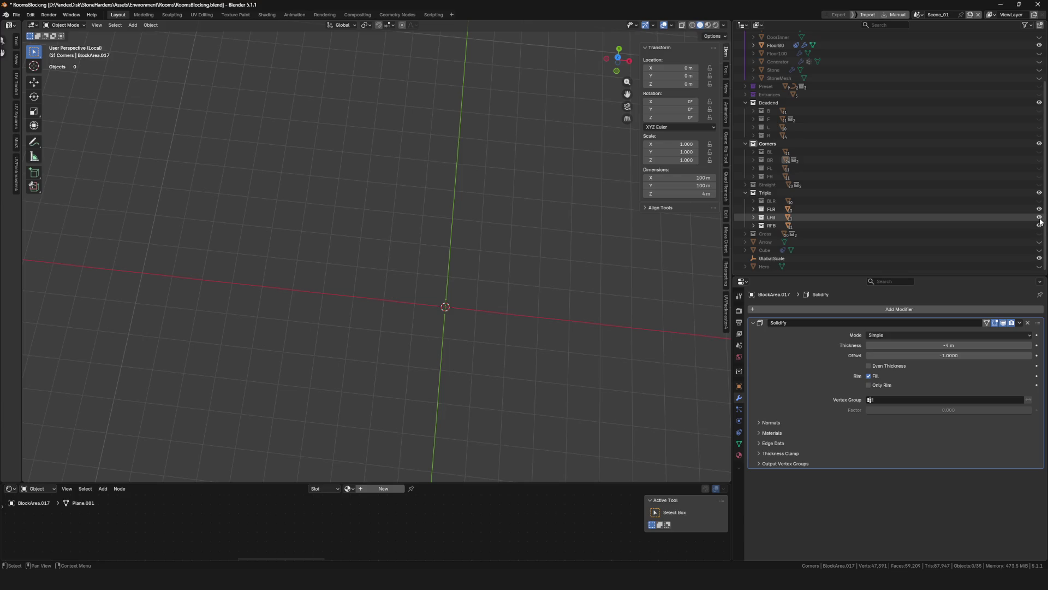
pyautogui.press('KP_Divide')
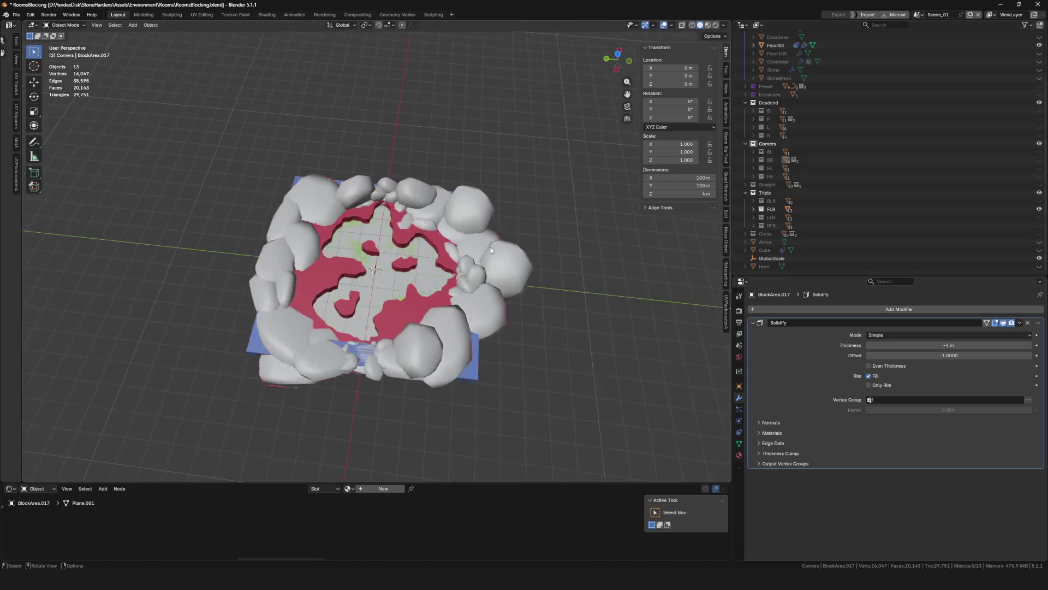
# Add two child collections, FLR 1 and FLR 2, under FLR
pyautogui.scroll(3, 491, 273)
pyautogui.moveTo(492, 273)
pyautogui.mouseDown(button='middle')
pyautogui.moveTo(538, 284)
pyautogui.moveTo(421, 231)
pyautogui.moveTo(323, 211)
pyautogui.moveTo(319, 237)
pyautogui.moveTo(441, 240)
pyautogui.moveTo(438, 231)
pyautogui.moveTo(437, 240)
pyautogui.mouseUp(button='middle')
pyautogui.scroll(-5, 320, 240)
pyautogui.scroll(5, 320, 240)
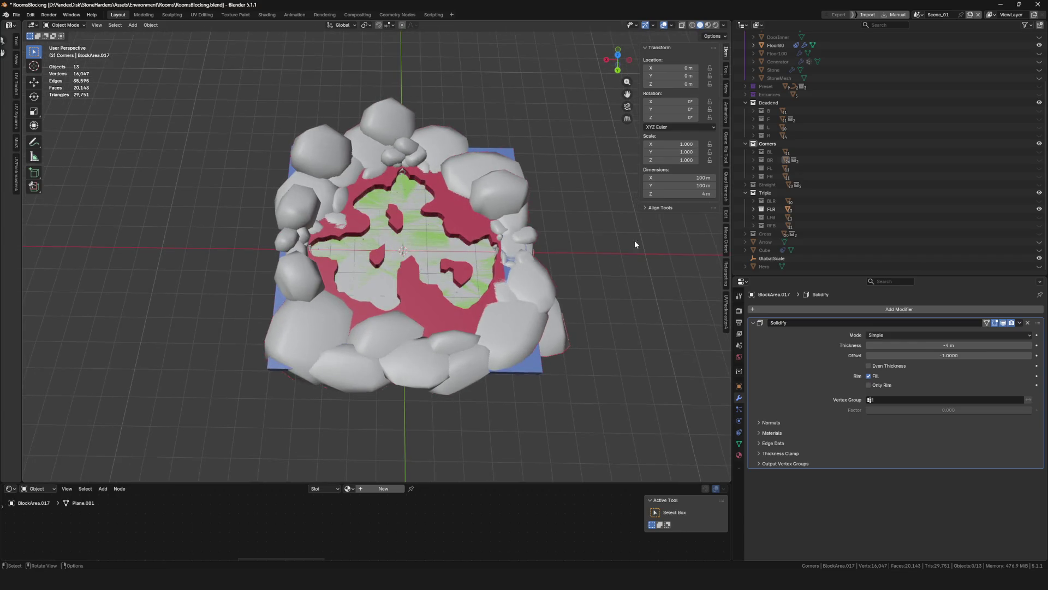
pyautogui.click(753, 209)
pyautogui.click(797, 210)
pyautogui.rightClick(805, 209)
pyautogui.click(820, 215)
pyautogui.rightClick(783, 210)
pyautogui.click(819, 214)
# Move the room objects Around.001 through StoneSolo.191 into FLR 1
pyautogui.scroll(-2, 798, 180)
pyautogui.click(789, 193)
pyautogui.scroll(-3, 831, 209)
pyautogui.keyDown('shift'); pyautogui.click(791, 209); pyautogui.keyUp('shift')
pyautogui.moveTo(792, 209); pyautogui.dragTo(782, 95)
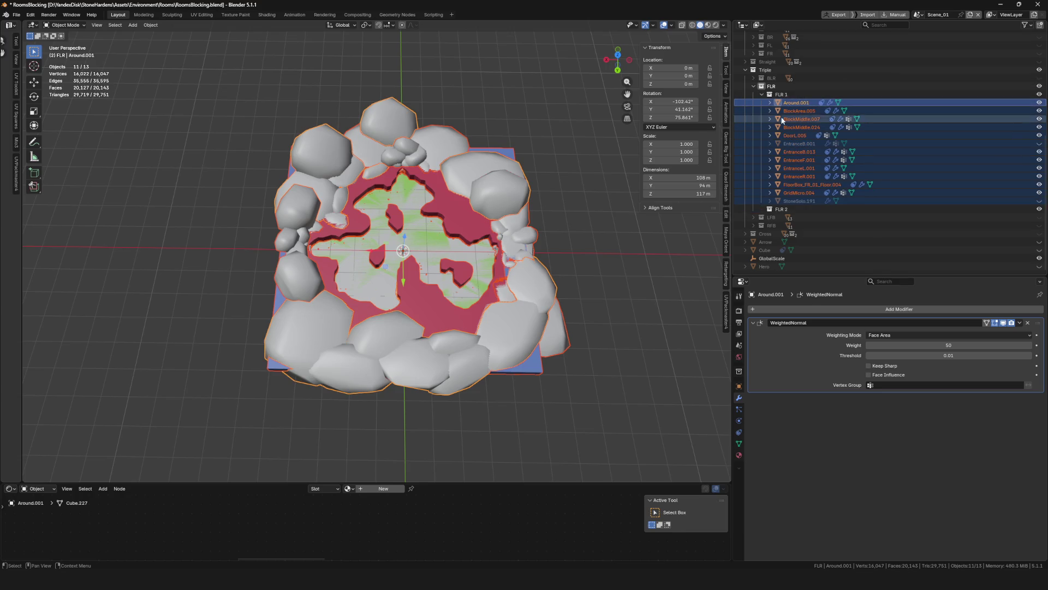
pyautogui.click(780, 94)
pyautogui.click(780, 210)
# Duplicate all FLR 1 objects in place and move the copies into FLR 2
pyautogui.scroll(-6, 405, 266)
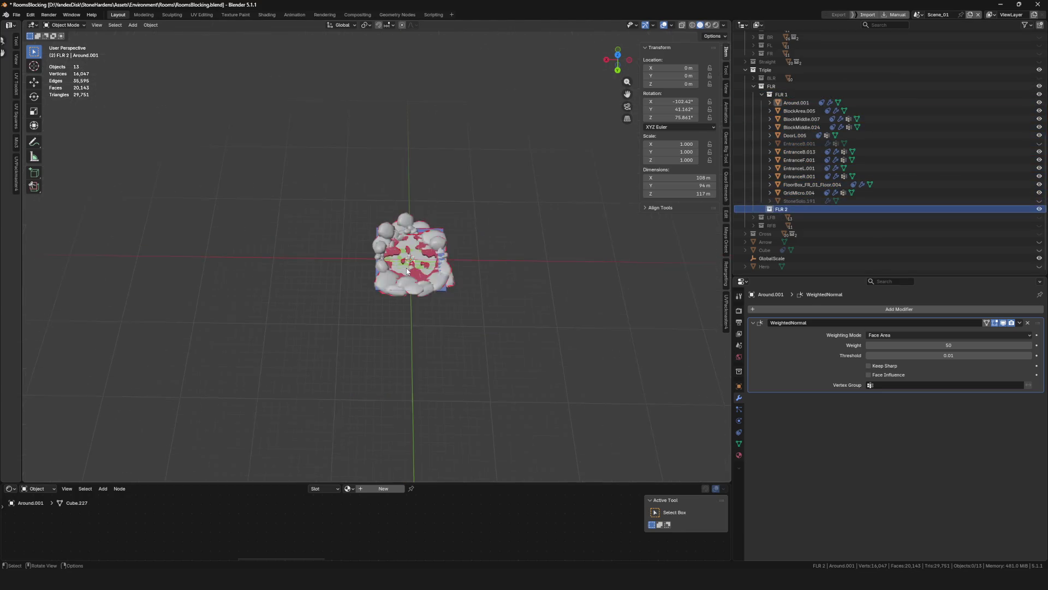
pyautogui.scroll(8, 405, 266)
pyautogui.moveTo(447, 309)
pyautogui.mouseDown(button='middle')
pyautogui.moveTo(424, 286)
pyautogui.moveTo(422, 258)
pyautogui.moveTo(417, 266)
pyautogui.moveTo(442, 274)
pyautogui.mouseUp(button='middle')
pyautogui.scroll(-6, 423, 258)
pyautogui.scroll(6, 420, 262)
pyautogui.click(436, 213)
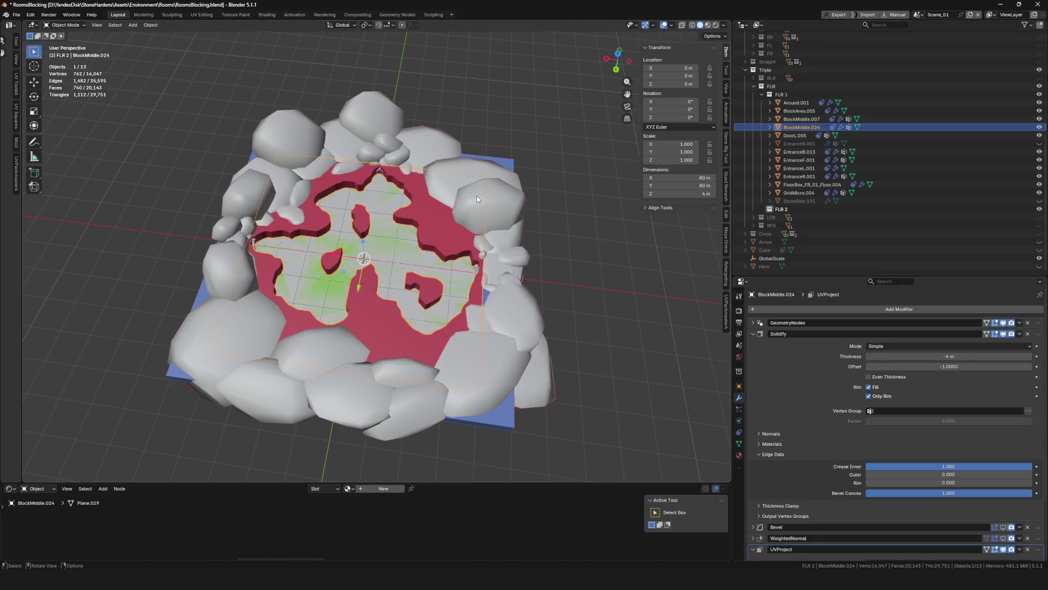
pyautogui.keyDown('shift'); pyautogui.click(804, 202); pyautogui.keyUp('shift')
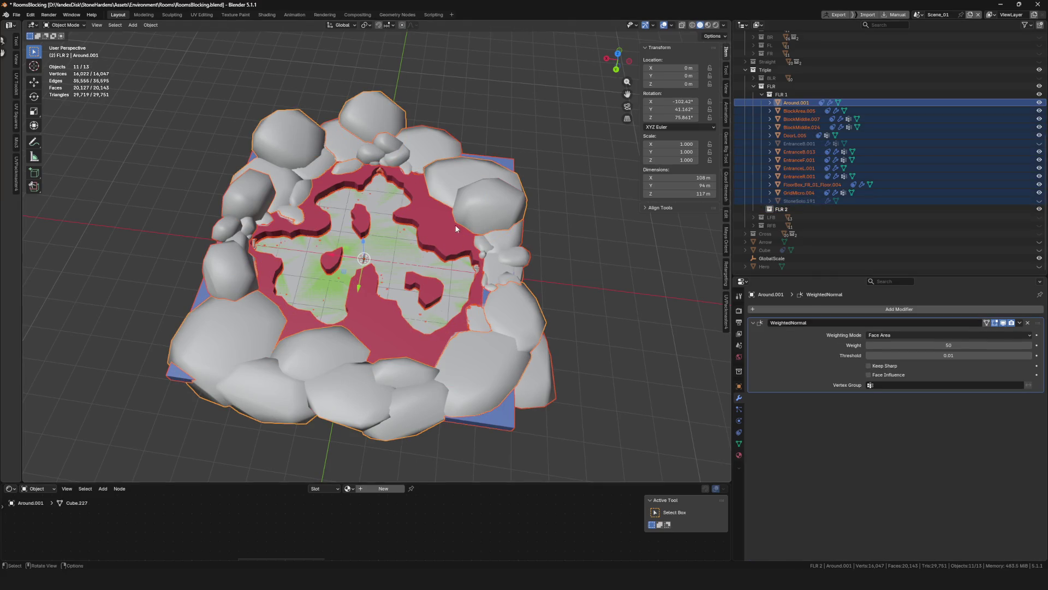
pyautogui.hotkey('shift', 'd')
pyautogui.rightClick(466, 226)
pyautogui.moveTo(799, 197); pyautogui.dragTo(790, 209)
# Hide and collapse FLR 1, then select the copy's BlockMiddle.037
pyautogui.click(1040, 192)
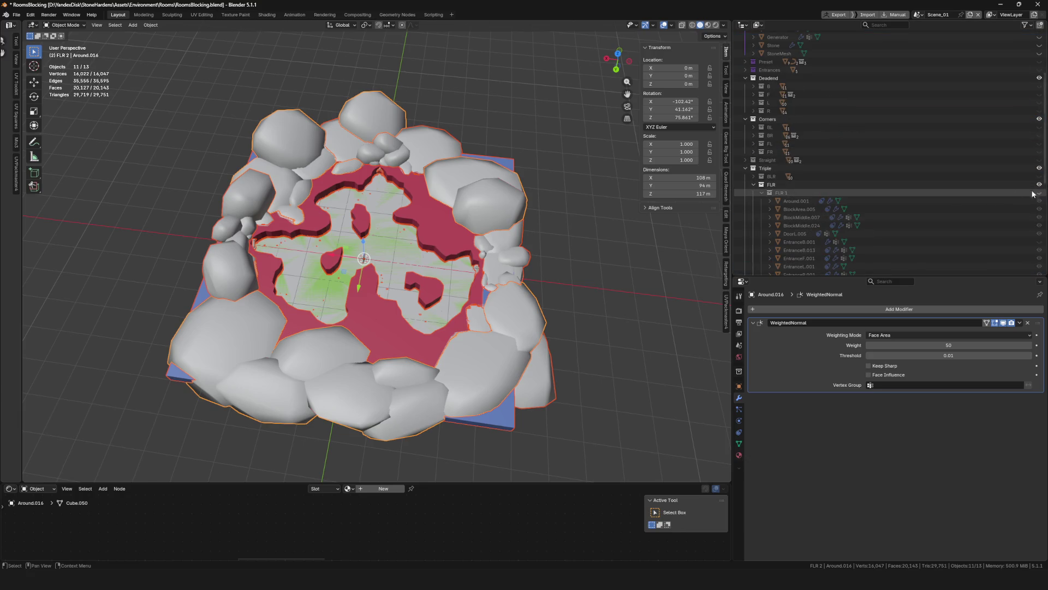
pyautogui.click(762, 193)
pyautogui.scroll(-7, 402, 208)
pyautogui.scroll(6, 402, 208)
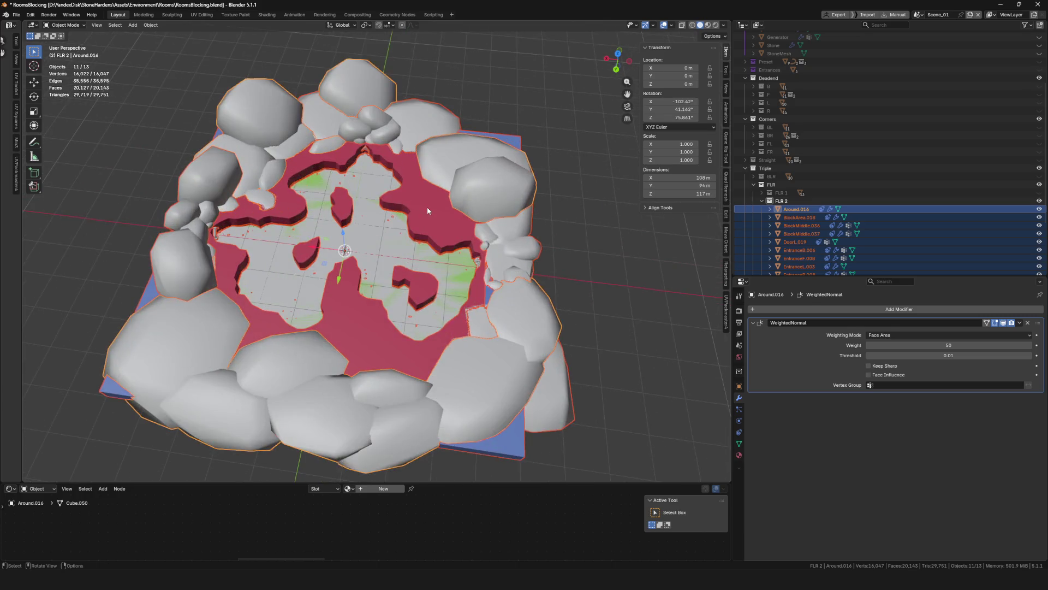
pyautogui.click(426, 207)
# Hide BlockMiddle.037 and the floor object FloorBox_FR_01_Floor.009
pyautogui.press('h')
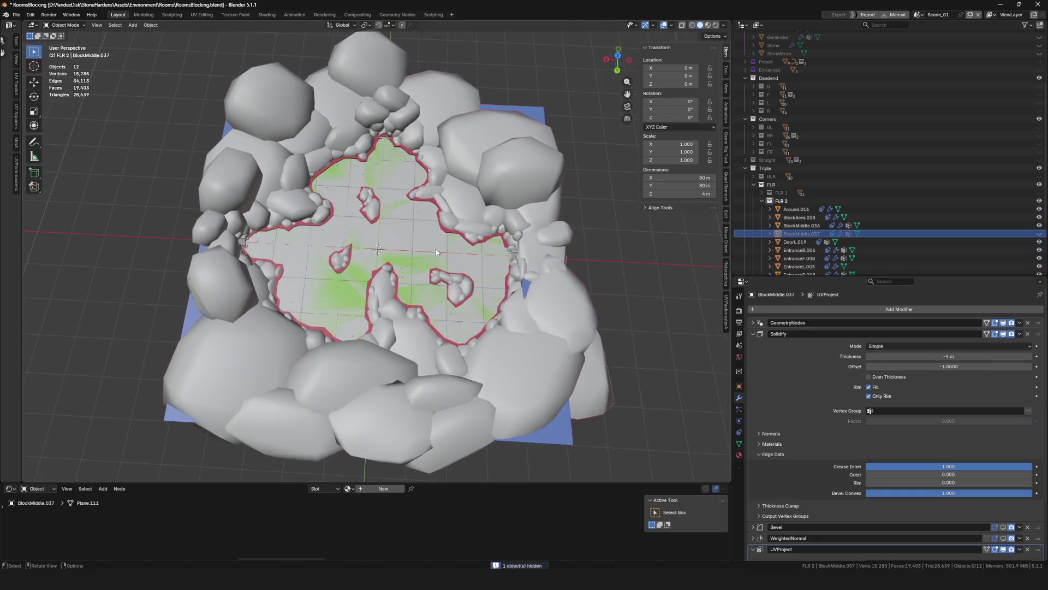
pyautogui.scroll(3, 403, 225)
pyautogui.click(402, 225)
pyautogui.press('h')
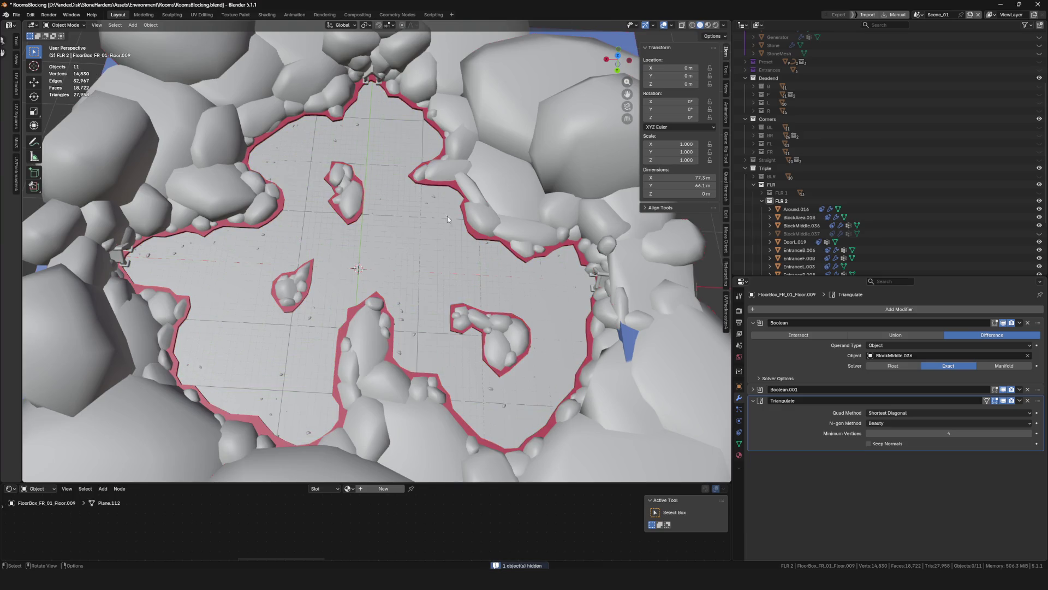
pyautogui.scroll(-6, 405, 238)
pyautogui.scroll(6, 406, 238)
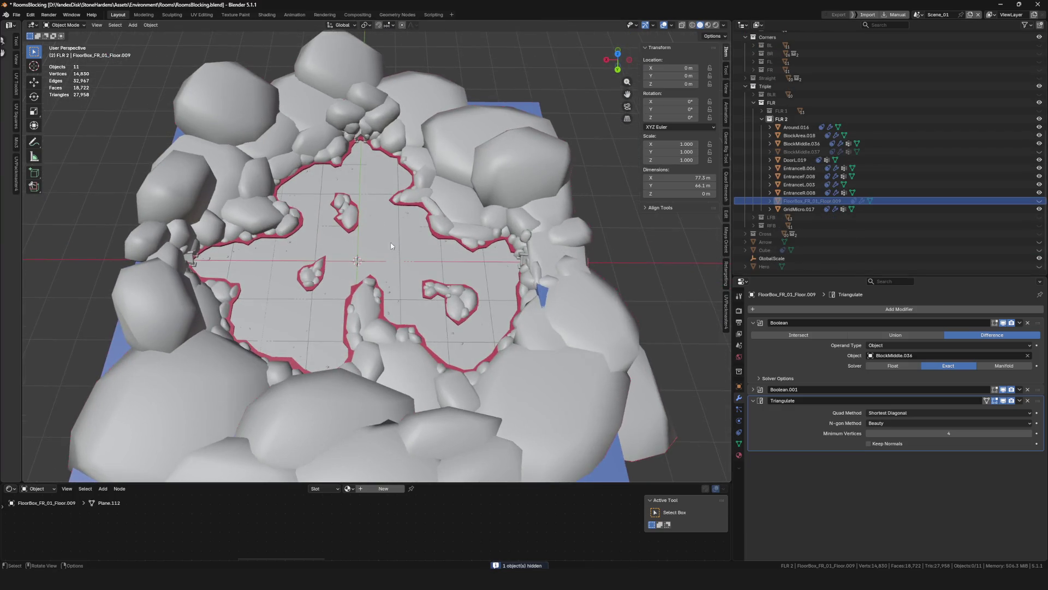
pyautogui.scroll(3, 338, 283)
# Isolate EntranceR.008 in local view
pyautogui.click(368, 180)
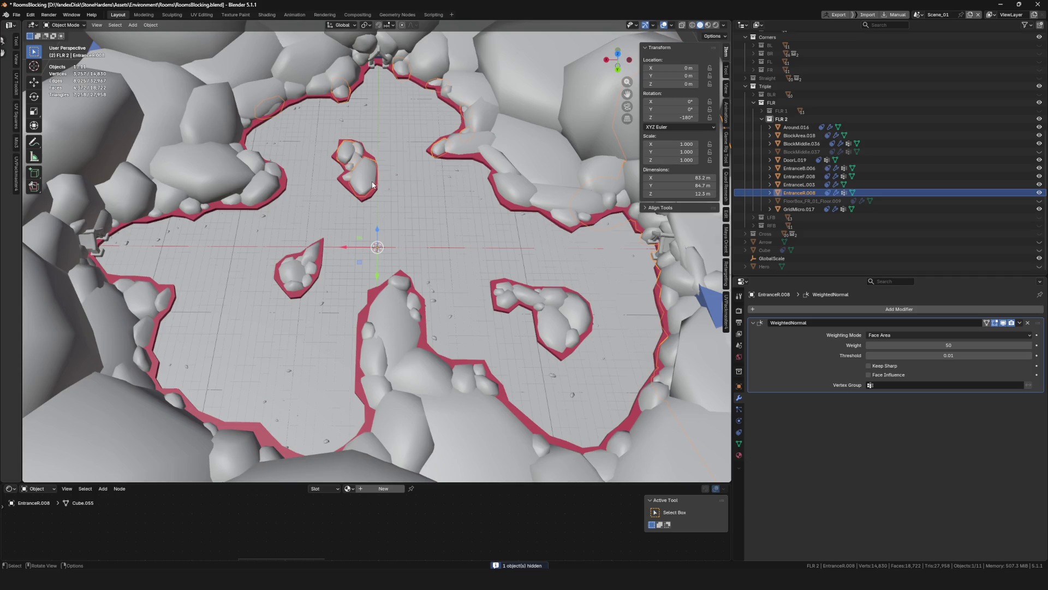
pyautogui.scroll(-3, 373, 185)
pyautogui.moveTo(443, 165)
pyautogui.mouseDown(button='middle')
pyautogui.moveTo(434, 174)
pyautogui.moveTo(452, 158)
pyautogui.moveTo(472, 189)
pyautogui.moveTo(459, 191)
pyautogui.mouseUp(button='middle')
pyautogui.keyDown('shift'); pyautogui.click(486, 187); pyautogui.keyUp('shift')
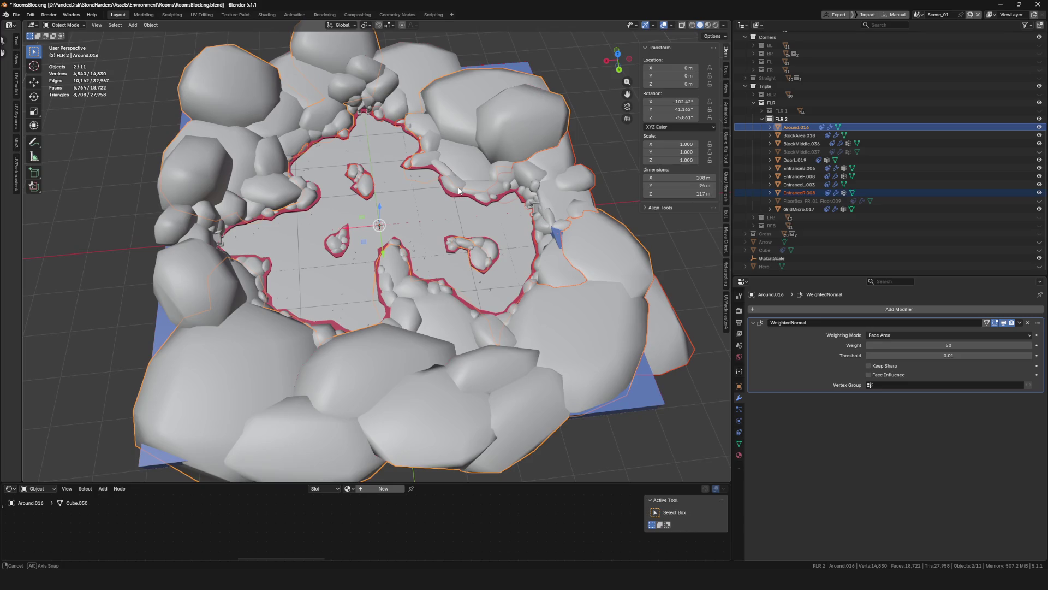
pyautogui.scroll(-5, 459, 191)
pyautogui.scroll(5, 492, 197)
pyautogui.click(553, 206)
pyautogui.press('KP_Divide')
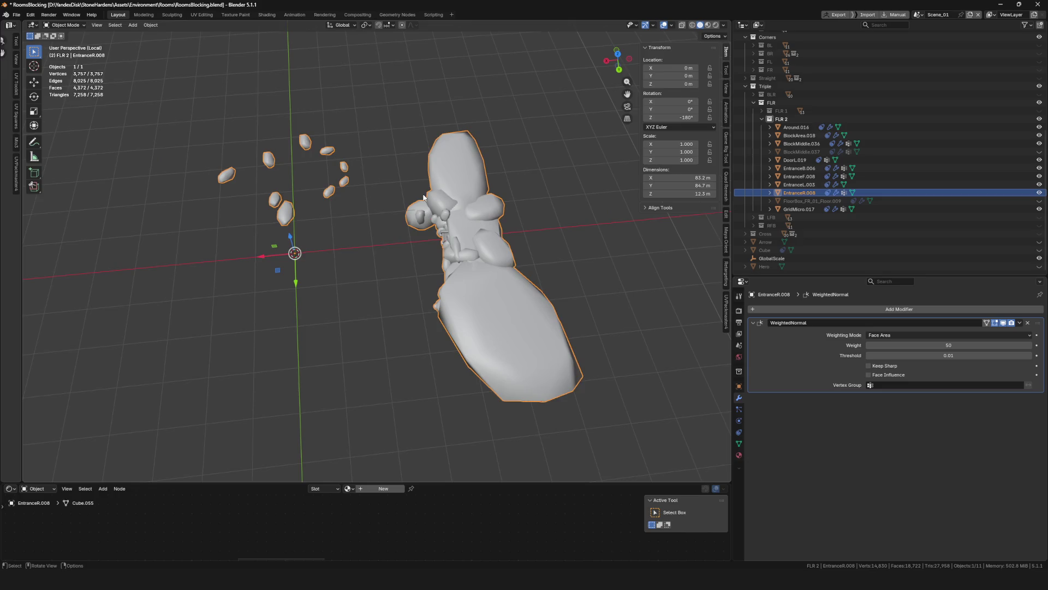
pyautogui.moveTo(469, 224); pyautogui.dragTo(436, 233, button='middle')
# Separate EntranceR.008's small loose rock pieces into a new object, EntranceR.013
pyautogui.press('Tab')
pyautogui.moveTo(405, 177); pyautogui.dragTo(423, 179, button='middle')
pyautogui.moveTo(334, 103)
pyautogui.keyDown('ctrl'); pyautogui.mouseDown(button='right')
pyautogui.moveTo(488, 158)
pyautogui.moveTo(248, 136)
pyautogui.mouseUp(button='right'); pyautogui.keyUp('ctrl')
pyautogui.press('p')
pyautogui.click(471, 208)
pyautogui.press('Tab')
pyautogui.press('KP_Divide')
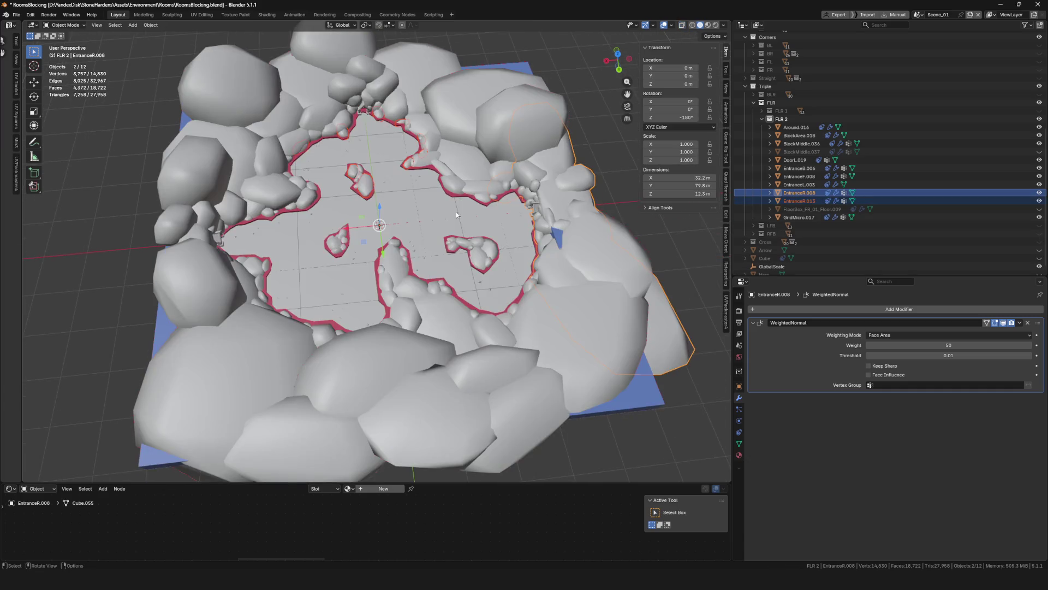
# Join EntranceR.013 and Around.016 into EntranceL.003 with Ctrl+J
pyautogui.click(413, 168)
pyautogui.click(410, 166)
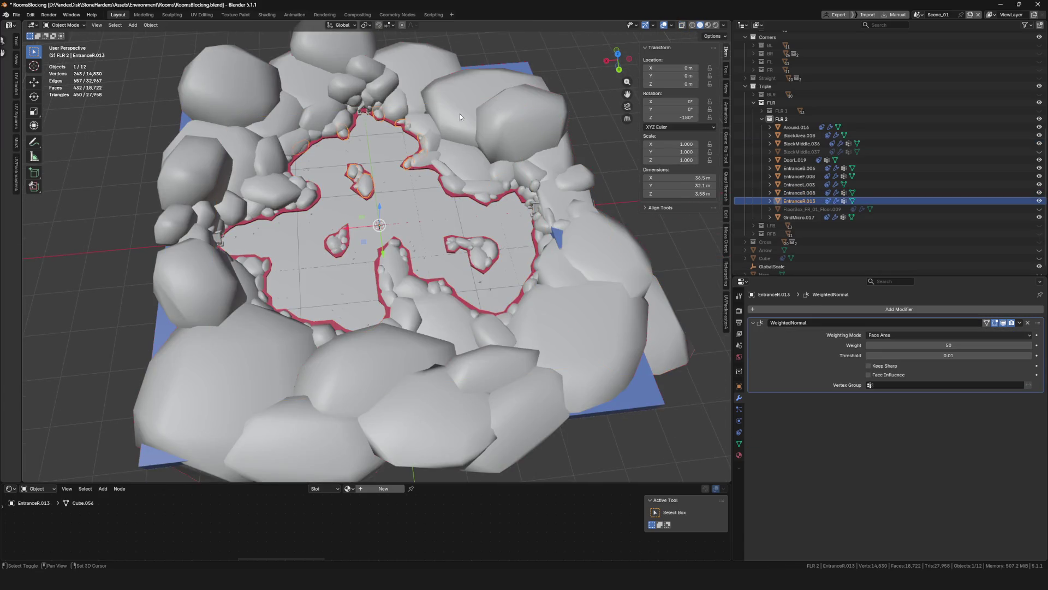
pyautogui.keyDown('shift'); pyautogui.click(460, 117); pyautogui.keyUp('shift')
pyautogui.press('KP_Divide')
pyautogui.press('KP_Divide')
pyautogui.scroll(4, 444, 211)
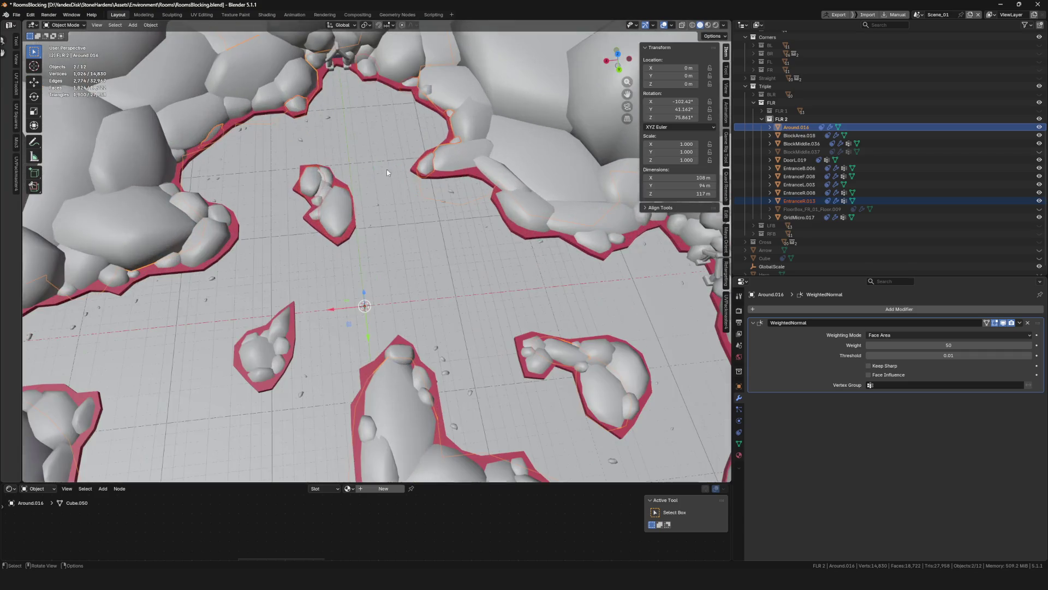
pyautogui.keyDown('shift'); pyautogui.click(213, 237); pyautogui.keyUp('shift')
pyautogui.press('KP_Divide')
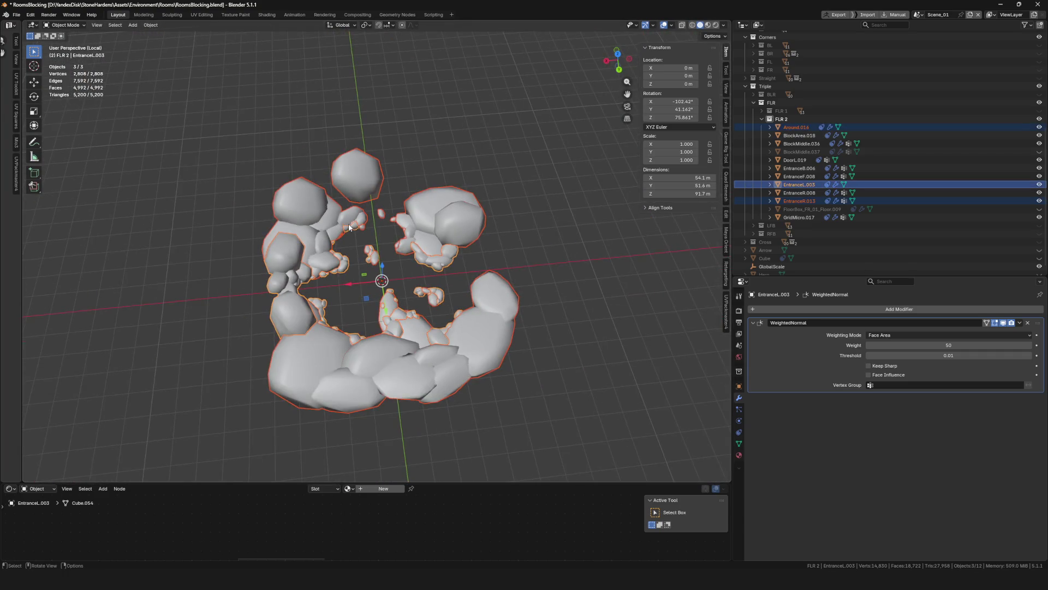
pyautogui.press('KP_Divide')
pyautogui.hotkey('ctrl', 'j')
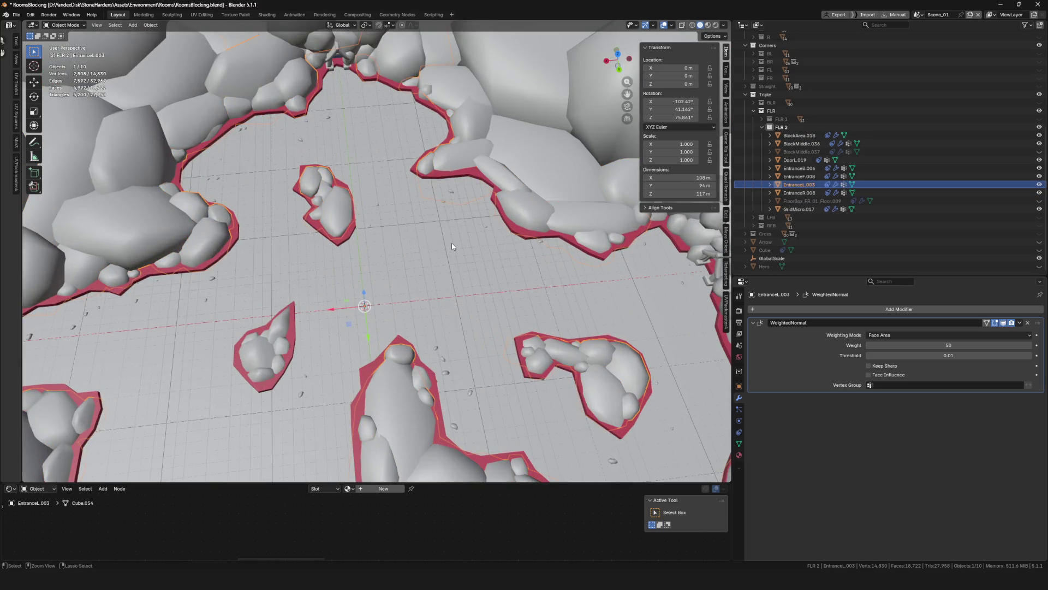
pyautogui.press('KP_Divide')
pyautogui.press('KP_Divide')
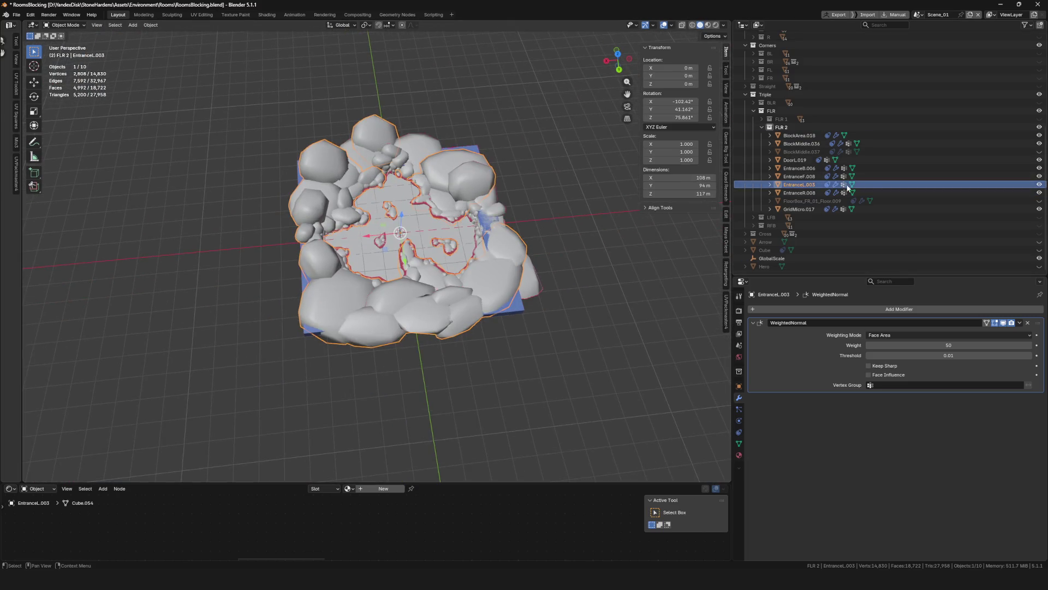
pyautogui.click(431, 211)
pyautogui.press('KP_Divide')
pyautogui.moveTo(440, 209)
pyautogui.mouseDown(button='middle')
pyautogui.moveTo(421, 218)
pyautogui.moveTo(440, 248)
pyautogui.mouseUp(button='middle')
# Separate the small rock pieces of EntranceF.008 into a new object, EntranceF.014
pyautogui.press('Tab')
pyautogui.moveTo(589, 177)
pyautogui.keyDown('ctrl'); pyautogui.mouseDown(button='right')
pyautogui.moveTo(453, 204)
pyautogui.moveTo(552, 379)
pyautogui.moveTo(574, 177)
pyautogui.mouseUp(button='right'); pyautogui.keyUp('ctrl')
pyautogui.press('KP_Decimal')
pyautogui.moveTo(347, 220)
pyautogui.keyDown('ctrl'); pyautogui.mouseDown(button='right')
pyautogui.moveTo(301, 253)
pyautogui.moveTo(423, 305)
pyautogui.moveTo(349, 221)
pyautogui.mouseUp(button='right'); pyautogui.keyUp('ctrl')
pyautogui.press('KP_Decimal')
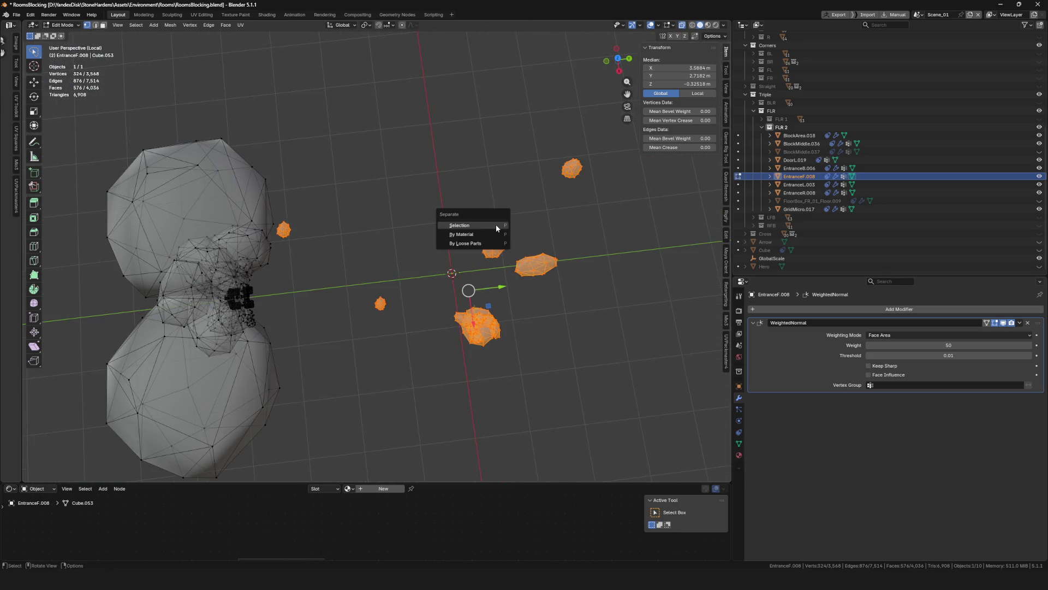
pyautogui.click(496, 224)
pyautogui.press('Tab')
# Join EntranceF.014 into EntranceL.003 with Ctrl+J
pyautogui.press('KP_Divide')
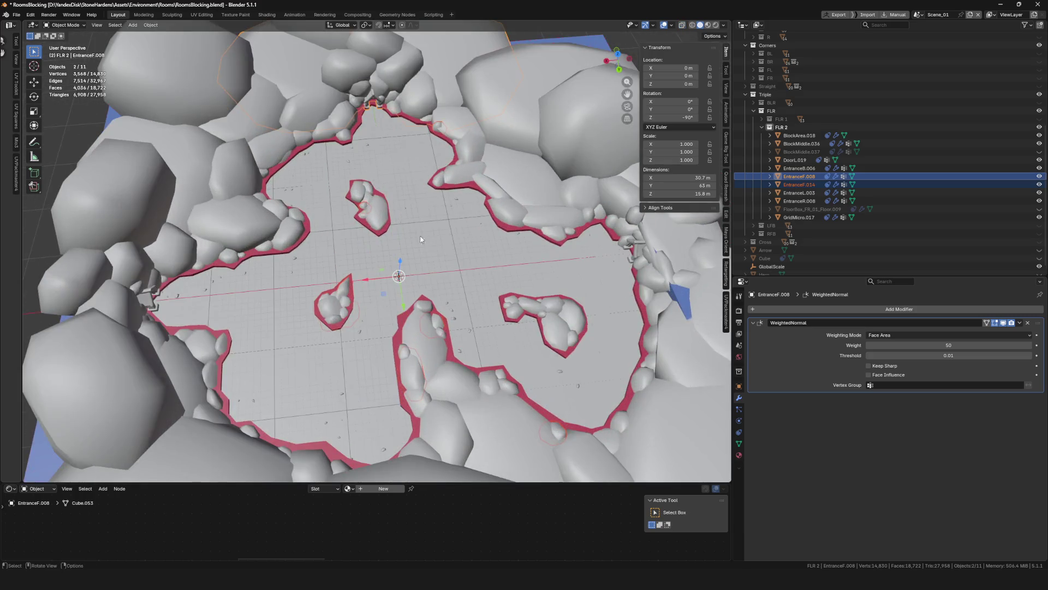
pyautogui.scroll(-5, 399, 232)
pyautogui.scroll(8, 395, 208)
pyautogui.click(395, 207)
pyautogui.scroll(-4, 437, 203)
pyautogui.scroll(-2, 436, 203)
pyautogui.scroll(4, 436, 204)
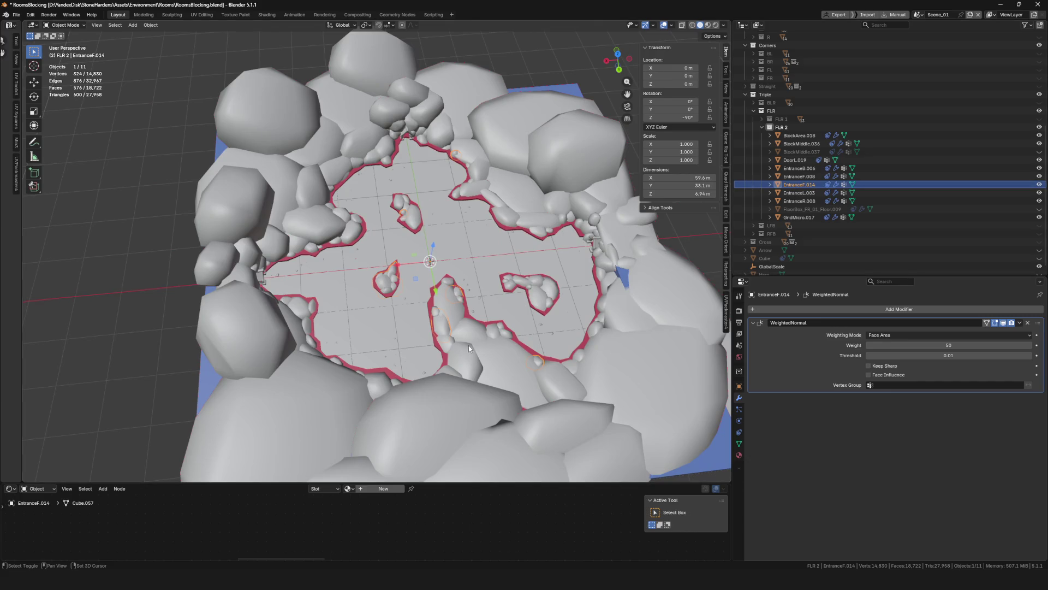
pyautogui.keyDown('shift'); pyautogui.click(445, 326); pyautogui.keyUp('shift')
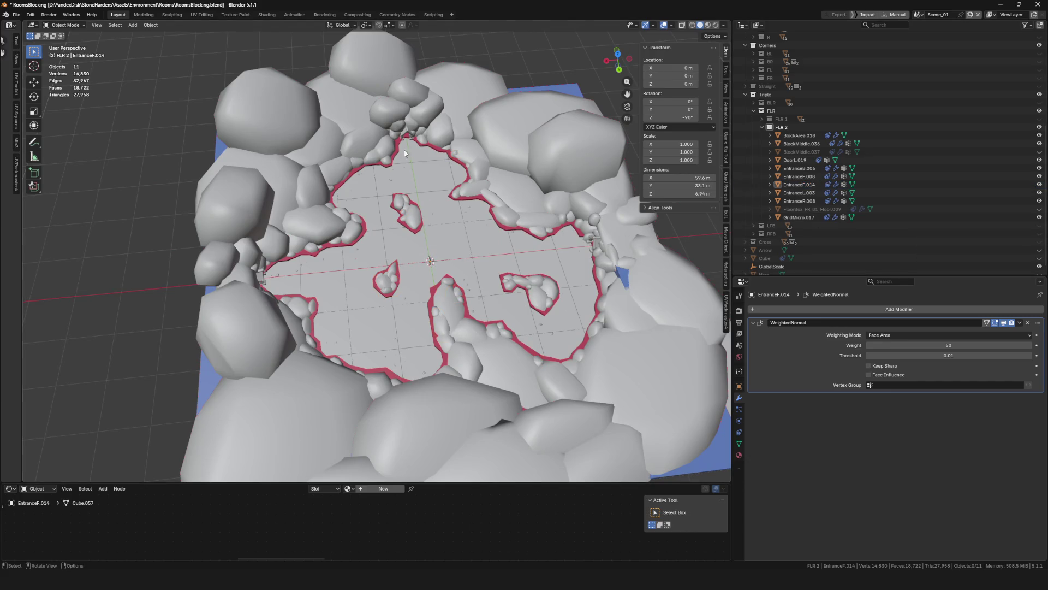
pyautogui.click(405, 212)
pyautogui.scroll(4, 395, 194)
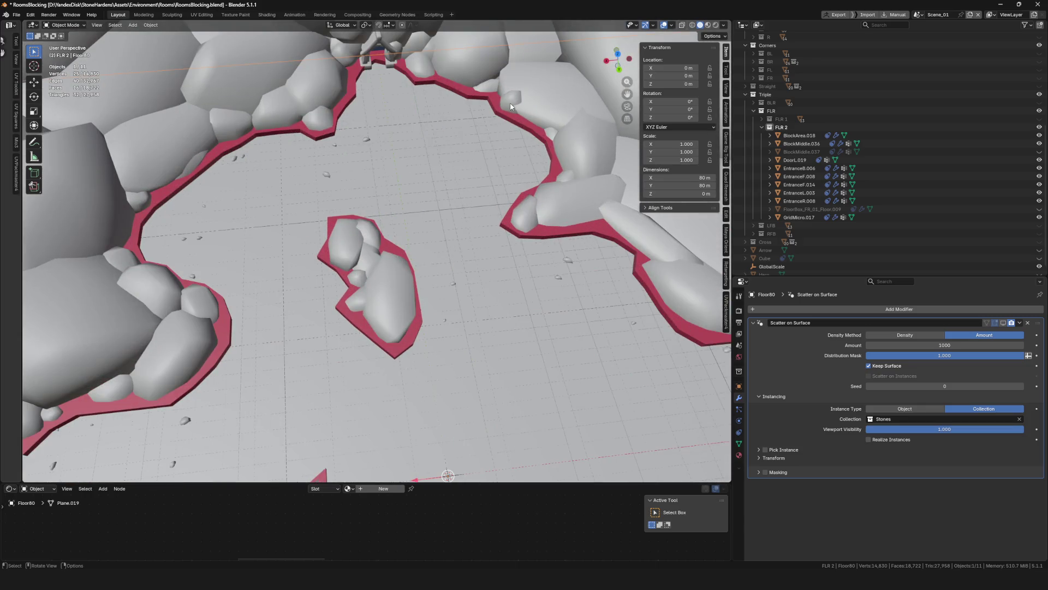
pyautogui.click(476, 172)
pyautogui.scroll(-5, 397, 158)
pyautogui.keyDown('shift'); pyautogui.click(398, 159); pyautogui.keyUp('shift')
pyautogui.press('KP_Divide')
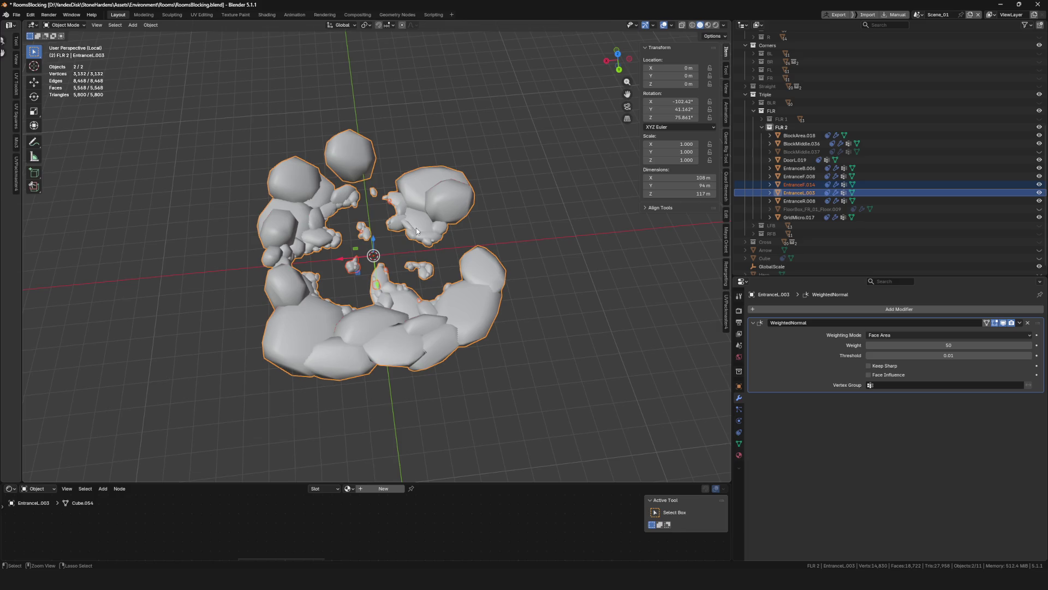
pyautogui.hotkey('ctrl', 'j')
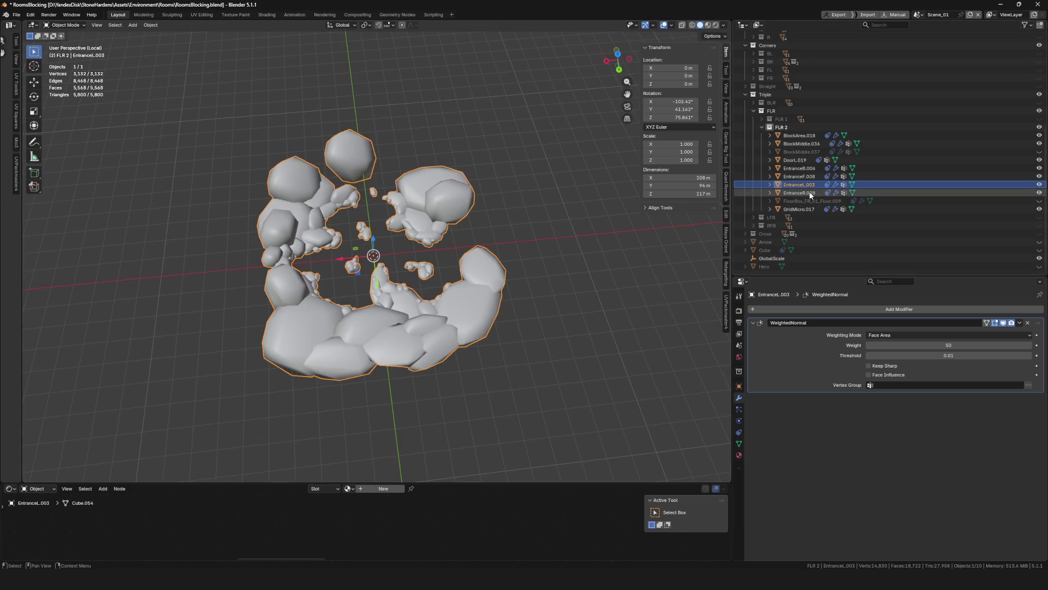
# Inspect EntranceR.008 on its own in local view
pyautogui.click(810, 193)
pyautogui.press('KP_Divide')
pyautogui.click(439, 106)
pyautogui.moveTo(439, 106); pyautogui.dragTo(443, 250, button='middle')
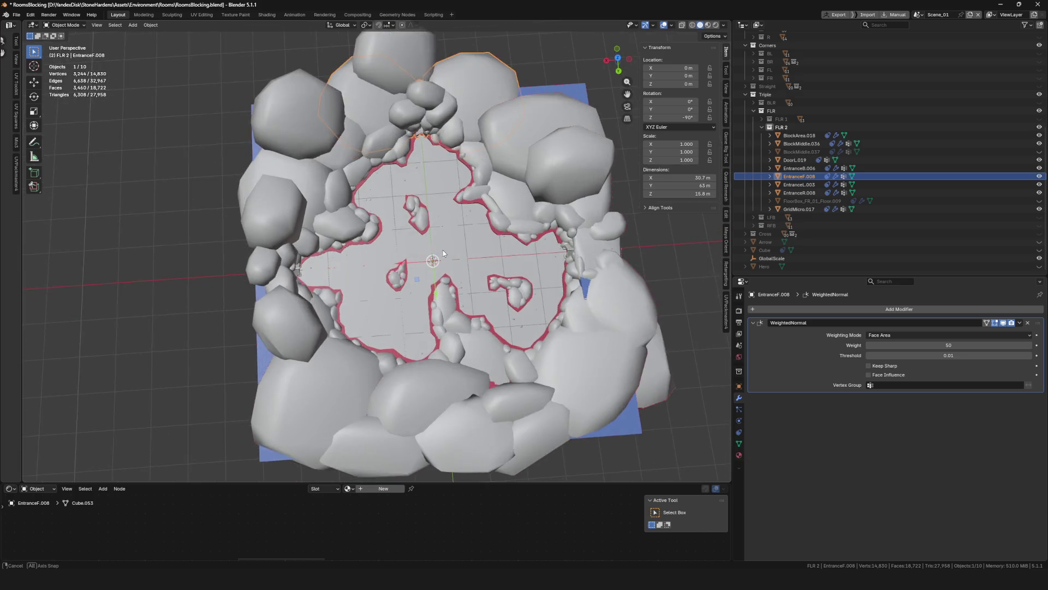
pyautogui.scroll(5, 443, 250)
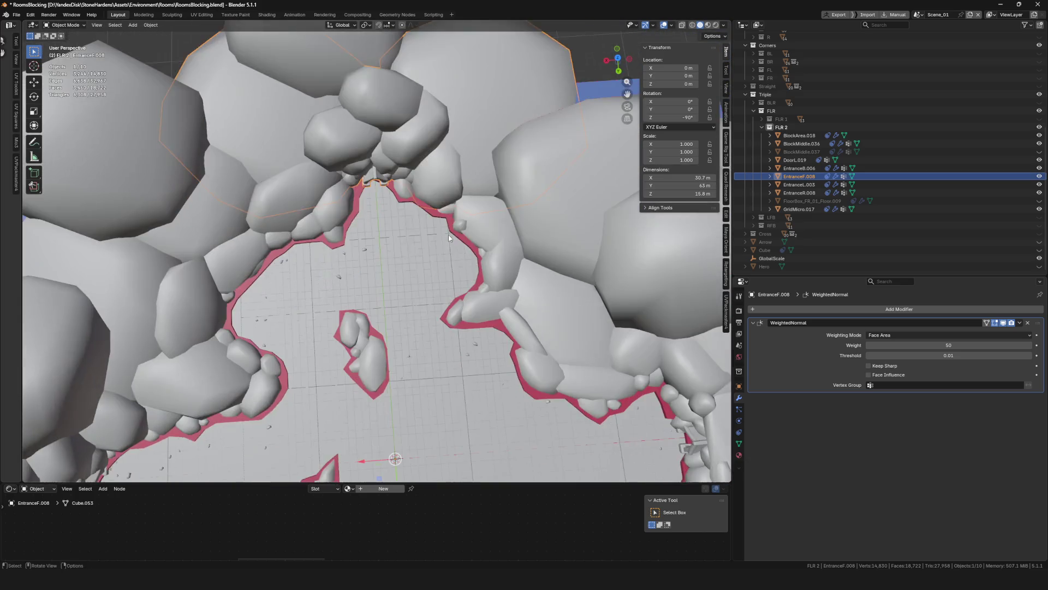
pyautogui.scroll(-3, 448, 235)
pyautogui.moveTo(468, 255); pyautogui.dragTo(574, 331, button='middle')
pyautogui.click(574, 332)
pyautogui.press('KP_Divide')
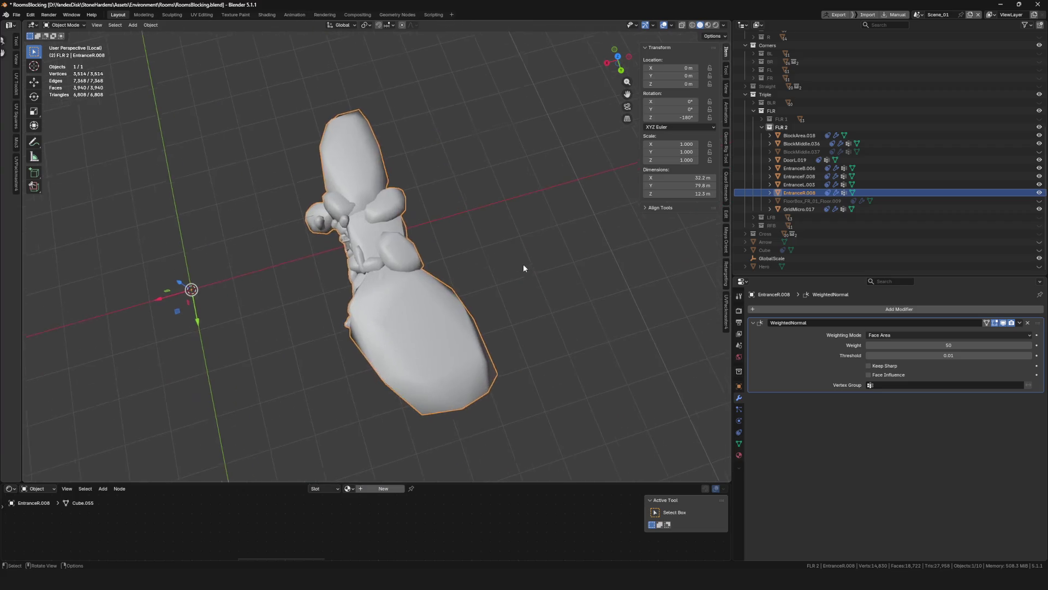
pyautogui.press('KP_Divide')
# Inspect the merged EntranceL.003 on its own in local view
pyautogui.moveTo(522, 263)
pyautogui.mouseDown(button='middle')
pyautogui.moveTo(415, 286)
pyautogui.moveTo(254, 277)
pyautogui.moveTo(241, 221)
pyautogui.mouseUp(button='middle')
pyautogui.scroll(3, 254, 277)
pyautogui.click(254, 278)
pyautogui.press('KP_Divide')
pyautogui.scroll(4, 328, 263)
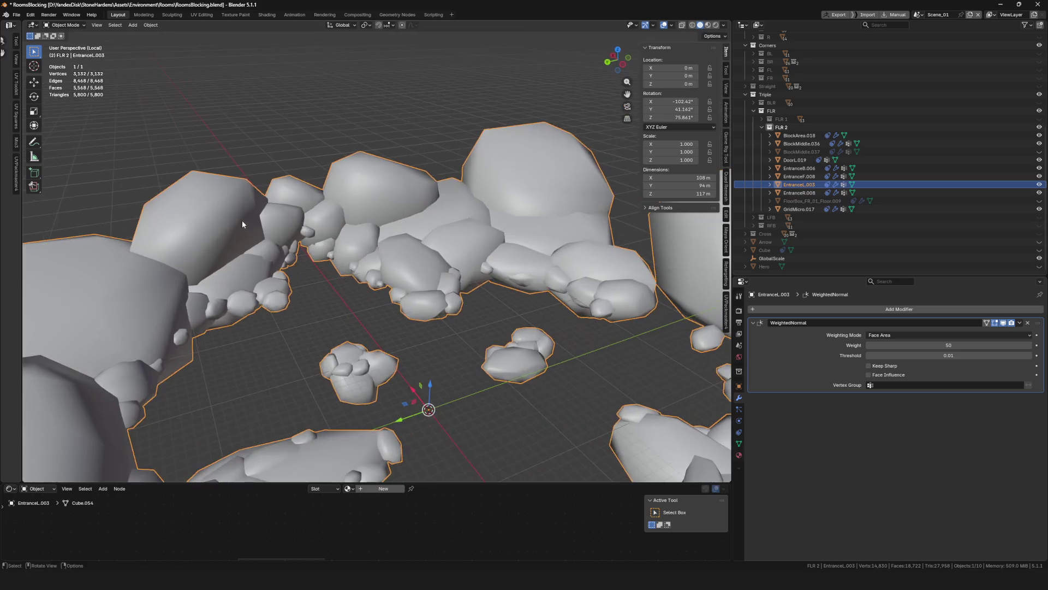
pyautogui.press('KP_Divide')
# Check that EntranceB.006 is empty, then delete it
pyautogui.click(848, 169)
pyautogui.press('KP_Decimal')
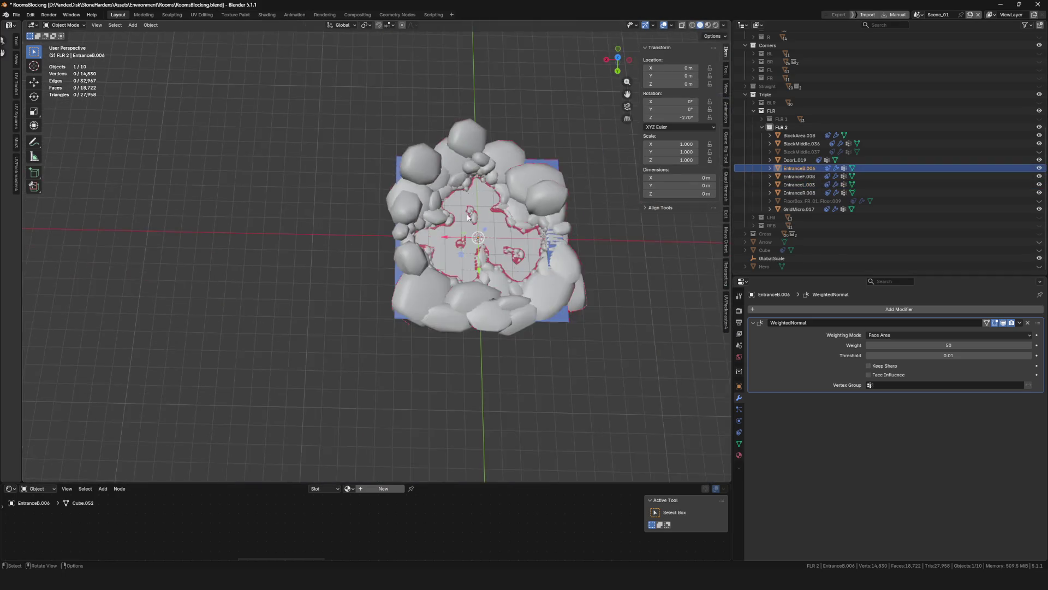
pyautogui.scroll(-5, 484, 218)
pyautogui.moveTo(492, 224)
pyautogui.mouseDown(button='middle')
pyautogui.moveTo(516, 221)
pyautogui.moveTo(397, 232)
pyautogui.mouseUp(button='middle')
pyautogui.press('KP_Divide')
pyautogui.press('KP_Divide')
pyautogui.press('Delete')
pyautogui.scroll(4, 524, 231)
pyautogui.scroll(-4, 524, 231)
pyautogui.click(801, 152)
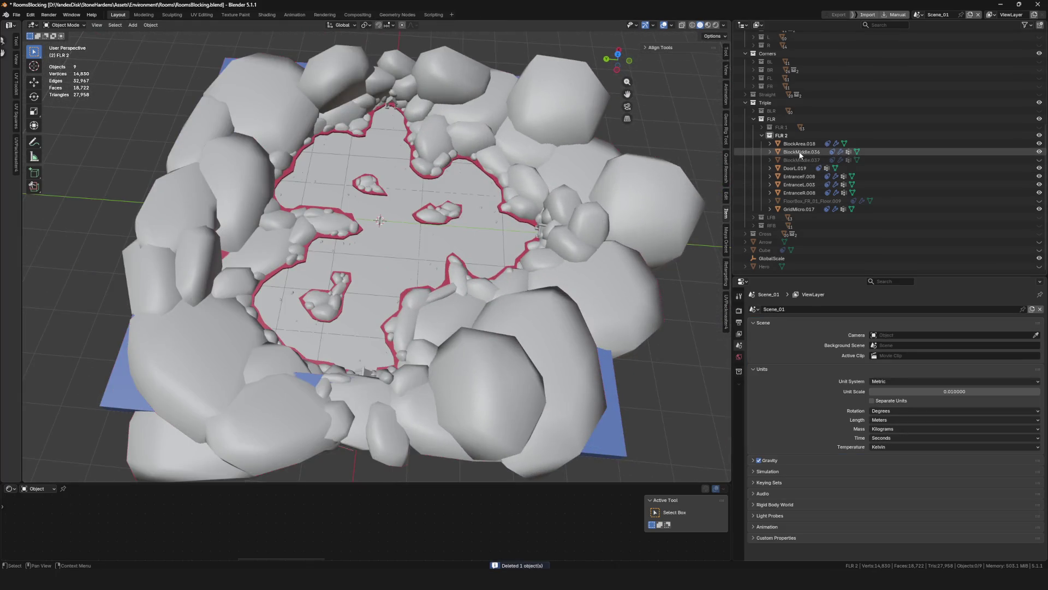
# Isolate EntranceL.003 in local view
pyautogui.press('KP_Decimal')
pyautogui.moveTo(438, 244); pyautogui.dragTo(433, 189, button='middle')
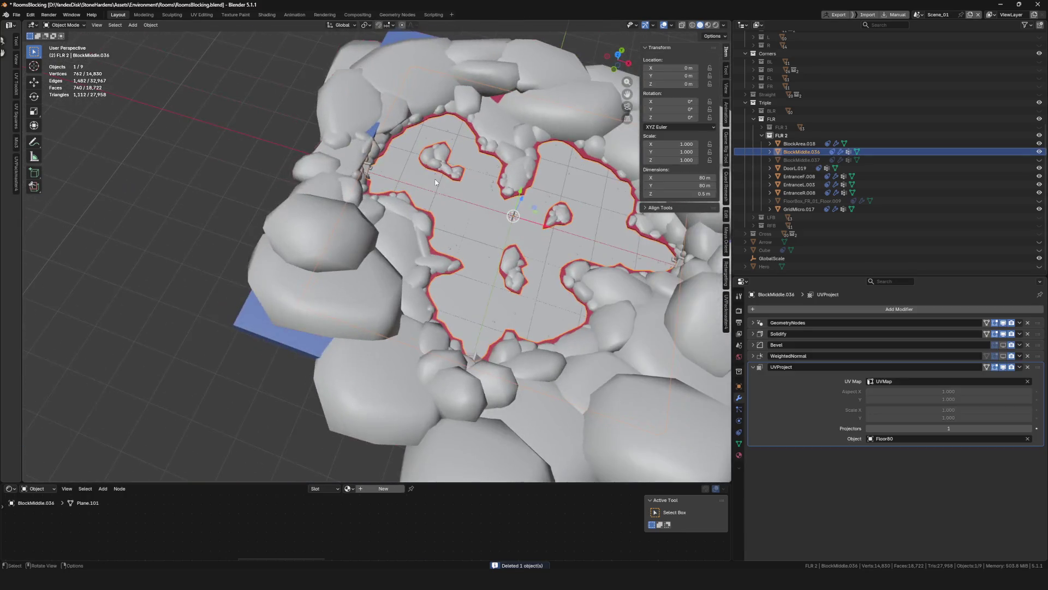
pyautogui.click(798, 184)
pyautogui.press('KP_Divide')
pyautogui.scroll(3, 377, 252)
# With X-ray on, separate EntranceL.003's small loose rock pieces into EntranceL.004
pyautogui.press('Tab')
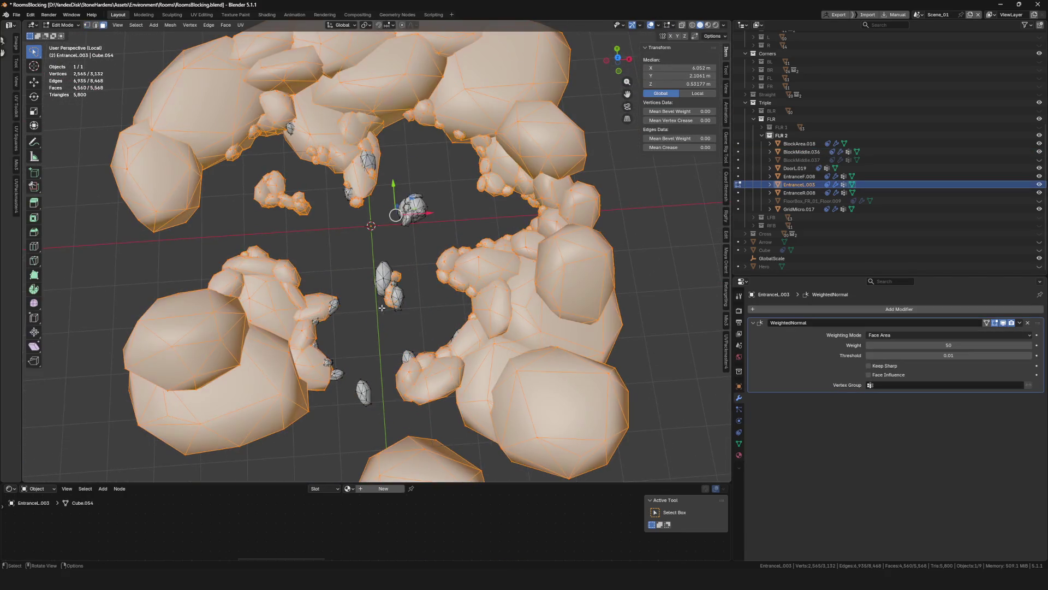
pyautogui.hotkey('alt', 'z')
pyautogui.keyDown('ctrl'); pyautogui.moveTo(364, 320); pyautogui.dragTo(412, 245, button='right'); pyautogui.keyUp('ctrl')
pyautogui.moveTo(427, 179)
pyautogui.keyDown('ctrl'); pyautogui.mouseDown(button='right')
pyautogui.moveTo(401, 241)
pyautogui.moveTo(426, 181)
pyautogui.mouseUp(button='right'); pyautogui.keyUp('ctrl')
pyautogui.keyDown('ctrl'); pyautogui.moveTo(261, 167); pyautogui.dragTo(346, 226, button='right'); pyautogui.keyUp('ctrl')
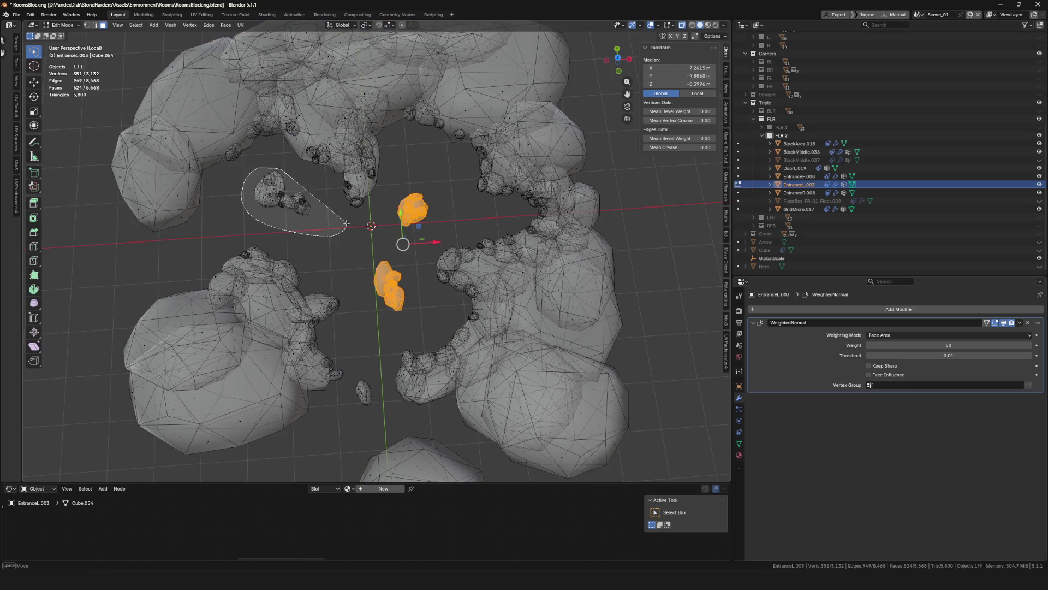
pyautogui.keyDown('ctrl'); pyautogui.moveTo(290, 168); pyautogui.dragTo(284, 167, button='right'); pyautogui.keyUp('ctrl')
pyautogui.press('p')
pyautogui.click(310, 280)
pyautogui.press('Tab')
# Hide EntranceL.004 and view the whole room from directly above
pyautogui.click(414, 217)
pyautogui.press('h')
pyautogui.press('KP_Divide')
pyautogui.moveTo(421, 222)
pyautogui.mouseDown(button='middle')
pyautogui.moveTo(424, 258)
pyautogui.moveTo(420, 236)
pyautogui.moveTo(437, 250)
pyautogui.mouseUp(button='middle')
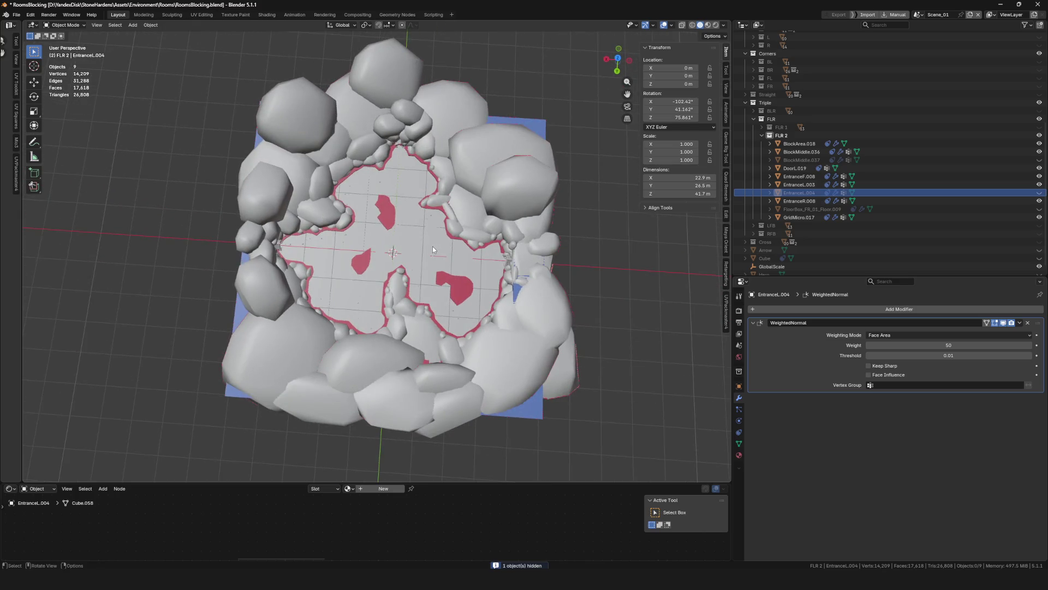
pyautogui.click(620, 57)
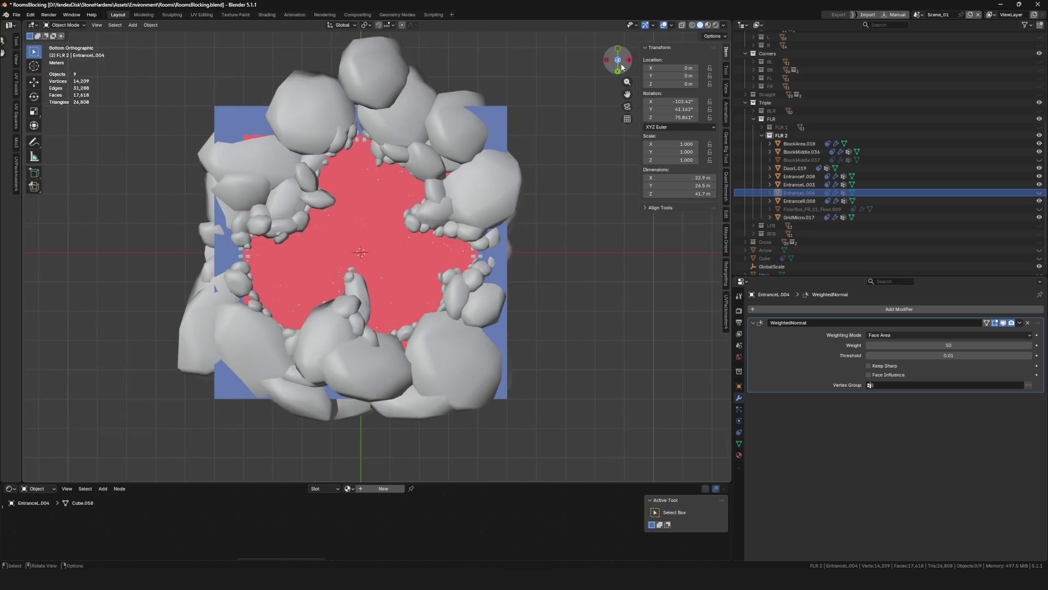
pyautogui.click(619, 62)
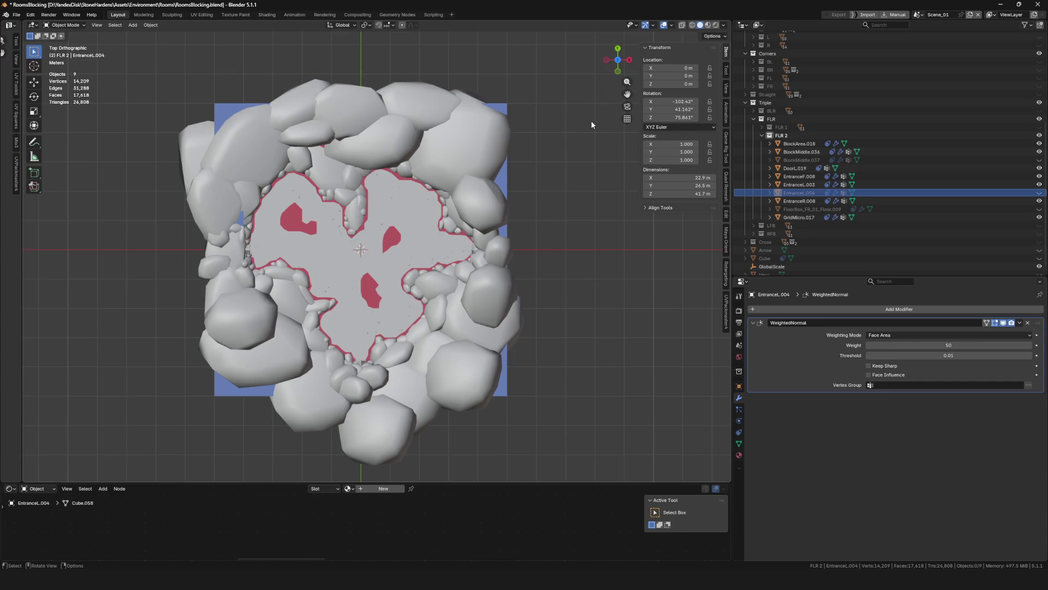
pyautogui.press('KP_6')
pyautogui.press('KP_6')
pyautogui.press('KP_6')
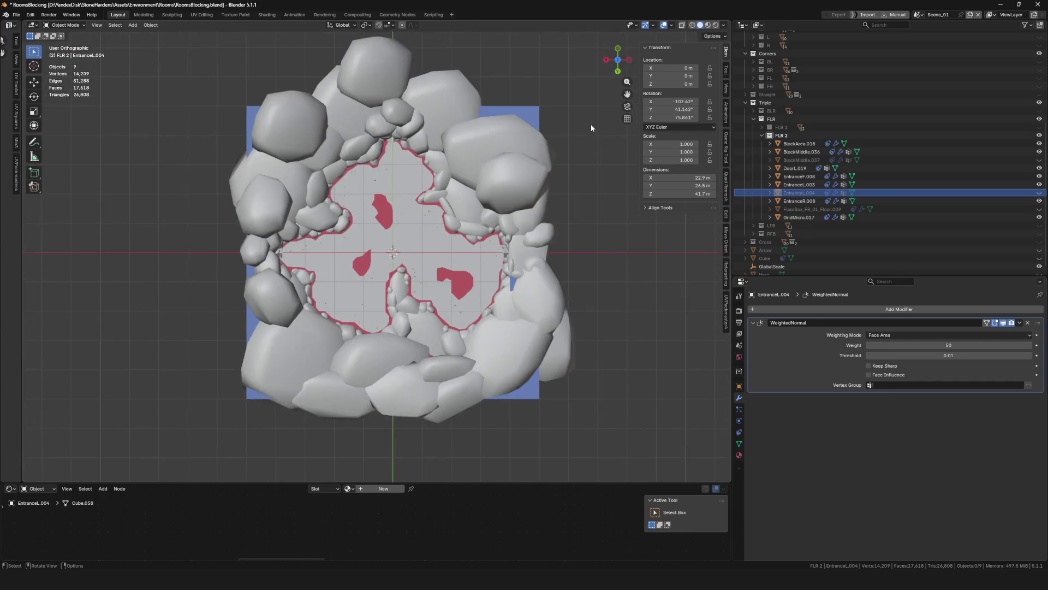
# Put the floor object BlockMiddle.036 into Weight Paint mode
pyautogui.scroll(3, 479, 221)
pyautogui.click(433, 179)
pyautogui.moveTo(459, 197)
pyautogui.keyDown('shift'); pyautogui.mouseDown(button='middle')
pyautogui.moveTo(432, 232)
pyautogui.moveTo(394, 209)
pyautogui.mouseUp(button='middle'); pyautogui.keyUp('shift')
pyautogui.hotkey('ctrl', 'Tab')
pyautogui.click(377, 176)
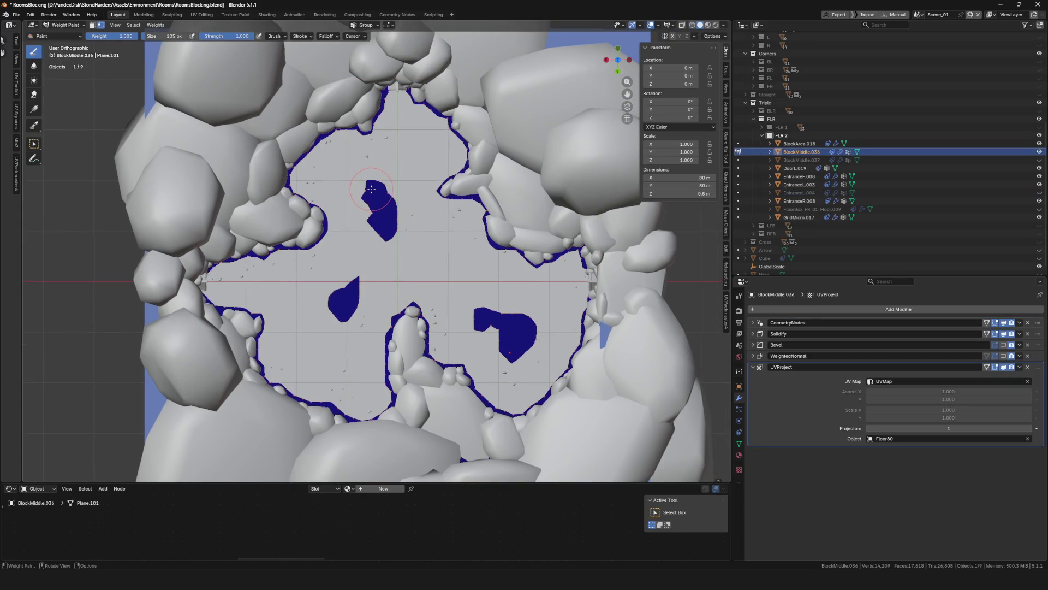
pyautogui.hotkey('ctrl', 'Tab')
pyautogui.click(408, 201)
# Paint weight 0 over the leftover islands in the floor centre
pyautogui.moveTo(372, 168); pyautogui.dragTo(377, 214)
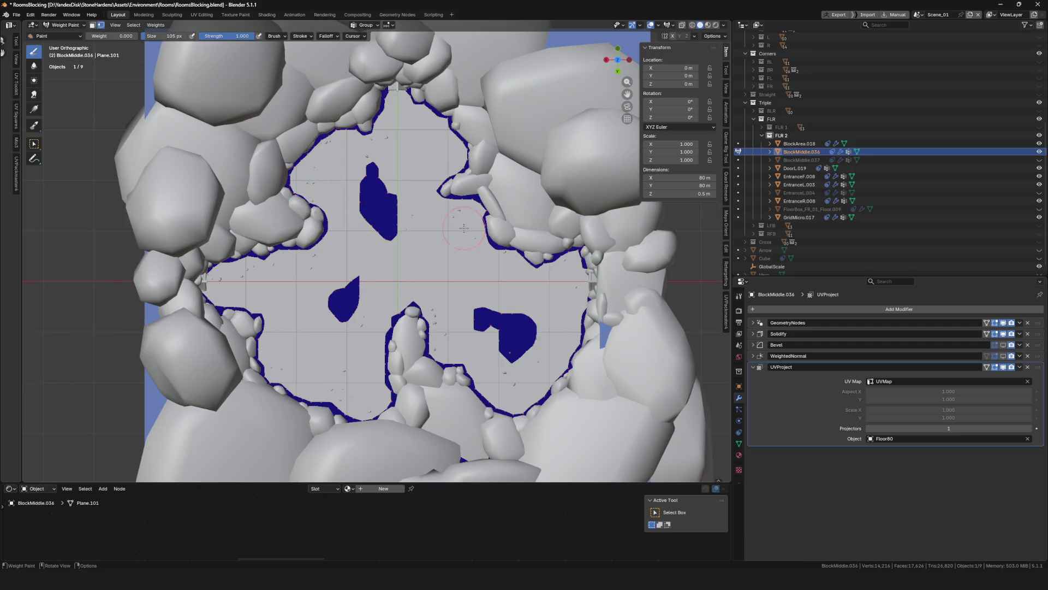
pyautogui.moveTo(462, 217); pyautogui.dragTo(368, 190)
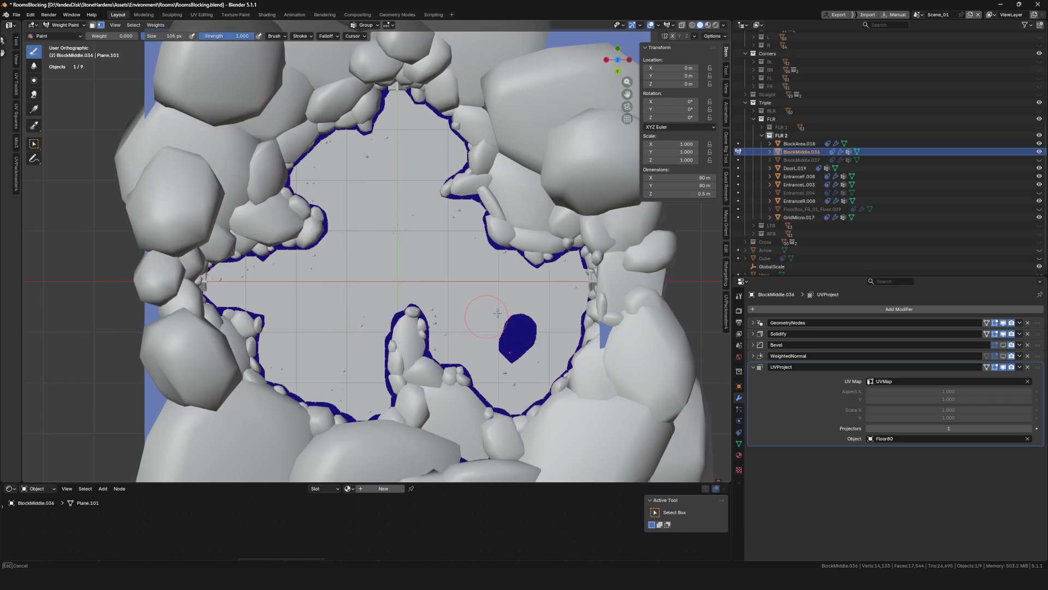
pyautogui.scroll(-5, 519, 352)
pyautogui.scroll(6, 351, 211)
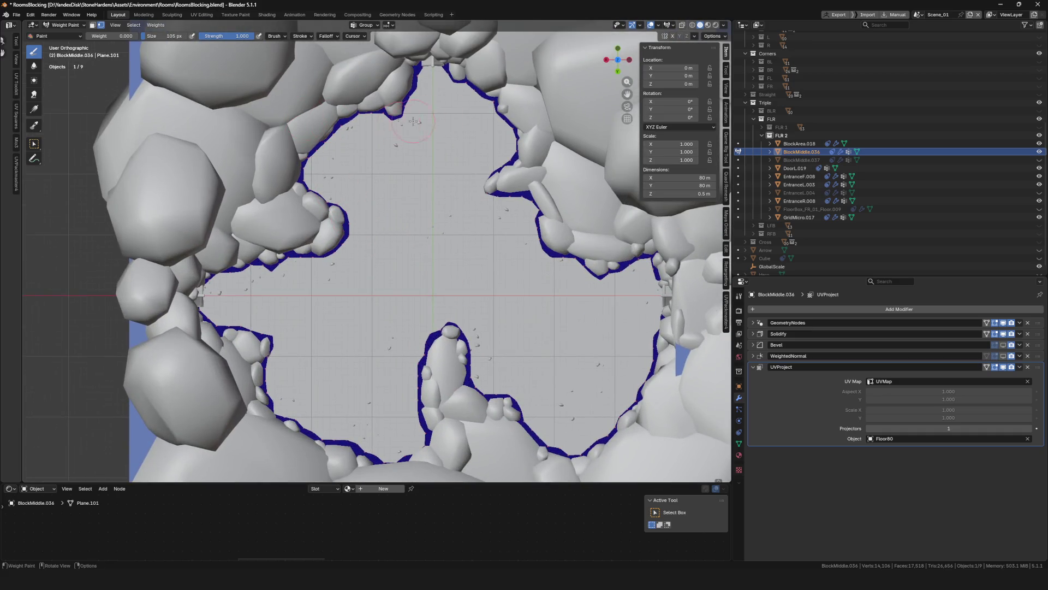
# Paint weight along the top arch, left rock wall and around the rock peninsula
pyautogui.keyDown('shift'); pyautogui.moveTo(398, 124); pyautogui.dragTo(407, 169, button='middle'); pyautogui.keyUp('shift')
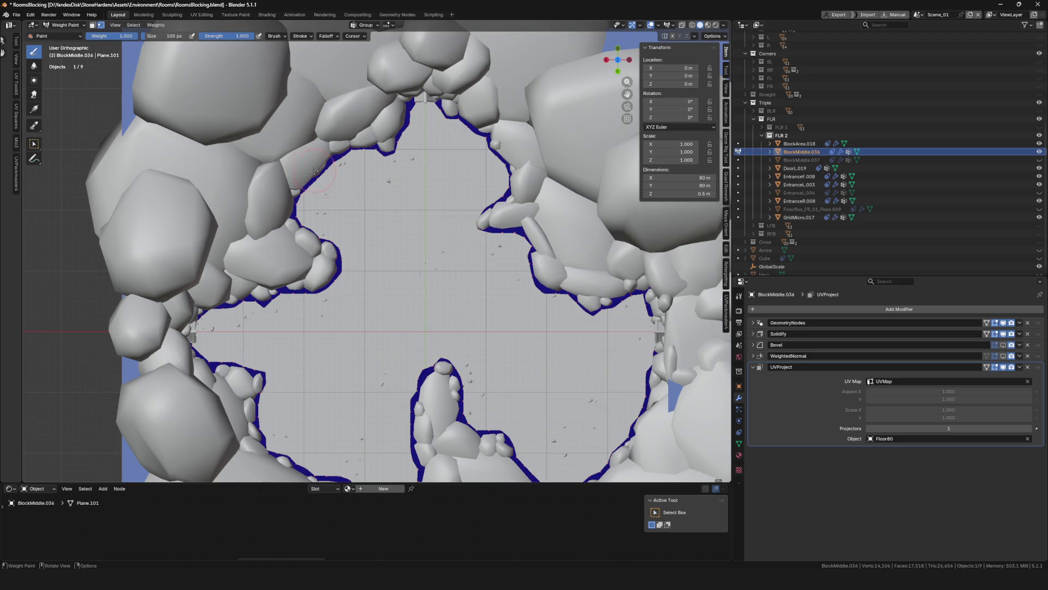
pyautogui.moveTo(325, 236)
pyautogui.mouseDown()
pyautogui.moveTo(393, 137)
pyautogui.moveTo(465, 189)
pyautogui.moveTo(484, 218)
pyautogui.mouseUp()
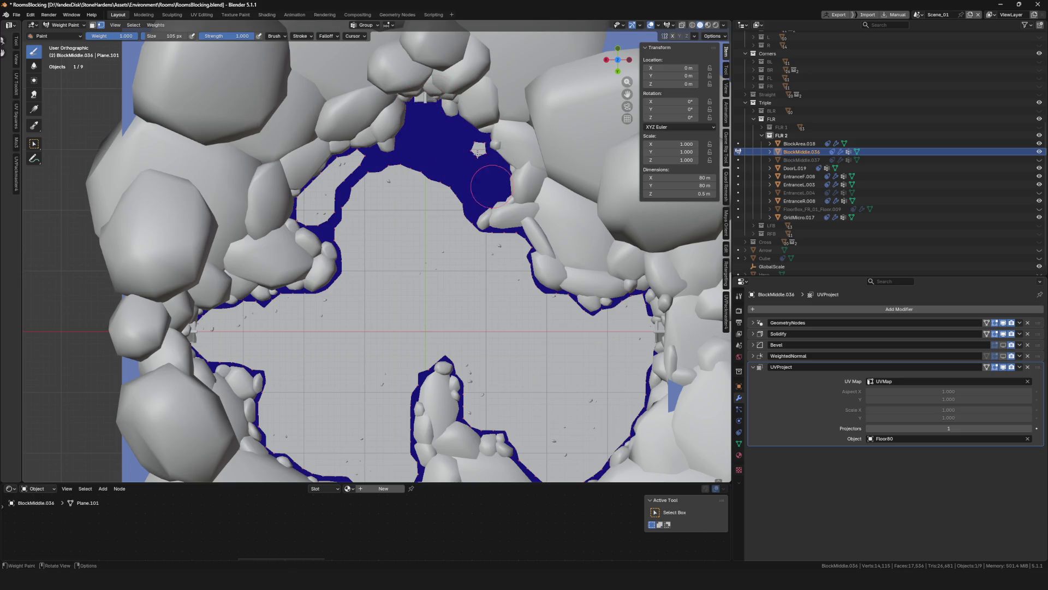
pyautogui.moveTo(434, 139)
pyautogui.mouseDown()
pyautogui.moveTo(341, 174)
pyautogui.moveTo(309, 217)
pyautogui.mouseUp()
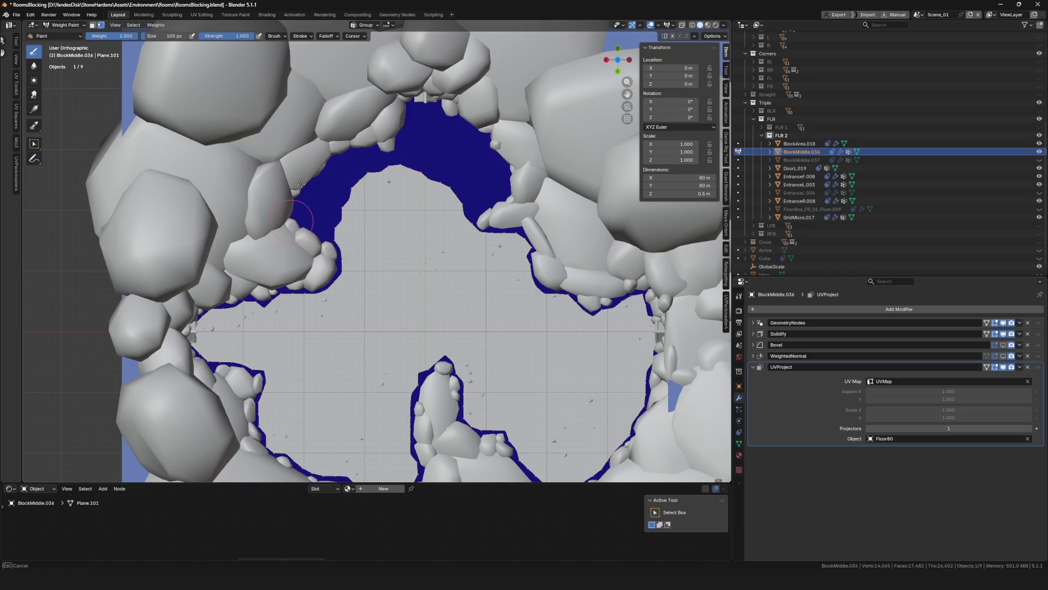
pyautogui.keyDown('shift'); pyautogui.moveTo(270, 329); pyautogui.dragTo(313, 303, button='middle'); pyautogui.keyUp('shift')
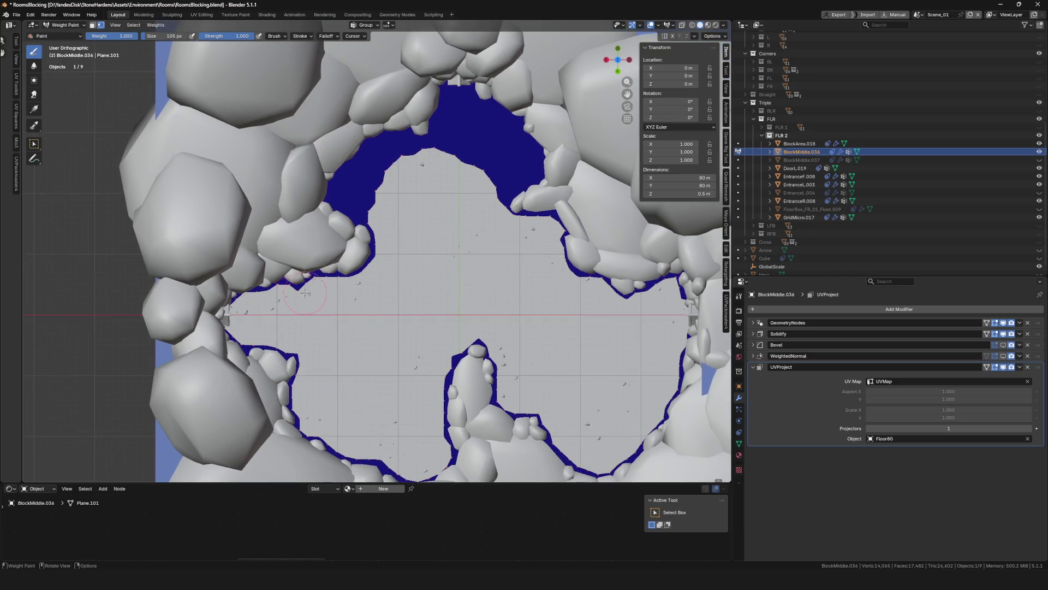
pyautogui.moveTo(317, 265)
pyautogui.mouseDown()
pyautogui.moveTo(295, 289)
pyautogui.moveTo(271, 364)
pyautogui.mouseUp()
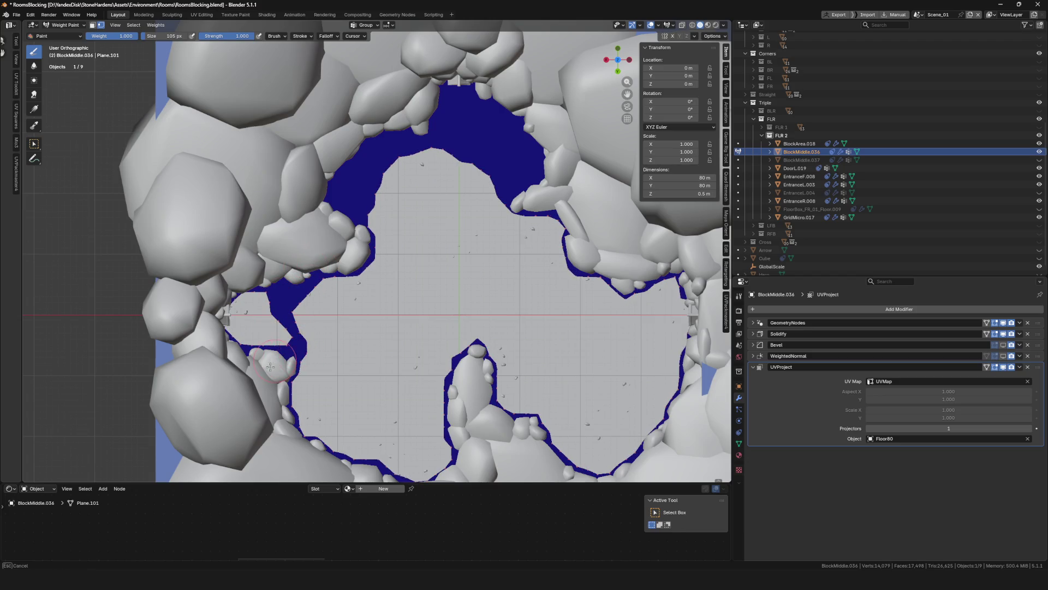
pyautogui.moveTo(312, 399)
pyautogui.mouseDown()
pyautogui.moveTo(385, 402)
pyautogui.moveTo(453, 337)
pyautogui.moveTo(494, 382)
pyautogui.mouseUp()
pyautogui.keyDown('shift'); pyautogui.moveTo(398, 358); pyautogui.dragTo(388, 285, button='middle'); pyautogui.keyUp('shift')
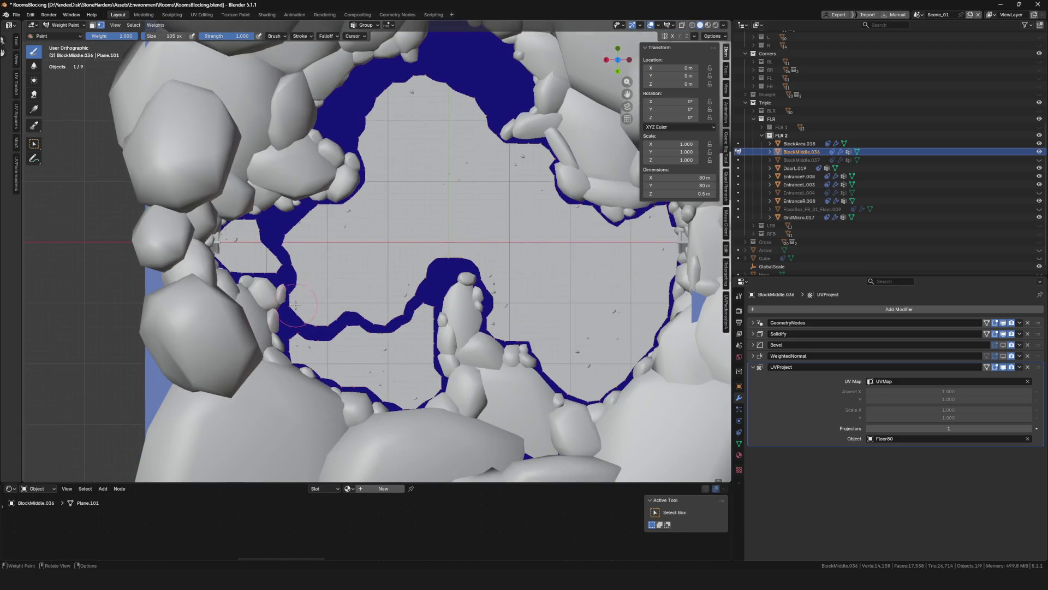
pyautogui.moveTo(288, 256); pyautogui.dragTo(285, 245)
pyautogui.moveTo(285, 229); pyautogui.dragTo(292, 260)
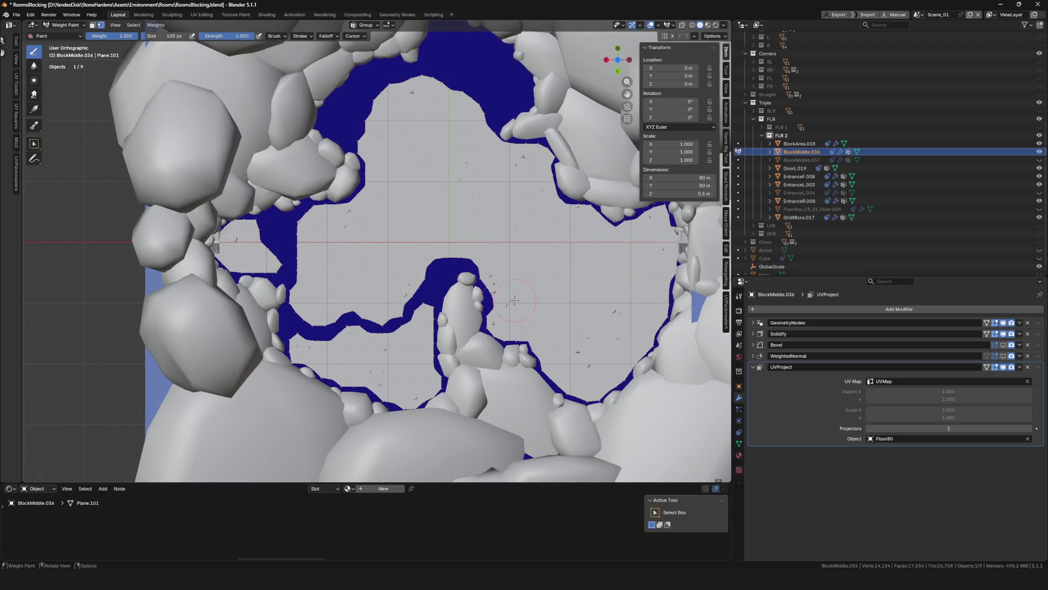
# Fill the lower-left gap and the gap near the right rocks with weight
pyautogui.keyDown('shift'); pyautogui.moveTo(328, 300); pyautogui.dragTo(290, 298, button='middle'); pyautogui.keyUp('shift')
pyautogui.moveTo(305, 376); pyautogui.dragTo(259, 339)
pyautogui.moveTo(315, 366)
pyautogui.mouseDown()
pyautogui.moveTo(355, 325)
pyautogui.moveTo(312, 382)
pyautogui.moveTo(401, 306)
pyautogui.moveTo(371, 355)
pyautogui.moveTo(350, 341)
pyautogui.moveTo(364, 401)
pyautogui.moveTo(470, 327)
pyautogui.moveTo(521, 314)
pyautogui.moveTo(557, 251)
pyautogui.moveTo(553, 186)
pyautogui.mouseUp()
pyautogui.moveTo(578, 223)
pyautogui.mouseDown()
pyautogui.moveTo(573, 240)
pyautogui.moveTo(645, 231)
pyautogui.moveTo(606, 295)
pyautogui.moveTo(552, 294)
pyautogui.moveTo(590, 270)
pyautogui.moveTo(580, 264)
pyautogui.moveTo(451, 345)
pyautogui.moveTo(510, 377)
pyautogui.moveTo(552, 355)
pyautogui.moveTo(554, 377)
pyautogui.moveTo(592, 298)
pyautogui.moveTo(542, 332)
pyautogui.moveTo(629, 293)
pyautogui.mouseUp()
pyautogui.scroll(-4, 618, 327)
pyautogui.scroll(2, 617, 326)
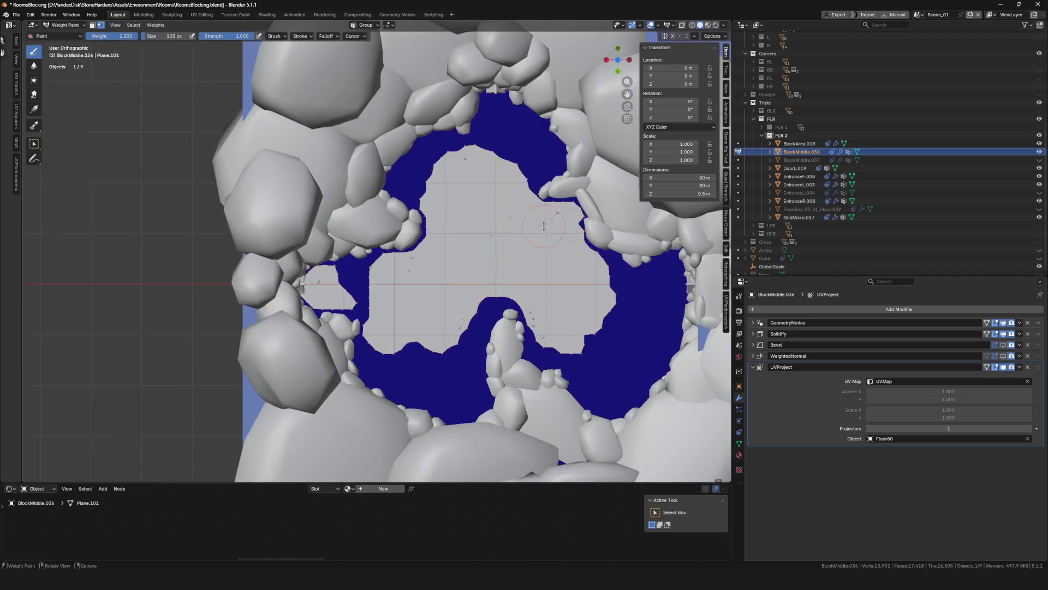
# Remove the stray wedge of weight across the floor by painting it out at weight 0
pyautogui.moveTo(574, 346)
pyautogui.mouseDown()
pyautogui.moveTo(525, 212)
pyautogui.moveTo(568, 234)
pyautogui.mouseUp()
pyautogui.scroll(-4, 601, 273)
pyautogui.scroll(6, 513, 330)
pyautogui.scroll(1, 498, 327)
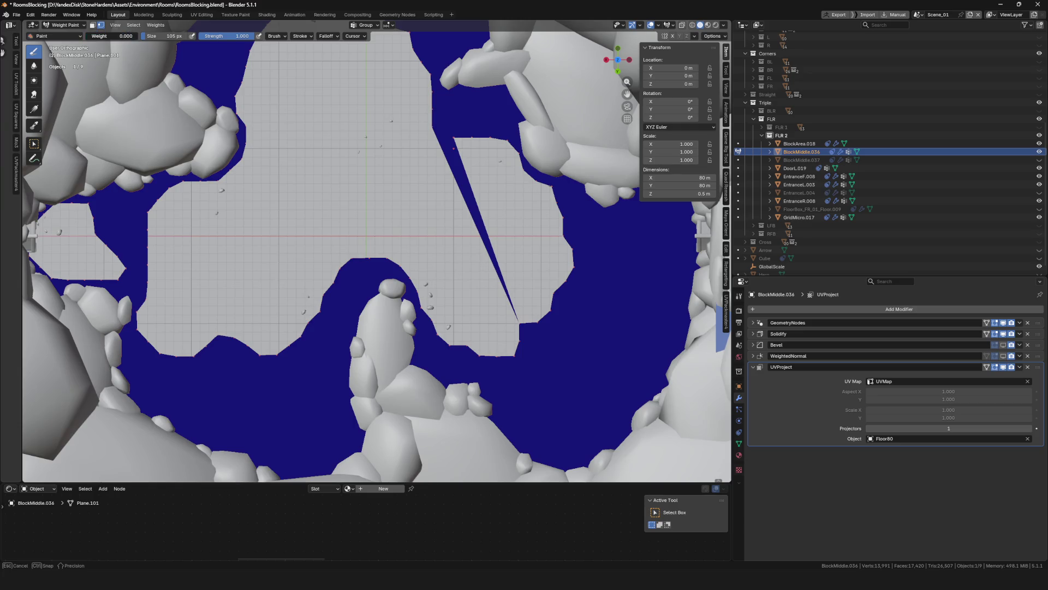
pyautogui.hotkey('ctrl', 'z')
pyautogui.scroll(-4, 524, 326)
pyautogui.scroll(6, 550, 304)
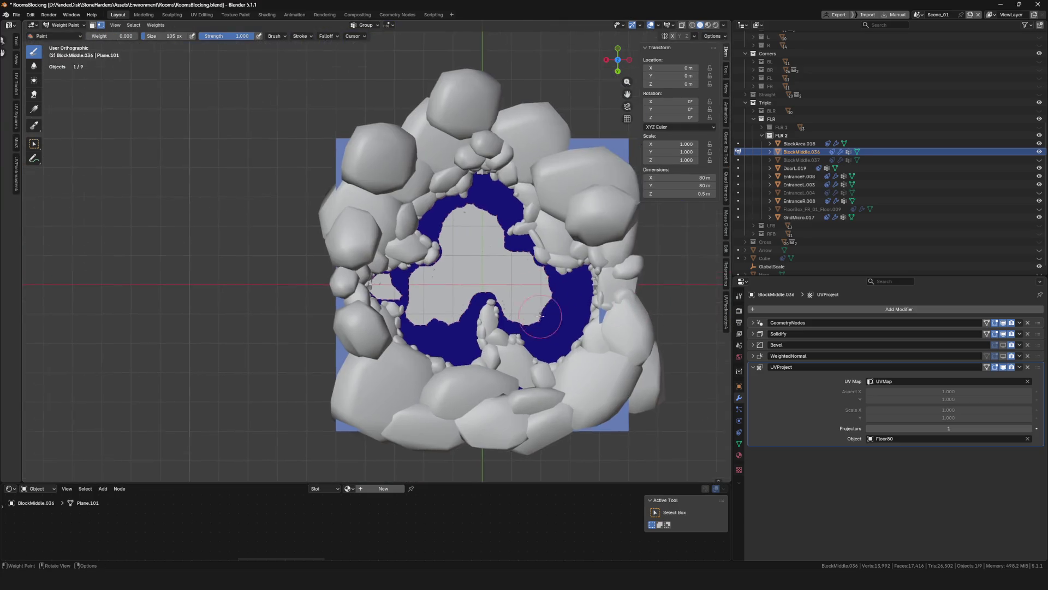
pyautogui.hotkey('ctrl', 'shift', 'z')
pyautogui.moveTo(557, 310)
pyautogui.mouseDown()
pyautogui.moveTo(492, 207)
pyautogui.moveTo(519, 333)
pyautogui.moveTo(510, 347)
pyautogui.mouseUp()
pyautogui.scroll(-4, 510, 347)
pyautogui.scroll(6, 443, 310)
pyautogui.hotkey('ctrl', 'shift', 'z')
pyautogui.hotkey('ctrl', 'z')
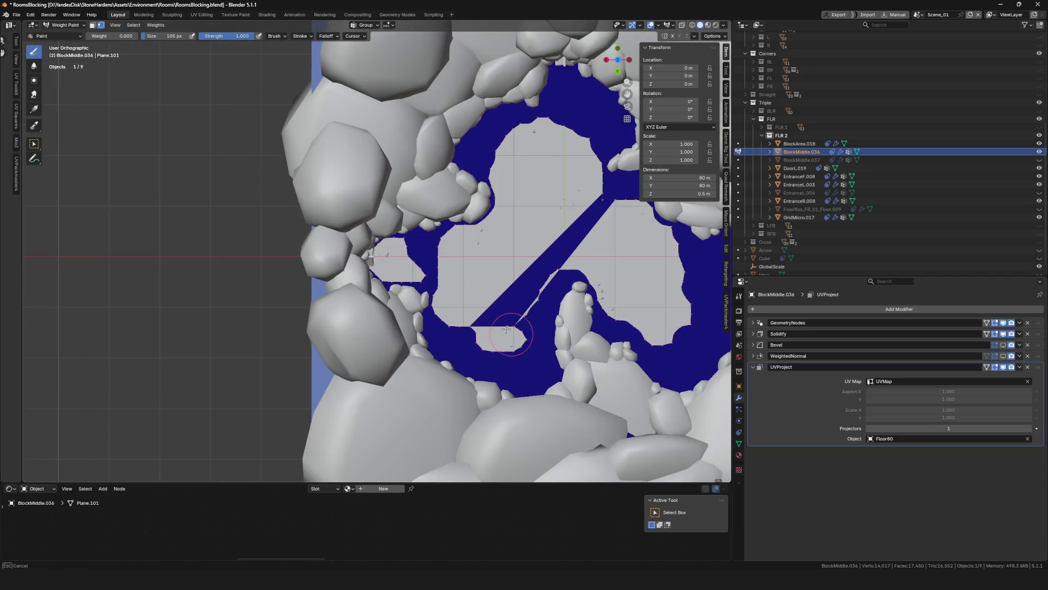
pyautogui.hotkey('ctrl', 'shift', 'z')
pyautogui.moveTo(512, 319)
pyautogui.mouseDown()
pyautogui.moveTo(523, 301)
pyautogui.moveTo(521, 327)
pyautogui.mouseUp()
pyautogui.scroll(-6, 529, 266)
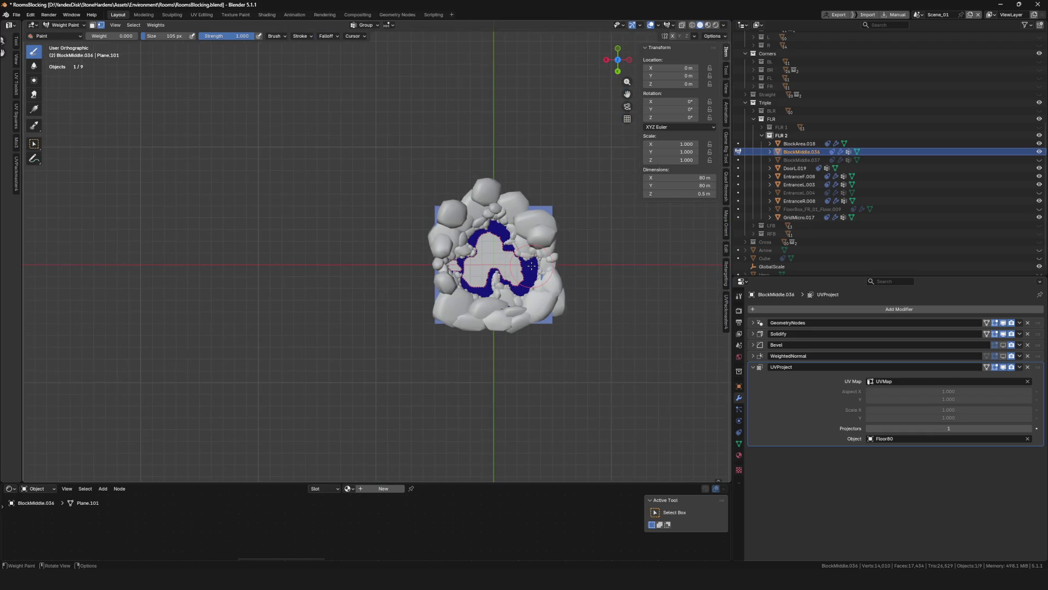
pyautogui.scroll(7, 533, 265)
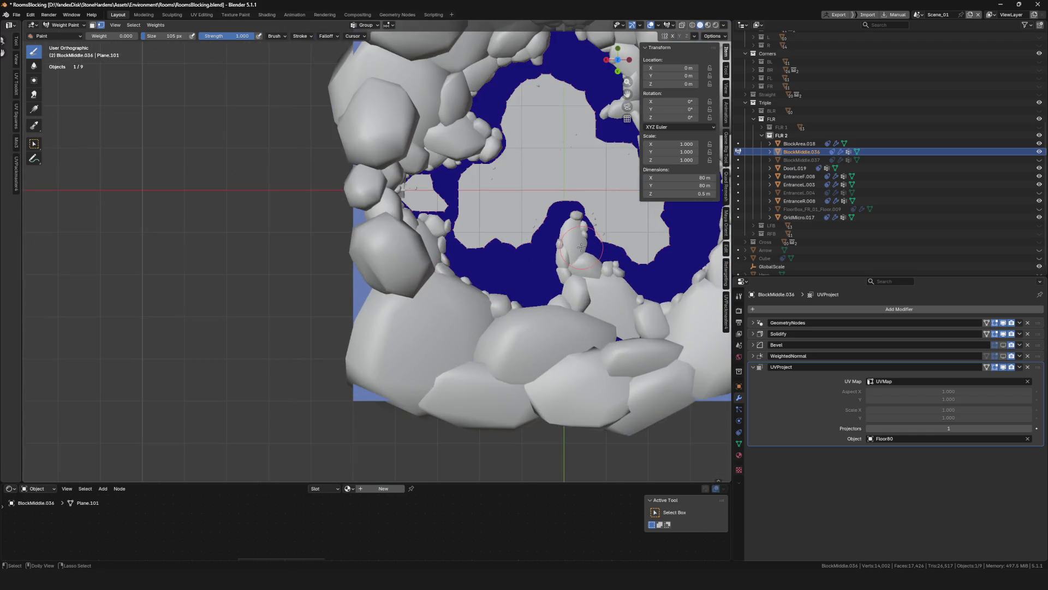
# At weight 1.0, fill the grey pockets beside the lower peninsula
pyautogui.keyDown('shift'); pyautogui.moveTo(519, 244); pyautogui.dragTo(433, 240, button='middle'); pyautogui.keyUp('shift')
pyautogui.moveTo(114, 43); pyautogui.dragTo(192, 88)
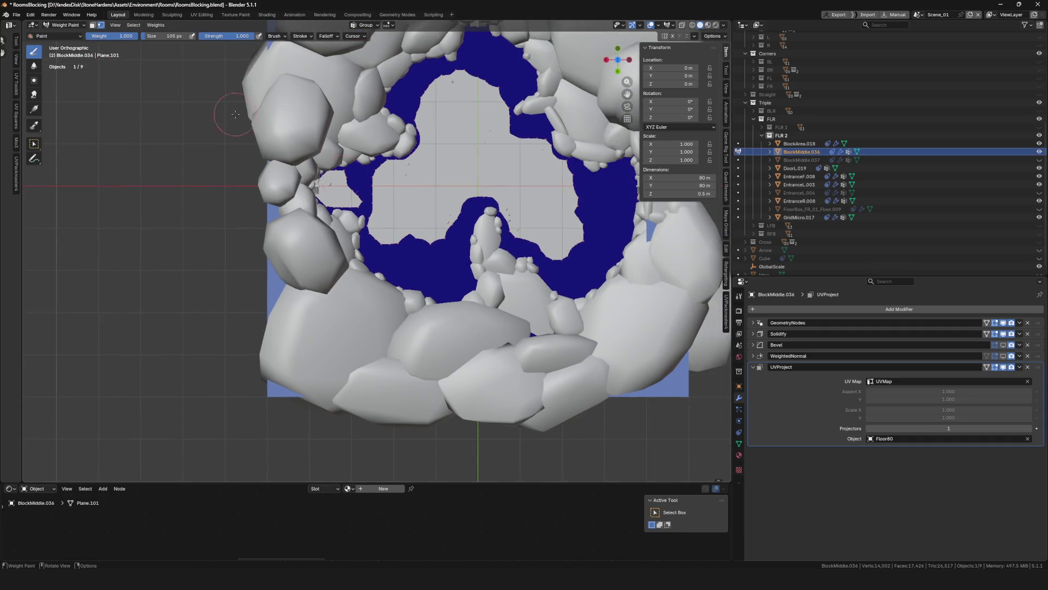
pyautogui.moveTo(459, 276)
pyautogui.mouseDown()
pyautogui.moveTo(445, 232)
pyautogui.moveTo(423, 240)
pyautogui.moveTo(445, 264)
pyautogui.moveTo(447, 289)
pyautogui.moveTo(465, 291)
pyautogui.mouseUp()
pyautogui.scroll(-6, 445, 263)
pyautogui.scroll(5, 445, 235)
pyautogui.moveTo(445, 257)
pyautogui.mouseDown()
pyautogui.moveTo(443, 272)
pyautogui.moveTo(413, 266)
pyautogui.mouseUp()
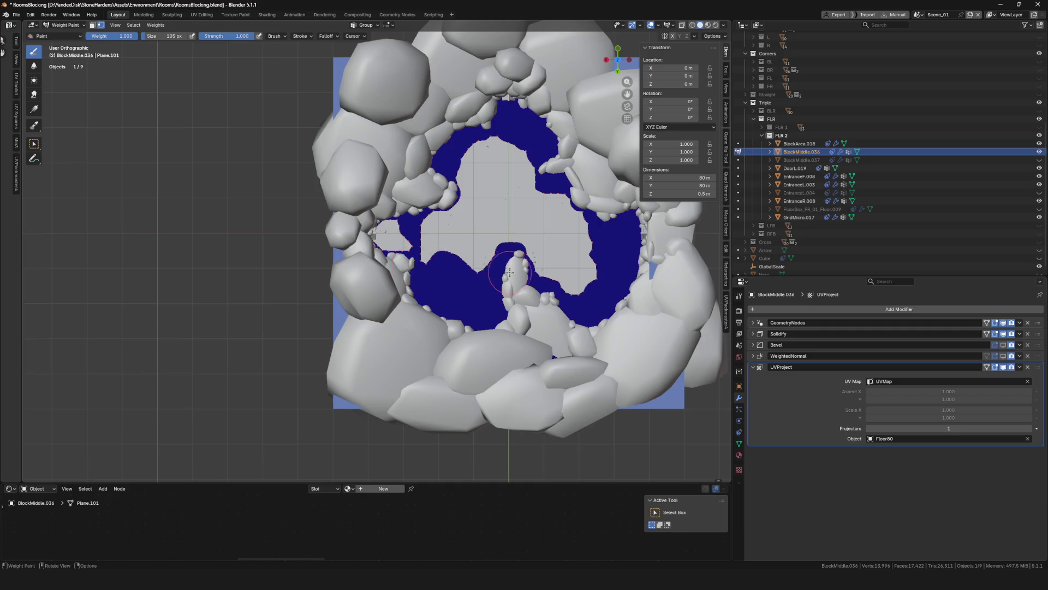
pyautogui.scroll(-5, 432, 259)
pyautogui.scroll(7, 447, 251)
pyautogui.moveTo(464, 228)
pyautogui.mouseDown()
pyautogui.moveTo(461, 249)
pyautogui.moveTo(457, 215)
pyautogui.moveTo(431, 240)
pyautogui.mouseUp()
pyautogui.moveTo(499, 292); pyautogui.dragTo(524, 282)
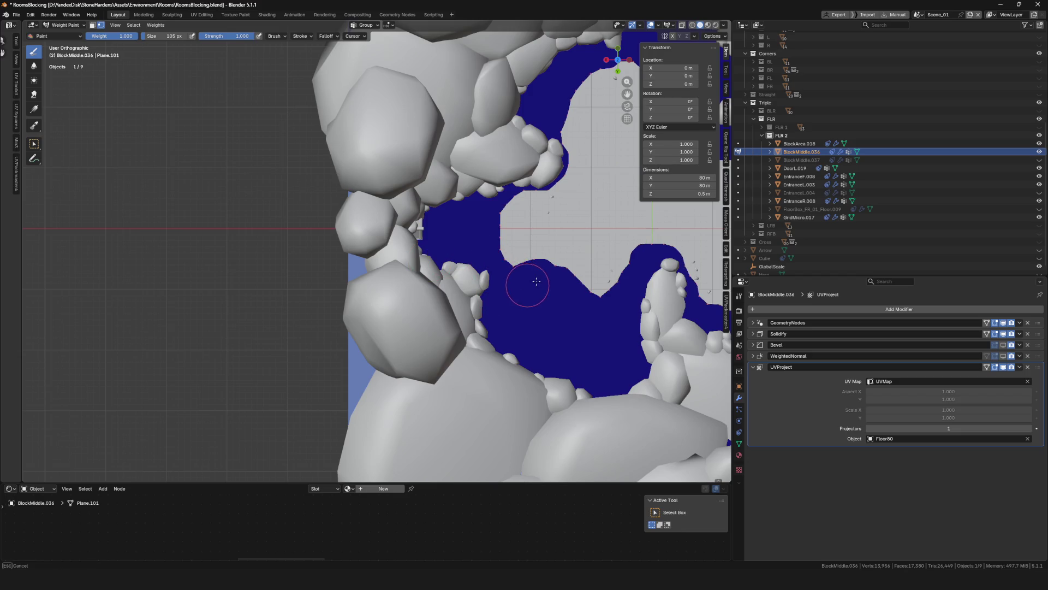
pyautogui.scroll(-5, 536, 281)
pyautogui.scroll(4, 464, 262)
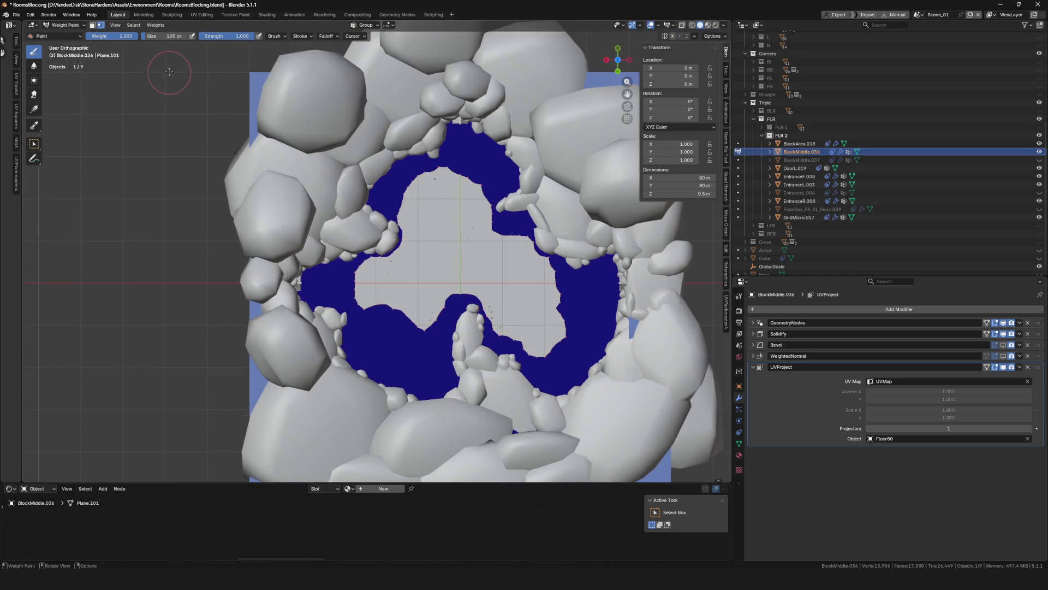
# At weight 0, trim excess weight toward the floor centre and near the top
pyautogui.moveTo(112, 36); pyautogui.dragTo(87, 36)
pyautogui.moveTo(401, 300)
pyautogui.mouseDown()
pyautogui.moveTo(421, 328)
pyautogui.moveTo(461, 303)
pyautogui.moveTo(493, 236)
pyautogui.mouseUp()
pyautogui.scroll(-3, 504, 259)
pyautogui.scroll(4, 504, 259)
pyautogui.scroll(-4, 437, 229)
pyautogui.scroll(6, 419, 201)
pyautogui.moveTo(415, 213)
pyautogui.mouseDown()
pyautogui.moveTo(453, 229)
pyautogui.moveTo(477, 282)
pyautogui.mouseUp()
pyautogui.scroll(-3, 477, 283)
# Return to Object Mode, then select EntranceL.003 and view it in isolation
pyautogui.hotkey('ctrl', 'Tab')
pyautogui.click(493, 190)
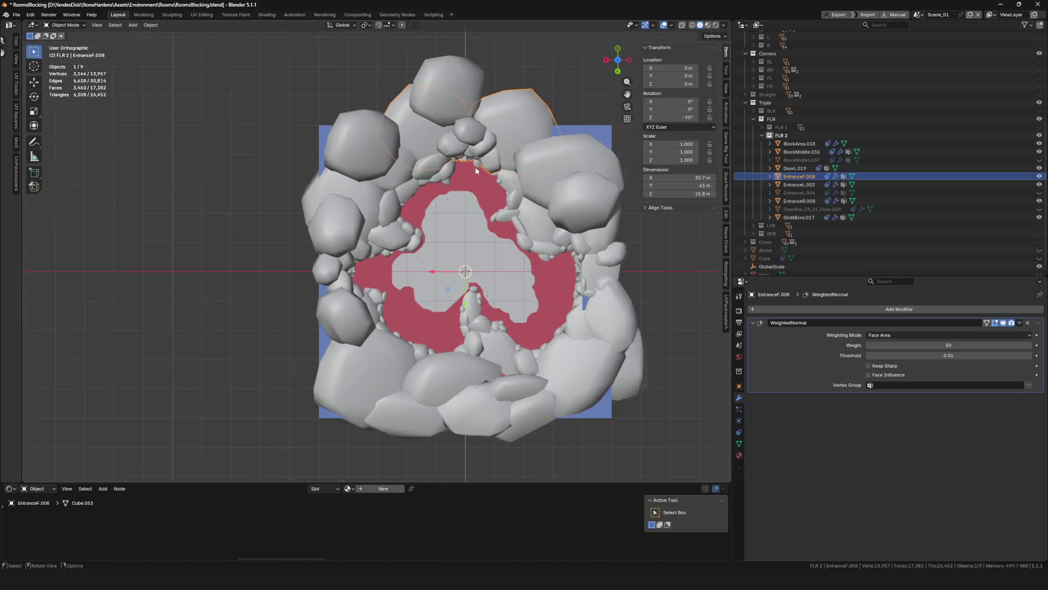
pyautogui.scroll(2, 478, 161)
pyautogui.keyDown('shift'); pyautogui.click(439, 81); pyautogui.keyUp('shift')
pyautogui.press('KP_Divide')
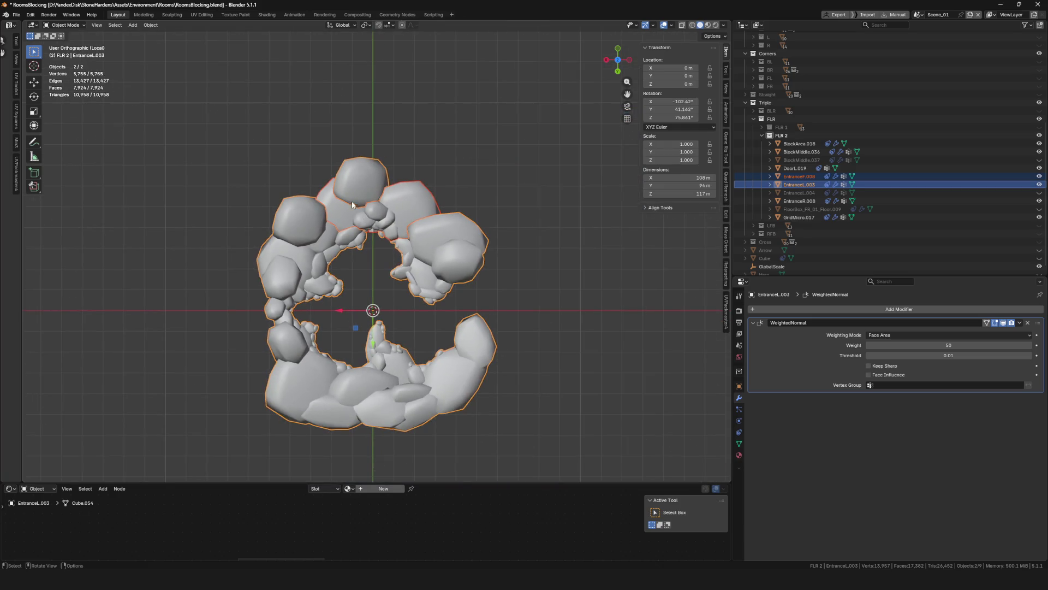
pyautogui.press('KP_Divide')
pyautogui.click(406, 132)
pyautogui.press('KP_Divide')
# Separate EntranceL.003's top boulder and small chunk into their own object
pyautogui.press('Tab')
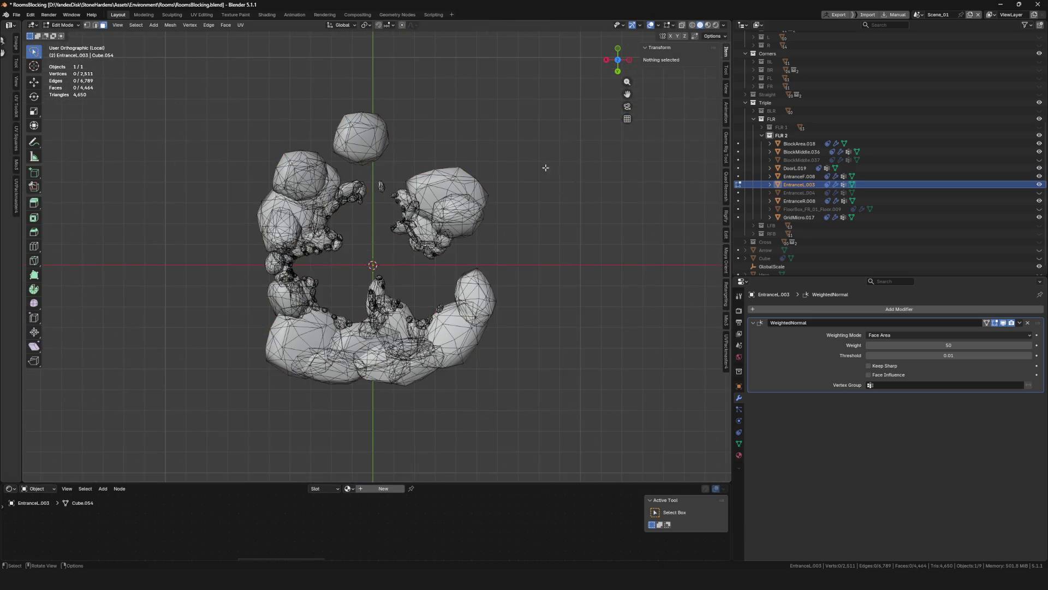
pyautogui.scroll(3, 367, 133)
pyautogui.press('l')
pyautogui.press('l')
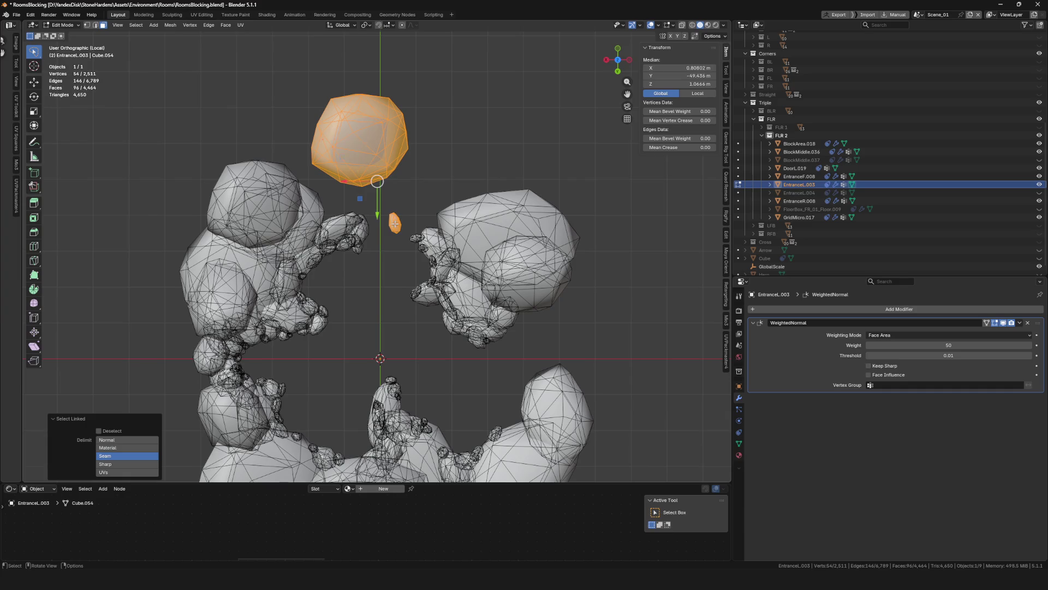
pyautogui.press('p')
pyautogui.click(407, 222)
pyautogui.press('Tab')
# Join the separated boulder object into EntranceF.008
pyautogui.press('KP_Divide')
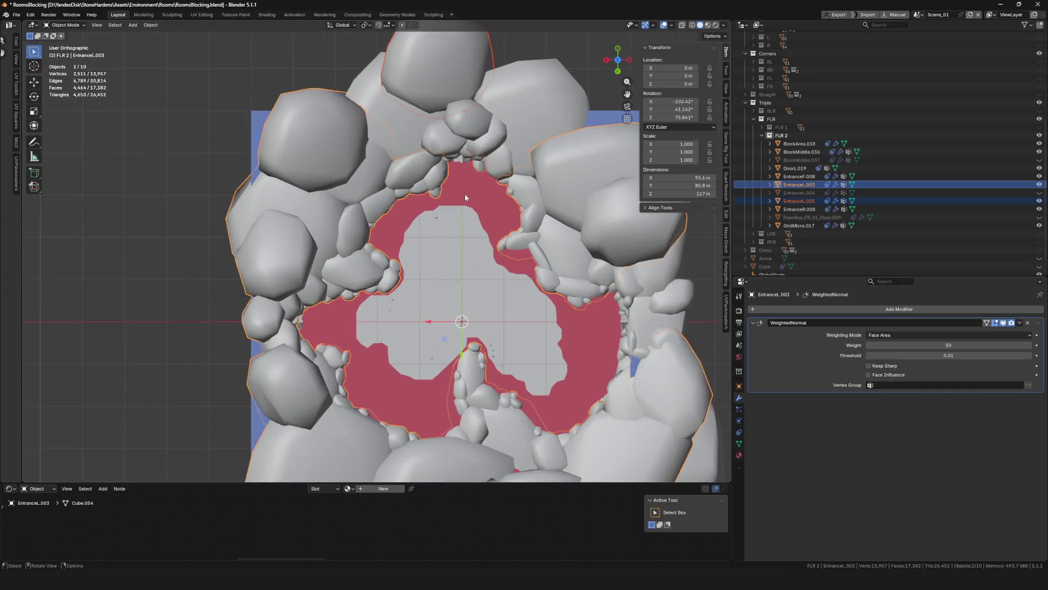
pyautogui.keyDown('shift'); pyautogui.click(474, 182); pyautogui.keyUp('shift')
pyautogui.keyDown('shift'); pyautogui.click(476, 186); pyautogui.keyUp('shift')
pyautogui.press('KP_Divide')
pyautogui.hotkey('ctrl', 'j')
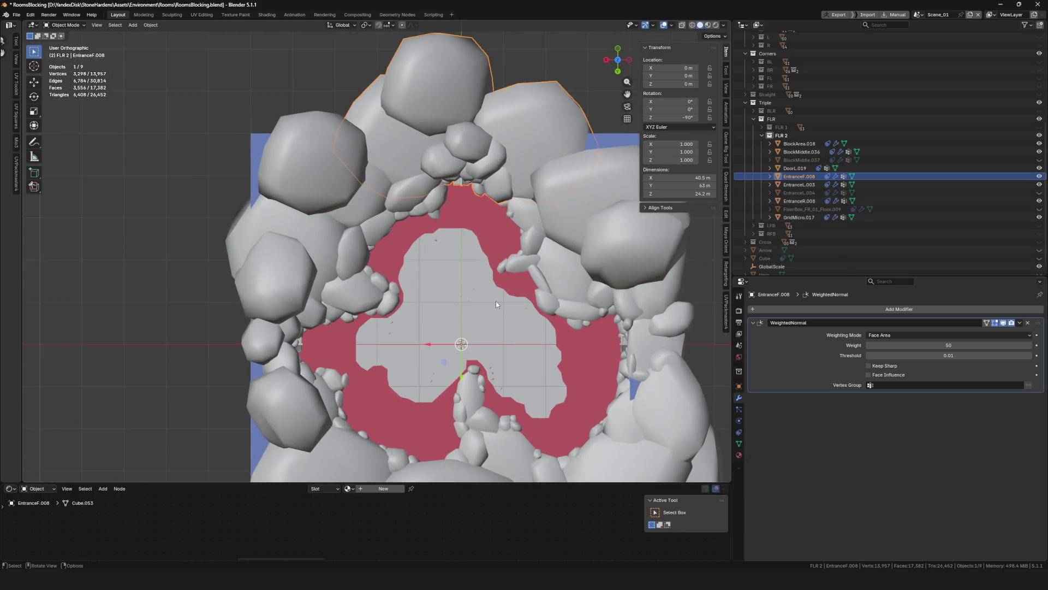
# Move EntranceF.008 along Y in two moves to about 11.85 m
pyautogui.press('g')
pyautogui.press('y')
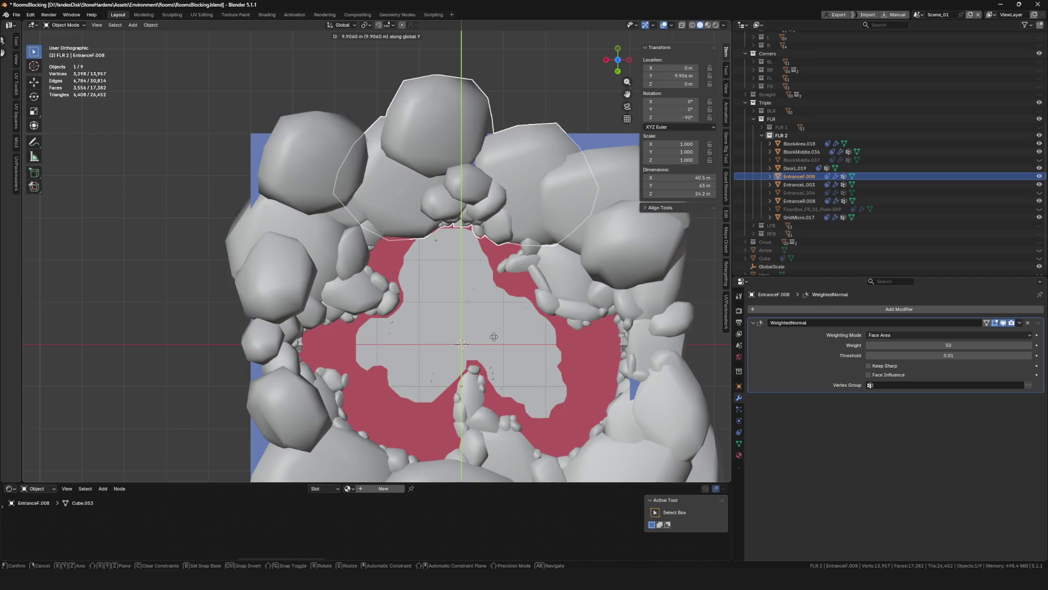
pyautogui.click(492, 332)
pyautogui.scroll(5, 439, 201)
pyautogui.moveTo(439, 201)
pyautogui.mouseDown(button='middle')
pyautogui.moveTo(457, 315)
pyautogui.moveTo(462, 251)
pyautogui.mouseUp(button='middle')
pyautogui.press('g')
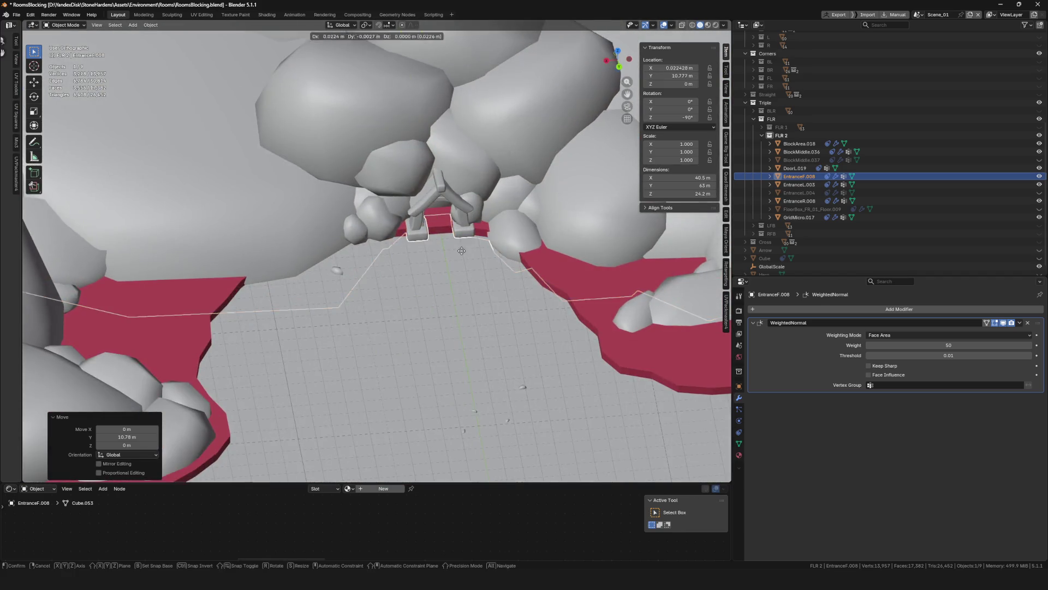
pyautogui.press('y')
pyautogui.click(462, 263)
# Select the floor object BlockMiddle.036 and switch to a top-down view
pyautogui.scroll(-5, 411, 219)
pyautogui.moveTo(411, 219); pyautogui.dragTo(440, 243, button='middle')
pyautogui.scroll(3, 446, 242)
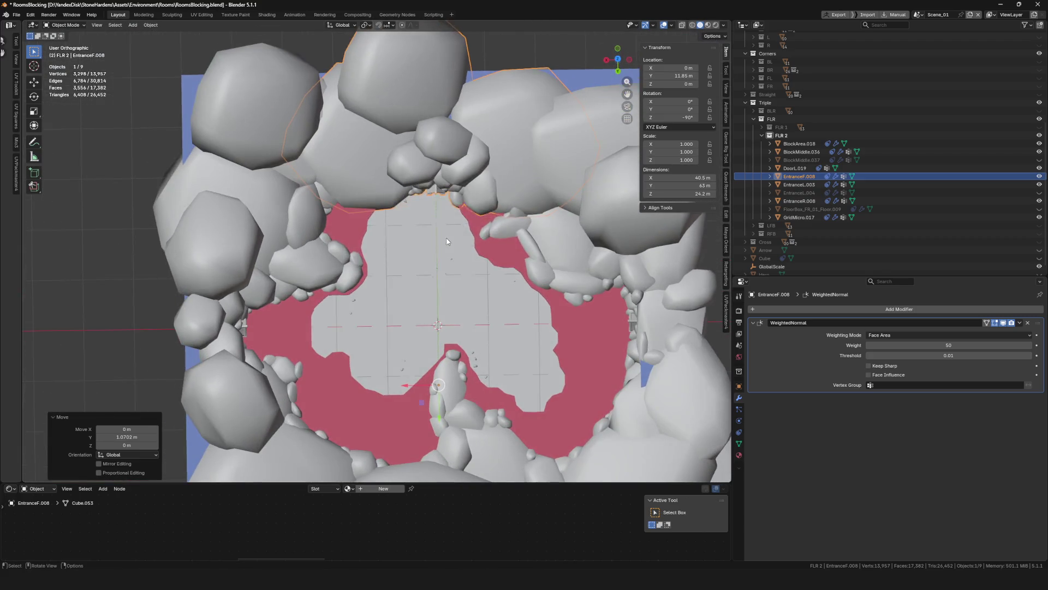
pyautogui.click(480, 221)
pyautogui.click(617, 59)
pyautogui.moveTo(617, 59); pyautogui.dragTo(574, 130)
pyautogui.press('KP_7')
pyautogui.scroll(-2, 461, 203)
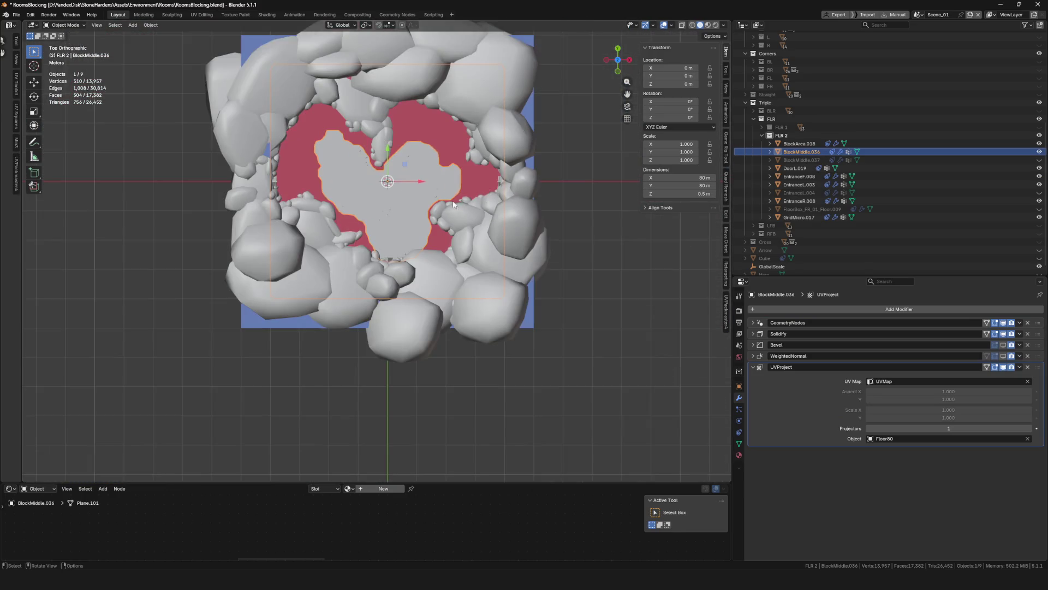
# Put BlockMiddle.036 in Weight Paint with X-ray on and brush weight 1.000
pyautogui.scroll(8, 398, 241)
pyautogui.hotkey('ctrl', 'Tab')
pyautogui.click(371, 225)
pyautogui.scroll(2, 380, 244)
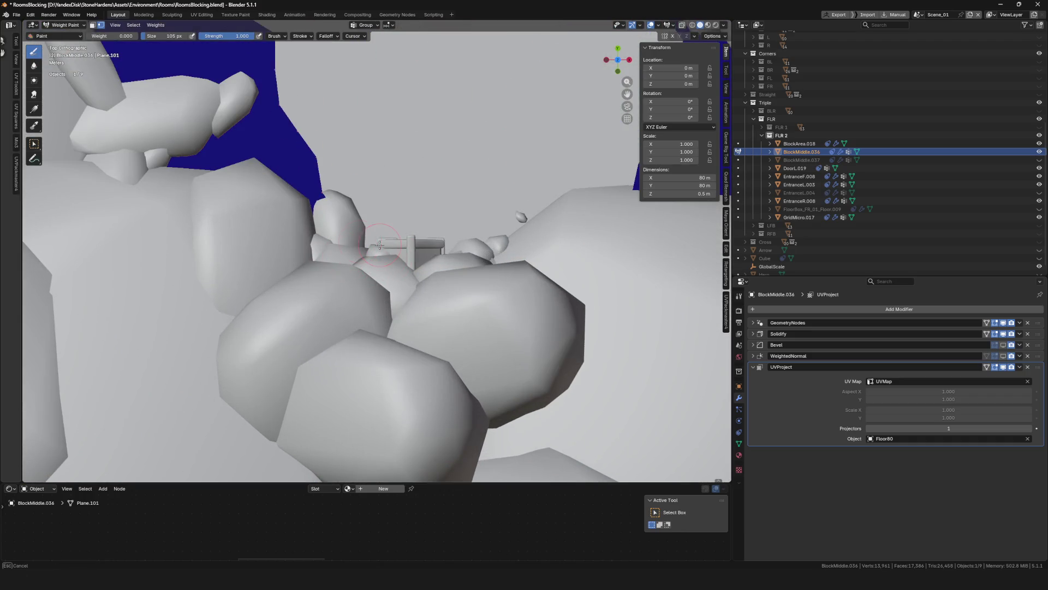
pyautogui.moveTo(338, 250)
pyautogui.mouseDown()
pyautogui.moveTo(514, 250)
pyautogui.moveTo(498, 266)
pyautogui.mouseUp()
pyautogui.hotkey('alt', 'z')
pyautogui.moveTo(112, 35); pyautogui.dragTo(137, 35)
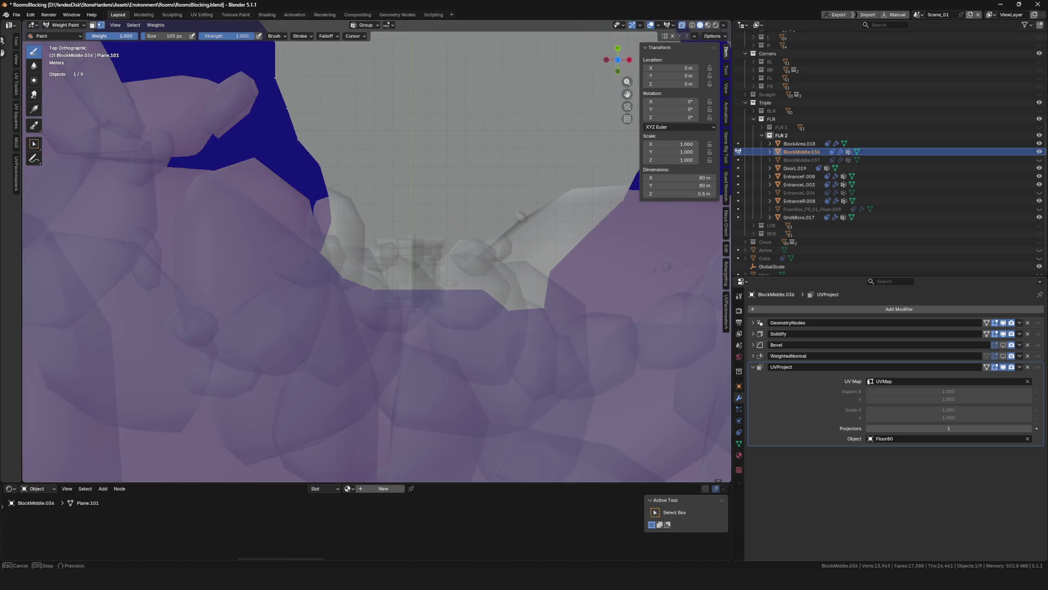
# Paint full weight where the rocks now cover the floor, checking in Object Mode
pyautogui.moveTo(470, 271); pyautogui.dragTo(478, 302)
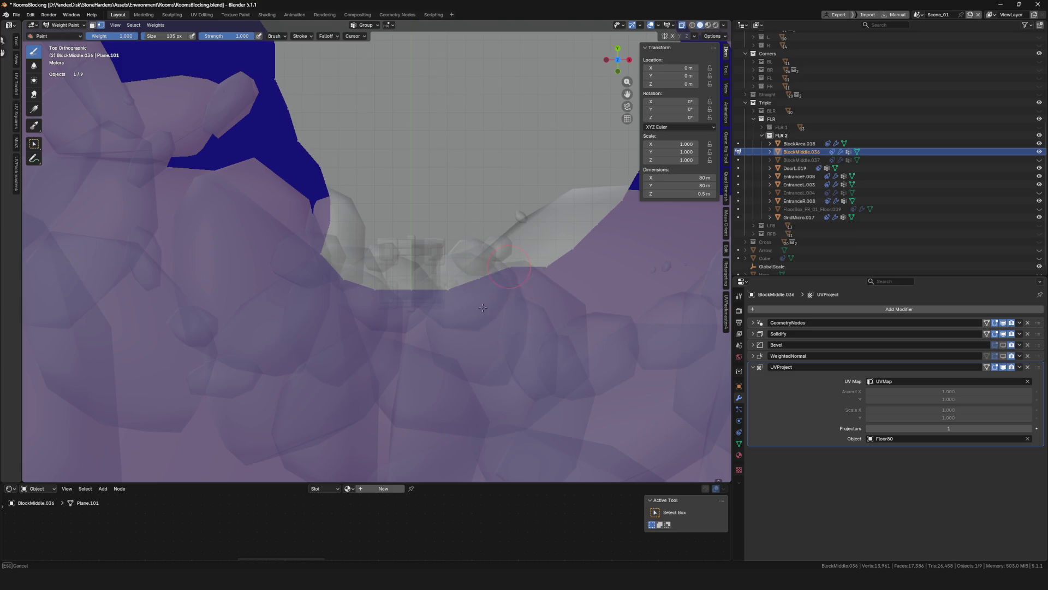
pyautogui.moveTo(497, 258); pyautogui.dragTo(542, 253)
pyautogui.hotkey('ctrl', 'Tab')
pyautogui.click(285, 261)
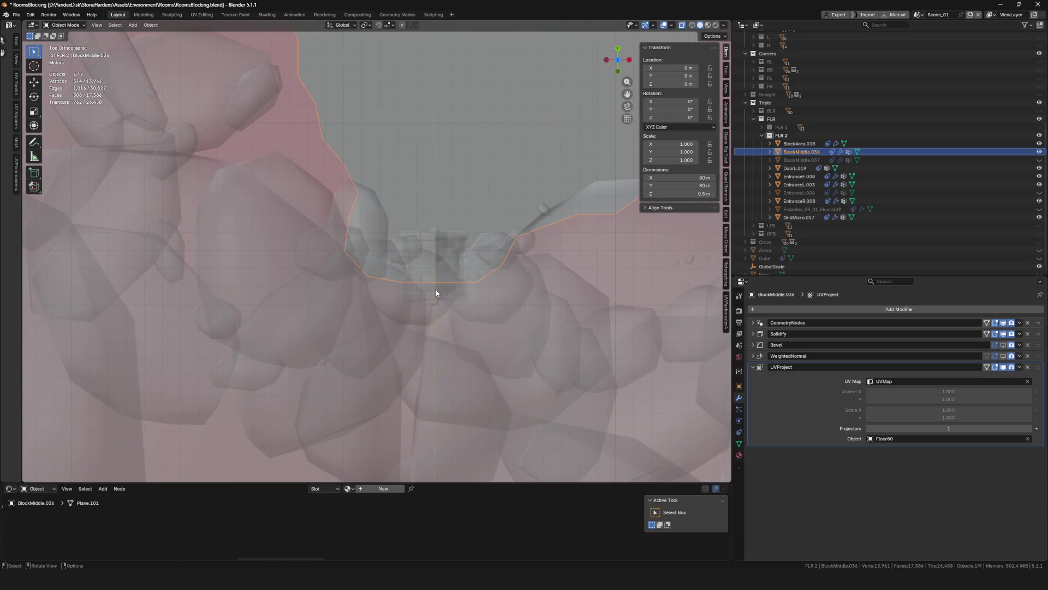
pyautogui.hotkey('ctrl', 'Tab')
pyautogui.moveTo(381, 276)
pyautogui.mouseDown()
pyautogui.moveTo(366, 255)
pyautogui.moveTo(391, 273)
pyautogui.mouseUp()
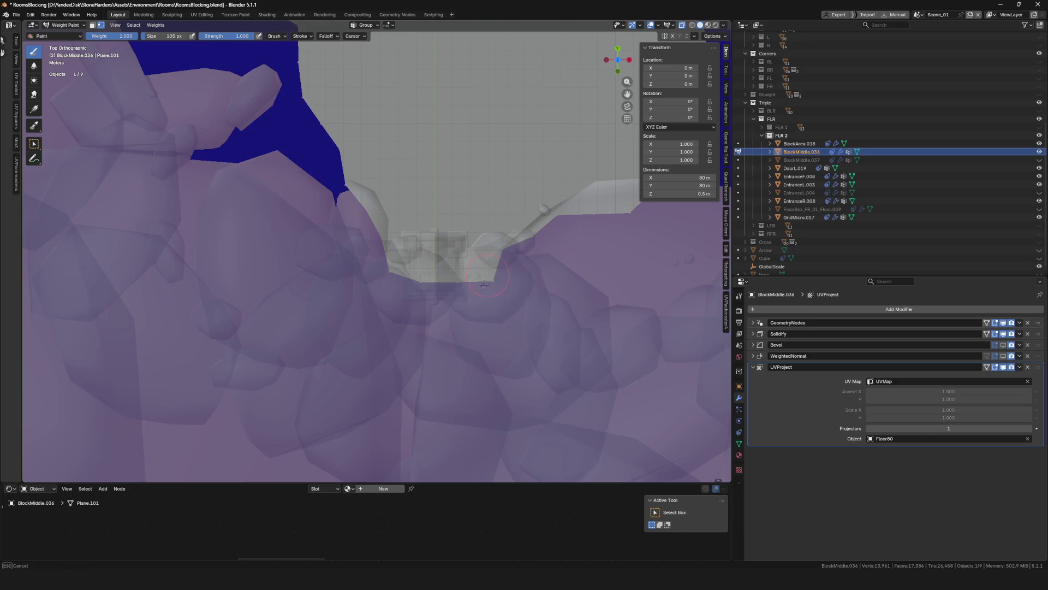
pyautogui.moveTo(487, 263)
pyautogui.mouseDown()
pyautogui.moveTo(494, 235)
pyautogui.moveTo(482, 222)
pyautogui.moveTo(502, 223)
pyautogui.moveTo(532, 188)
pyautogui.moveTo(546, 192)
pyautogui.moveTo(546, 210)
pyautogui.mouseUp()
# Paint weight along the floor's left blue edge
pyautogui.scroll(-5, 546, 209)
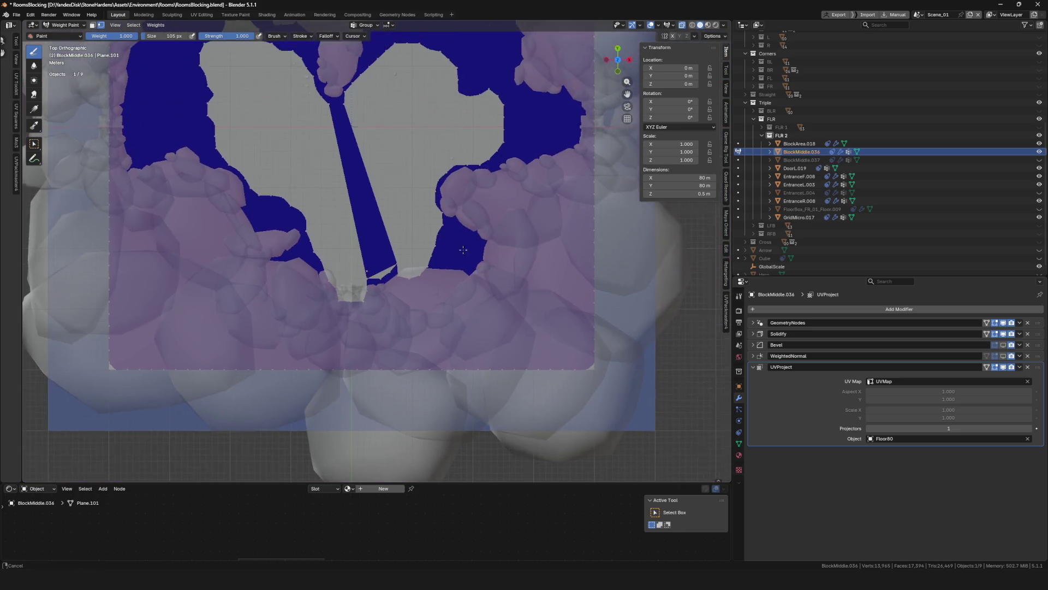
pyautogui.scroll(5, 428, 248)
pyautogui.moveTo(425, 251); pyautogui.dragTo(349, 270)
pyautogui.keyDown('shift'); pyautogui.moveTo(245, 281); pyautogui.dragTo(369, 294, button='middle'); pyautogui.keyUp('shift')
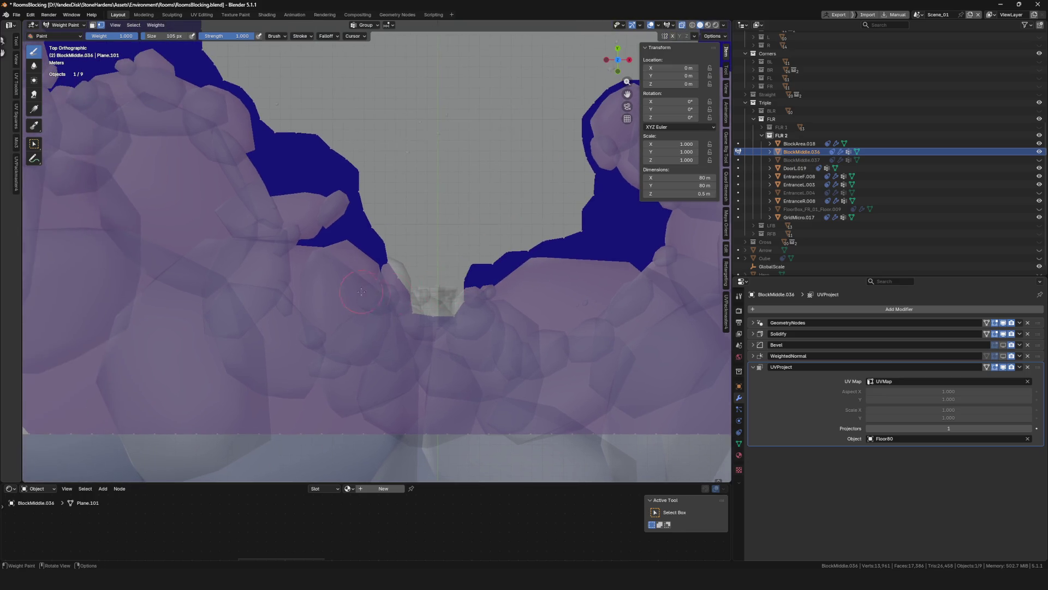
pyautogui.moveTo(396, 270)
pyautogui.mouseDown()
pyautogui.moveTo(380, 259)
pyautogui.moveTo(403, 241)
pyautogui.mouseUp()
# Set the brush weight to 0.000 and erase the heart's bottom notch
pyautogui.scroll(-5, 481, 286)
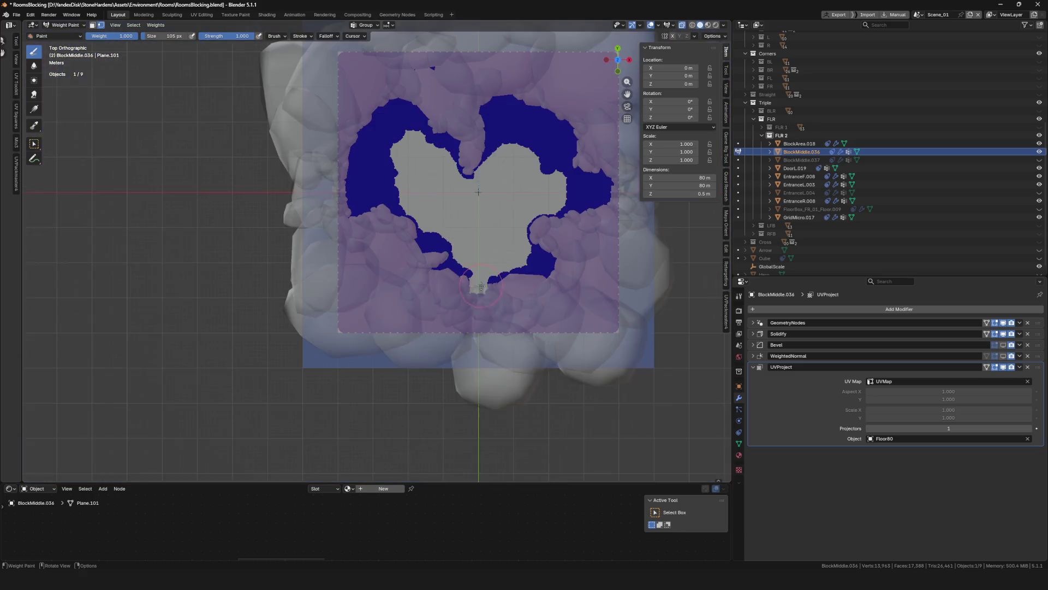
pyautogui.scroll(5, 477, 273)
pyautogui.scroll(-5, 459, 294)
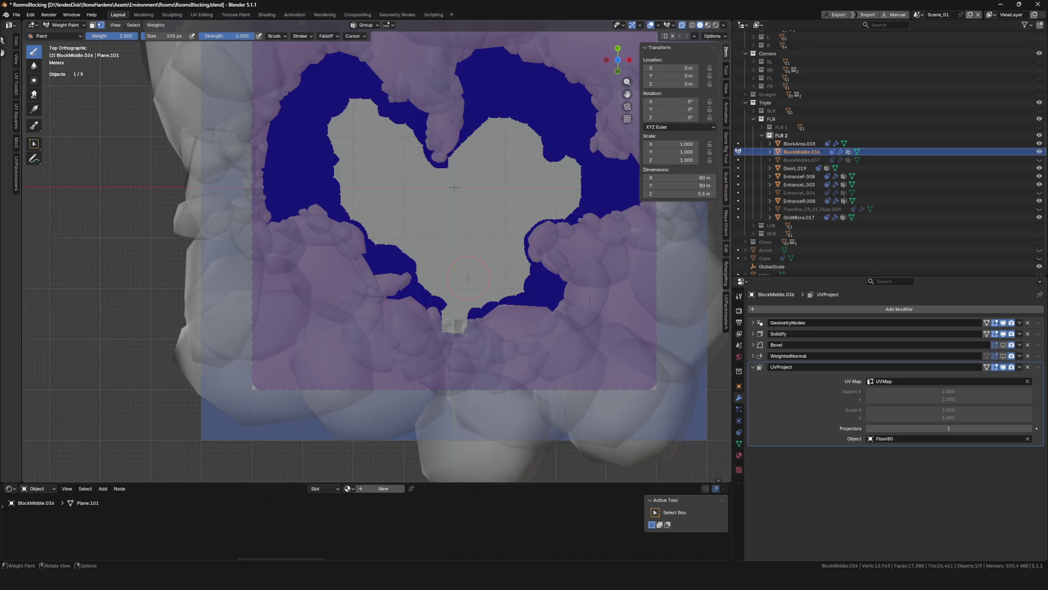
pyautogui.scroll(5, 434, 328)
pyautogui.keyDown('shift'); pyautogui.moveTo(434, 328); pyautogui.dragTo(452, 291, button='middle'); pyautogui.keyUp('shift')
pyautogui.moveTo(107, 37); pyautogui.dragTo(86, 38)
pyautogui.moveTo(461, 283)
pyautogui.mouseDown()
pyautogui.moveTo(410, 278)
pyautogui.moveTo(433, 295)
pyautogui.mouseUp()
pyautogui.scroll(-5, 489, 258)
pyautogui.scroll(3, 421, 222)
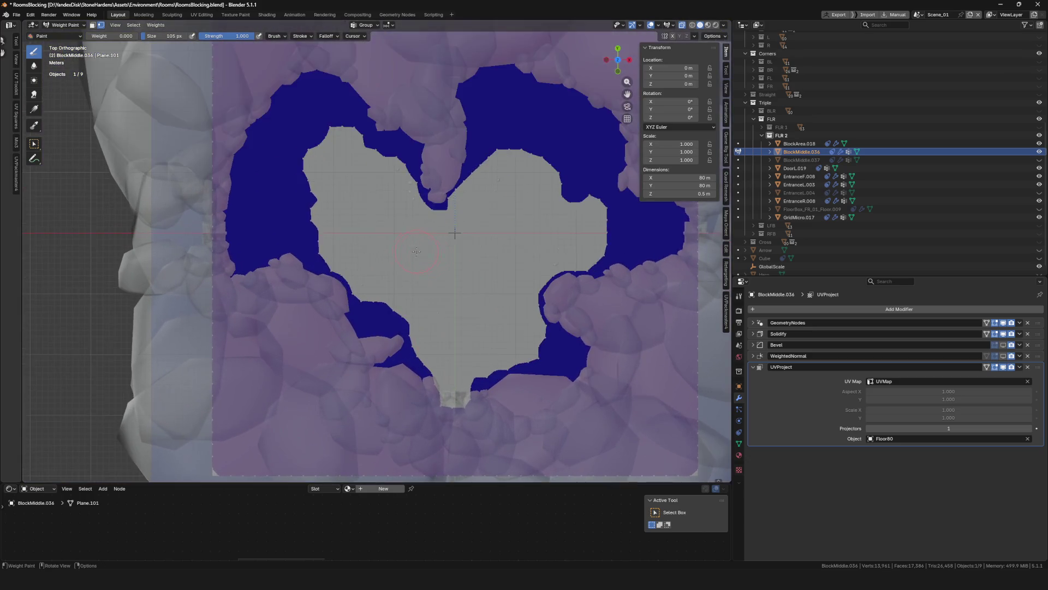
# Back in Object Mode with X-ray off, select the right entrance rocks EntranceR.008
pyautogui.hotkey('ctrl', 'Tab')
pyautogui.moveTo(560, 283)
pyautogui.keyDown('shift'); pyautogui.mouseDown(button='middle')
pyautogui.moveTo(546, 241)
pyautogui.moveTo(488, 276)
pyautogui.mouseUp(button='middle'); pyautogui.keyUp('shift')
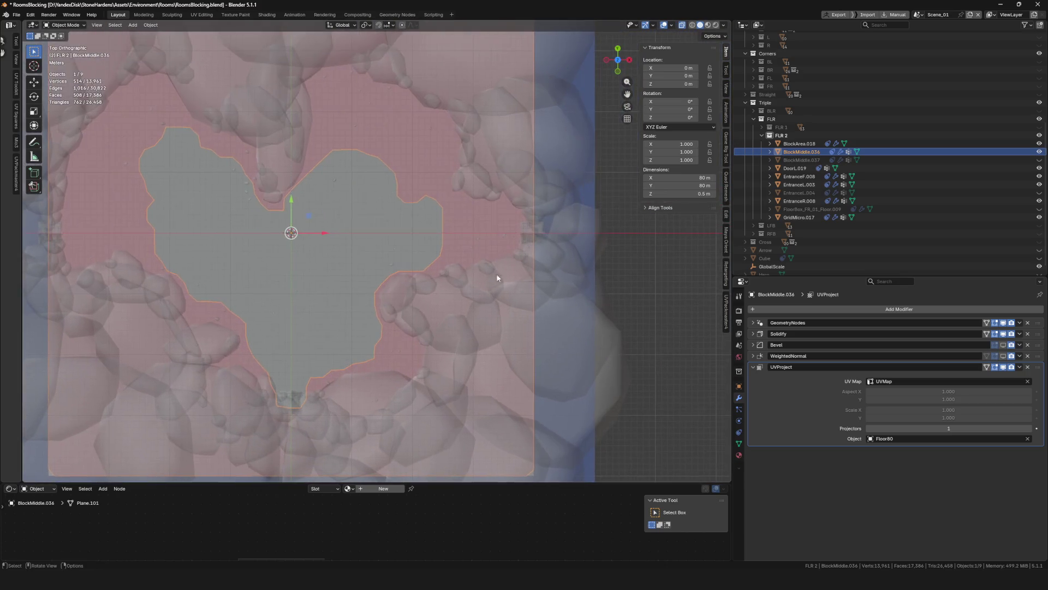
pyautogui.hotkey('alt', 'z')
pyautogui.click(555, 233)
pyautogui.scroll(-4, 402, 240)
pyautogui.scroll(3, 290, 231)
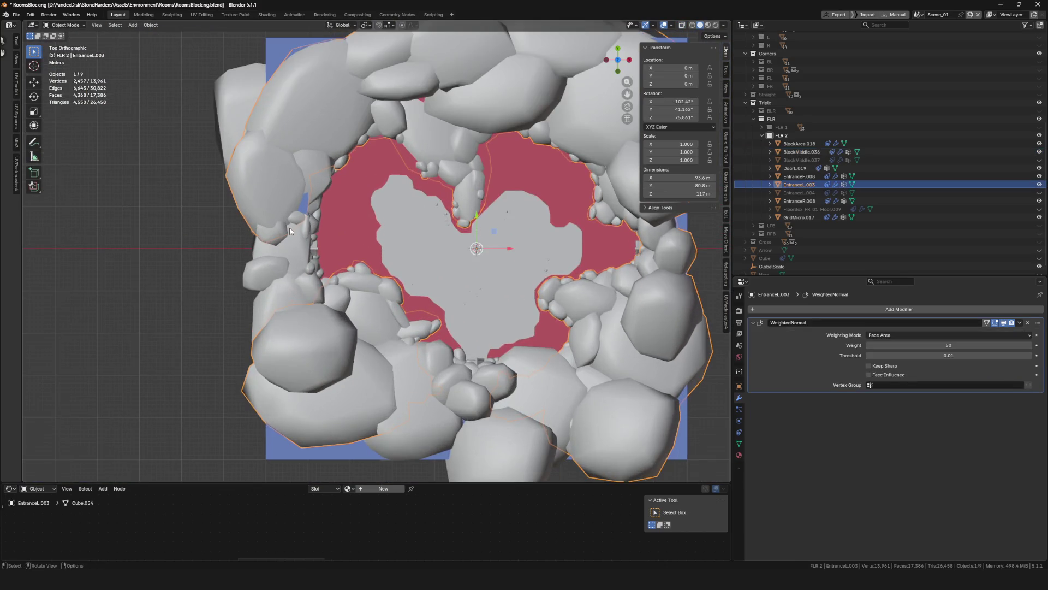
pyautogui.click(317, 254)
pyautogui.scroll(2, 337, 261)
# Move EntranceR.008 outward along X to about 15.85 m, including a 0.47 m nudge
pyautogui.press('g')
pyautogui.press('x')
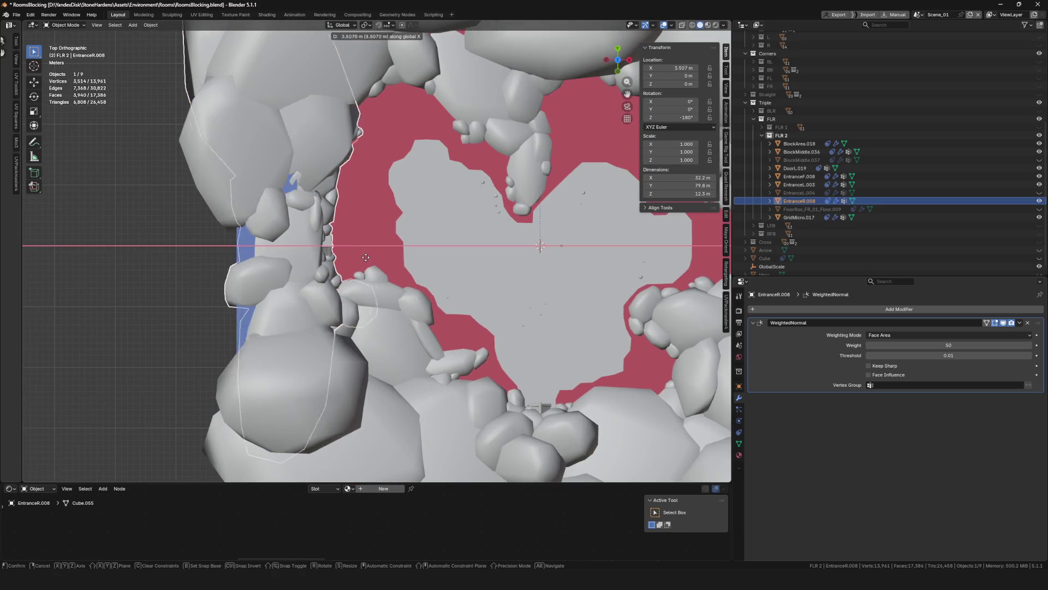
pyautogui.click(433, 262)
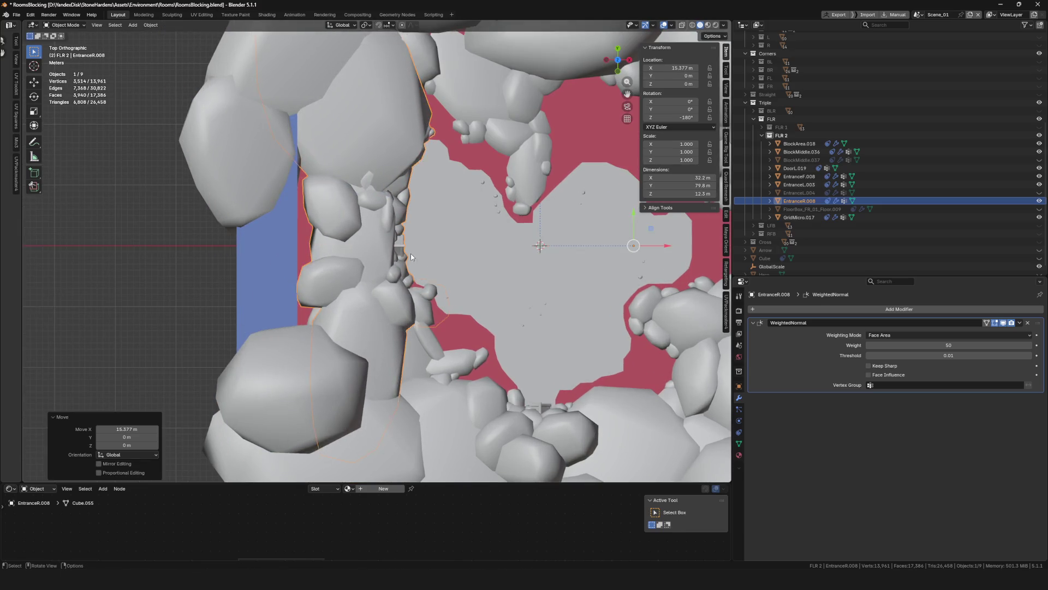
pyautogui.scroll(5, 404, 250)
pyautogui.hotkey('alt', 'z')
pyautogui.hotkey('alt', 'z')
pyautogui.scroll(-3, 435, 258)
pyautogui.press('g')
pyautogui.press('x')
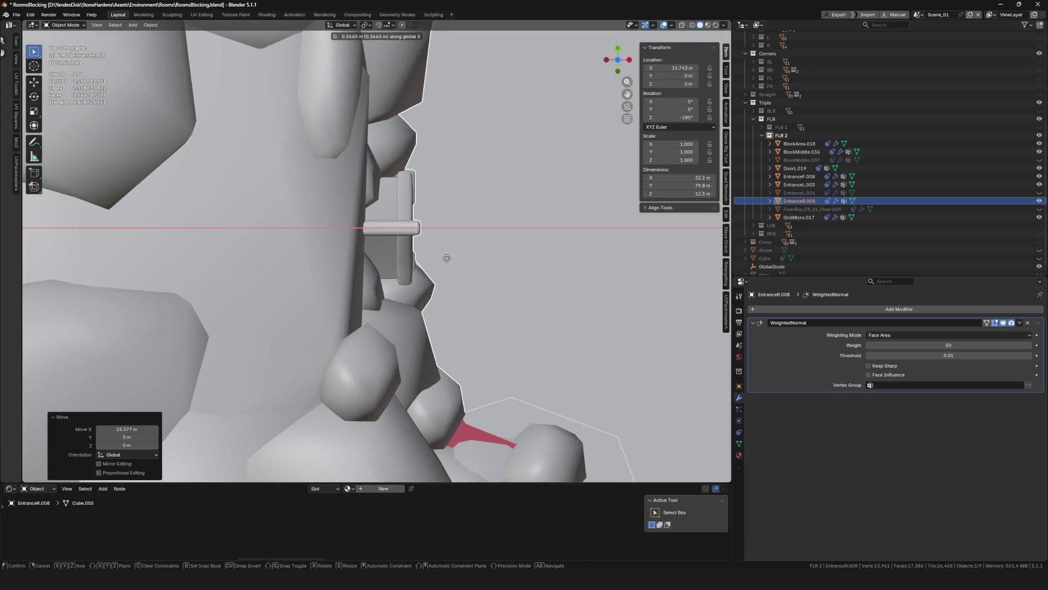
pyautogui.click(406, 261)
pyautogui.scroll(-6, 406, 261)
pyautogui.scroll(3, 452, 277)
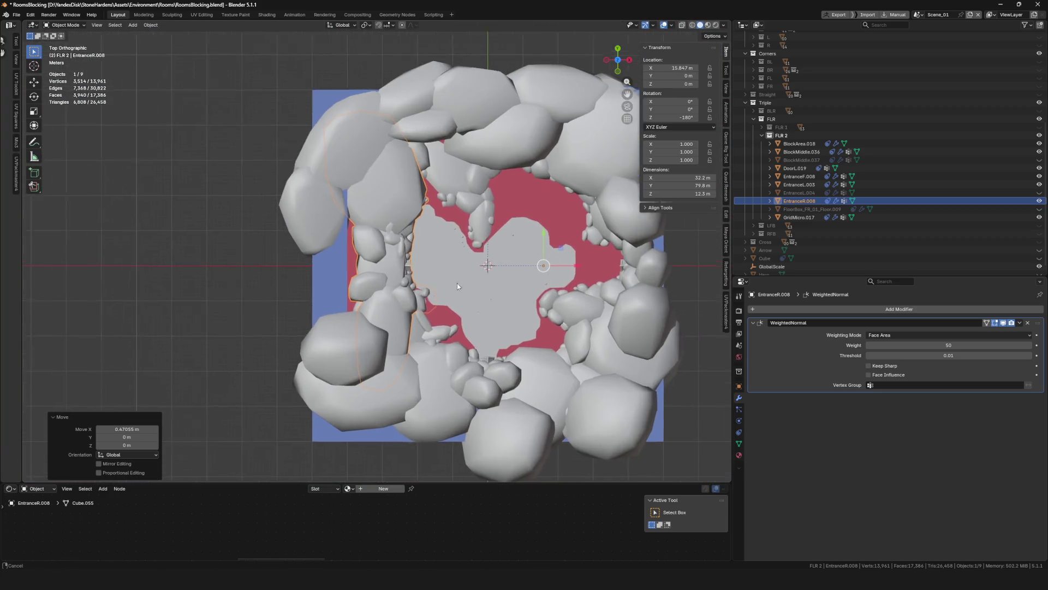
# Select the floor object BlockMiddle.036 and switch it to Sculpt Mode
pyautogui.click(443, 320)
pyautogui.hotkey('ctrl', 'Tab')
pyautogui.click(490, 371)
pyautogui.scroll(5, 355, 306)
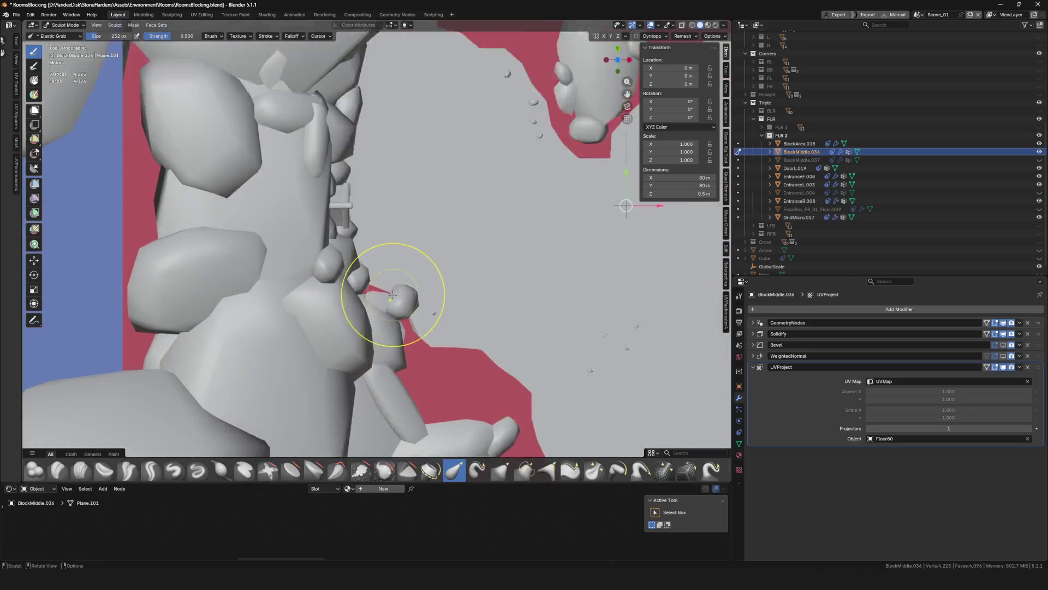
pyautogui.hotkey('ctrl', 'Tab')
# In Weight Paint with X-ray, erase the stray blue wedge and paint along the rock edge
pyautogui.click(424, 260)
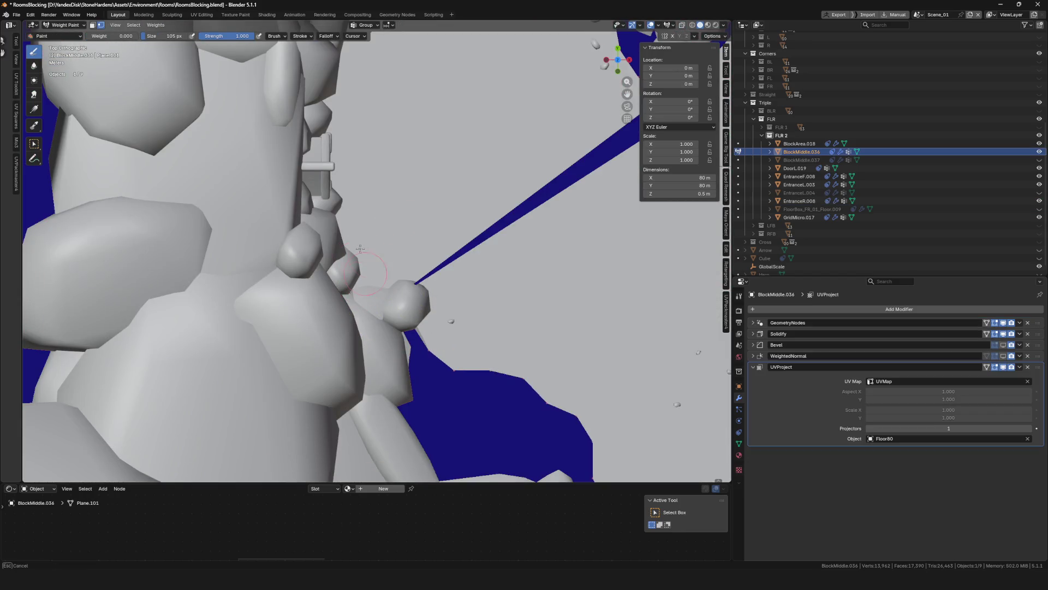
pyautogui.scroll(1, 421, 265)
pyautogui.hotkey('alt', 'z')
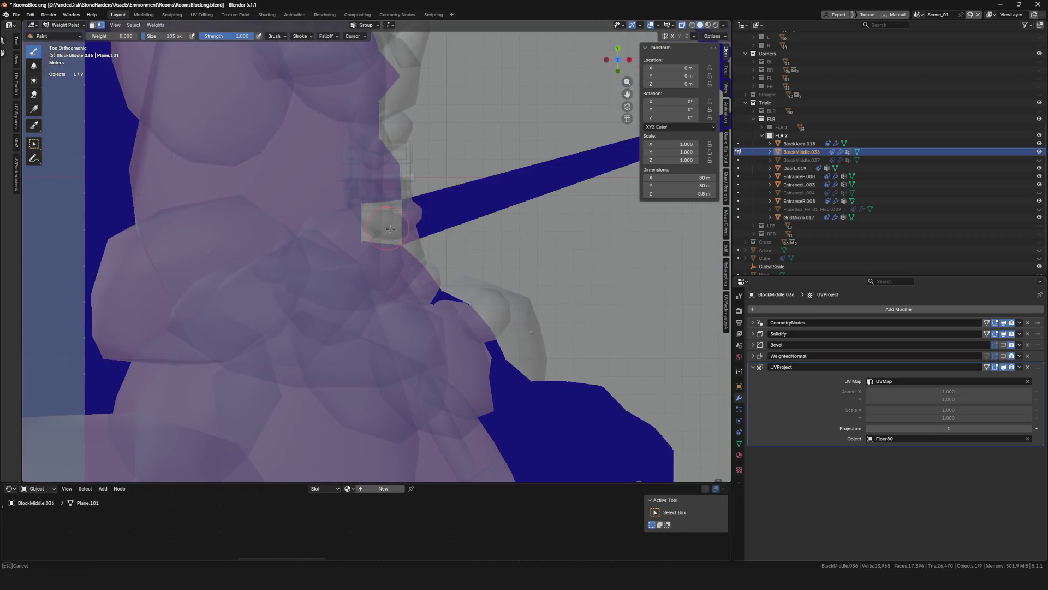
pyautogui.moveTo(422, 269); pyautogui.dragTo(393, 218)
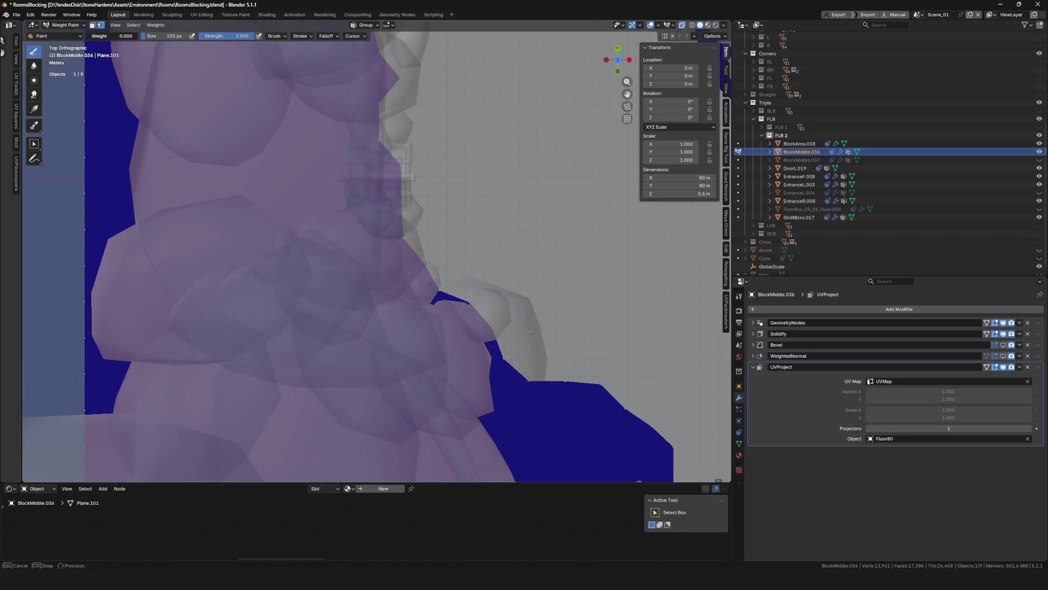
pyautogui.moveTo(416, 252)
pyautogui.mouseDown()
pyautogui.moveTo(416, 236)
pyautogui.moveTo(497, 293)
pyautogui.moveTo(538, 363)
pyautogui.moveTo(543, 334)
pyautogui.mouseUp()
pyautogui.moveTo(485, 288)
pyautogui.mouseDown()
pyautogui.moveTo(496, 304)
pyautogui.moveTo(535, 312)
pyautogui.moveTo(532, 297)
pyautogui.mouseUp()
pyautogui.scroll(5, 529, 273)
# Erase weight near the rocks and paint the mask into the open floor further left
pyautogui.moveTo(123, 36); pyautogui.dragTo(87, 36)
pyautogui.moveTo(501, 251); pyautogui.dragTo(499, 251)
pyautogui.keyDown('shift'); pyautogui.moveTo(499, 251); pyautogui.dragTo(593, 269, button='middle'); pyautogui.keyUp('shift')
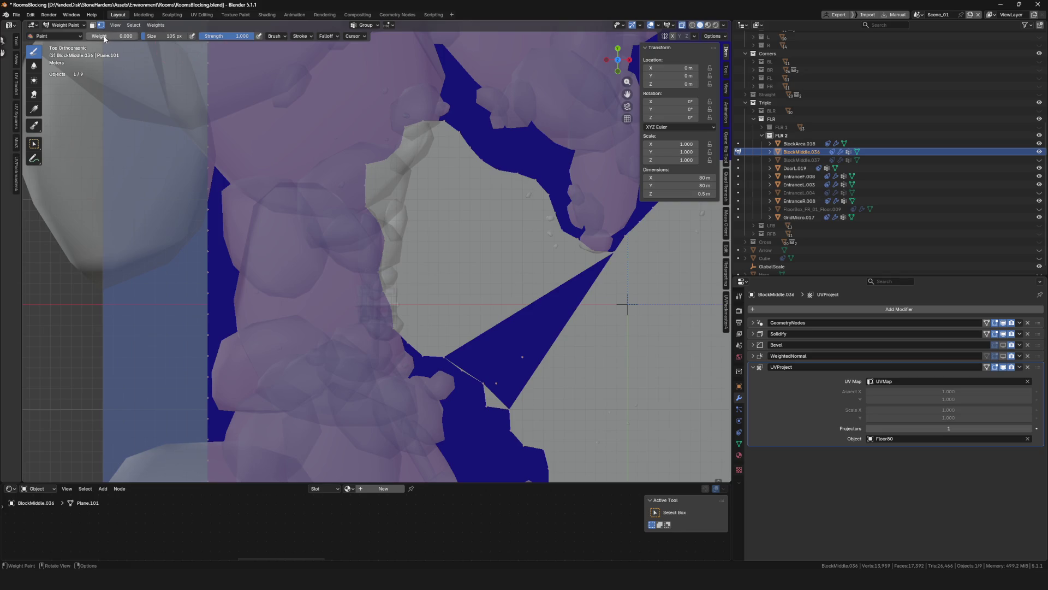
pyautogui.moveTo(403, 180); pyautogui.dragTo(387, 186)
pyautogui.moveTo(417, 141); pyautogui.dragTo(438, 115)
pyautogui.moveTo(593, 268); pyautogui.dragTo(592, 268)
pyautogui.keyDown('shift'); pyautogui.moveTo(593, 267); pyautogui.dragTo(353, 242, button='middle'); pyautogui.keyUp('shift')
pyautogui.moveTo(327, 242); pyautogui.dragTo(333, 224)
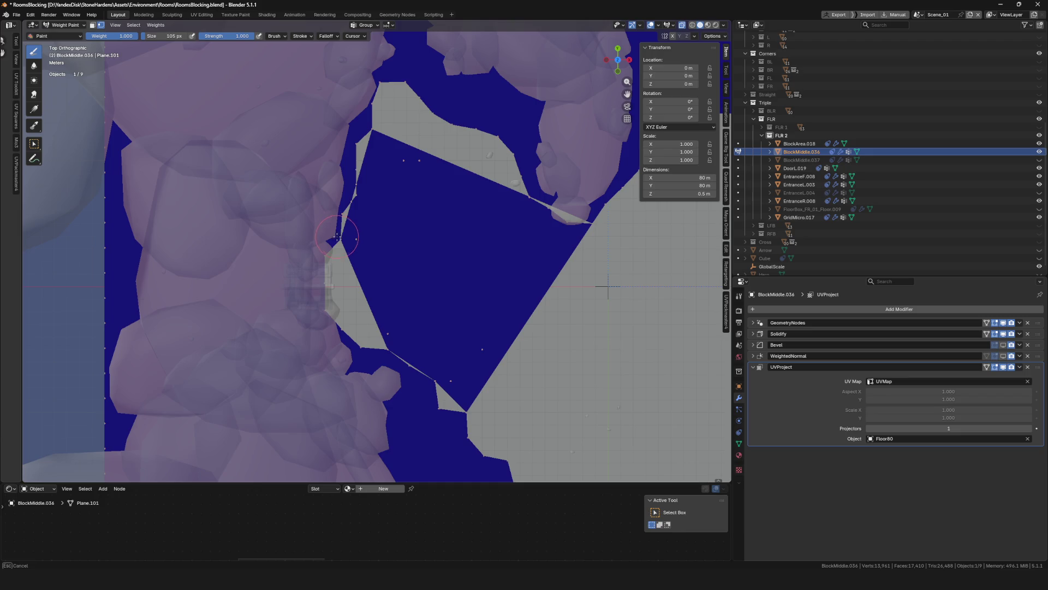
# With brush weight zero, erase the oversized blue region and stray open-floor weight
pyautogui.moveTo(391, 359); pyautogui.dragTo(393, 362)
pyautogui.keyDown('shift'); pyautogui.moveTo(393, 361); pyautogui.dragTo(445, 270, button='middle'); pyautogui.keyUp('shift')
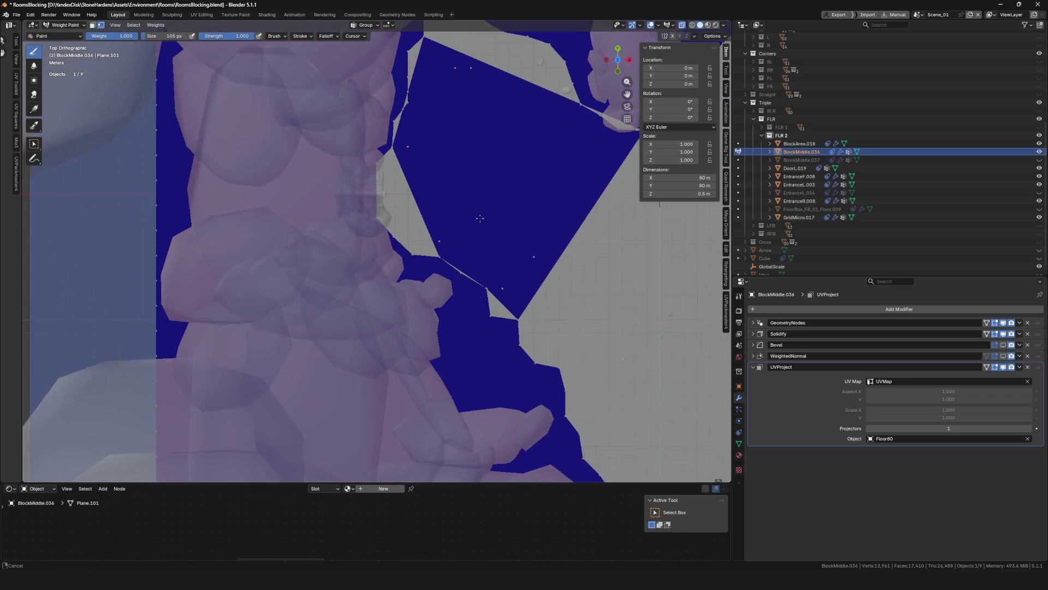
pyautogui.moveTo(126, 37); pyautogui.dragTo(87, 36)
pyautogui.moveTo(406, 221)
pyautogui.mouseDown()
pyautogui.moveTo(433, 281)
pyautogui.moveTo(492, 286)
pyautogui.moveTo(518, 323)
pyautogui.mouseUp()
pyautogui.moveTo(518, 323)
pyautogui.keyDown('shift'); pyautogui.mouseDown(button='middle')
pyautogui.moveTo(495, 379)
pyautogui.moveTo(425, 400)
pyautogui.mouseUp(button='middle'); pyautogui.keyUp('shift')
pyautogui.click(108, 38)
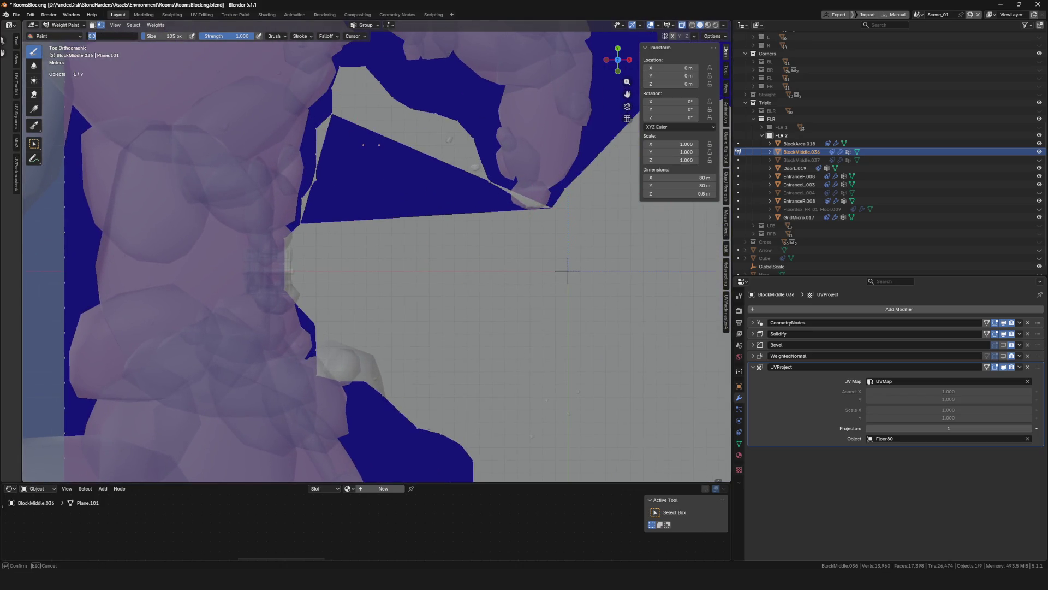
pyautogui.moveTo(550, 191)
pyautogui.mouseDown()
pyautogui.moveTo(443, 166)
pyautogui.moveTo(510, 183)
pyautogui.moveTo(546, 216)
pyautogui.moveTo(565, 202)
pyautogui.mouseUp()
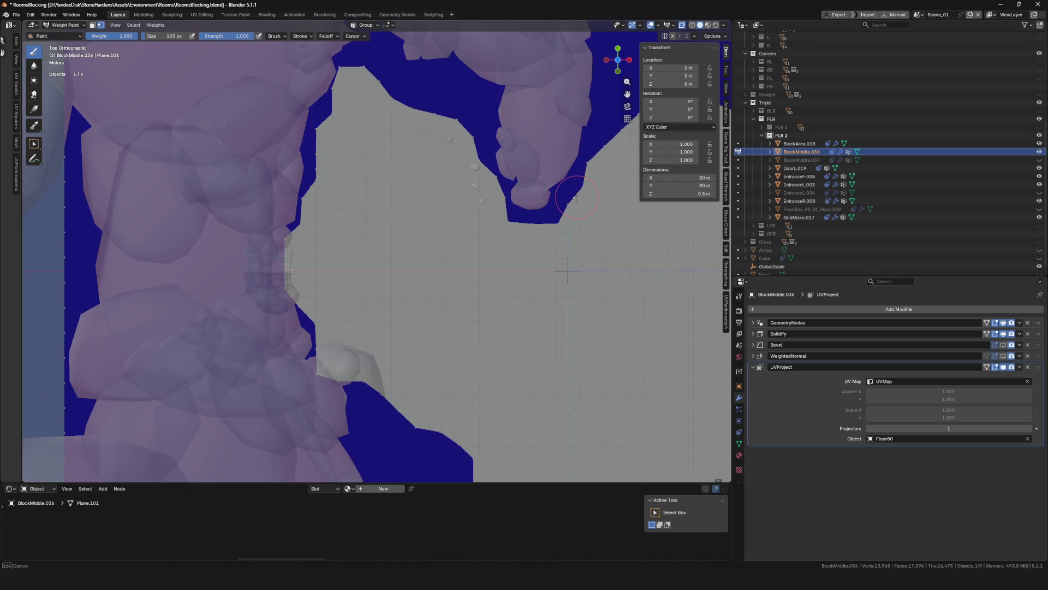
# Paint mask weight along the rock edge and near the lower rocks
pyautogui.scroll(-5, 546, 218)
pyautogui.scroll(6, 426, 191)
pyautogui.moveTo(426, 150); pyautogui.dragTo(416, 172)
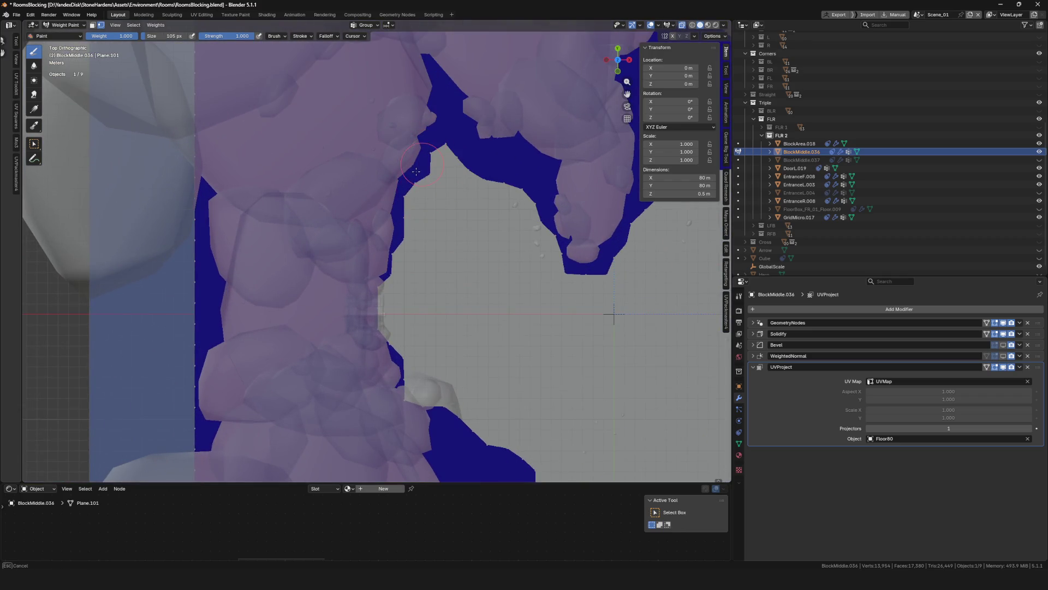
pyautogui.moveTo(392, 264)
pyautogui.mouseDown()
pyautogui.moveTo(377, 274)
pyautogui.moveTo(399, 267)
pyautogui.mouseUp()
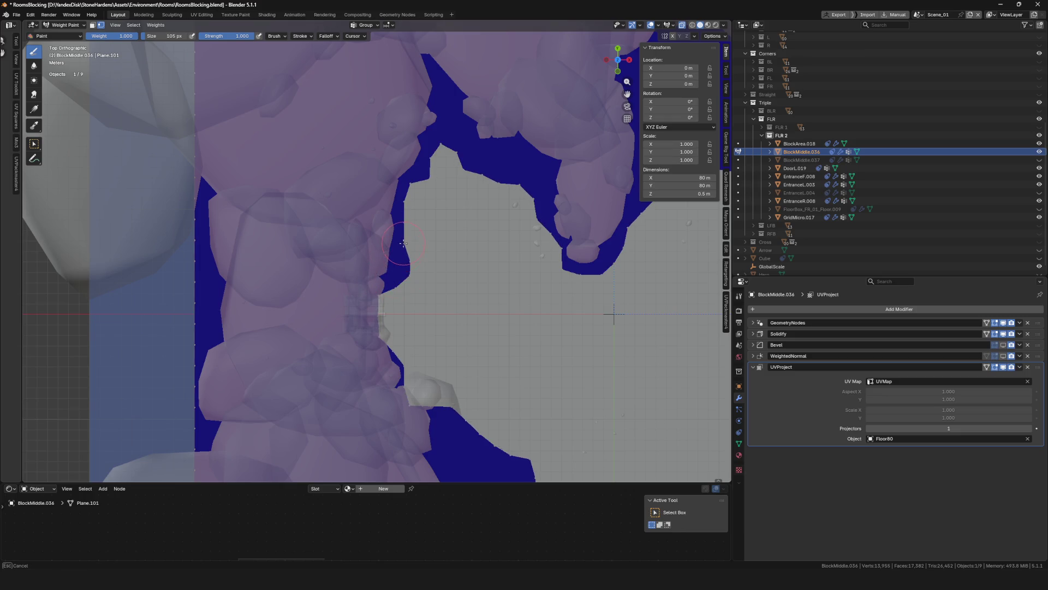
pyautogui.scroll(-5, 480, 306)
pyautogui.scroll(5, 493, 326)
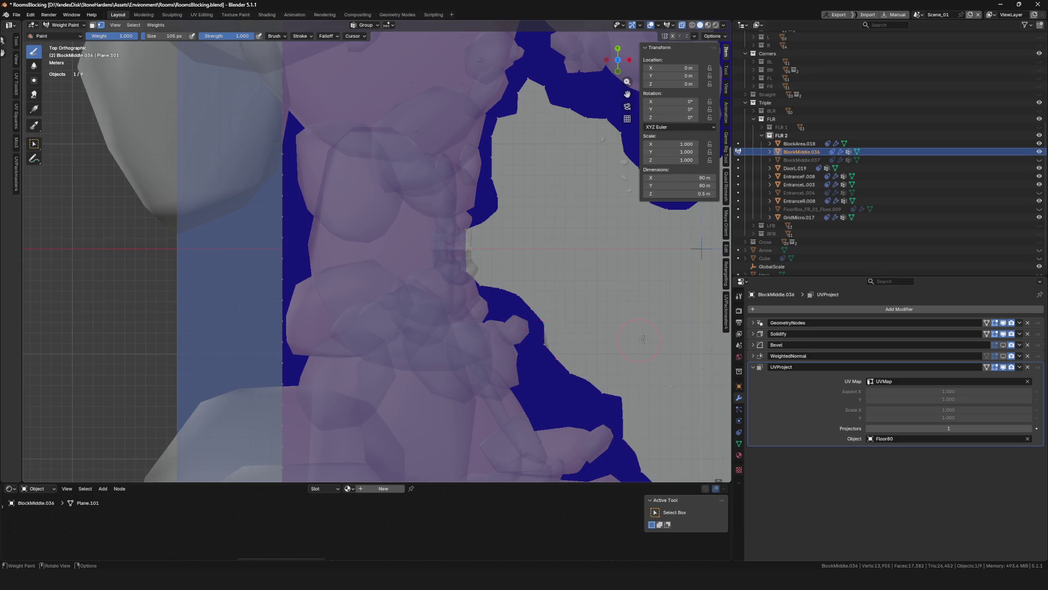
pyautogui.scroll(-5, 627, 343)
pyautogui.scroll(5, 479, 241)
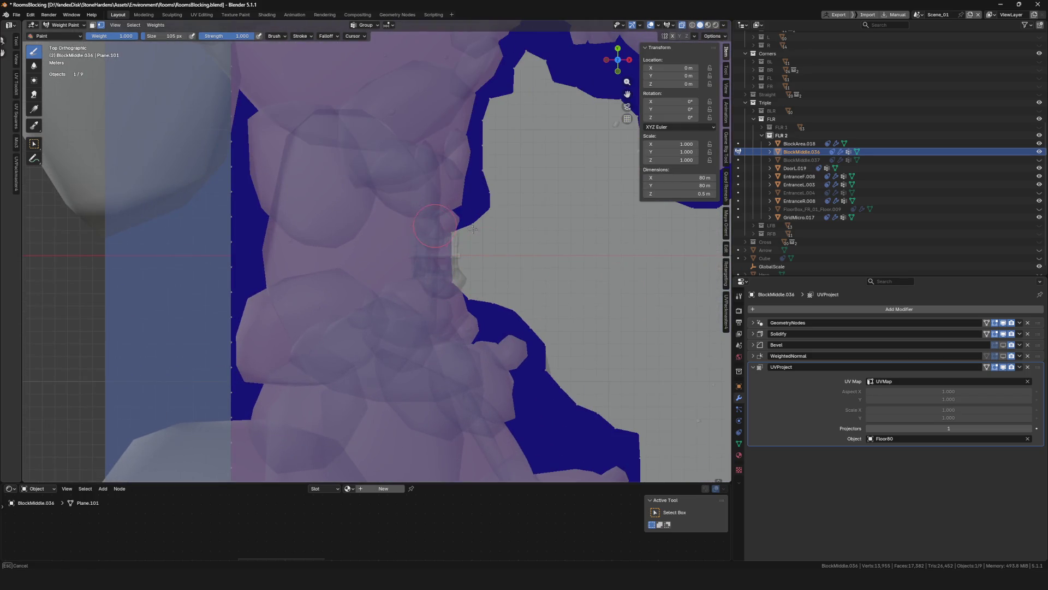
pyautogui.scroll(3, 508, 278)
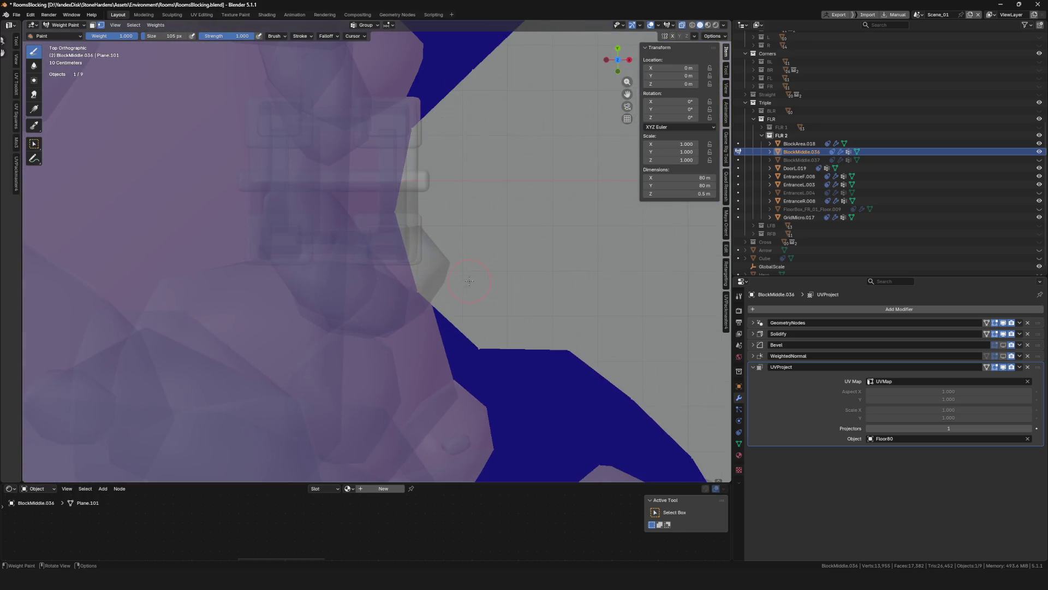
pyautogui.scroll(-3, 470, 281)
pyautogui.hotkey('ctrl', 'Tab')
# Back in Object Mode, nudge the EntranceR.008 rocks along the X axis
pyautogui.click(240, 271)
pyautogui.click(372, 243)
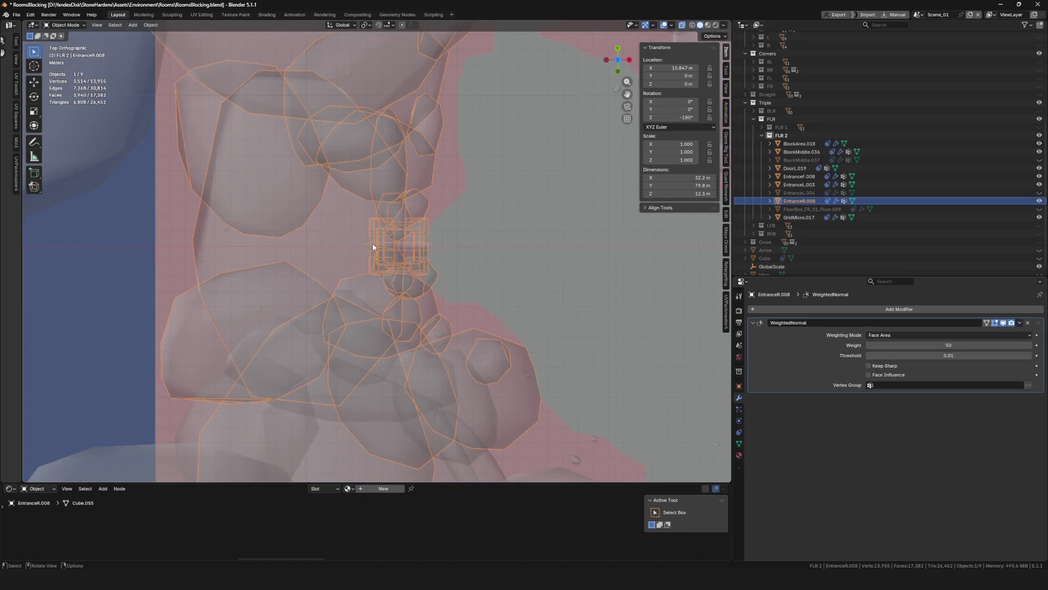
pyautogui.scroll(-5, 413, 246)
pyautogui.scroll(5, 431, 256)
pyautogui.press('g')
pyautogui.press('x')
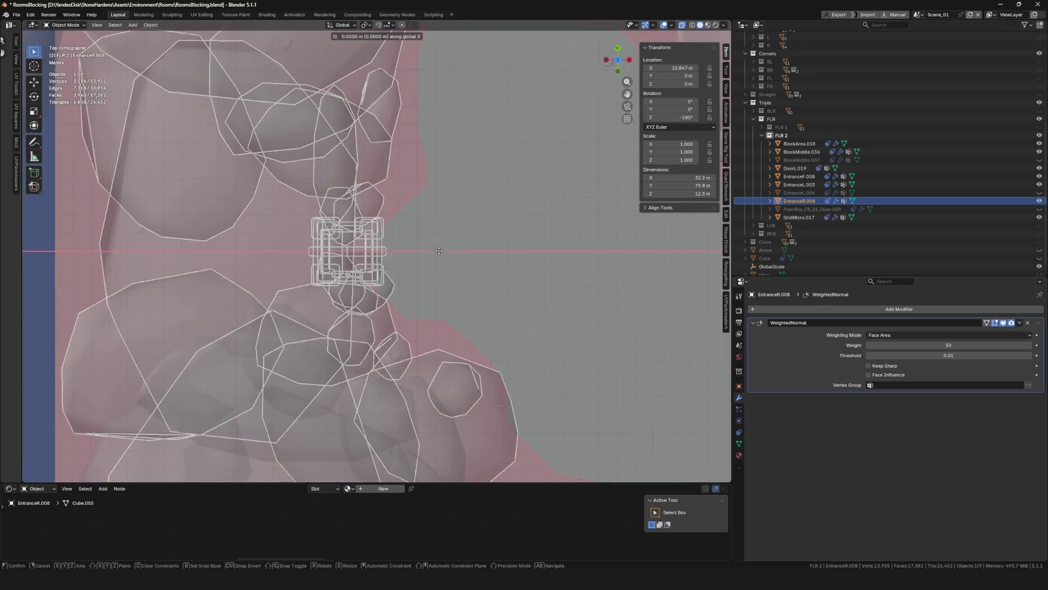
pyautogui.scroll(-2, 439, 251)
pyautogui.click(444, 257)
# Turn off see-through display, inspect door piece DoorL.019 in isolation, then select EntranceL.003
pyautogui.scroll(-3, 473, 308)
pyautogui.click(464, 349)
pyautogui.scroll(-2, 464, 350)
pyautogui.scroll(2, 591, 280)
pyautogui.scroll(2, 455, 250)
pyautogui.click(438, 251)
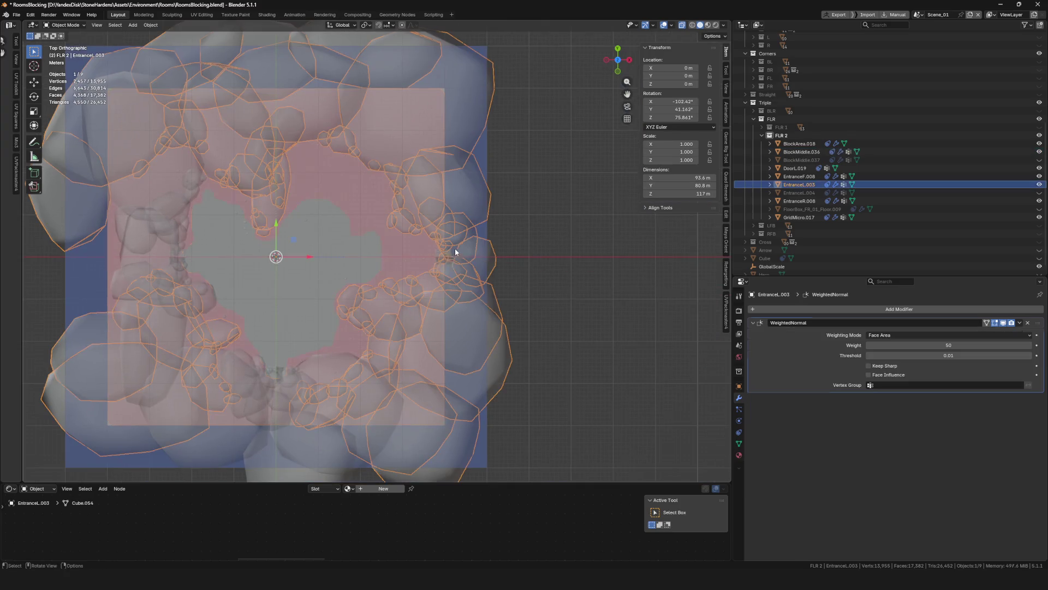
pyautogui.hotkey('alt', 'z')
pyautogui.scroll(-3, 438, 251)
pyautogui.scroll(4, 438, 251)
pyautogui.scroll(-1, 435, 258)
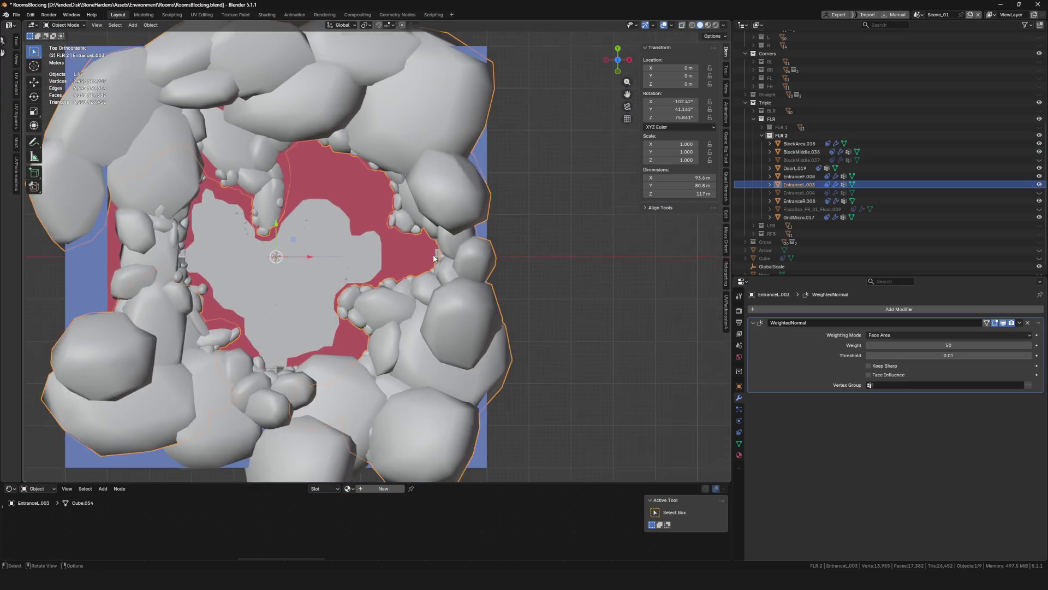
pyautogui.scroll(3, 434, 258)
pyautogui.click(435, 248)
pyautogui.moveTo(435, 249); pyautogui.dragTo(494, 242, button='middle')
pyautogui.press('/')
pyautogui.press('/')
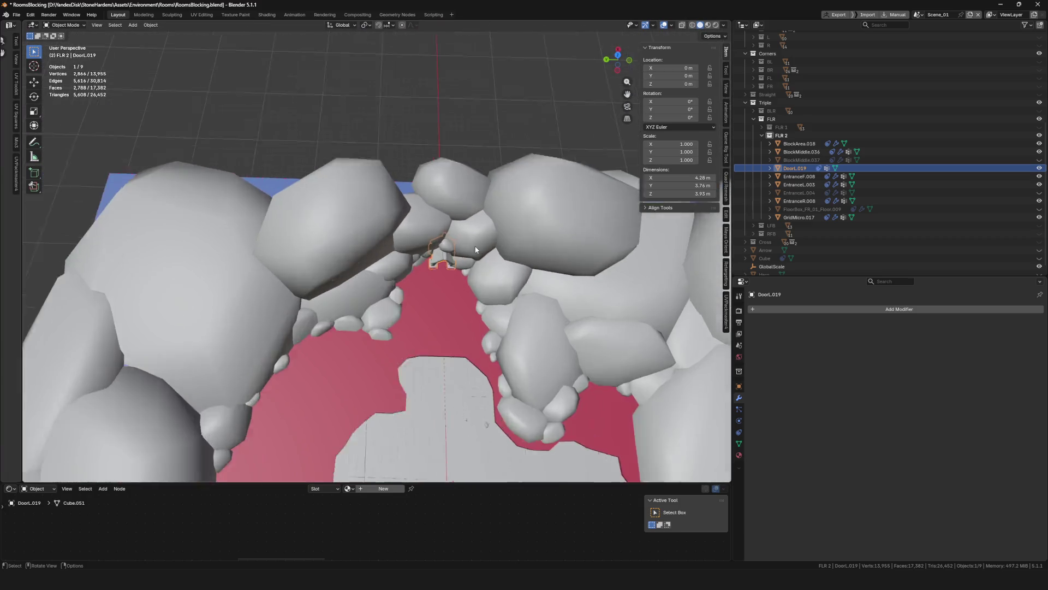
pyautogui.click(489, 223)
pyautogui.press('/')
# In EntranceL.003's mesh, pick four whole rock pieces, including the large right rock
pyautogui.press('Tab')
pyautogui.moveTo(416, 251); pyautogui.dragTo(338, 224, button='middle')
pyautogui.scroll(3, 322, 212)
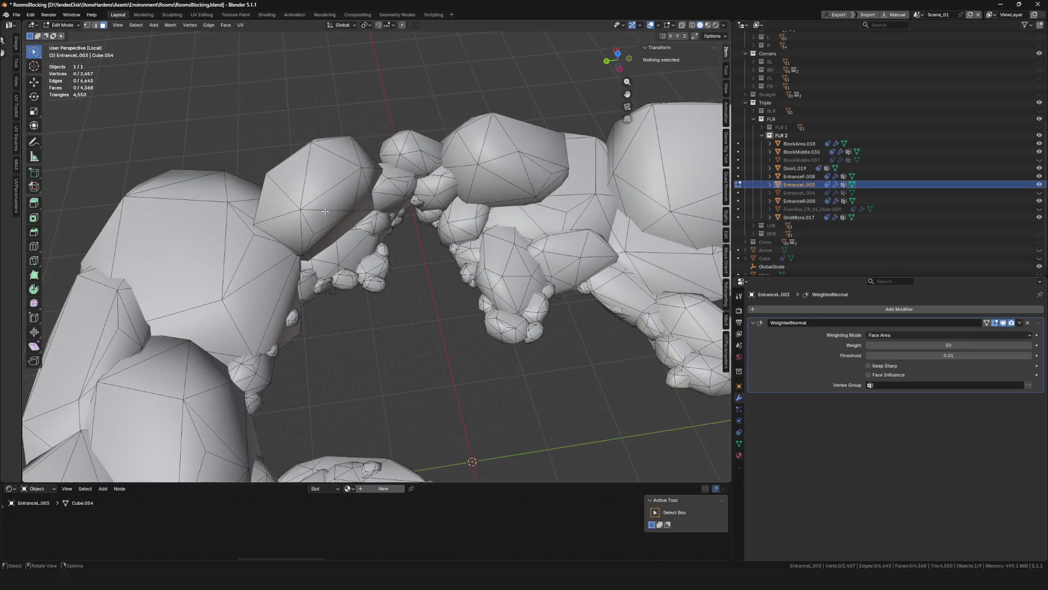
pyautogui.scroll(3, 322, 213)
pyautogui.scroll(-4, 372, 227)
pyautogui.scroll(4, 373, 230)
pyautogui.moveTo(373, 231)
pyautogui.mouseDown(button='middle')
pyautogui.moveTo(419, 262)
pyautogui.moveTo(465, 204)
pyautogui.mouseUp(button='middle')
pyautogui.press('l')
pyautogui.scroll(3, 419, 261)
pyautogui.press('l')
pyautogui.scroll(-3, 464, 204)
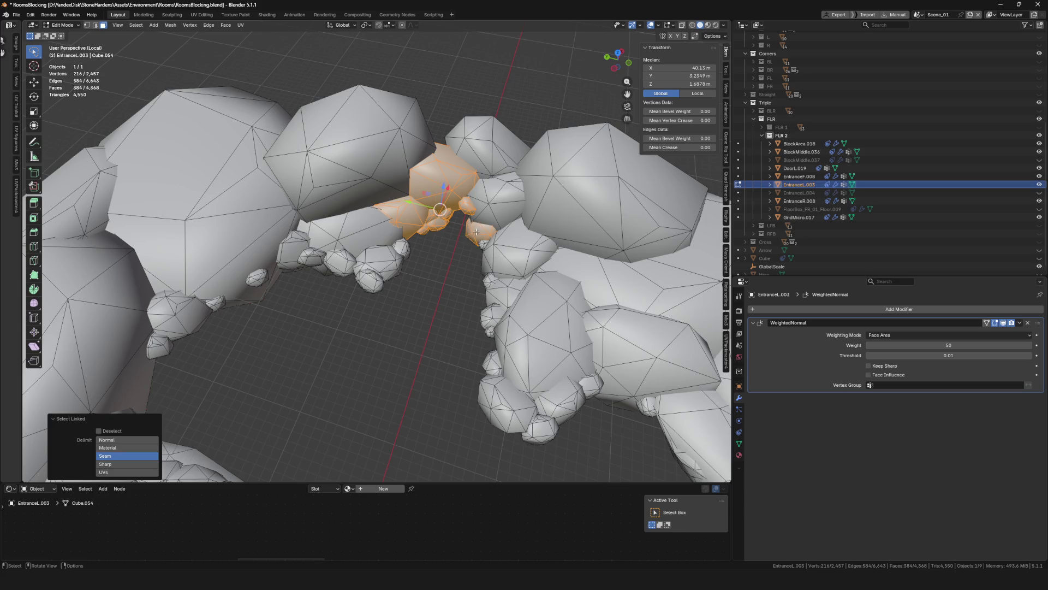
pyautogui.press('l')
pyautogui.moveTo(500, 250)
pyautogui.mouseDown(button='middle')
pyautogui.moveTo(484, 211)
pyautogui.moveTo(400, 185)
pyautogui.mouseUp(button='middle')
pyautogui.press('l')
pyautogui.moveTo(542, 206); pyautogui.dragTo(496, 272, button='middle')
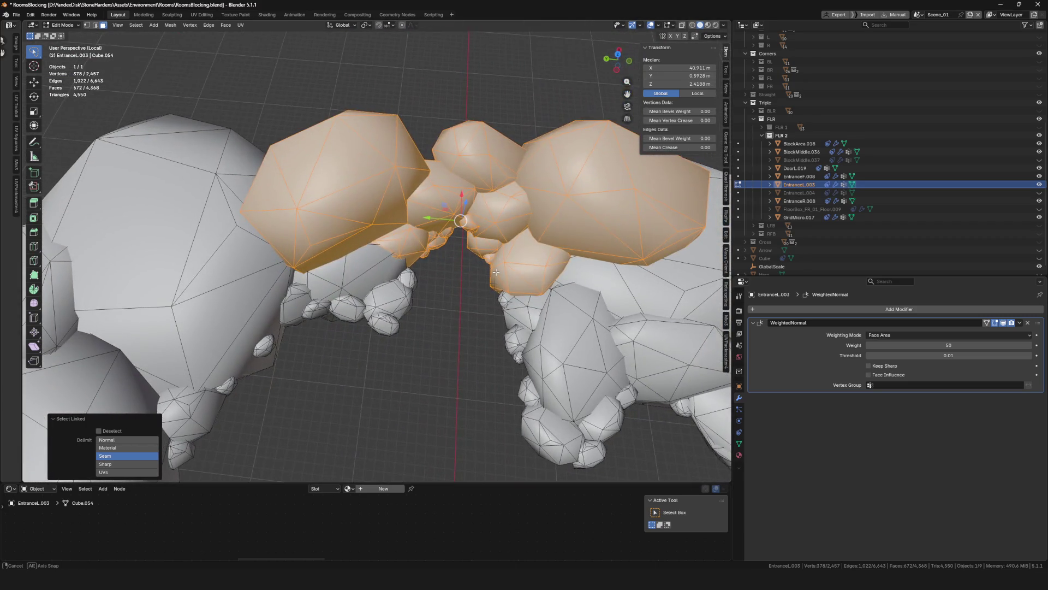
# Separate the picked rocks into new object EntranceL.005 and exit the isolated view
pyautogui.press('p')
pyautogui.click(496, 272)
pyautogui.press('Tab')
pyautogui.press('KP_Divide')
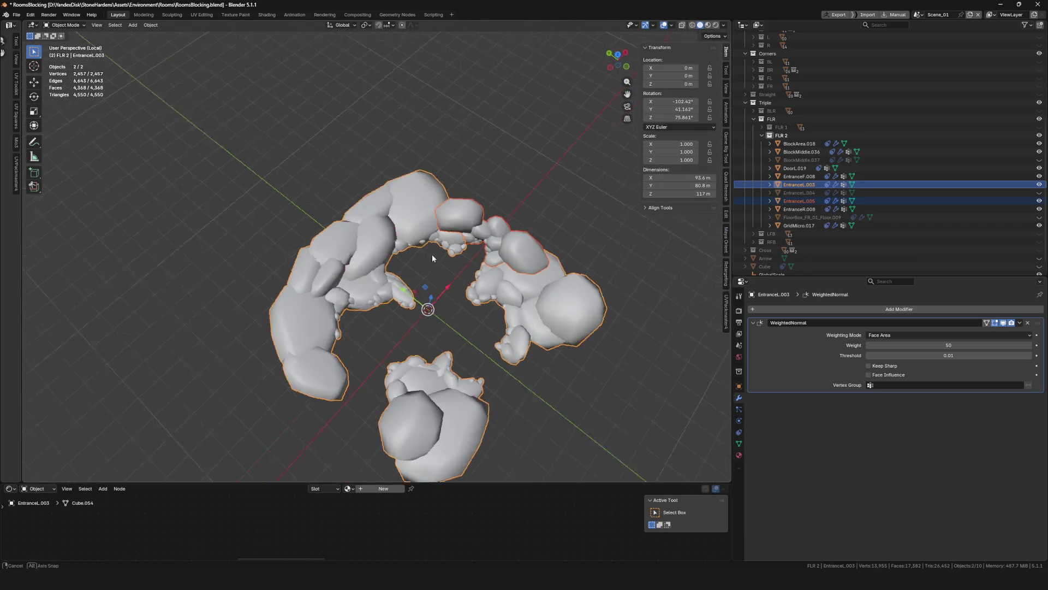
# Join door piece DoorL.019 into EntranceL.005 using Ctrl+J
pyautogui.scroll(8, 472, 241)
pyautogui.click(432, 243)
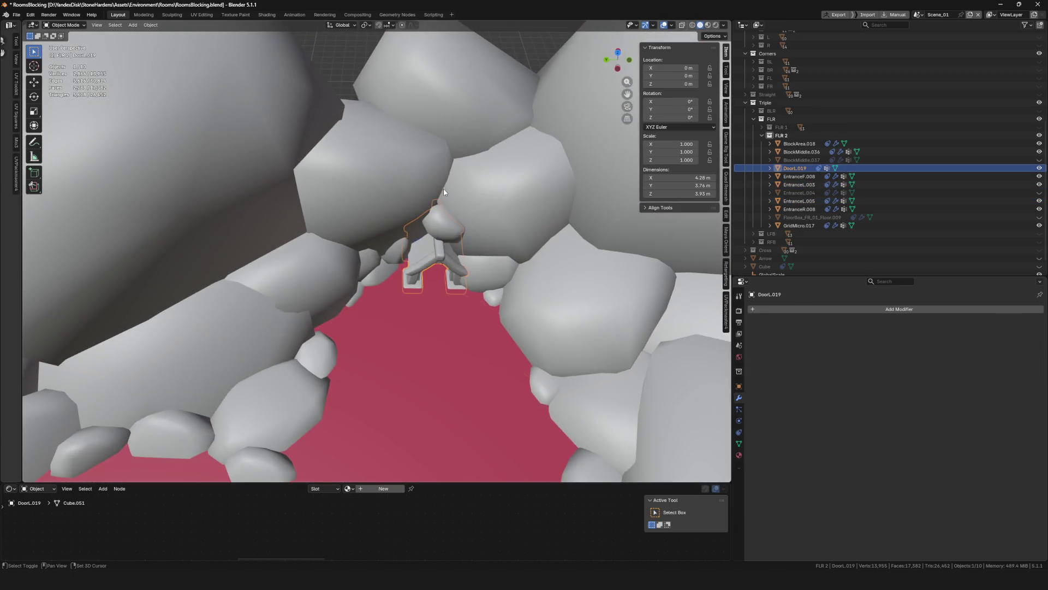
pyautogui.keyDown('shift'); pyautogui.click(497, 244); pyautogui.keyUp('shift')
pyautogui.hotkey('ctrl', 'j')
# Shift the merged EntranceL.005 group 0.274 m along X to X −14.014 m
pyautogui.scroll(-5, 490, 243)
pyautogui.moveTo(490, 243)
pyautogui.mouseDown(button='middle')
pyautogui.moveTo(477, 271)
pyautogui.moveTo(430, 260)
pyautogui.moveTo(430, 241)
pyautogui.moveTo(464, 225)
pyautogui.moveTo(457, 268)
pyautogui.moveTo(360, 277)
pyautogui.moveTo(399, 265)
pyautogui.mouseUp(button='middle')
pyautogui.press('g')
pyautogui.press('x')
pyautogui.click(431, 260)
pyautogui.scroll(5, 431, 260)
pyautogui.press('g')
pyautogui.press('x')
pyautogui.press('Escape')
pyautogui.press('g')
pyautogui.press('x')
pyautogui.click(461, 230)
pyautogui.scroll(-5, 457, 268)
# Briefly view floor slab BlockMiddle.036 in sculpt mode, then return to Object Mode looking straight down
pyautogui.click(360, 277)
pyautogui.hotkey('ctrl', 'Tab')
pyautogui.scroll(6, 378, 255)
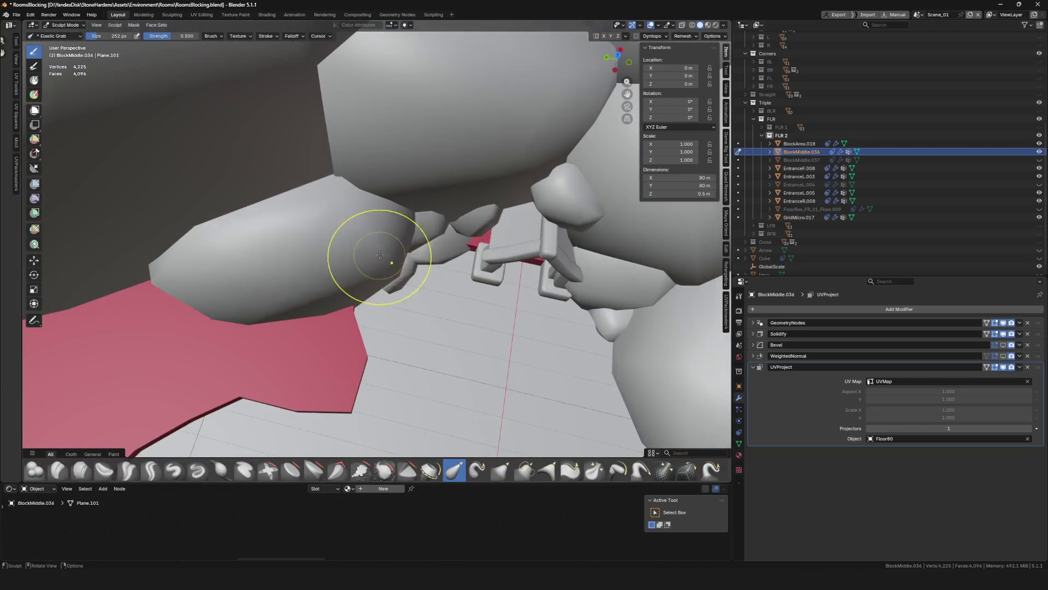
pyautogui.scroll(-6, 395, 317)
pyautogui.moveTo(396, 318)
pyautogui.mouseDown(button='middle')
pyautogui.moveTo(440, 304)
pyautogui.moveTo(416, 285)
pyautogui.mouseUp(button='middle')
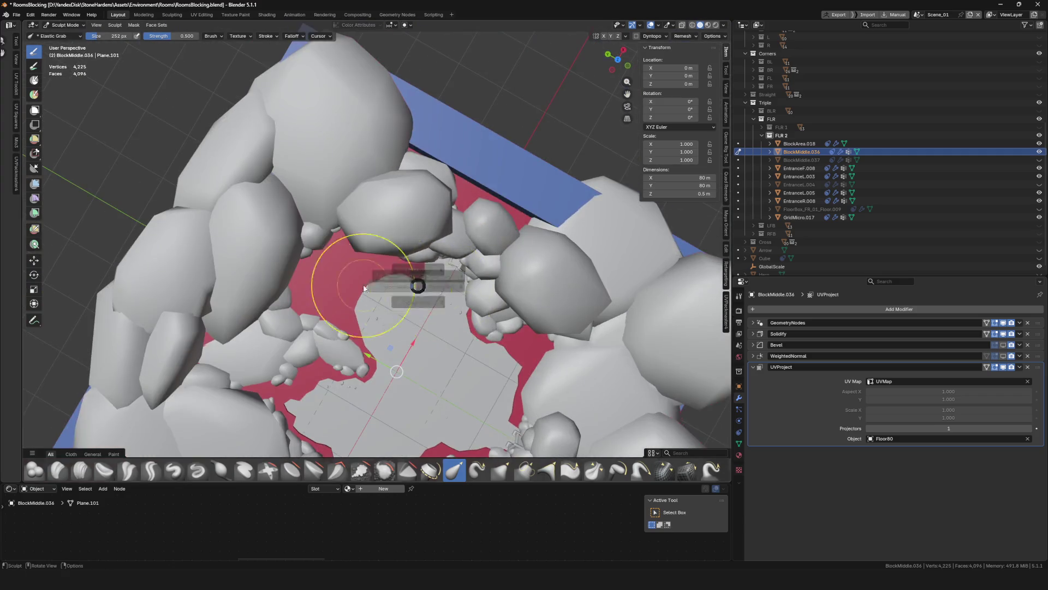
pyautogui.hotkey('ctrl', 'Tab')
pyautogui.moveTo(619, 53); pyautogui.dragTo(618, 65)
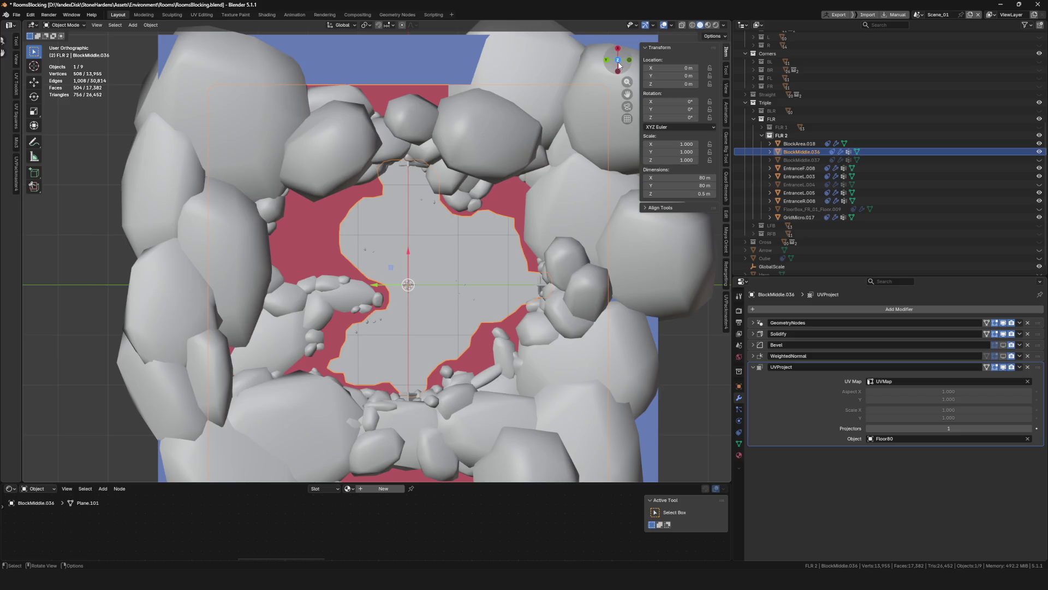
# Preview BlockMiddle.036's weight mask around the room opening, then drop back to Object Mode
pyautogui.scroll(6, 425, 166)
pyautogui.scroll(-2, 350, 175)
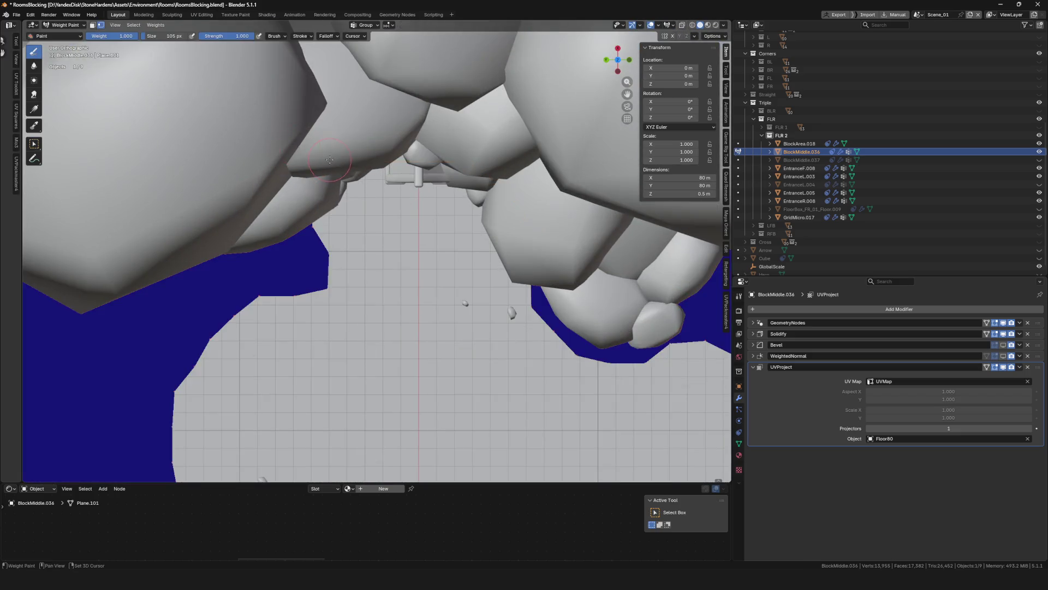
pyautogui.hotkey('ctrl', 'Tab')
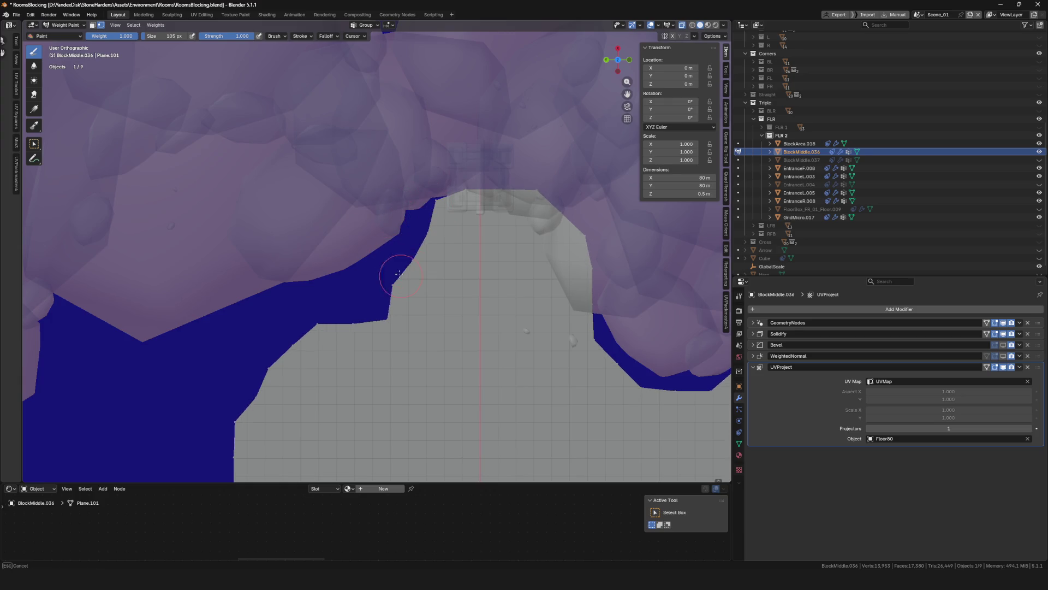
pyautogui.keyDown('shift'); pyautogui.moveTo(399, 275); pyautogui.dragTo(373, 265, button='middle'); pyautogui.keyUp('shift')
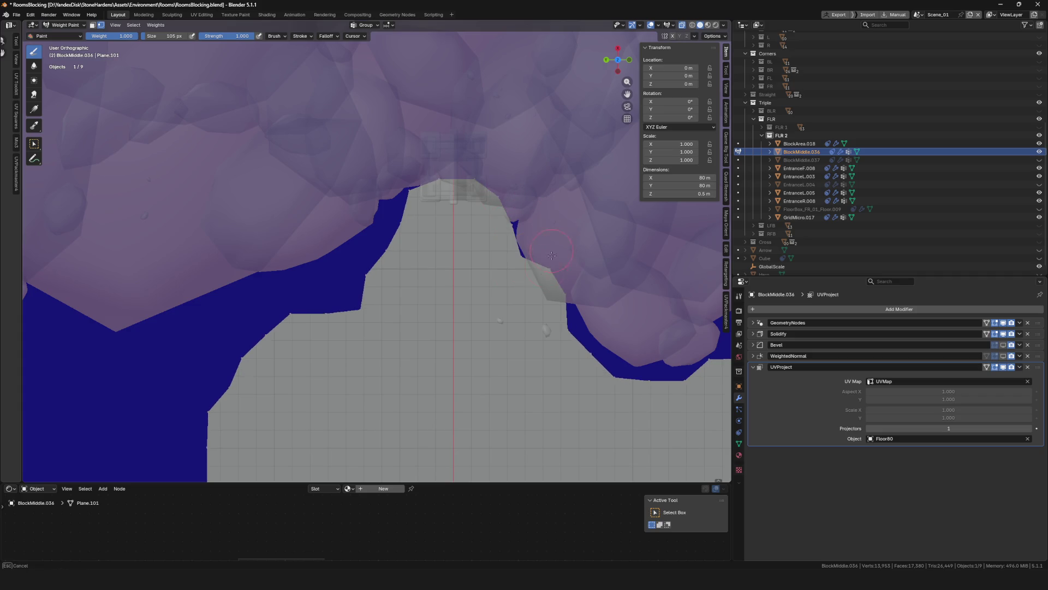
pyautogui.moveTo(585, 292)
pyautogui.mouseDown(button='middle')
pyautogui.moveTo(510, 222)
pyautogui.moveTo(487, 266)
pyautogui.moveTo(346, 297)
pyautogui.moveTo(358, 251)
pyautogui.mouseUp(button='middle')
pyautogui.hotkey('ctrl', 'Tab')
# From a near top-down view, switch the floor slab back to Weight Paint through the mode pie menu
pyautogui.scroll(-8, 358, 254)
pyautogui.hotkey('alt', 'a')
pyautogui.moveTo(432, 315)
pyautogui.mouseDown(button='middle')
pyautogui.moveTo(404, 261)
pyautogui.moveTo(333, 248)
pyautogui.moveTo(371, 280)
pyautogui.moveTo(408, 275)
pyautogui.moveTo(398, 205)
pyautogui.moveTo(365, 231)
pyautogui.moveTo(172, 231)
pyautogui.moveTo(373, 201)
pyautogui.mouseUp(button='middle')
pyautogui.scroll(-2, 405, 261)
pyautogui.scroll(5, 420, 251)
pyautogui.scroll(5, 342, 207)
pyautogui.hotkey('ctrl', 'Tab')
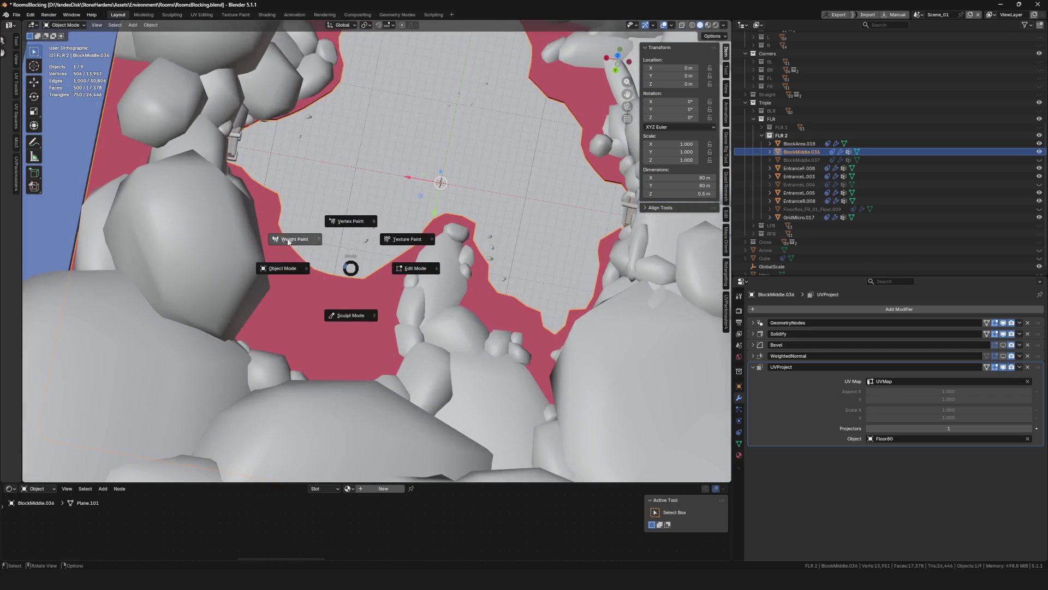
pyautogui.click(300, 247)
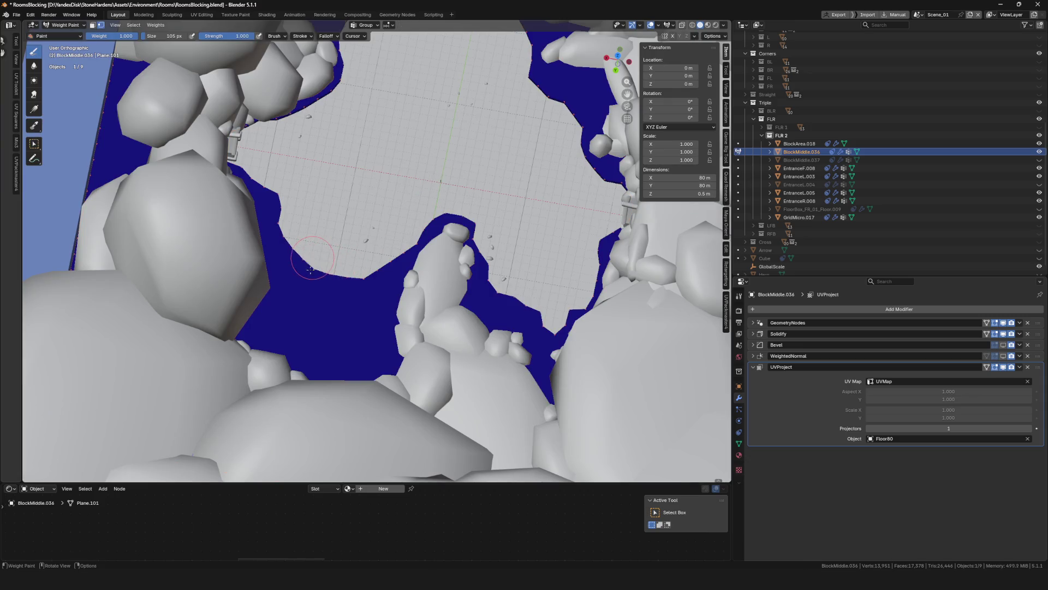
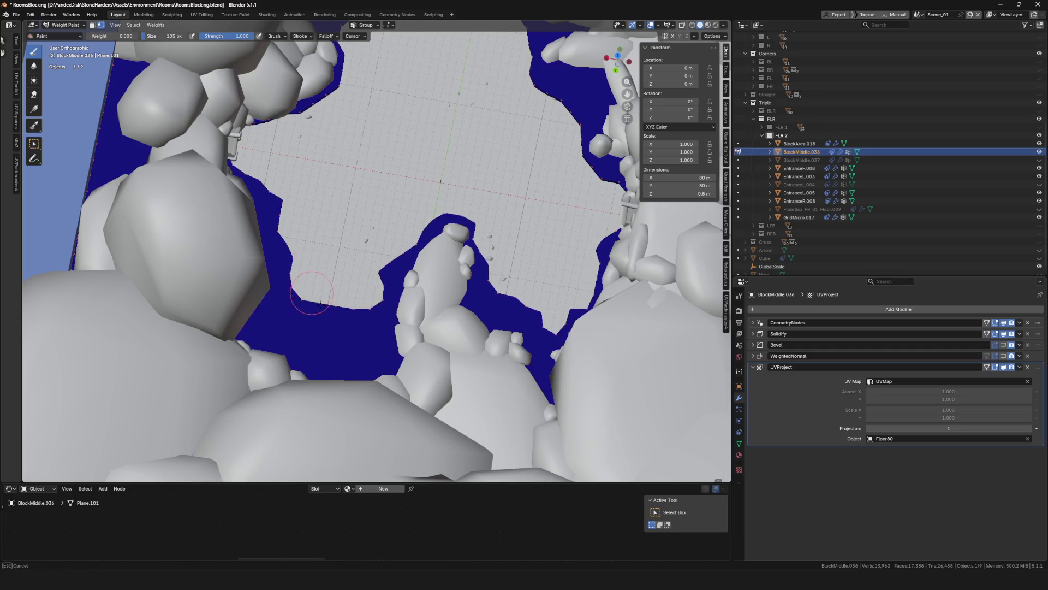
# Leave Weight Paint mode for Object Mode with an oblique view of the rock room
pyautogui.scroll(-5, 358, 269)
pyautogui.moveTo(358, 269)
pyautogui.mouseDown(button='middle')
pyautogui.moveTo(442, 250)
pyautogui.moveTo(431, 218)
pyautogui.mouseUp(button='middle')
pyautogui.hotkey('ctrl', 'Tab')
pyautogui.scroll(-5, 432, 218)
pyautogui.scroll(6, 424, 183)
# Save RoomsBlocking.blend and select the EntranceR.008 rock mesh from a top-down view
pyautogui.hotkey('ctrl', 's')
pyautogui.scroll(-4, 470, 197)
pyautogui.moveTo(470, 197); pyautogui.dragTo(482, 235, button='middle')
pyautogui.click(482, 235)
pyautogui.scroll(4, 473, 253)
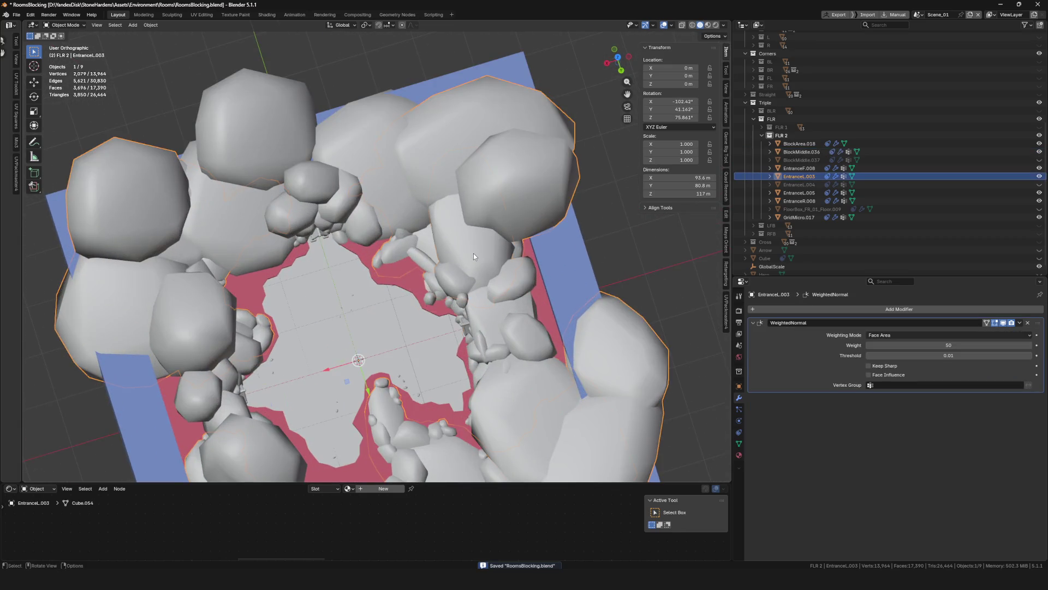
# In EntranceR.008's Edit Mode, select a linked rock piece and place a duplicate by the wall
pyautogui.click(474, 253)
pyautogui.press('Tab')
pyautogui.press('l')
pyautogui.moveTo(479, 247); pyautogui.dragTo(511, 259, button='middle')
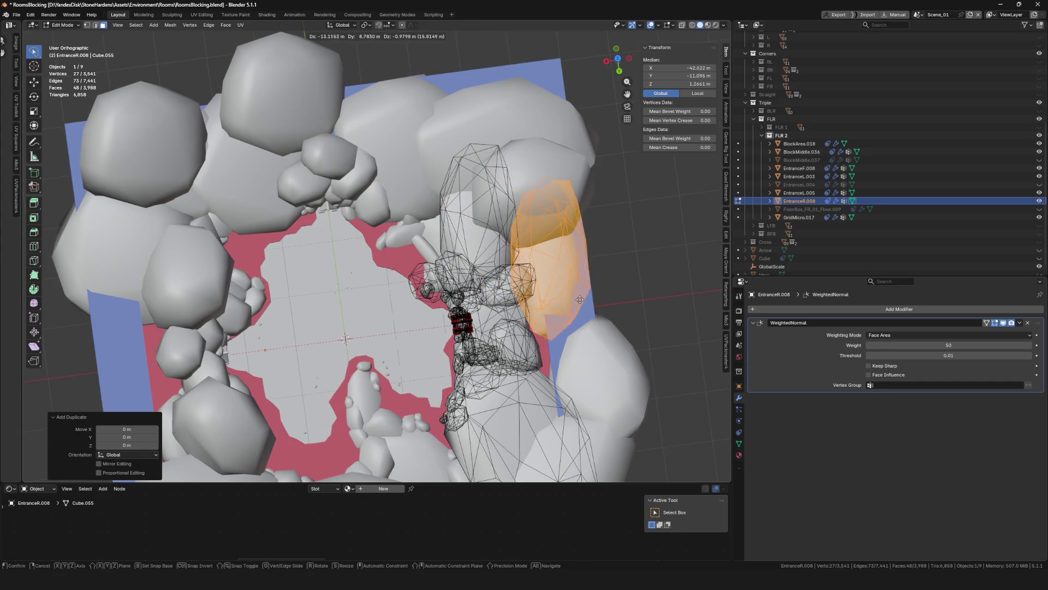
pyautogui.moveTo(541, 318)
pyautogui.mouseDown(button='middle')
pyautogui.moveTo(557, 331)
pyautogui.moveTo(539, 322)
pyautogui.moveTo(546, 301)
pyautogui.moveTo(428, 272)
pyautogui.mouseUp(button='middle')
pyautogui.press('g')
pyautogui.press('g')
pyautogui.hotkey('shift', 'd')
pyautogui.click(600, 319)
# Add two more duplicated rock copies, then return to Object Mode
pyautogui.scroll(3, 428, 272)
pyautogui.hotkey('shift', 'd')
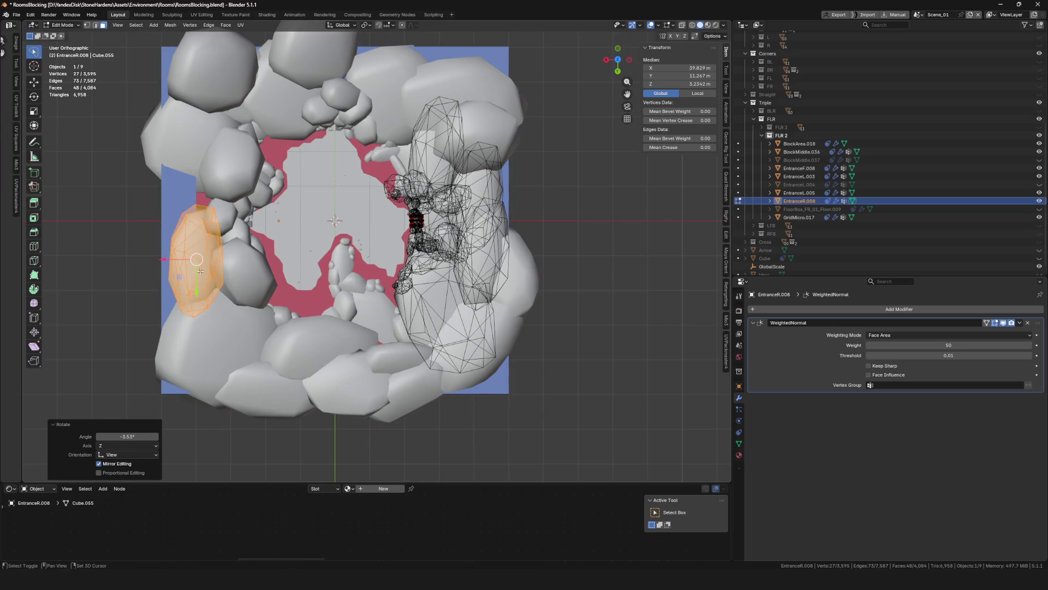
pyautogui.hotkey('shift', 'd')
pyautogui.press('Tab')
# Select the EntranceF.008 rock mesh and enter its Edit Mode
pyautogui.moveTo(206, 217)
pyautogui.mouseDown(button='middle')
pyautogui.moveTo(286, 266)
pyautogui.moveTo(355, 240)
pyautogui.mouseUp(button='middle')
pyautogui.click(430, 217)
pyautogui.moveTo(430, 218)
pyautogui.mouseDown(button='middle')
pyautogui.moveTo(485, 244)
pyautogui.moveTo(473, 279)
pyautogui.moveTo(464, 257)
pyautogui.mouseUp(button='middle')
pyautogui.press('Tab')
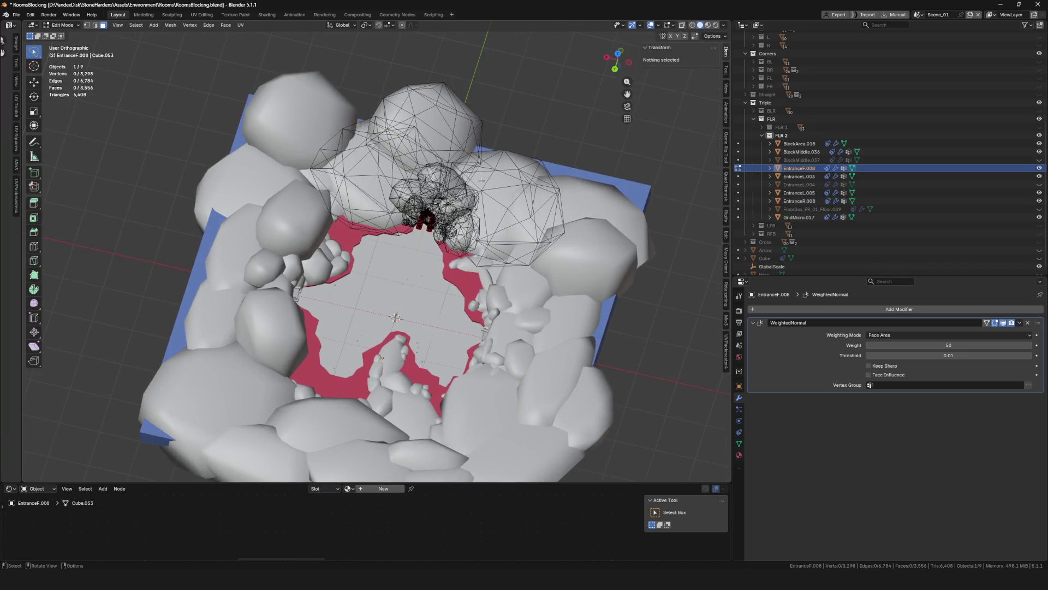
# Select a linked rock piece in EntranceF.008 and move it to a new position
pyautogui.scroll(5, 459, 181)
pyautogui.press('l')
pyautogui.scroll(-5, 452, 170)
pyautogui.moveTo(453, 170); pyautogui.dragTo(443, 199, button='middle')
pyautogui.press('g')
pyautogui.scroll(5, 300, 246)
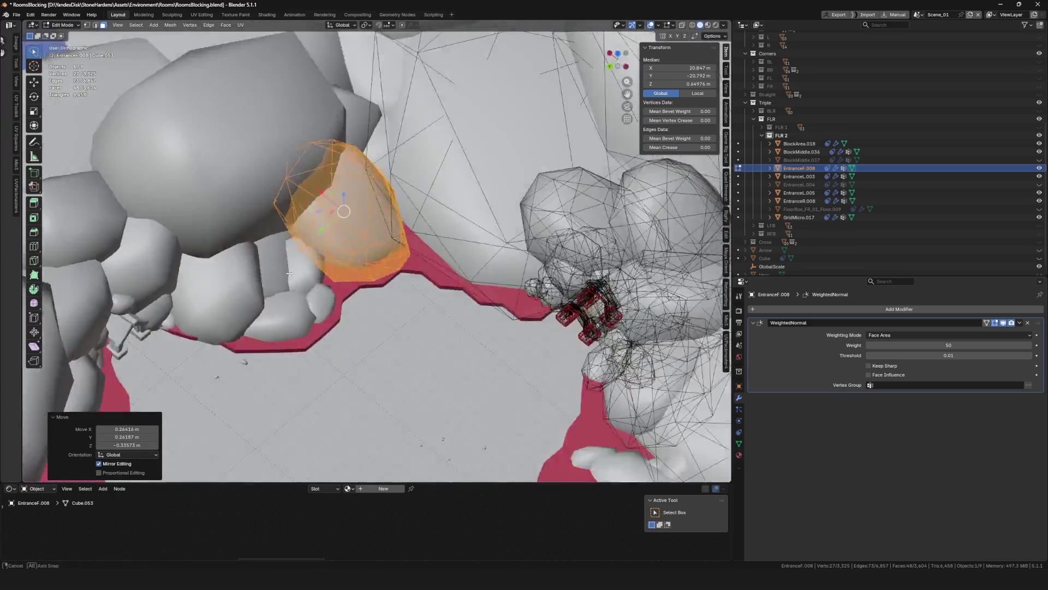
pyautogui.moveTo(290, 273); pyautogui.dragTo(306, 265, button='middle')
pyautogui.press('g')
pyautogui.click(382, 256)
pyautogui.moveTo(382, 257)
pyautogui.mouseDown(button='middle')
pyautogui.moveTo(414, 240)
pyautogui.moveTo(431, 252)
pyautogui.moveTo(433, 274)
pyautogui.moveTo(441, 250)
pyautogui.moveTo(474, 281)
pyautogui.mouseUp(button='middle')
# Duplicate the rock piece and place the copy along the red floor edge
pyautogui.press('Tab')
pyautogui.scroll(-6, 391, 231)
pyautogui.scroll(5, 431, 270)
pyautogui.scroll(2, 432, 271)
pyautogui.press('Tab')
pyautogui.hotkey('shift', 'd')
pyautogui.click(635, 362)
pyautogui.moveTo(635, 362)
pyautogui.mouseDown(button='middle')
pyautogui.moveTo(546, 273)
pyautogui.moveTo(646, 286)
pyautogui.mouseUp(button='middle')
# Scale the duplicated rock down to 0.672
pyautogui.press('s')
pyautogui.click(524, 267)
pyautogui.press('s')
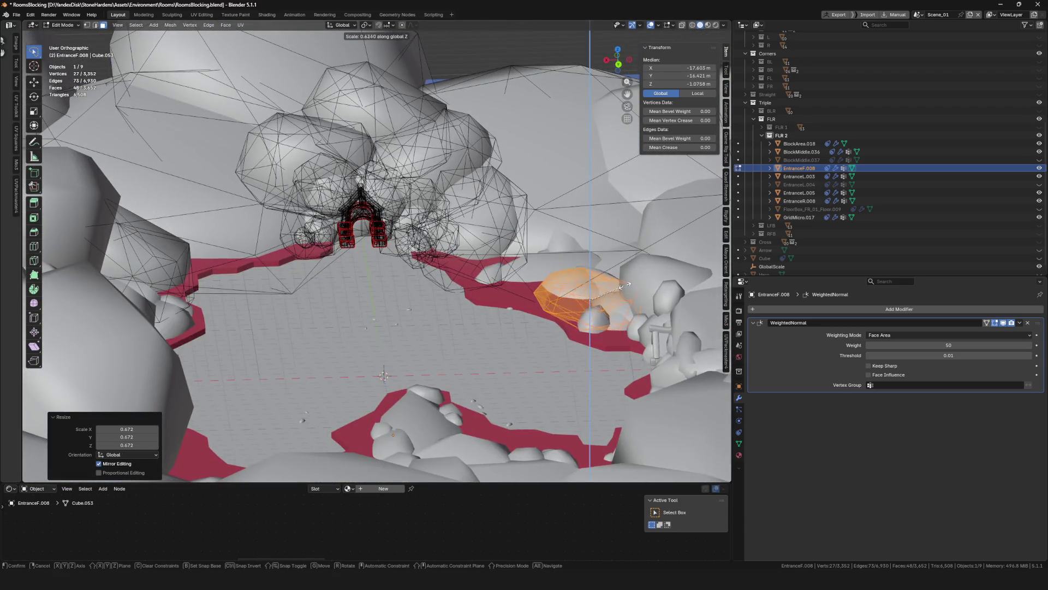
pyautogui.moveTo(590, 304); pyautogui.dragTo(568, 349, button='middle')
# Rotate the duplicated rock and rescale it to 0.860
pyautogui.press('r')
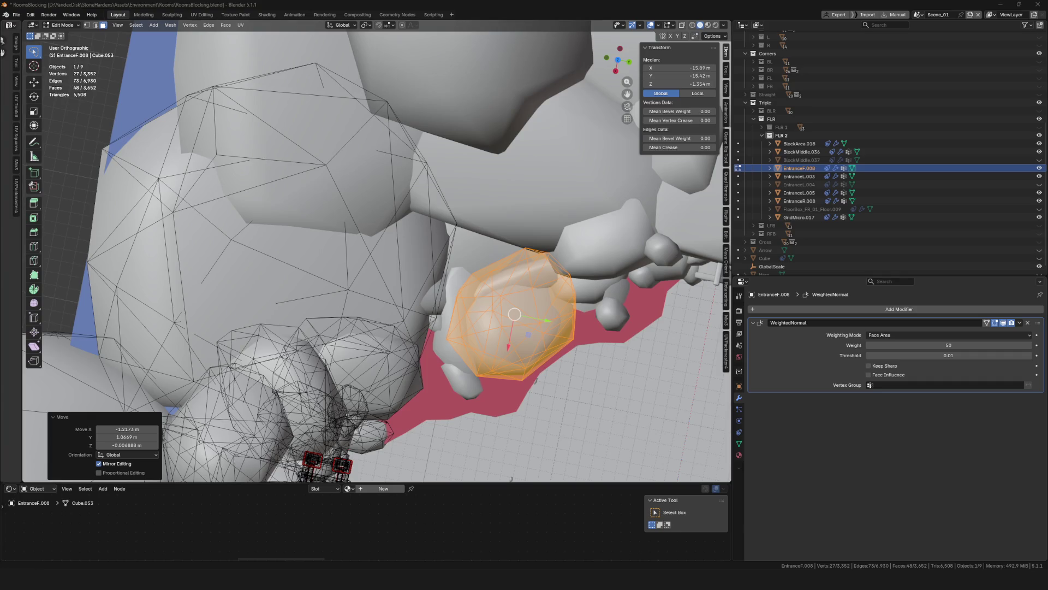
pyautogui.moveTo(437, 259)
pyautogui.mouseDown(button='middle')
pyautogui.moveTo(422, 340)
pyautogui.moveTo(448, 322)
pyautogui.moveTo(450, 296)
pyautogui.moveTo(421, 308)
pyautogui.mouseUp(button='middle')
pyautogui.scroll(3, 422, 340)
pyautogui.press('r')
pyautogui.press('Escape')
pyautogui.press('Tab')
pyautogui.press('Tab')
pyautogui.scroll(3, 421, 308)
pyautogui.click(536, 300)
# Reposition the resized rock piece to fill the gap at the floor edge
pyautogui.press('g')
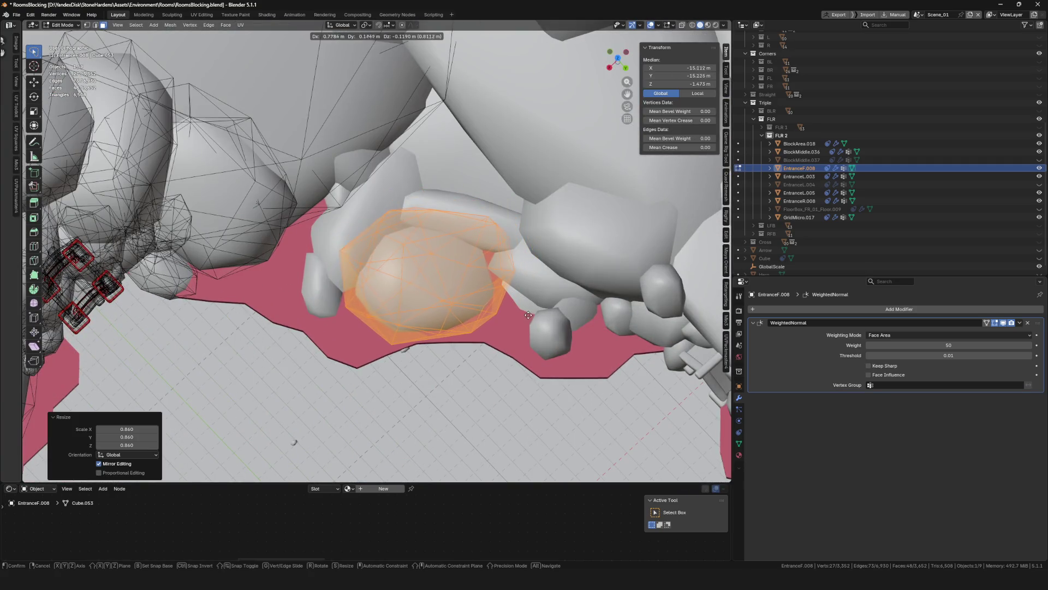
pyautogui.moveTo(494, 318); pyautogui.dragTo(431, 315, button='middle')
pyautogui.scroll(2, 407, 313)
pyautogui.scroll(-5, 408, 312)
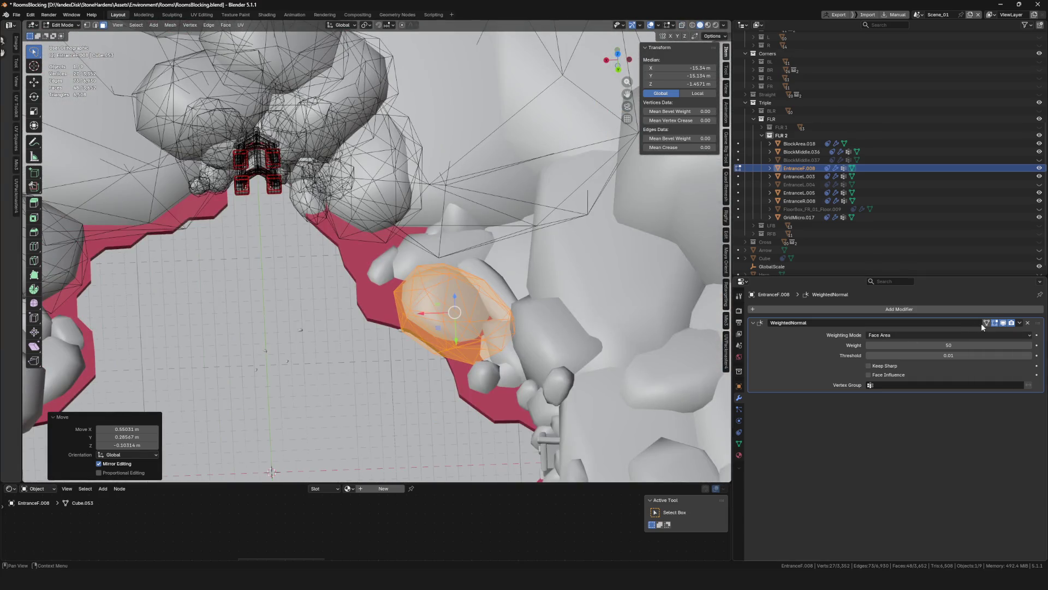
pyautogui.scroll(4, 470, 347)
pyautogui.press('g')
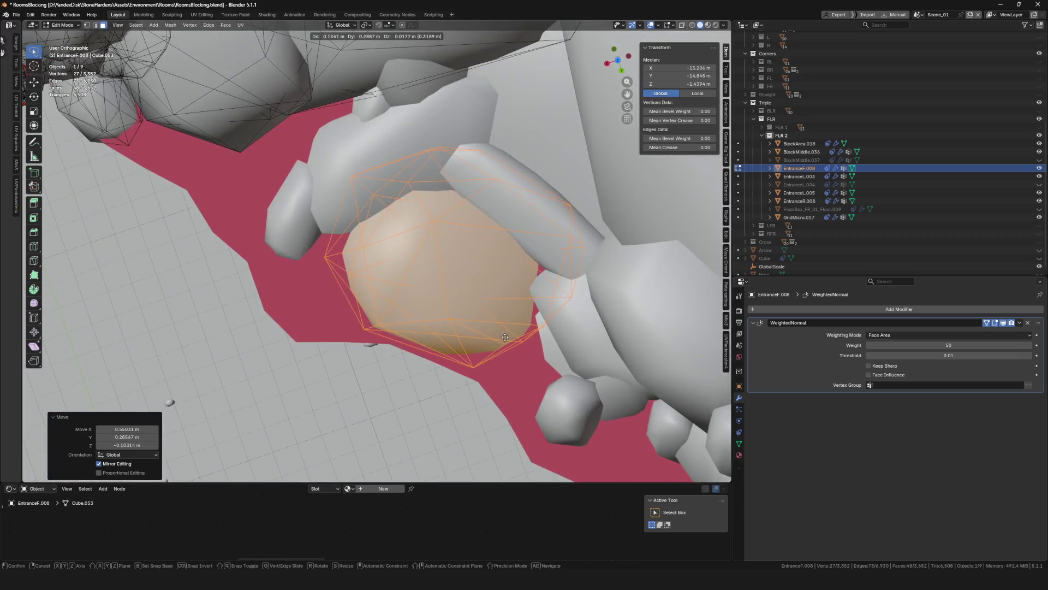
pyautogui.scroll(-5, 463, 293)
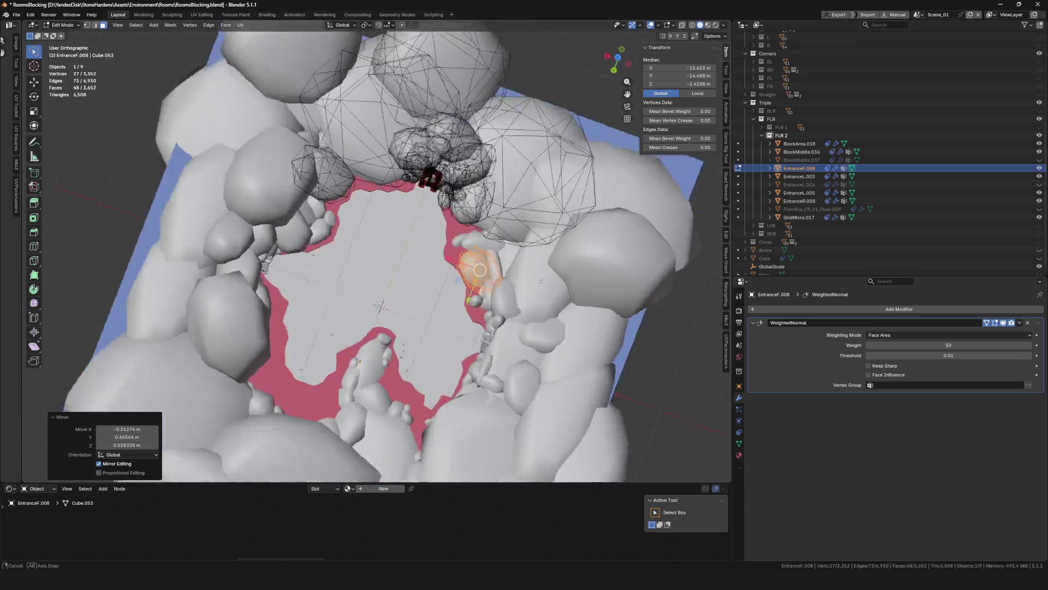
pyautogui.scroll(5, 463, 293)
pyautogui.press('g')
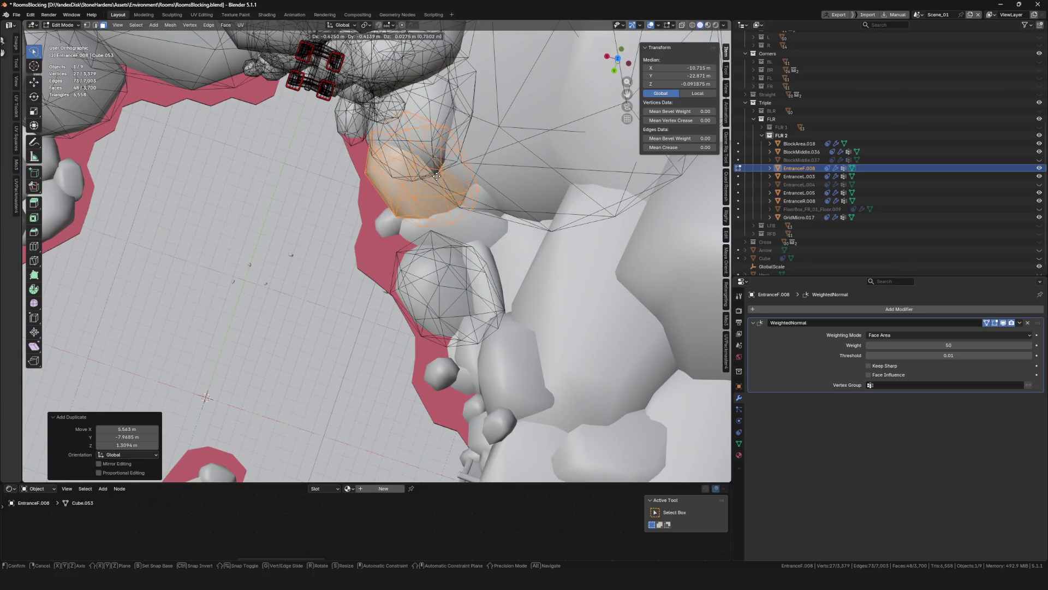
pyautogui.click(436, 176)
pyautogui.scroll(-3, 393, 164)
pyautogui.scroll(3, 371, 153)
# Select another linked rock piece, move it, and rotate it by 93.9°
pyautogui.hotkey('alt', 'a')
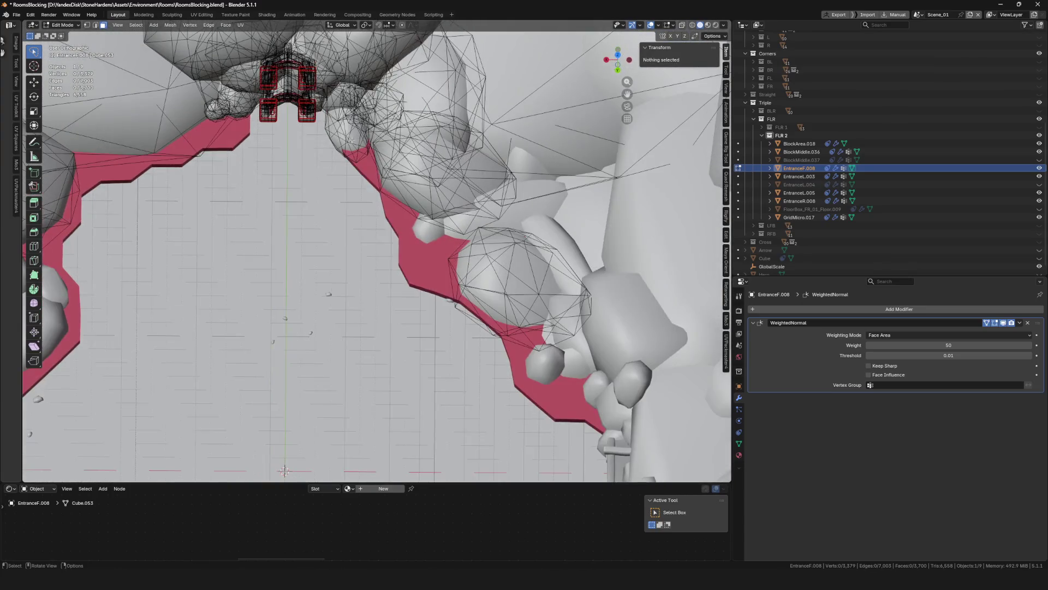
pyautogui.press('l')
pyautogui.press('g')
pyautogui.moveTo(347, 138)
pyautogui.keyDown('shift'); pyautogui.mouseDown(button='middle')
pyautogui.moveTo(382, 191)
pyautogui.moveTo(399, 253)
pyautogui.mouseUp(button='middle'); pyautogui.keyUp('shift')
pyautogui.click(390, 205)
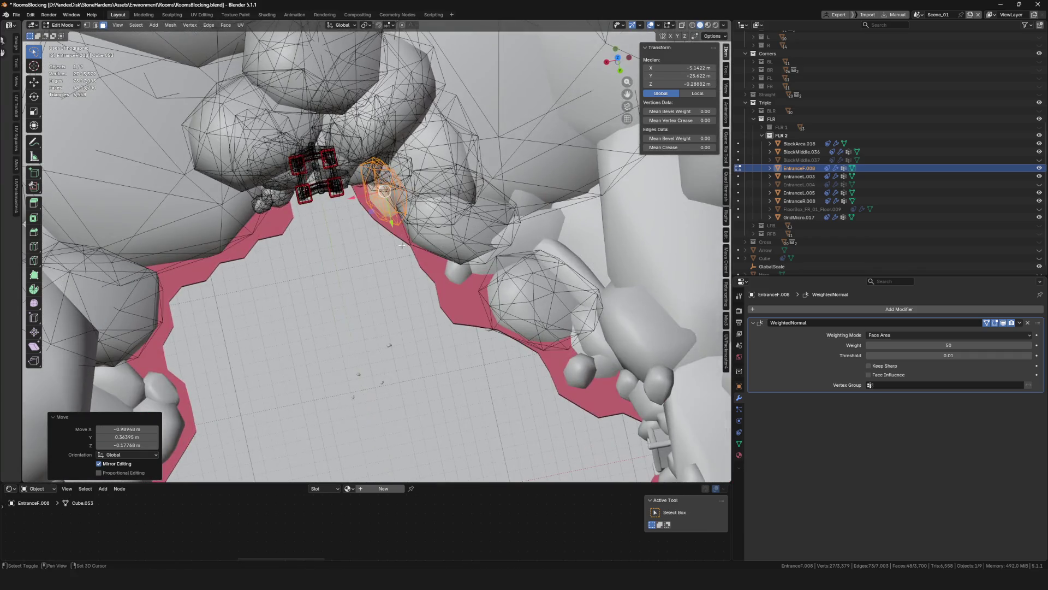
pyautogui.click(215, 244)
pyautogui.scroll(4, 257, 237)
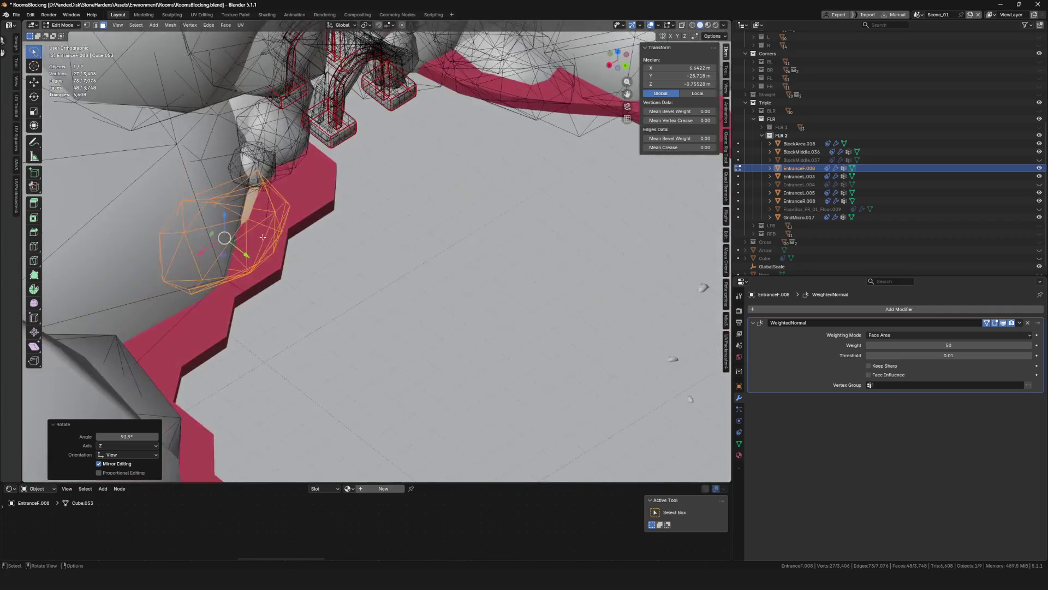
pyautogui.moveTo(297, 206)
pyautogui.mouseDown(button='middle')
pyautogui.moveTo(350, 218)
pyautogui.moveTo(311, 219)
pyautogui.moveTo(333, 224)
pyautogui.mouseUp(button='middle')
# Fine-tune that rock's rotation and position, then check it from a near top-down view
pyautogui.press('r')
pyautogui.scroll(-5, 298, 220)
pyautogui.press('g')
pyautogui.click(338, 226)
pyautogui.scroll(3, 338, 226)
pyautogui.press('r')
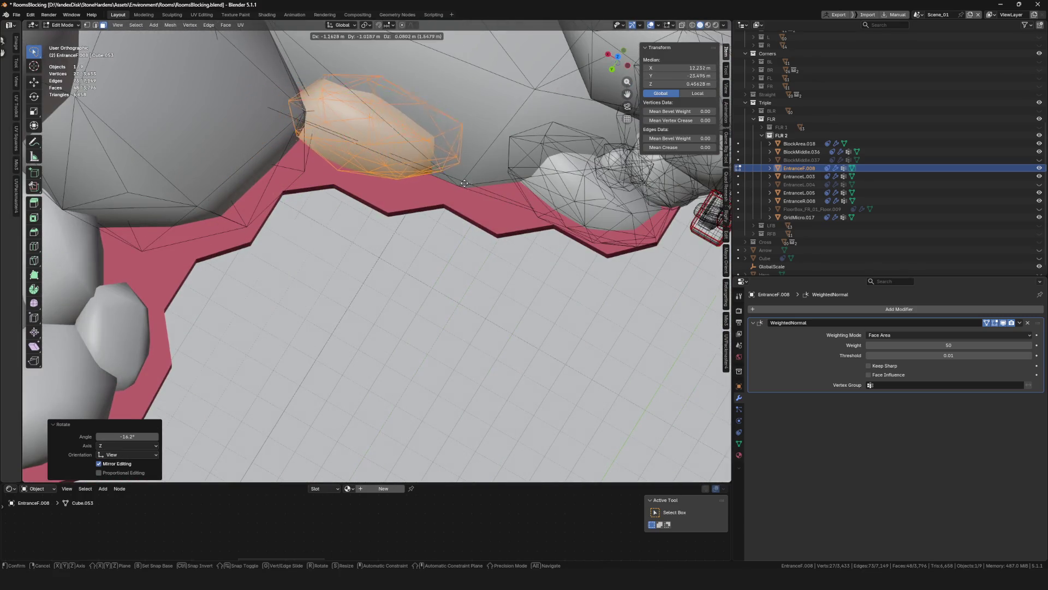
pyautogui.click(468, 183)
pyautogui.scroll(-4, 469, 183)
pyautogui.moveTo(468, 183); pyautogui.dragTo(359, 243, button='middle')
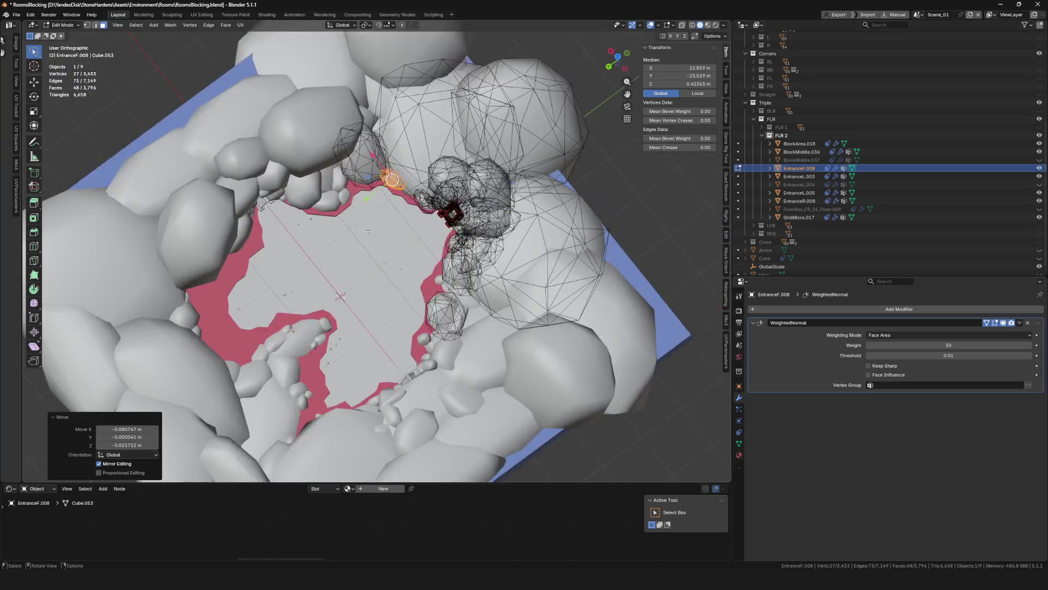
pyautogui.scroll(4, 400, 192)
pyautogui.scroll(-2, 293, 202)
pyautogui.scroll(4, 281, 209)
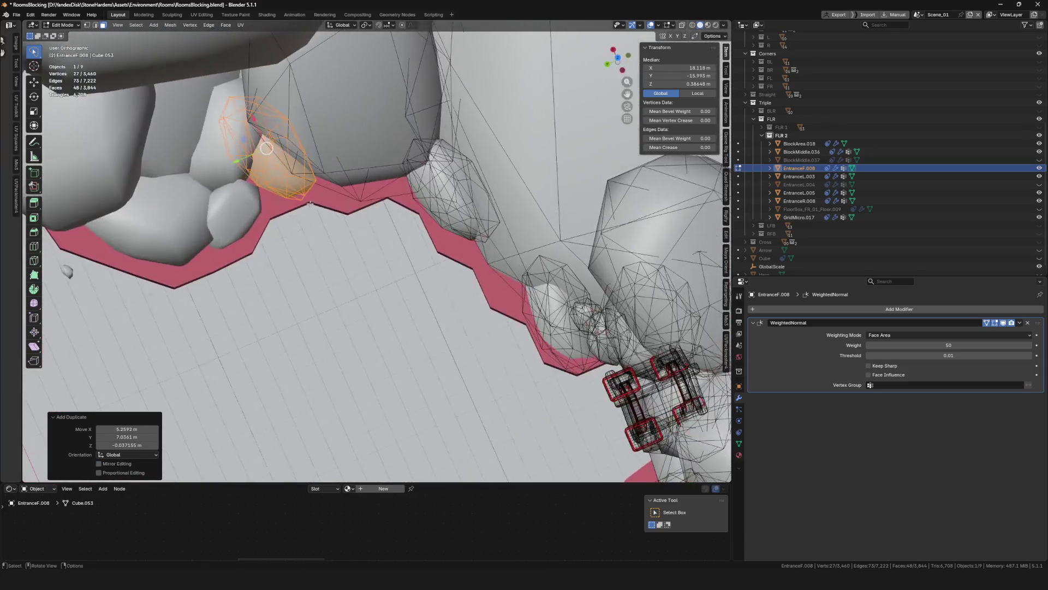
# Return to Object Mode, select EntranceL.005, and switch it into Sculpt Mode
pyautogui.press('Tab')
pyautogui.scroll(-5, 469, 162)
pyautogui.moveTo(469, 162)
pyautogui.mouseDown(button='middle')
pyautogui.moveTo(445, 183)
pyautogui.moveTo(466, 159)
pyautogui.mouseUp(button='middle')
pyautogui.scroll(5, 445, 182)
pyautogui.click(445, 183)
pyautogui.hotkey('ctrl', 'Tab')
pyautogui.hotkey('ctrl', 'Tab')
pyautogui.moveTo(443, 196)
pyautogui.mouseDown(button='middle')
pyautogui.moveTo(480, 199)
pyautogui.moveTo(266, 266)
pyautogui.moveTo(332, 276)
pyautogui.moveTo(376, 260)
pyautogui.mouseUp(button='middle')
pyautogui.scroll(-4, 520, 202)
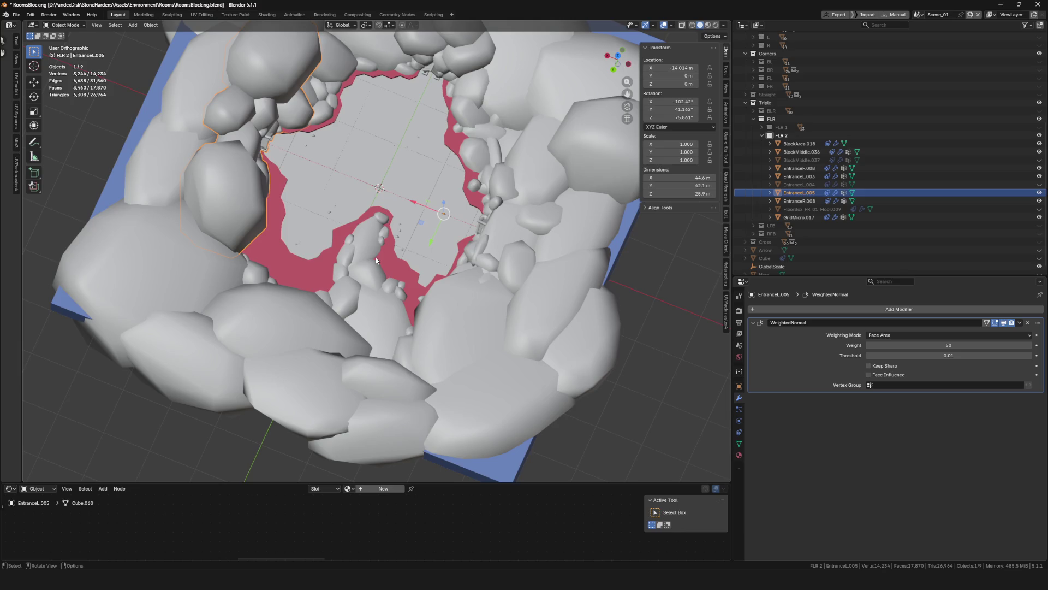
# In Edit Mode on EntranceL.005, select the rock chunk near the arch and reposition it
pyautogui.scroll(-5, 314, 155)
pyautogui.scroll(5, 341, 158)
pyautogui.moveTo(341, 157)
pyautogui.mouseDown(button='middle')
pyautogui.moveTo(318, 231)
pyautogui.moveTo(202, 206)
pyautogui.mouseUp(button='middle')
pyautogui.press('Tab')
pyautogui.scroll(6, 229, 218)
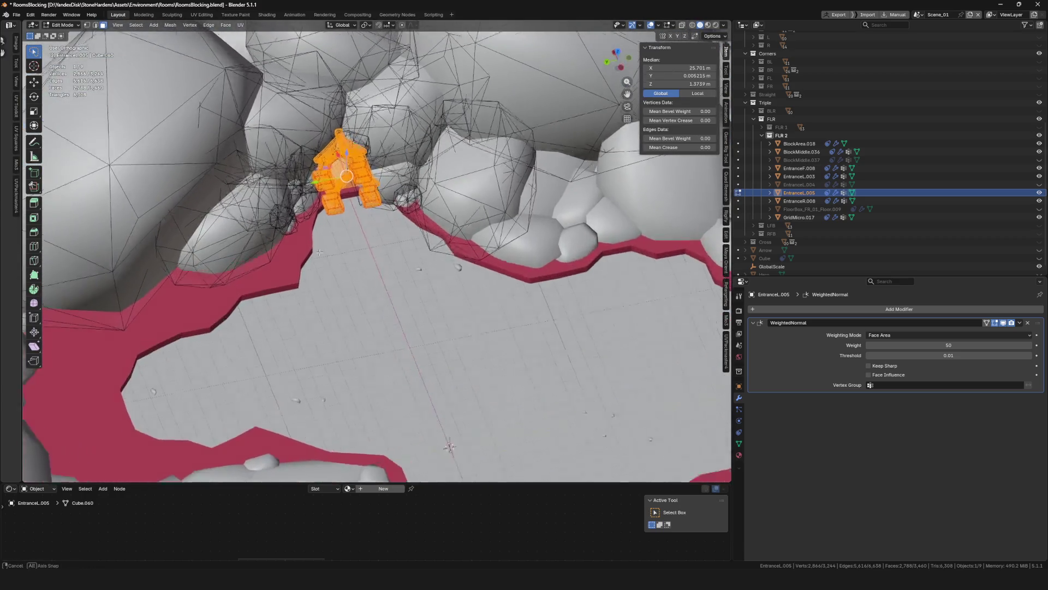
pyautogui.press('l')
pyautogui.scroll(-3, 238, 259)
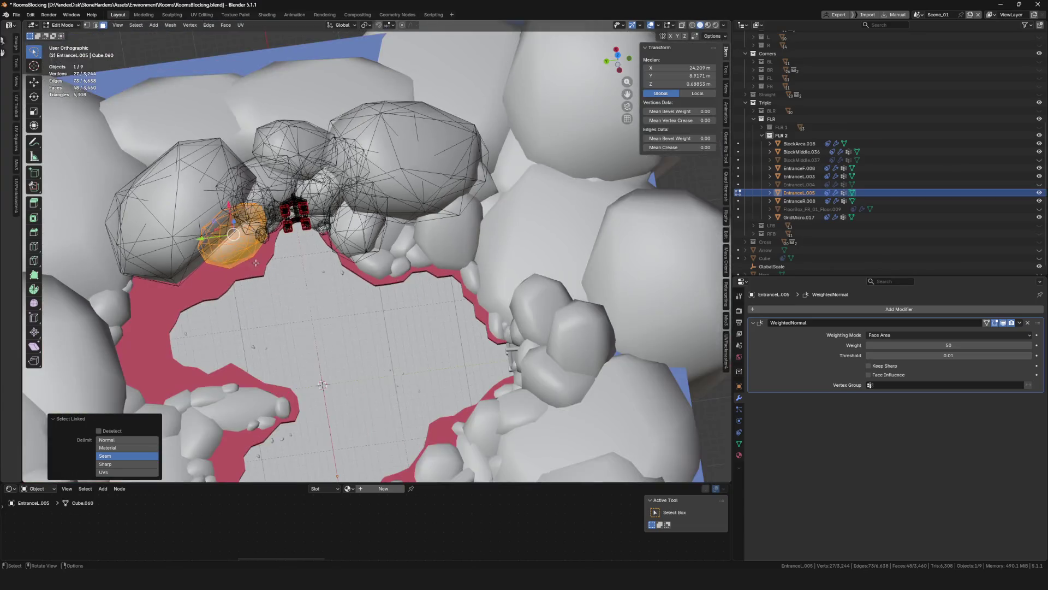
pyautogui.press('g')
pyautogui.press('s')
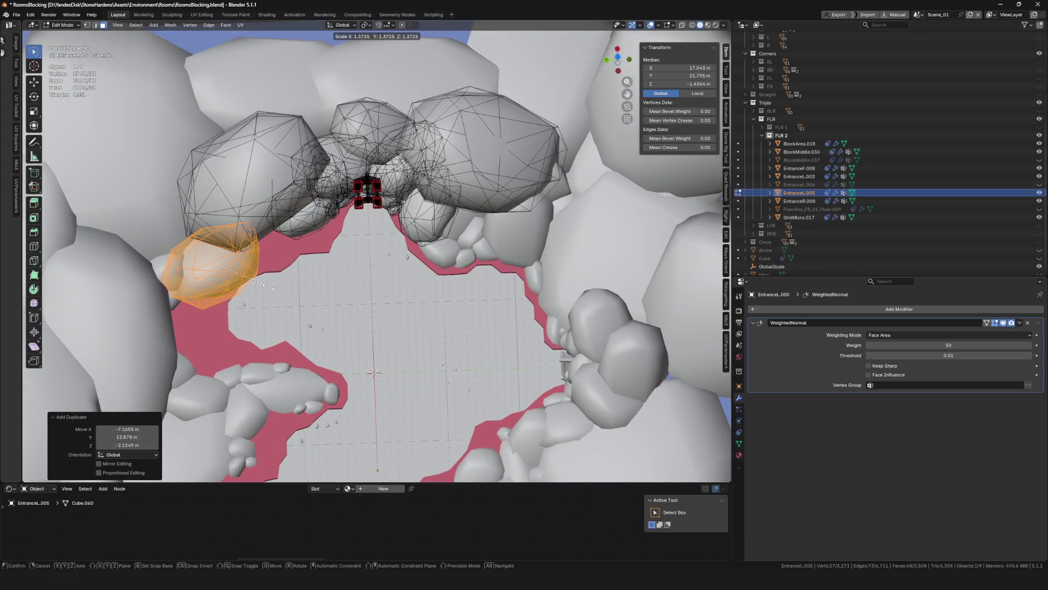
pyautogui.moveTo(250, 290); pyautogui.dragTo(338, 297, button='middle')
pyautogui.click(338, 298)
# Rotate the rock chunk about the vertical axis and enlarge it to 1.131
pyautogui.press('r')
pyautogui.press('z')
pyautogui.click(180, 298)
pyautogui.press('s')
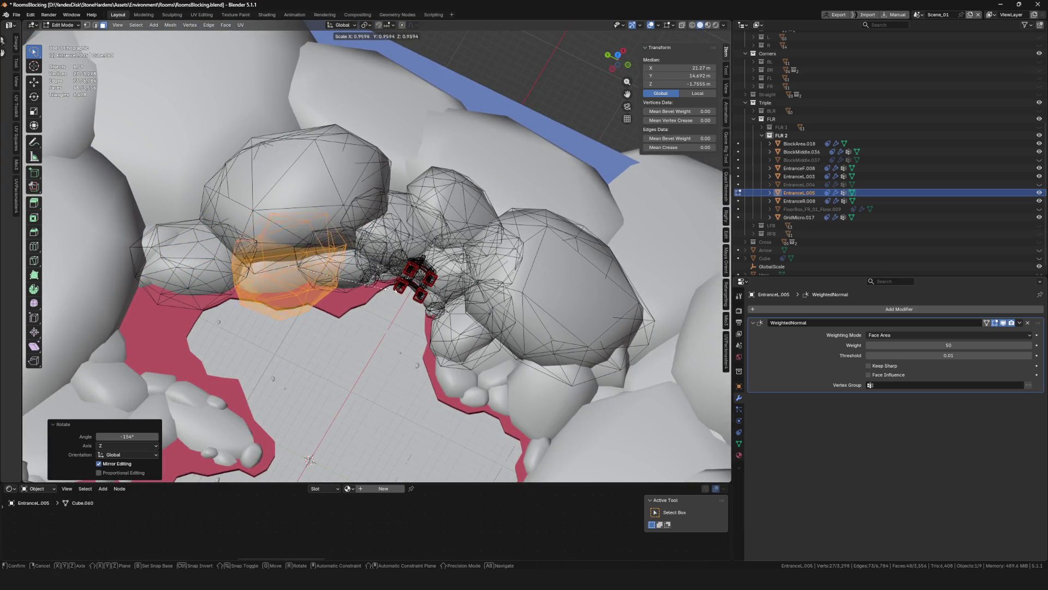
pyautogui.click(362, 293)
# Shrink the rock to 0.798, then 0.618, move it and rotate it 34°
pyautogui.scroll(3, 350, 273)
pyautogui.press('s')
pyautogui.click(347, 286)
pyautogui.scroll(-3, 347, 286)
pyautogui.press('s')
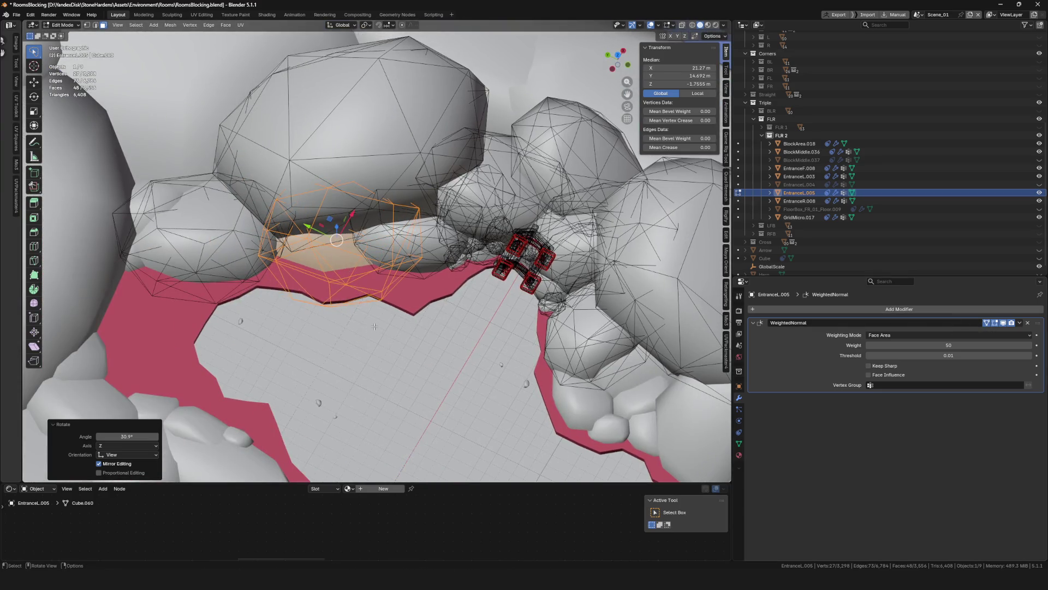
pyautogui.click(349, 273)
pyautogui.moveTo(349, 272)
pyautogui.mouseDown(button='middle')
pyautogui.moveTo(367, 255)
pyautogui.moveTo(363, 319)
pyautogui.mouseUp(button='middle')
pyautogui.press('g')
pyautogui.click(364, 320)
pyautogui.click(333, 352)
# In perspective view, rotate the rock -22.1°, then 52.2°, nudging it into place against the wall edge
pyautogui.moveTo(333, 352); pyautogui.dragTo(544, 180, button='middle')
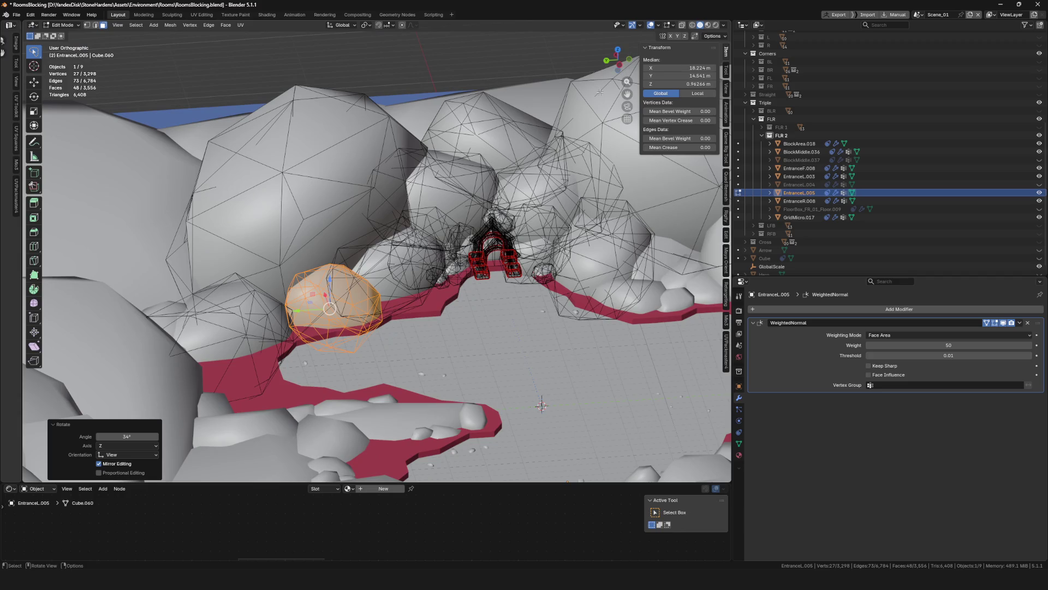
pyautogui.press('KP_5')
pyautogui.moveTo(415, 173); pyautogui.dragTo(337, 365, button='middle')
pyautogui.press('r')
pyautogui.click(384, 340)
pyautogui.click(382, 339)
pyautogui.moveTo(382, 339); pyautogui.dragTo(365, 365, button='middle')
pyautogui.press('r')
pyautogui.click(399, 378)
pyautogui.press('g')
pyautogui.click(456, 351)
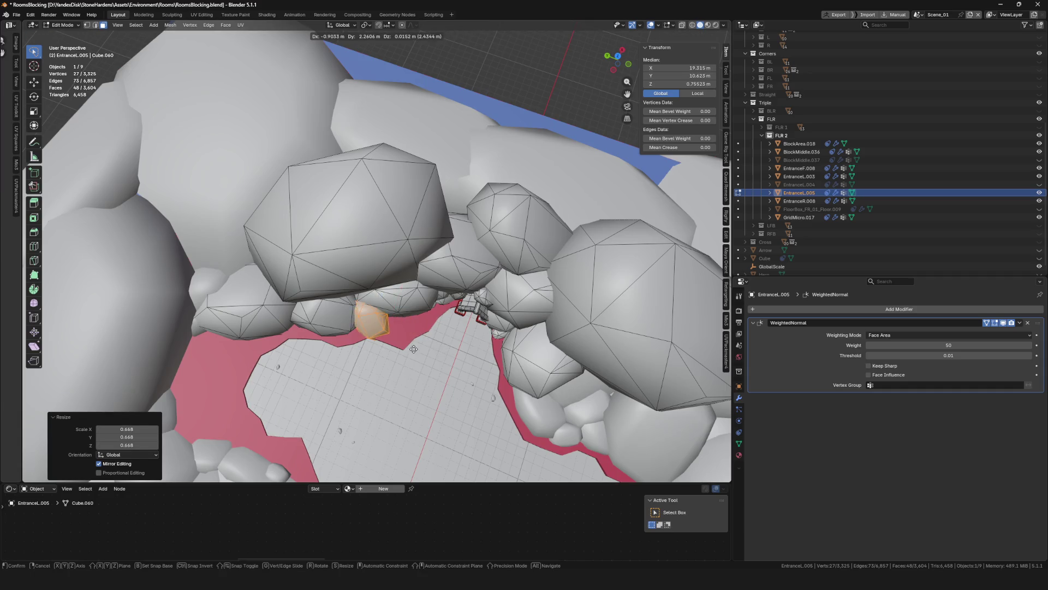
# Duplicate the rock twice, shrinking one copy and rotating the other -19.9° into a gap
pyautogui.press('s')
pyautogui.keyDown('alt'); pyautogui.scroll(4, 464, 339); pyautogui.keyUp('alt')
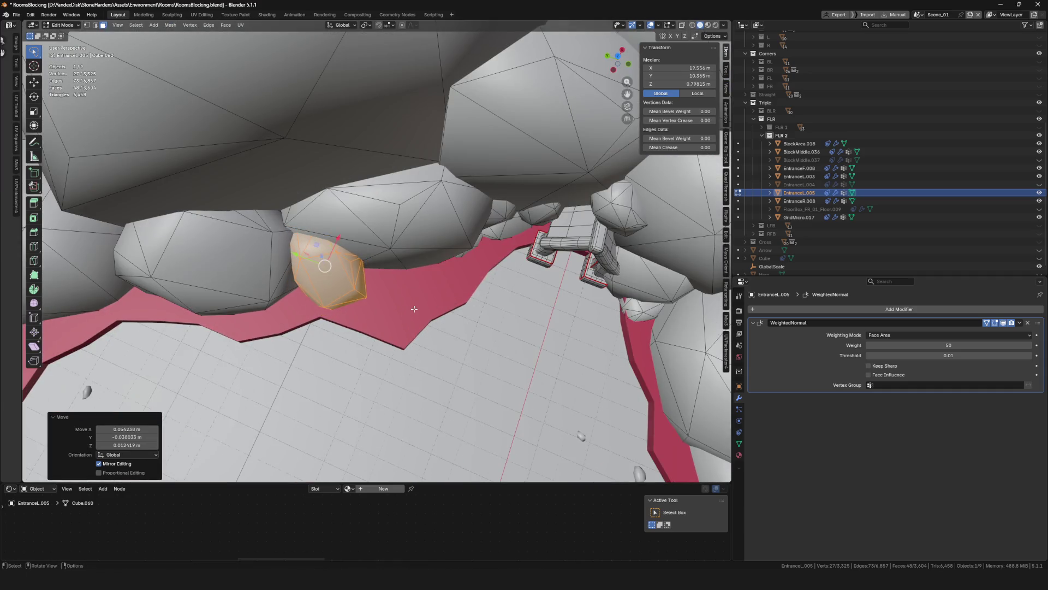
pyautogui.click(335, 341)
pyautogui.press('s')
pyautogui.click(352, 223)
pyautogui.hotkey('shift', 'd')
pyautogui.click(382, 256)
pyautogui.moveTo(382, 257); pyautogui.dragTo(410, 299, button='middle')
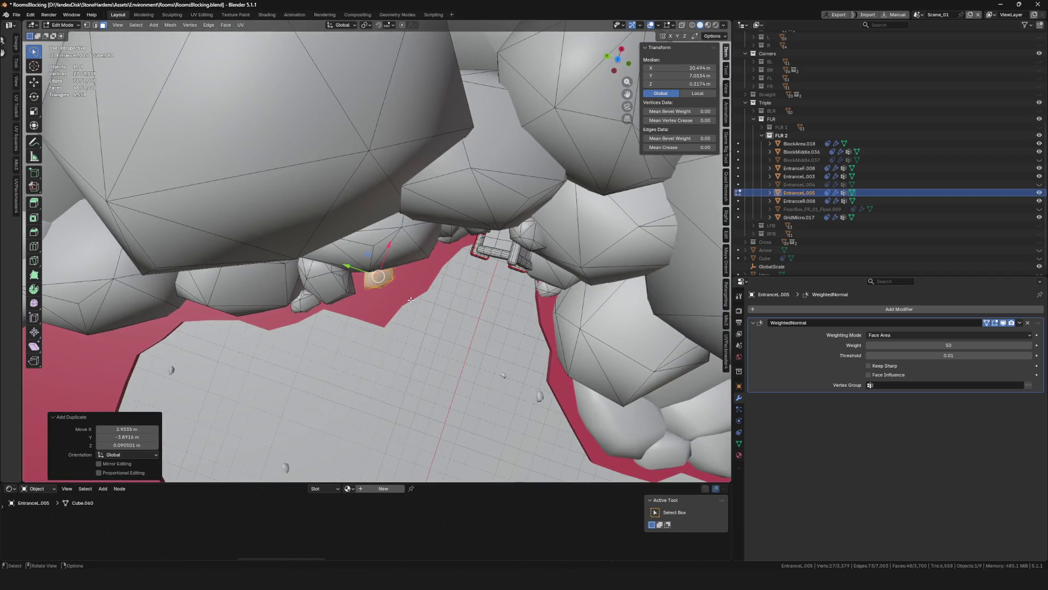
pyautogui.click(499, 255)
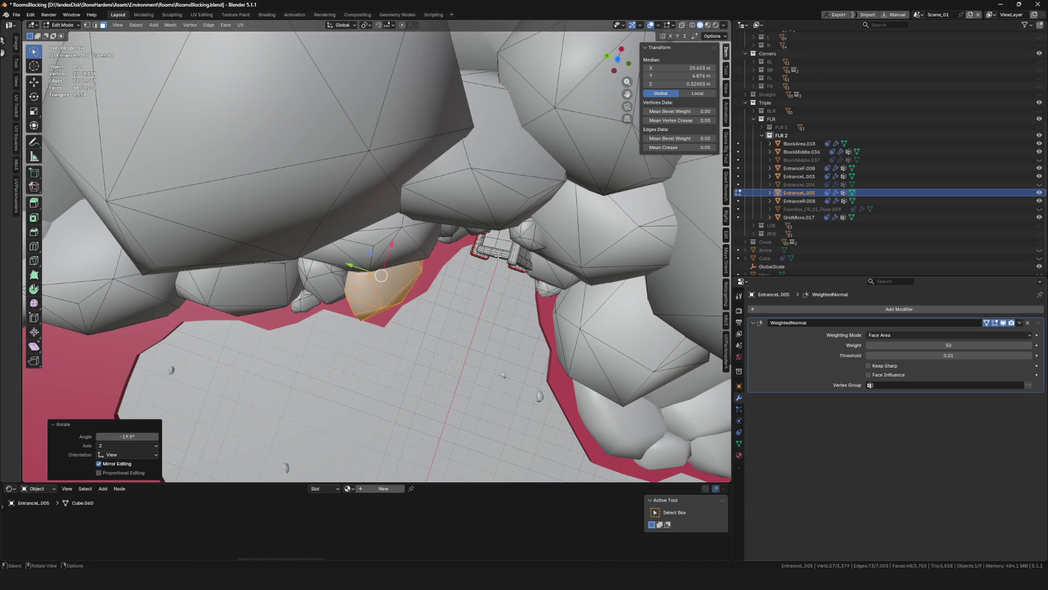
pyautogui.click(508, 249)
# Move the duplicated rock, shrink it to 0.561 and rotate it -14.5°
pyautogui.moveTo(508, 249)
pyautogui.mouseDown(button='middle')
pyautogui.moveTo(427, 350)
pyautogui.moveTo(541, 356)
pyautogui.mouseUp(button='middle')
pyautogui.press('g')
pyautogui.moveTo(493, 395)
pyautogui.mouseDown(button='middle')
pyautogui.moveTo(551, 377)
pyautogui.moveTo(541, 360)
pyautogui.moveTo(593, 388)
pyautogui.moveTo(535, 346)
pyautogui.moveTo(393, 301)
pyautogui.moveTo(519, 295)
pyautogui.mouseUp(button='middle')
pyautogui.press('s')
pyautogui.click(524, 354)
pyautogui.press('g')
pyautogui.click(582, 361)
# Duplicate a rock near the arch, rotate it vertically and enlarge it to 1.715
pyautogui.hotkey('shift', 'd')
pyautogui.click(632, 247)
pyautogui.moveTo(632, 247); pyautogui.dragTo(489, 306, button='middle')
pyautogui.scroll(3, 488, 307)
pyautogui.click(382, 333)
pyautogui.press('s')
pyautogui.click(497, 353)
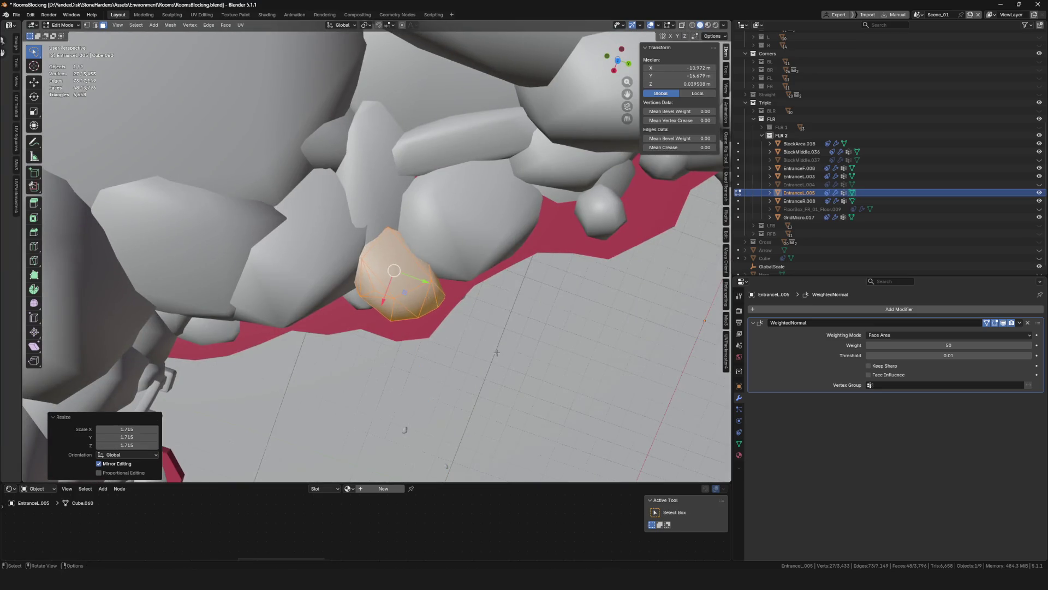
pyautogui.click(446, 367)
pyautogui.moveTo(446, 367); pyautogui.dragTo(483, 305, button='middle')
# Place another rock duplicate higher up, rotating it and shrinking it to fit
pyautogui.hotkey('shift', 'd')
pyautogui.click(485, 289)
pyautogui.scroll(3, 489, 292)
pyautogui.press('r')
pyautogui.click(510, 270)
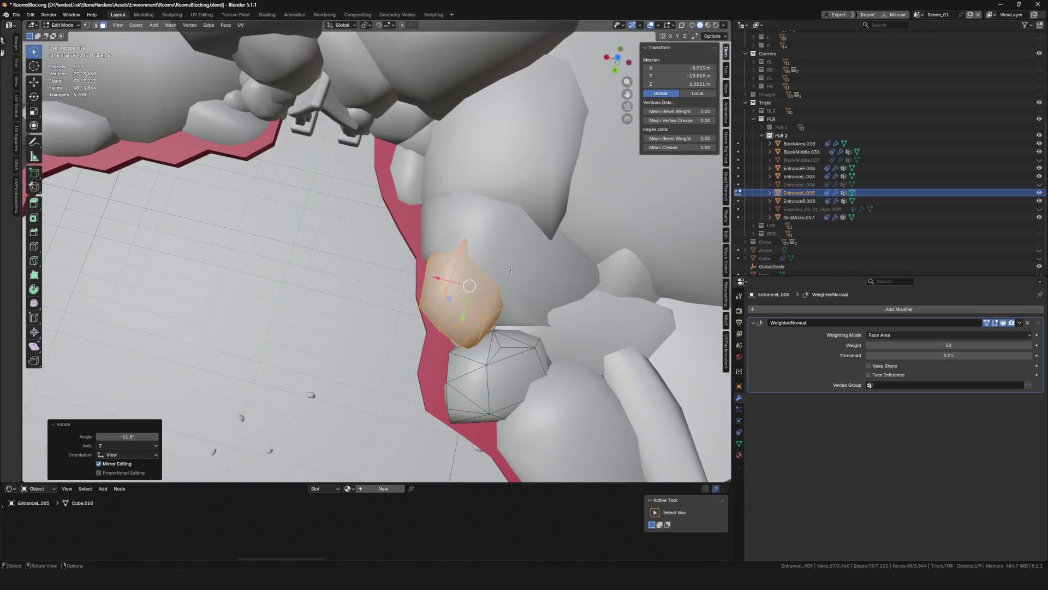
pyautogui.click(510, 300)
pyautogui.scroll(-8, 500, 314)
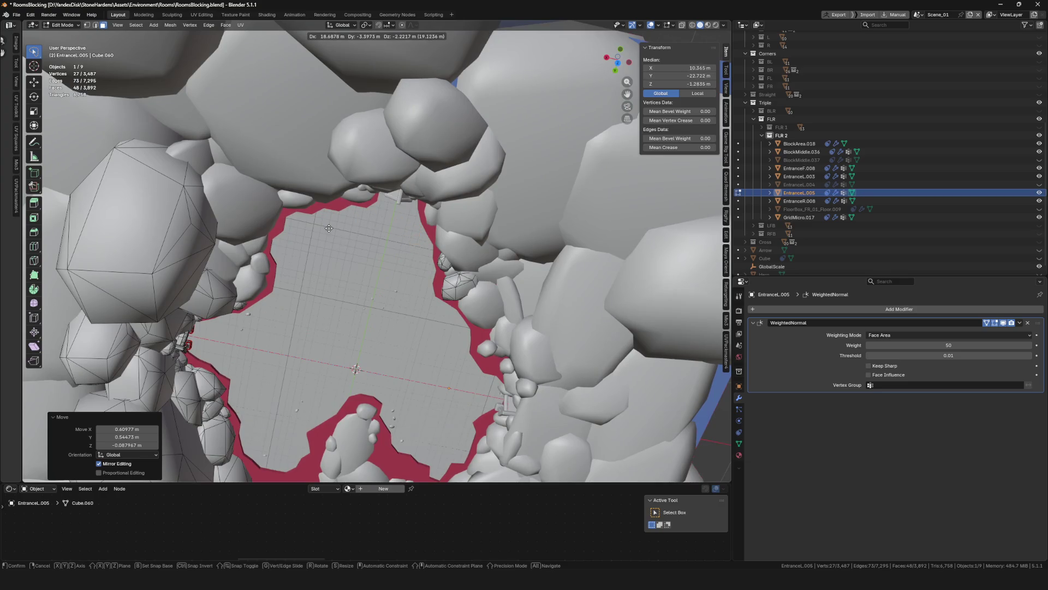
# Move, rotate and resize the first rock piece into a gap on the red floor edge
pyautogui.moveTo(374, 254); pyautogui.dragTo(432, 257, button='middle')
pyautogui.press('g')
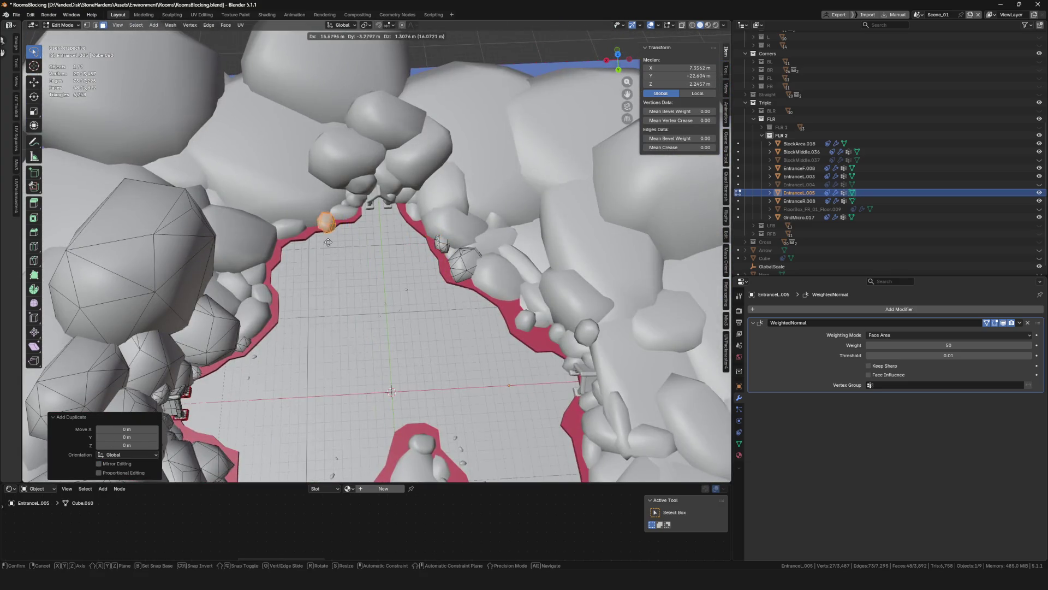
pyautogui.click(300, 259)
pyautogui.scroll(5, 300, 259)
pyautogui.moveTo(300, 259)
pyautogui.mouseDown(button='middle')
pyautogui.moveTo(441, 321)
pyautogui.moveTo(433, 288)
pyautogui.moveTo(452, 268)
pyautogui.moveTo(423, 214)
pyautogui.mouseUp(button='middle')
pyautogui.press('g')
pyautogui.click(440, 321)
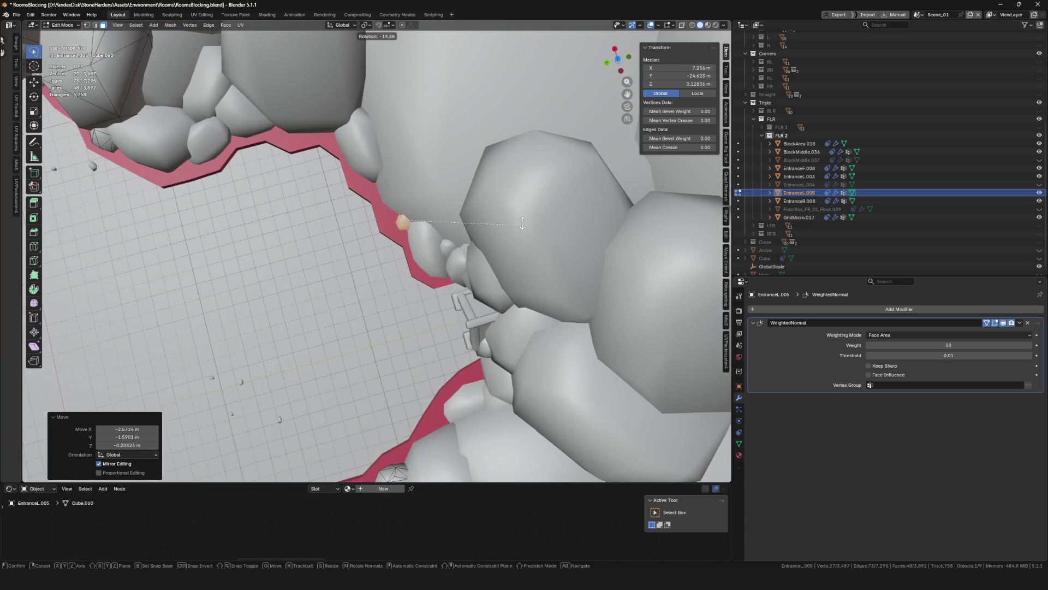
pyautogui.click(575, 117)
pyautogui.click(637, 140)
pyautogui.moveTo(638, 140)
pyautogui.mouseDown(button='middle')
pyautogui.moveTo(469, 164)
pyautogui.moveTo(359, 248)
pyautogui.mouseUp(button='middle')
# Reposition another rock piece along the red border, cancelling a stray move
pyautogui.press('g')
pyautogui.click(469, 164)
pyautogui.scroll(-5, 469, 164)
pyautogui.click(435, 438)
pyautogui.scroll(3, 435, 438)
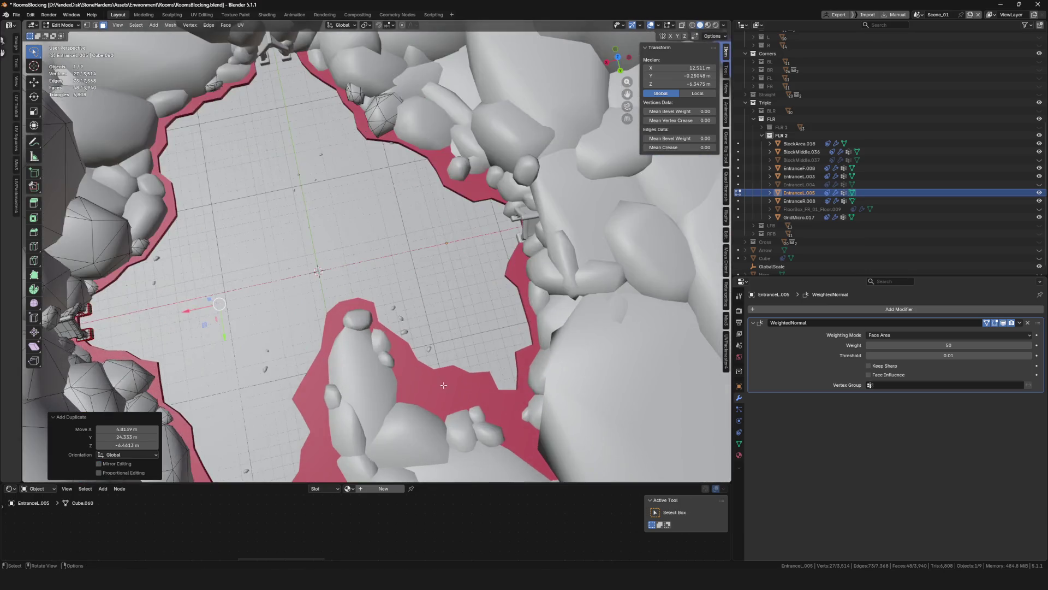
pyautogui.moveTo(435, 438); pyautogui.dragTo(399, 375, button='middle')
pyautogui.rightClick(463, 275)
pyautogui.scroll(-5, 463, 276)
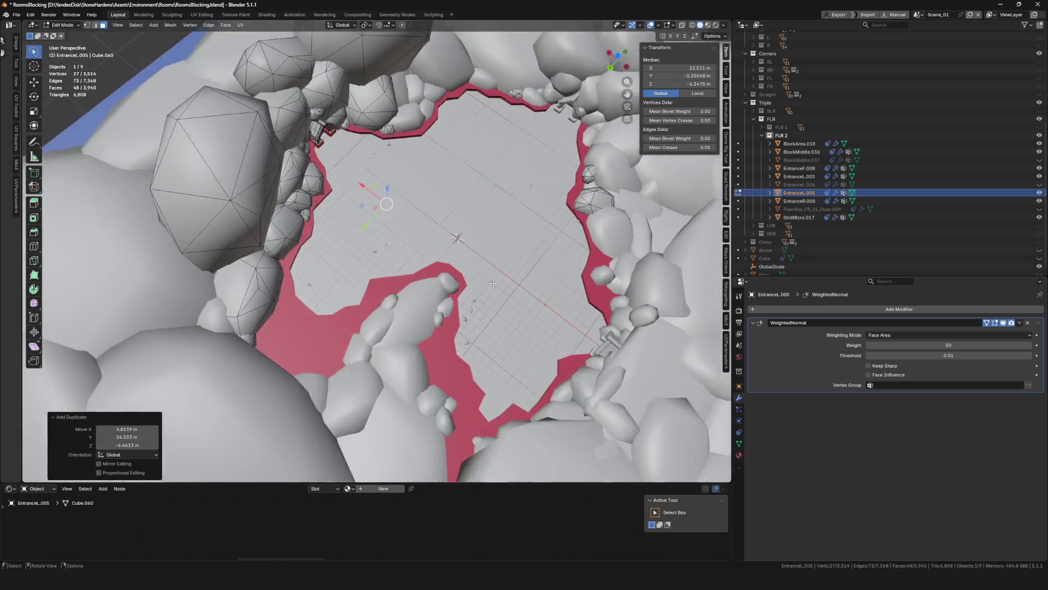
pyautogui.moveTo(437, 270); pyautogui.dragTo(400, 263, button='middle')
pyautogui.moveTo(463, 164); pyautogui.dragTo(514, 159, button='middle')
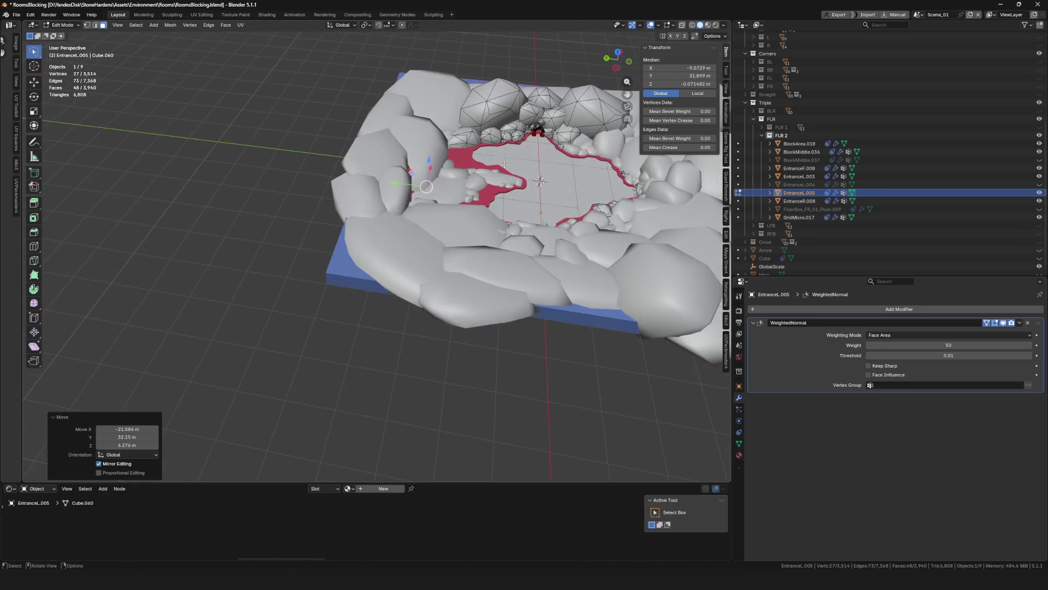
# Scale up, move and rotate the rock piece to fit the border gap
pyautogui.press('s')
pyautogui.scroll(5, 525, 190)
pyautogui.press('Return')
pyautogui.press('g')
pyautogui.moveTo(491, 208)
pyautogui.mouseDown(button='middle')
pyautogui.moveTo(499, 232)
pyautogui.moveTo(459, 202)
pyautogui.mouseUp(button='middle')
pyautogui.press('Return')
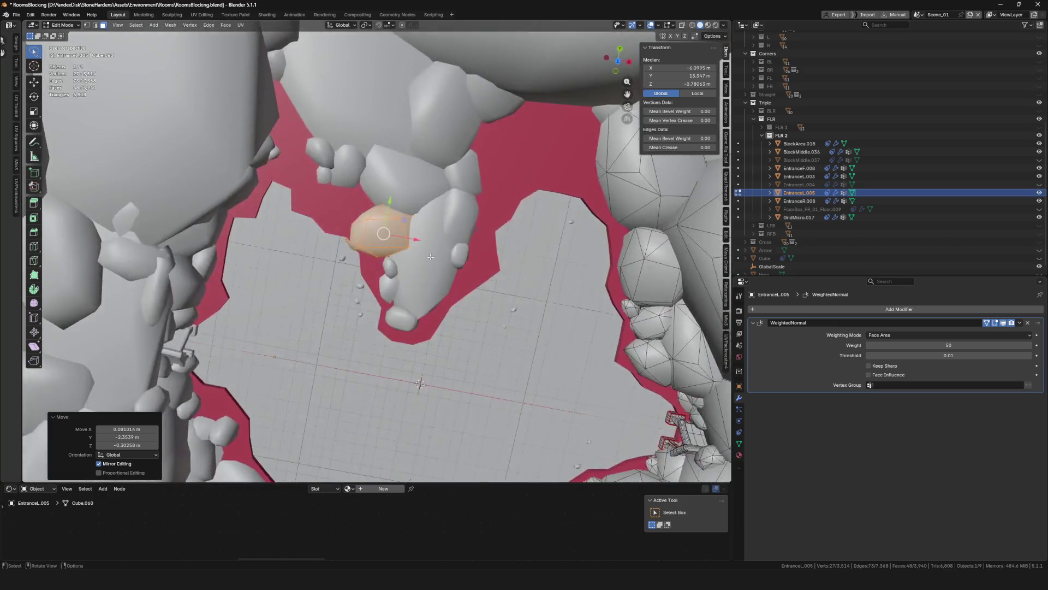
pyautogui.scroll(3, 459, 202)
pyautogui.press('r')
pyautogui.press('Return')
pyautogui.scroll(-4, 431, 234)
# Scale the rock piece about 2.1 times and lower it 2.4 m along Z
pyautogui.scroll(2, 409, 270)
pyautogui.press('e')
pyautogui.scroll(4, 400, 262)
pyautogui.press('g')
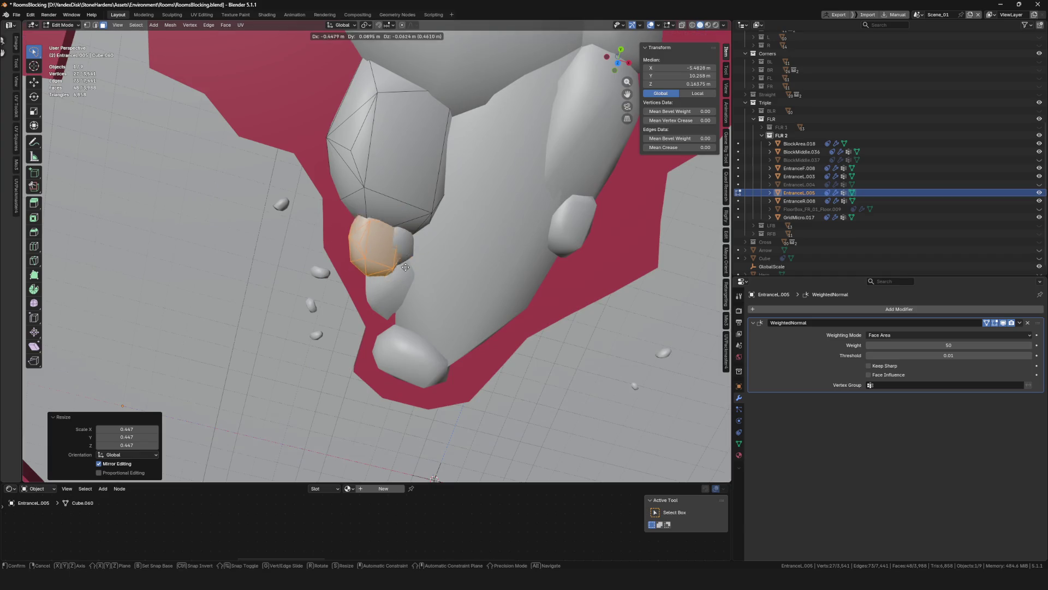
pyautogui.press('Return')
pyautogui.moveTo(393, 245)
pyautogui.mouseDown(button='middle')
pyautogui.moveTo(467, 297)
pyautogui.moveTo(472, 279)
pyautogui.moveTo(414, 229)
pyautogui.moveTo(399, 331)
pyautogui.moveTo(437, 328)
pyautogui.mouseUp(button='middle')
pyautogui.scroll(2, 472, 278)
pyautogui.press('s')
pyautogui.press('Return')
pyautogui.press('g')
pyautogui.press('z')
pyautogui.press('Return')
# Rotate and reposition the rock, then enlarge it about 1.6 times
pyautogui.press('Escape')
pyautogui.press('r')
pyautogui.click(451, 327)
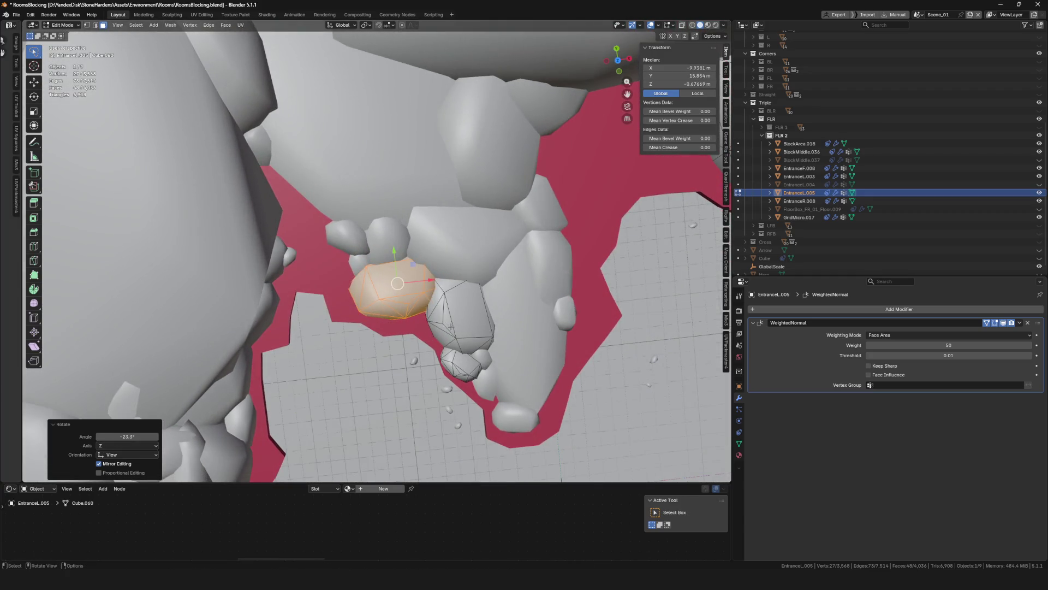
pyautogui.click(463, 331)
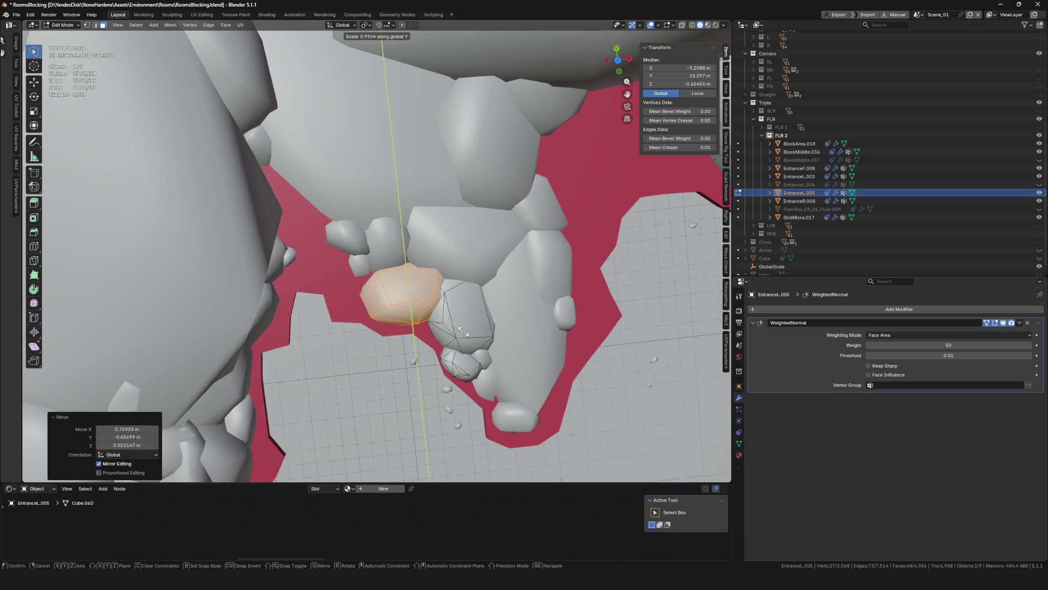
pyautogui.press('Escape')
pyautogui.moveTo(489, 322)
pyautogui.mouseDown(button='middle')
pyautogui.moveTo(369, 275)
pyautogui.moveTo(349, 306)
pyautogui.mouseUp(button='middle')
pyautogui.press('s')
pyautogui.click(355, 273)
# Duplicate the rock, place the copy by the wall and raise it about 1.9 m on Z
pyautogui.hotkey('shift', 'd')
pyautogui.click(328, 349)
pyautogui.moveTo(327, 349)
pyautogui.mouseDown(button='middle')
pyautogui.moveTo(437, 344)
pyautogui.moveTo(415, 333)
pyautogui.moveTo(431, 328)
pyautogui.mouseUp(button='middle')
pyautogui.press('s')
pyautogui.hotkey('shift', 'd')
pyautogui.click(441, 322)
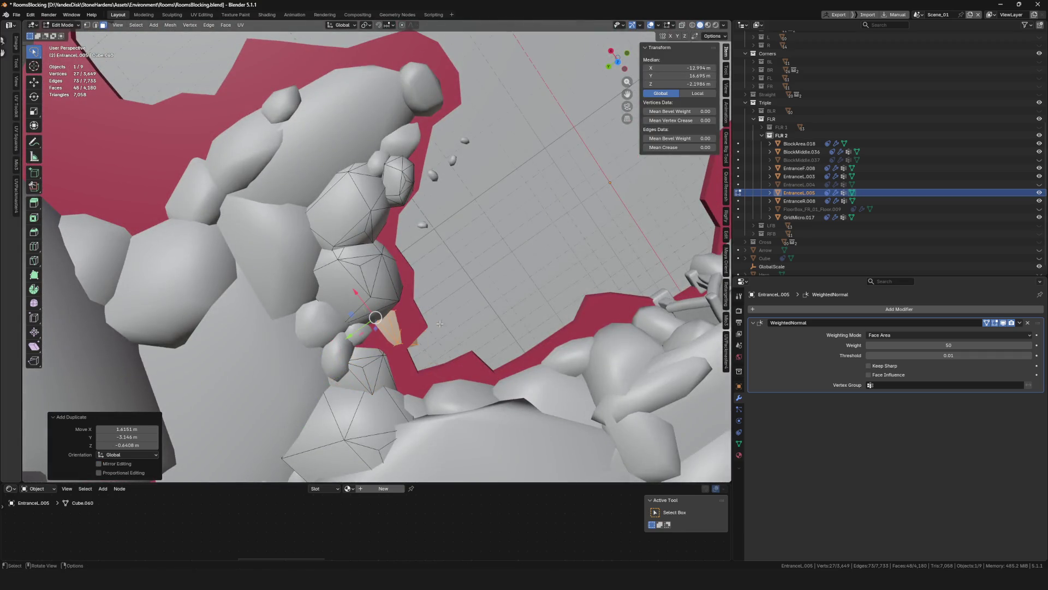
pyautogui.click(361, 361)
pyautogui.moveTo(360, 361); pyautogui.dragTo(426, 344, button='middle')
pyautogui.press('g')
pyautogui.press('z')
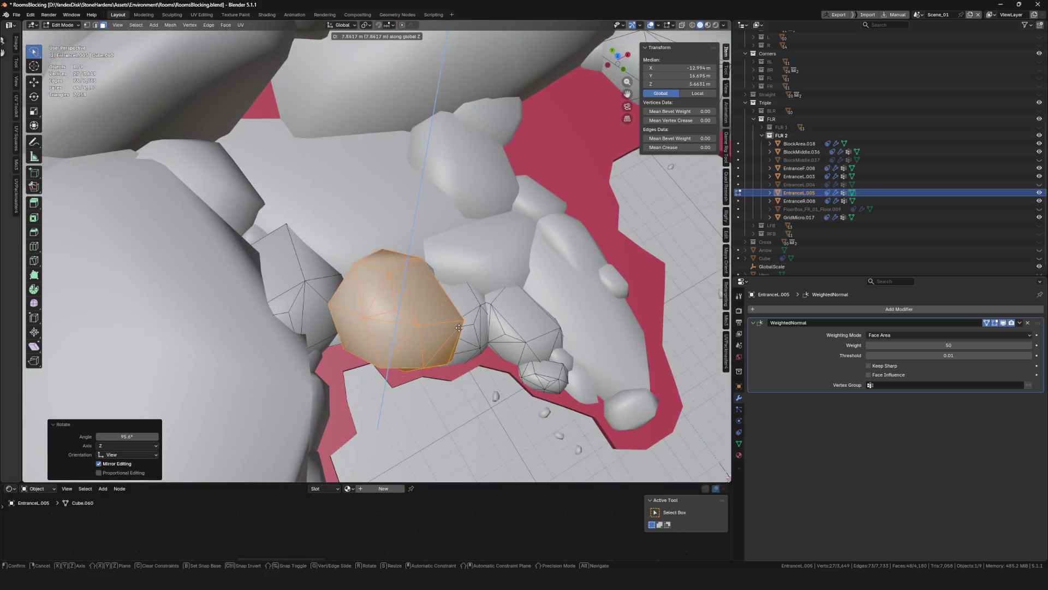
pyautogui.click(453, 352)
# Shrink the copy and raise it about 0.94 m along Z, then nudge it into place
pyautogui.press('s')
pyautogui.click(426, 364)
pyautogui.moveTo(426, 364); pyautogui.dragTo(431, 342, button='middle')
pyautogui.press('g')
pyautogui.press('z')
pyautogui.click(408, 365)
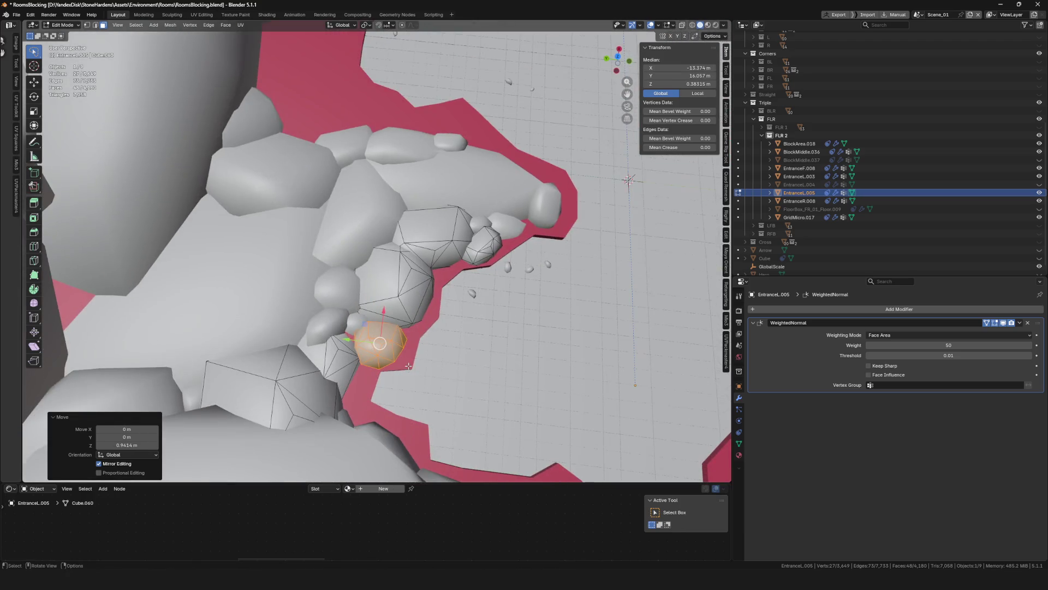
pyautogui.press('g')
pyautogui.click(423, 367)
pyautogui.moveTo(423, 367)
pyautogui.mouseDown(button='middle')
pyautogui.moveTo(471, 351)
pyautogui.moveTo(387, 419)
pyautogui.mouseUp(button='middle')
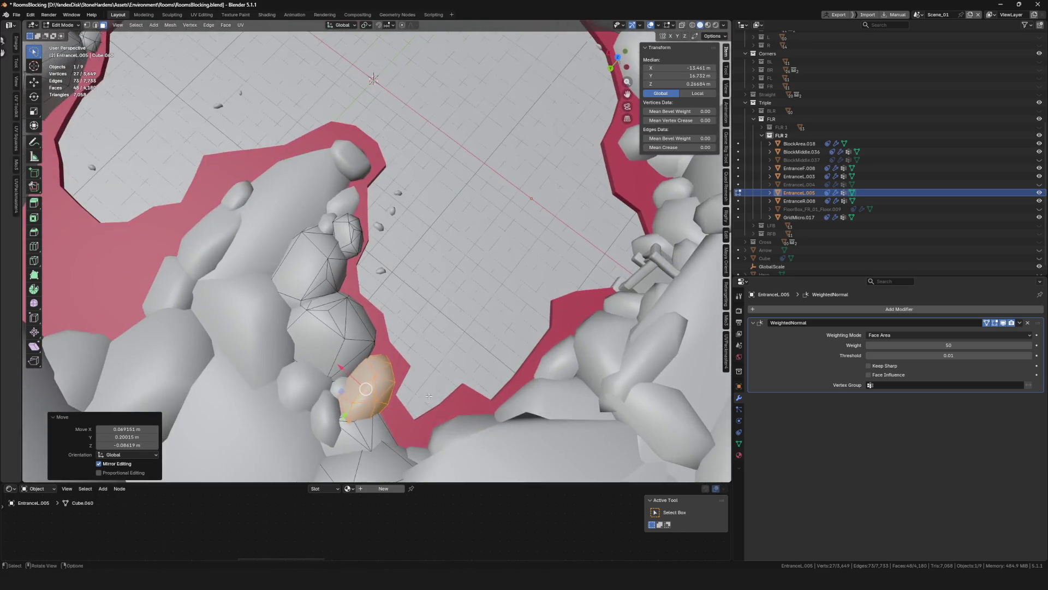
# Shift the rock piece slightly and give it a small rotation
pyautogui.press('g')
pyautogui.press('g')
pyautogui.click(387, 40)
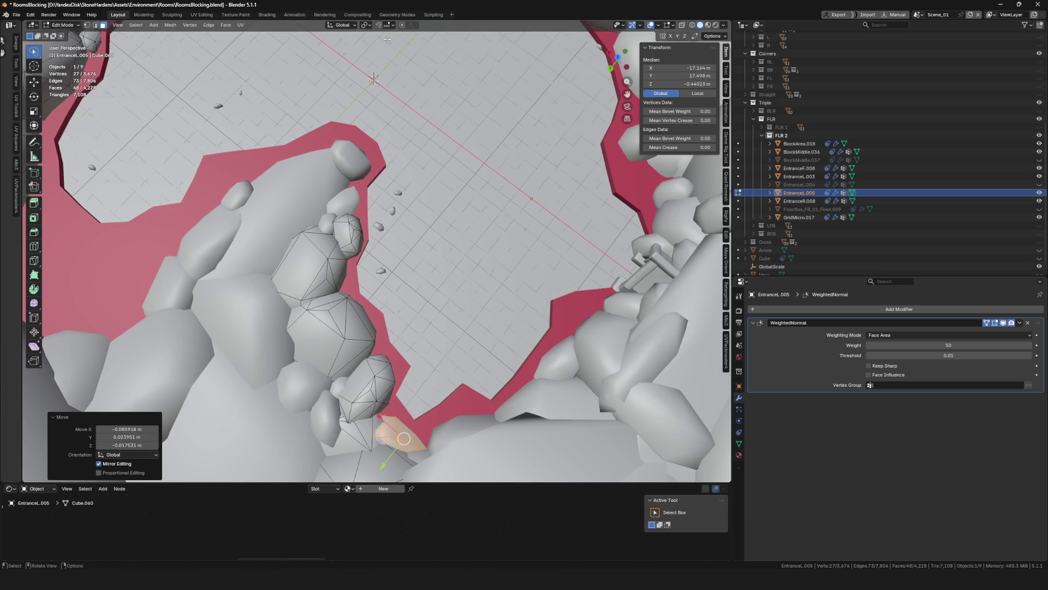
pyautogui.click(405, 38)
pyautogui.moveTo(460, 346); pyautogui.dragTo(518, 279, button='middle')
# Duplicate the rock piece and place and rotate the copy at a new spot on the border
pyautogui.hotkey('shift', 'd')
pyautogui.click(531, 263)
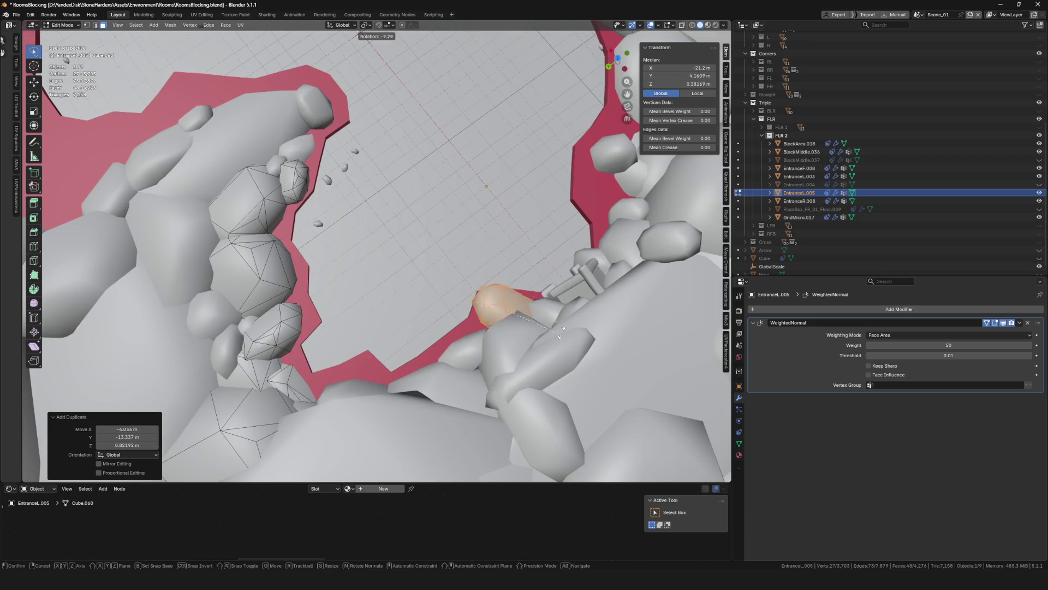
pyautogui.press('g')
pyautogui.click(583, 320)
pyautogui.moveTo(583, 319); pyautogui.dragTo(496, 316, button='middle')
pyautogui.click(405, 370)
pyautogui.click(430, 356)
pyautogui.moveTo(430, 356); pyautogui.dragTo(442, 350, button='middle')
pyautogui.click(545, 280)
pyautogui.moveTo(545, 279); pyautogui.dragTo(619, 276, button='middle')
pyautogui.moveTo(581, 323)
pyautogui.mouseDown(button='middle')
pyautogui.moveTo(548, 379)
pyautogui.moveTo(525, 345)
pyautogui.mouseUp(button='middle')
# Rotate and move the new piece, shrink it to about 0.7, and adjust its position
pyautogui.press('r')
pyautogui.click(548, 380)
pyautogui.press('g')
pyautogui.click(537, 366)
pyautogui.press('s')
pyautogui.click(525, 343)
pyautogui.press('g')
pyautogui.click(526, 341)
pyautogui.press('g')
pyautogui.moveTo(527, 333)
pyautogui.keyDown('alt'); pyautogui.mouseDown(button='middle')
pyautogui.moveTo(533, 315)
pyautogui.moveTo(340, 270)
pyautogui.mouseUp(button='middle'); pyautogui.keyUp('alt')
pyautogui.scroll(-5, 529, 316)
pyautogui.press('g')
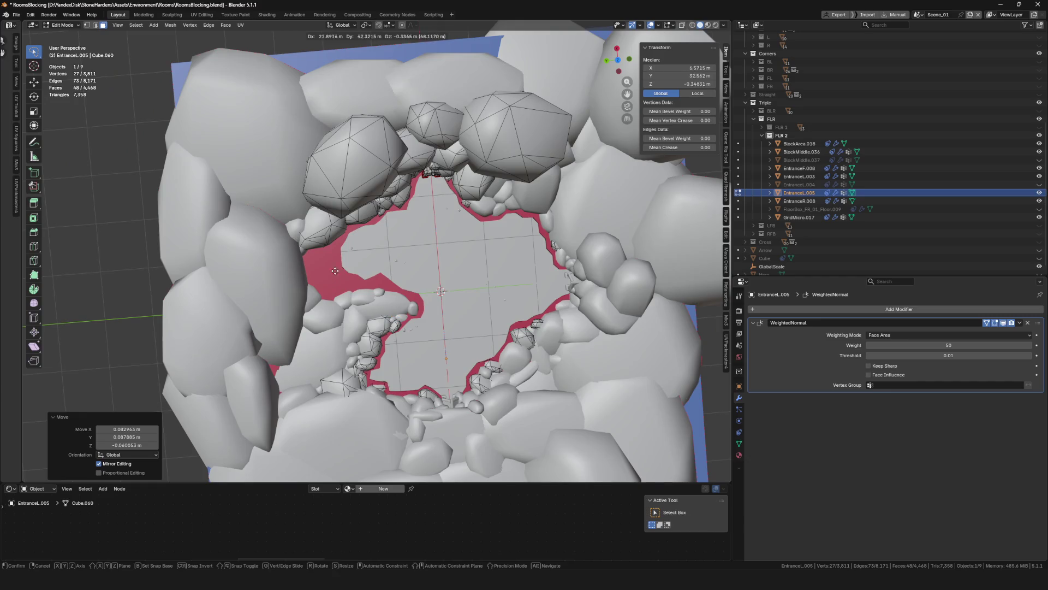
# Finish placing the current rock piece, lowering it vertically onto the floor edge
pyautogui.click(334, 97)
pyautogui.press('g')
pyautogui.click(333, 256)
pyautogui.moveTo(333, 256); pyautogui.dragTo(348, 235, button='middle')
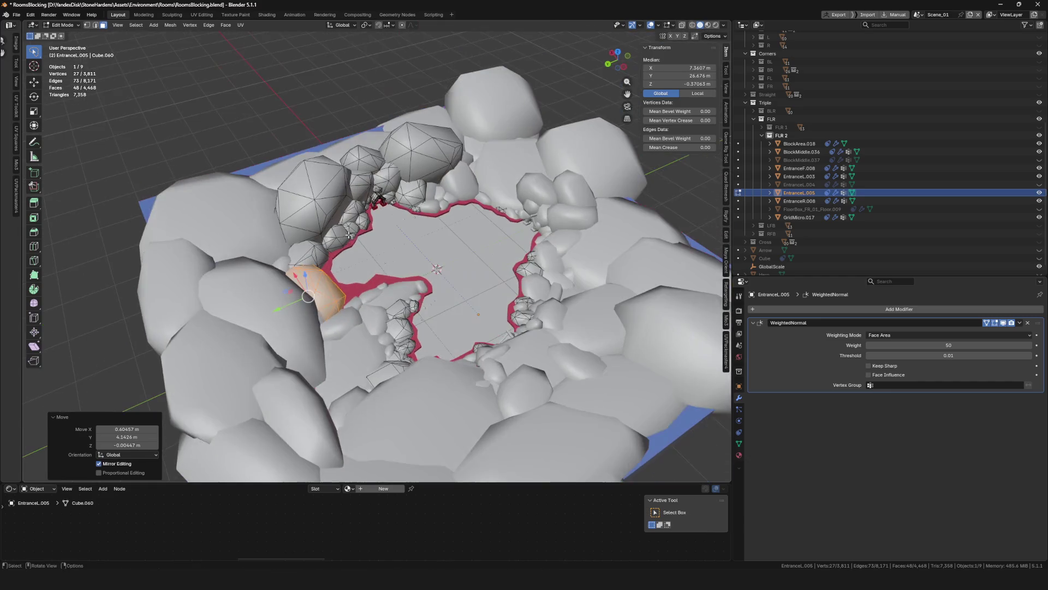
pyautogui.moveTo(346, 288)
pyautogui.mouseDown(button='middle')
pyautogui.moveTo(398, 272)
pyautogui.moveTo(382, 256)
pyautogui.moveTo(388, 284)
pyautogui.mouseUp(button='middle')
pyautogui.scroll(4, 382, 276)
pyautogui.press('g')
pyautogui.press('z')
pyautogui.keyDown('alt'); pyautogui.scroll(3, 399, 272); pyautogui.keyUp('alt')
pyautogui.click(400, 273)
# Duplicate a rock, rotate the copy 43°, scale it to about 1.35 and slide it along Y
pyautogui.hotkey('shift', 'd')
pyautogui.click(377, 246)
pyautogui.press('s')
pyautogui.click(377, 257)
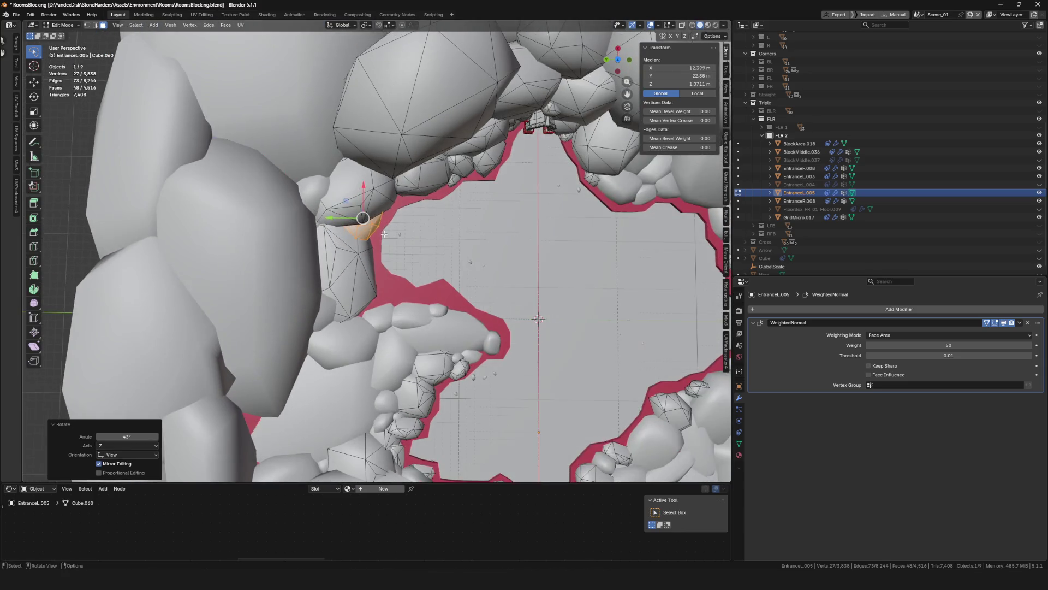
pyautogui.press('g')
pyautogui.click(415, 322)
pyautogui.press('s')
pyautogui.click(450, 275)
pyautogui.press('g')
pyautogui.press('y')
pyautogui.click(449, 285)
# Adjust the copy's height and Y position along the red border
pyautogui.moveTo(448, 285)
pyautogui.mouseDown(button='middle')
pyautogui.moveTo(434, 257)
pyautogui.moveTo(492, 272)
pyautogui.mouseUp(button='middle')
pyautogui.press('g')
pyautogui.press('z')
pyautogui.click(434, 251)
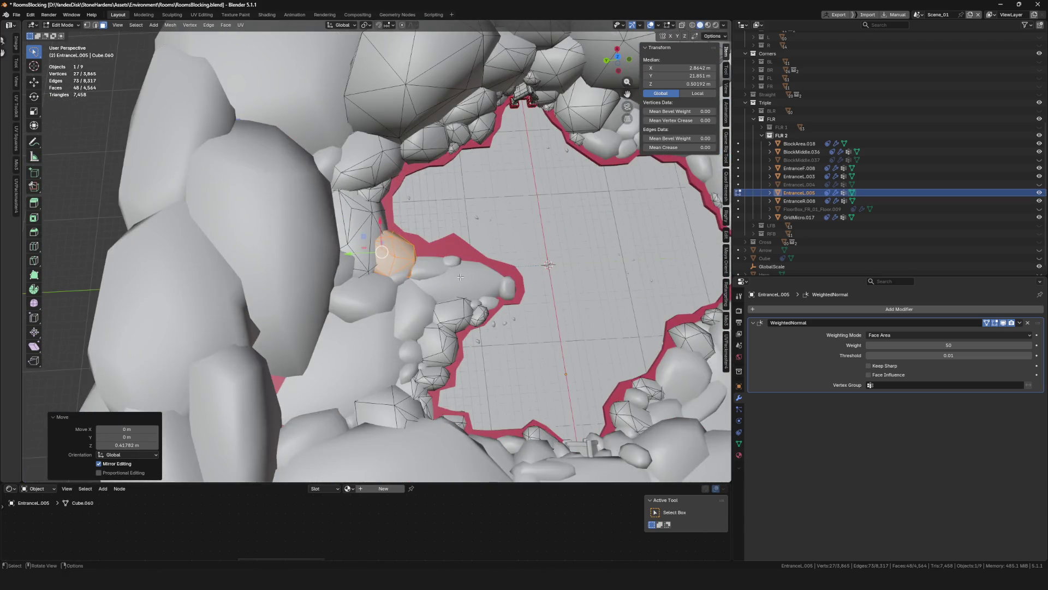
pyautogui.press('g')
pyautogui.press('y')
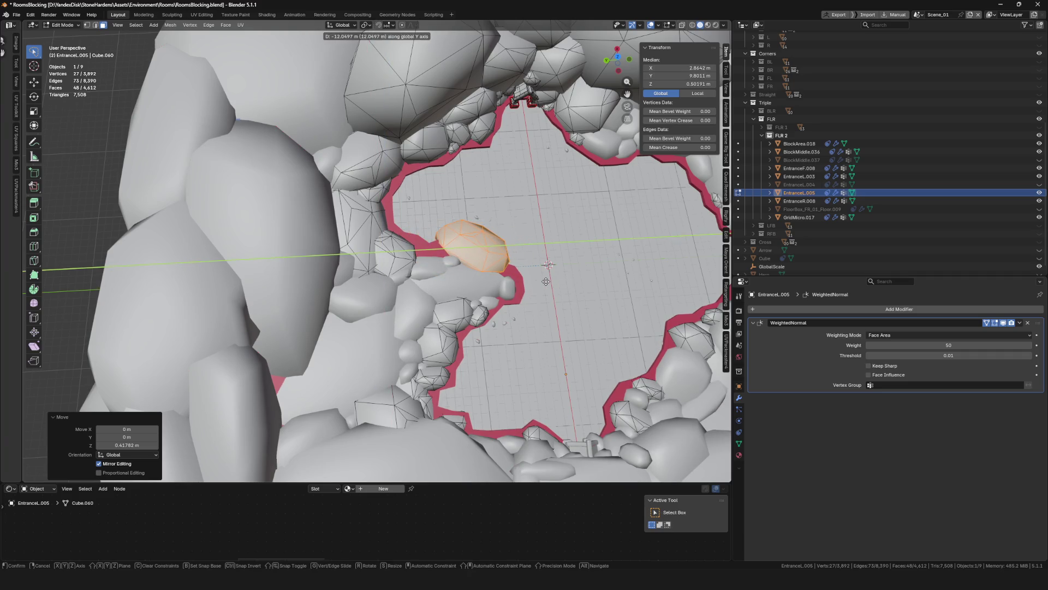
pyautogui.click(546, 281)
pyautogui.moveTo(546, 282); pyautogui.dragTo(530, 284, button='middle')
pyautogui.press('g')
pyautogui.press('z')
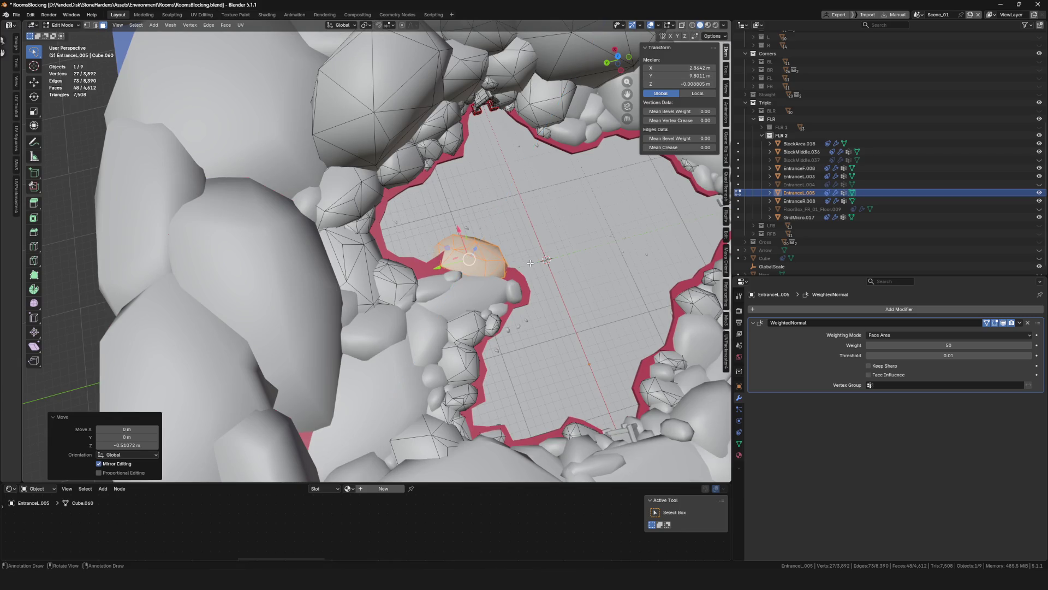
pyautogui.click(491, 262)
# Reposition the rock piece vertically and then freely near the border
pyautogui.moveTo(492, 262); pyautogui.dragTo(404, 245, button='middle')
pyautogui.scroll(3, 404, 246)
pyautogui.press('g')
pyautogui.press('z')
pyautogui.click(469, 246)
pyautogui.moveTo(469, 245)
pyautogui.mouseDown(button='middle')
pyautogui.moveTo(590, 310)
pyautogui.moveTo(655, 296)
pyautogui.moveTo(491, 311)
pyautogui.moveTo(431, 284)
pyautogui.mouseUp(button='middle')
pyautogui.press('g')
pyautogui.click(591, 310)
# Fine-tune the piece's position and rotate it 14.9°
pyautogui.press('g')
pyautogui.click(581, 309)
pyautogui.press('g')
pyautogui.click(600, 306)
pyautogui.press('r')
pyautogui.click(460, 309)
# Duplicate the piece and nudge the copy into place along the border
pyautogui.hotkey('shift', 'd')
pyautogui.click(424, 170)
pyautogui.press('r')
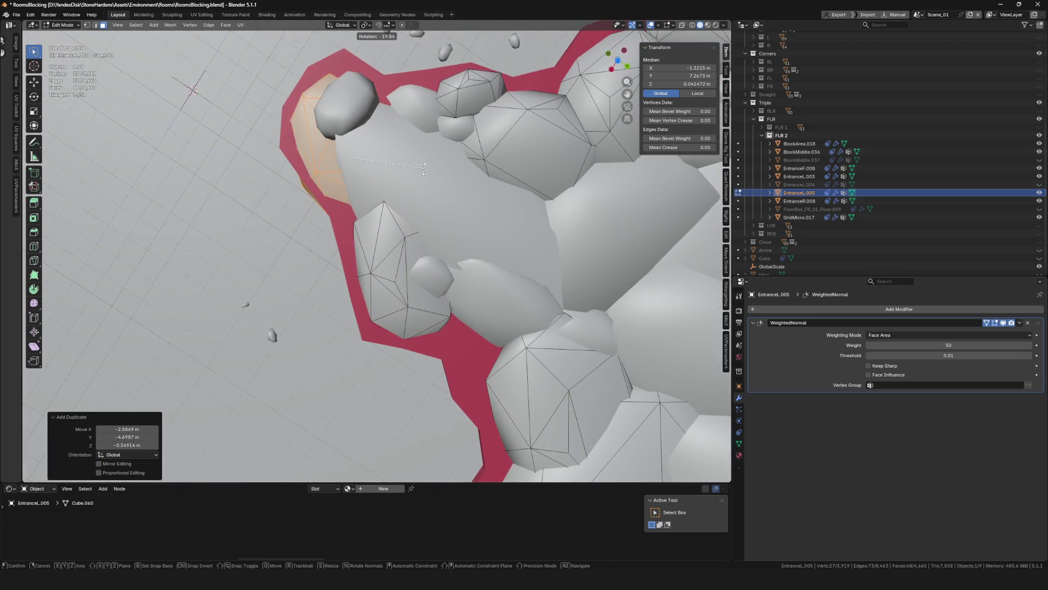
pyautogui.press('Escape')
pyautogui.press('g')
pyautogui.click(434, 158)
pyautogui.moveTo(434, 159)
pyautogui.mouseDown(button='middle')
pyautogui.moveTo(455, 211)
pyautogui.moveTo(404, 249)
pyautogui.mouseUp(button='middle')
# Add another rock copy, rotate it -64.6° and shrink it to 0.635
pyautogui.hotkey('shift', 'd')
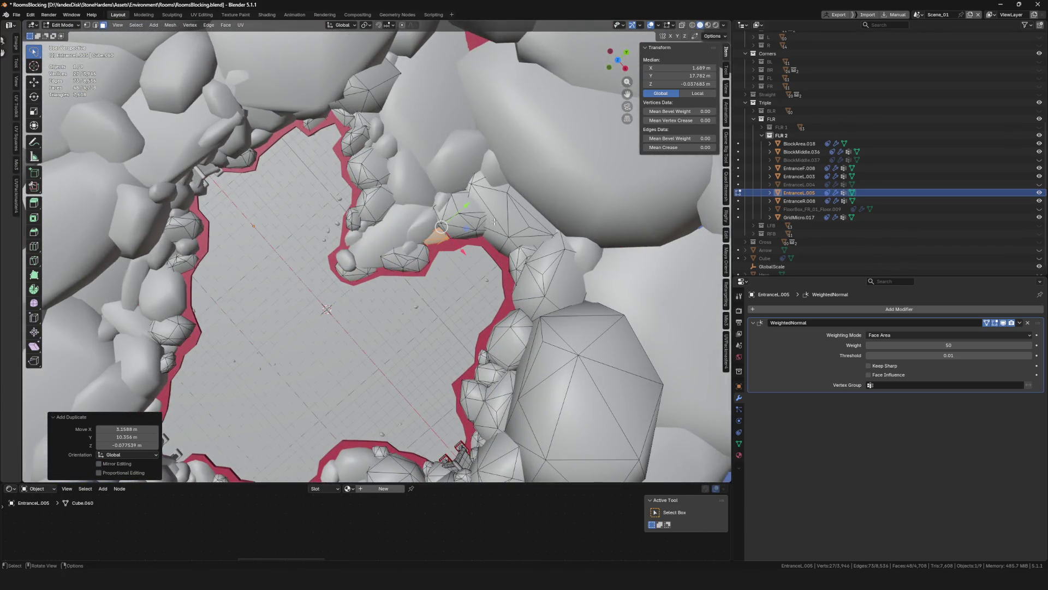
pyautogui.click(480, 318)
pyautogui.press('g')
pyautogui.click(491, 330)
pyautogui.scroll(-3, 491, 330)
pyautogui.scroll(5, 420, 163)
pyautogui.press('r')
pyautogui.click(420, 162)
pyautogui.press('s')
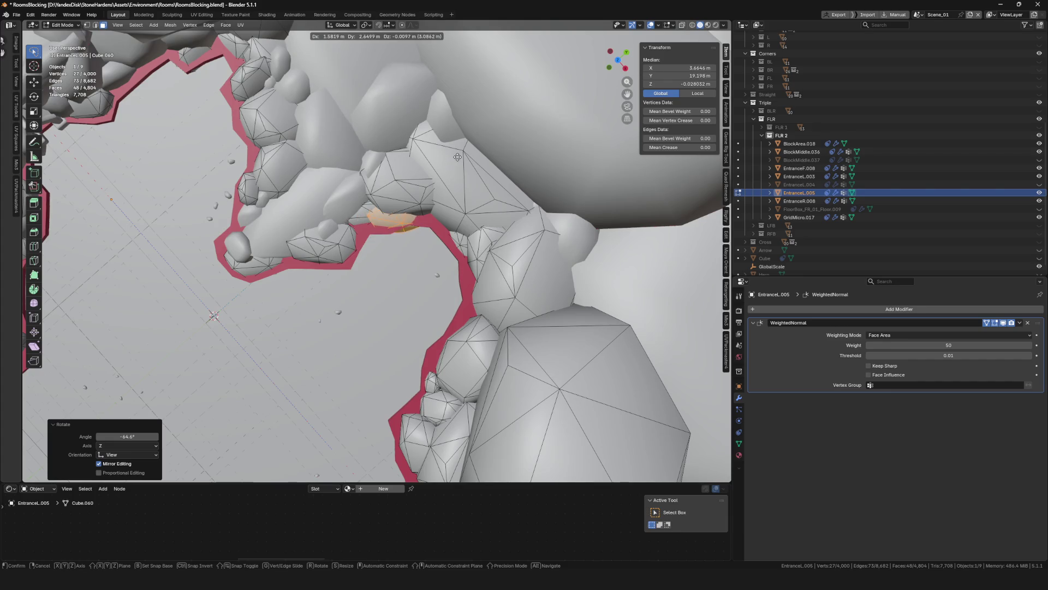
pyautogui.click(401, 181)
# Reposition that copy twice and shrink it further
pyautogui.moveTo(401, 182)
pyautogui.mouseDown(button='middle')
pyautogui.moveTo(523, 174)
pyautogui.moveTo(414, 176)
pyautogui.moveTo(505, 193)
pyautogui.mouseUp(button='middle')
pyautogui.press('g')
pyautogui.click(413, 177)
pyautogui.press('g')
pyautogui.click(515, 195)
pyautogui.press('s')
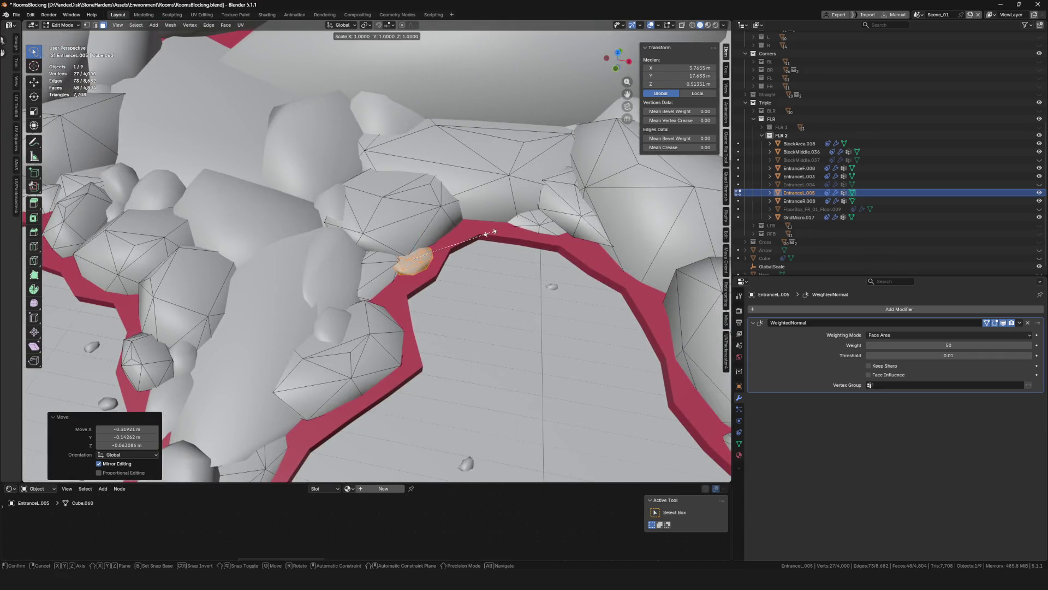
pyautogui.click(437, 235)
# Place one more rock copy along the wall, then return to Object Mode
pyautogui.hotkey('shift', 'd')
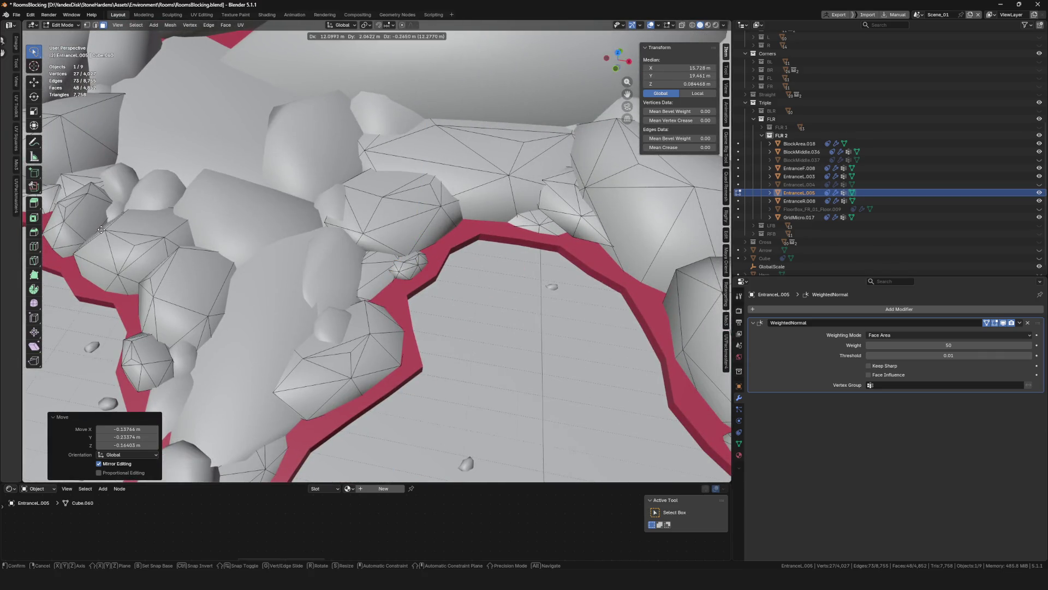
pyautogui.click(43, 233)
pyautogui.scroll(-5, 425, 200)
pyautogui.moveTo(382, 229)
pyautogui.mouseDown(button='middle')
pyautogui.moveTo(426, 200)
pyautogui.moveTo(429, 218)
pyautogui.mouseUp(button='middle')
pyautogui.scroll(5, 426, 200)
pyautogui.press('g')
pyautogui.click(429, 229)
pyautogui.press('r')
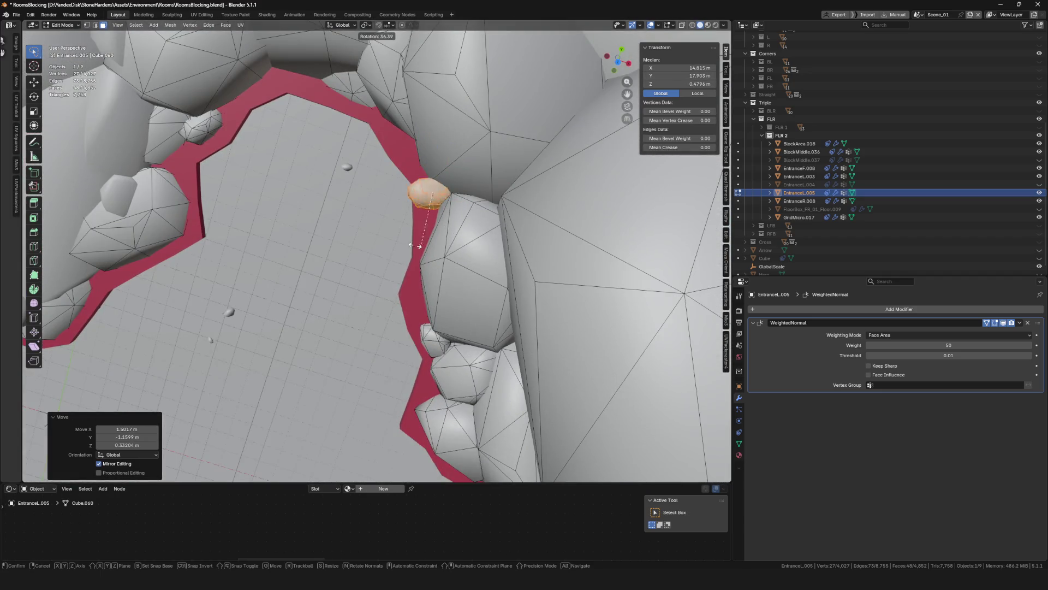
pyautogui.rightClick(310, 207)
pyautogui.scroll(-5, 309, 207)
pyautogui.moveTo(310, 207)
pyautogui.mouseDown(button='middle')
pyautogui.moveTo(389, 249)
pyautogui.moveTo(501, 263)
pyautogui.moveTo(351, 276)
pyautogui.mouseUp(button='middle')
pyautogui.hotkey('ctrl', 'Tab')
pyautogui.click(378, 244)
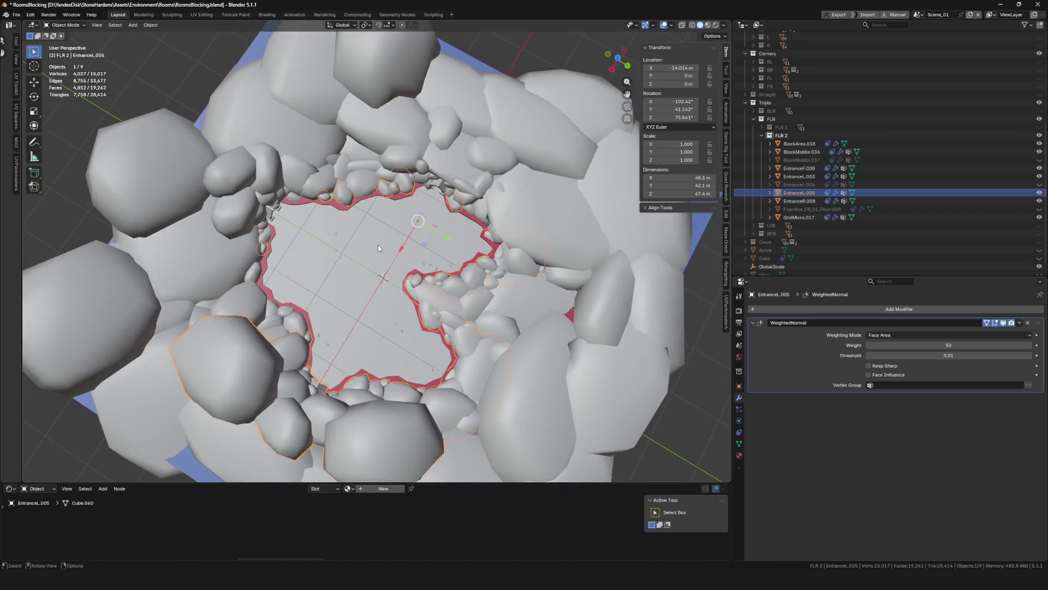
# In Edit Mode on EntranceL.005, select one whole rock piece and duplicate it
pyautogui.moveTo(467, 276); pyautogui.dragTo(496, 269, button='middle')
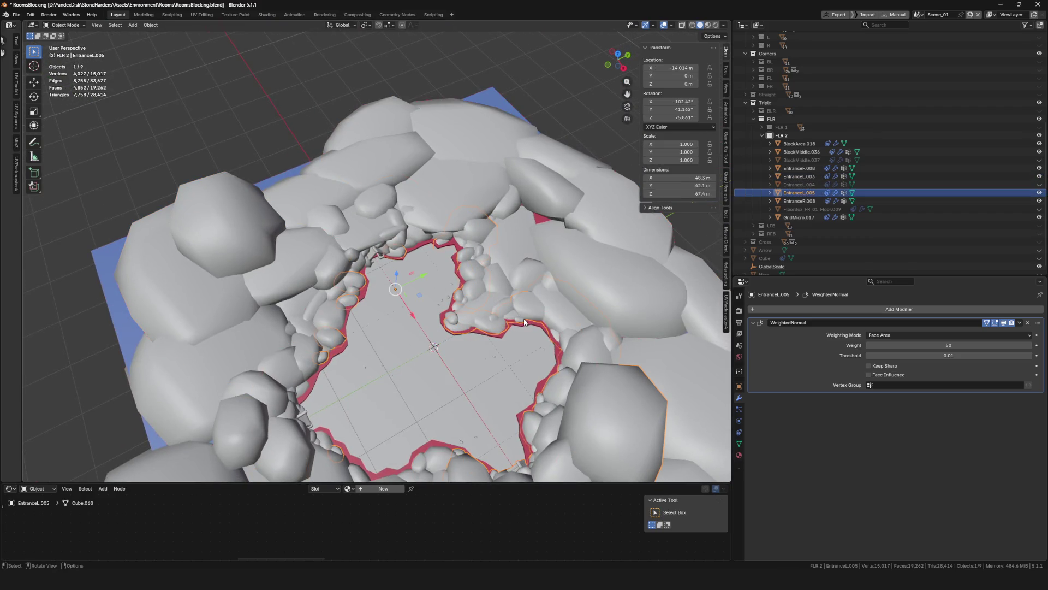
pyautogui.moveTo(522, 323); pyautogui.dragTo(558, 336, button='middle')
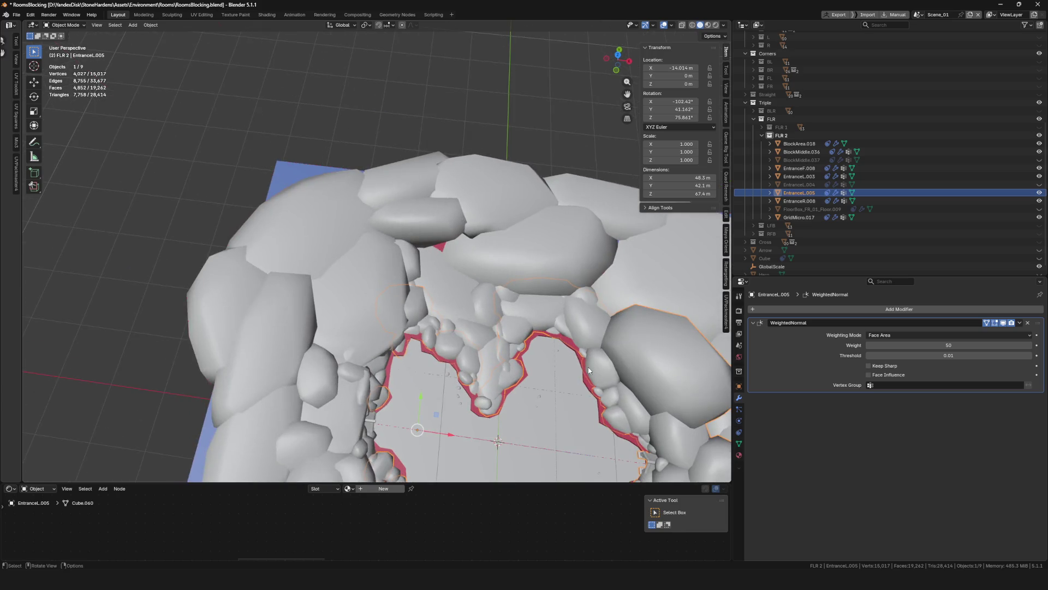
pyautogui.moveTo(600, 394); pyautogui.dragTo(491, 321, button='middle')
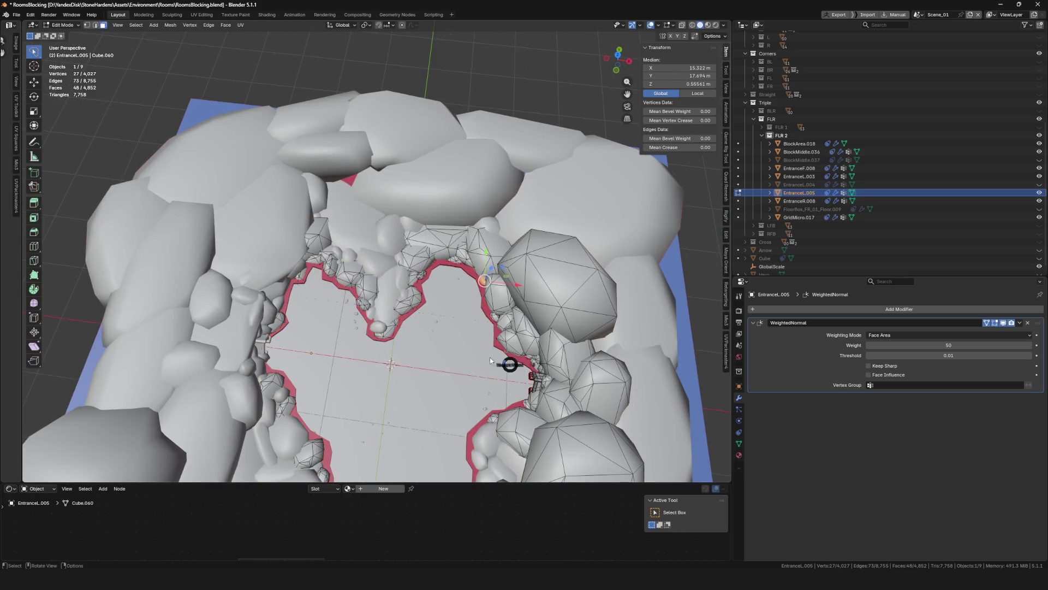
pyautogui.press('Tab')
pyautogui.press('Tab')
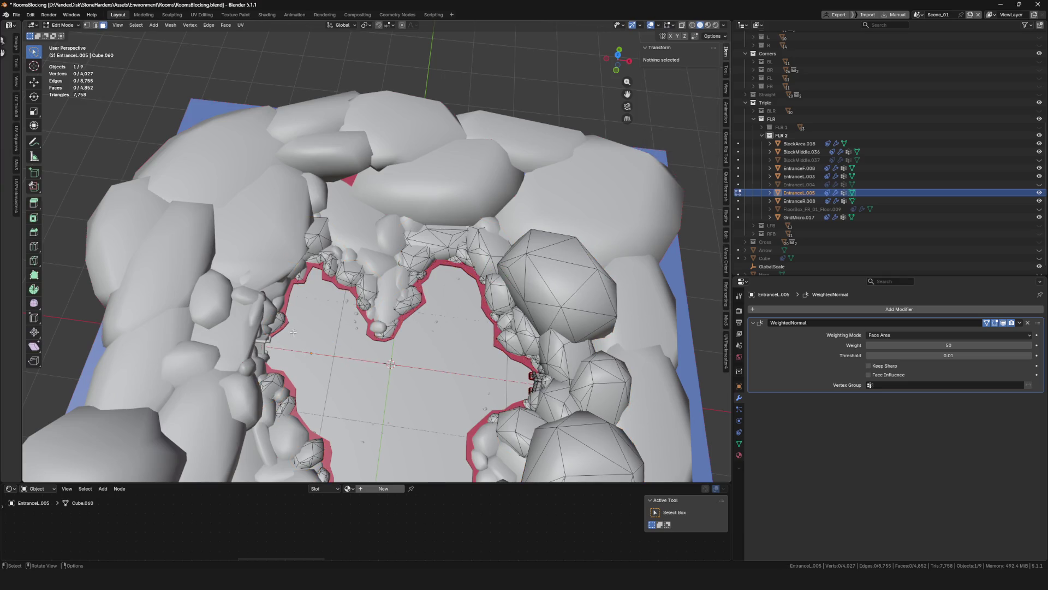
pyautogui.press('l')
pyautogui.moveTo(280, 322); pyautogui.dragTo(355, 245, button='middle')
pyautogui.hotkey('shift', 'd')
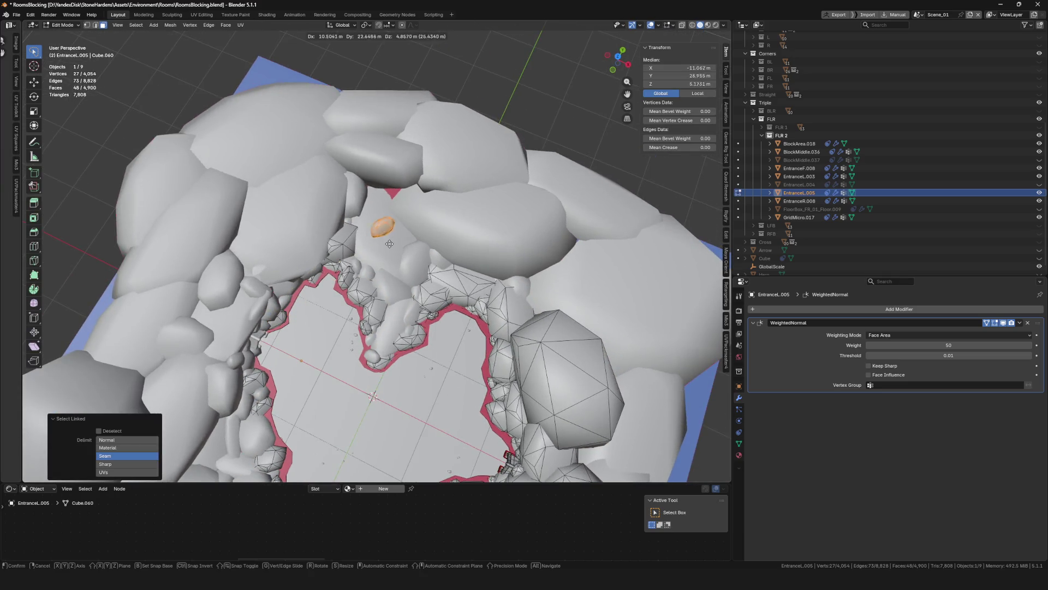
pyautogui.click(394, 207)
# Move the duplicated rock into a gap along the pit edge and return to Object Mode
pyautogui.press('g')
pyautogui.moveTo(394, 207)
pyautogui.mouseDown(button='middle')
pyautogui.moveTo(382, 256)
pyautogui.moveTo(401, 307)
pyautogui.moveTo(401, 289)
pyautogui.mouseUp(button='middle')
pyautogui.click(382, 257)
pyautogui.press('g')
pyautogui.click(361, 315)
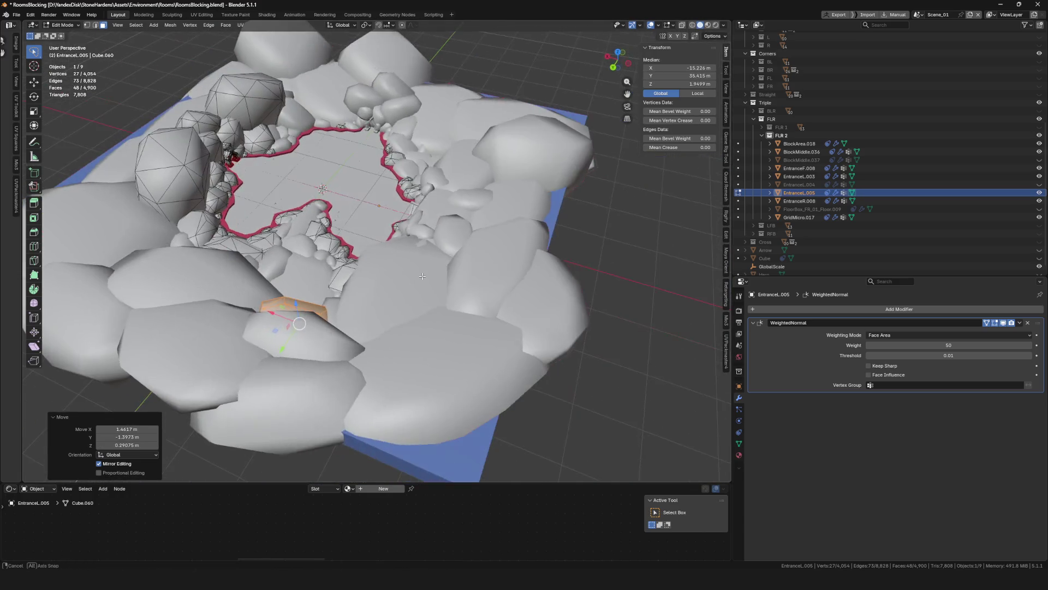
pyautogui.hotkey('ctrl', 'Tab')
pyautogui.click(287, 281)
pyautogui.moveTo(288, 280)
pyautogui.mouseDown(button='middle')
pyautogui.moveTo(307, 243)
pyautogui.moveTo(246, 248)
pyautogui.moveTo(425, 259)
pyautogui.moveTo(444, 207)
pyautogui.moveTo(517, 189)
pyautogui.moveTo(448, 230)
pyautogui.moveTo(427, 214)
pyautogui.mouseUp(button='middle')
pyautogui.scroll(5, 425, 258)
# Move EntranceF.008 about -1.2 m along Y so it sits at Y 10.648
pyautogui.click(447, 230)
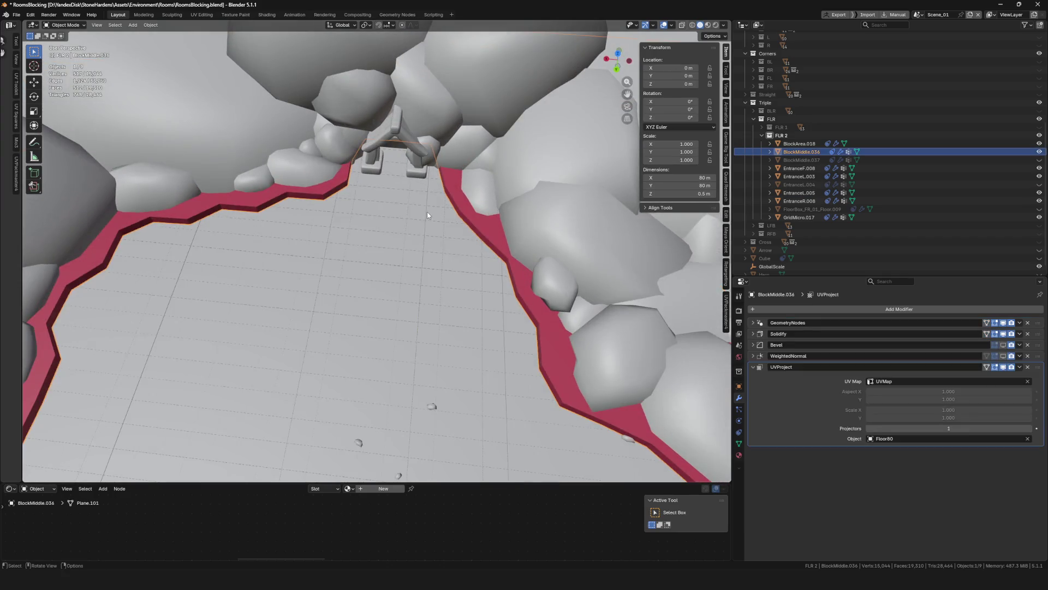
pyautogui.scroll(-5, 418, 202)
pyautogui.click(409, 188)
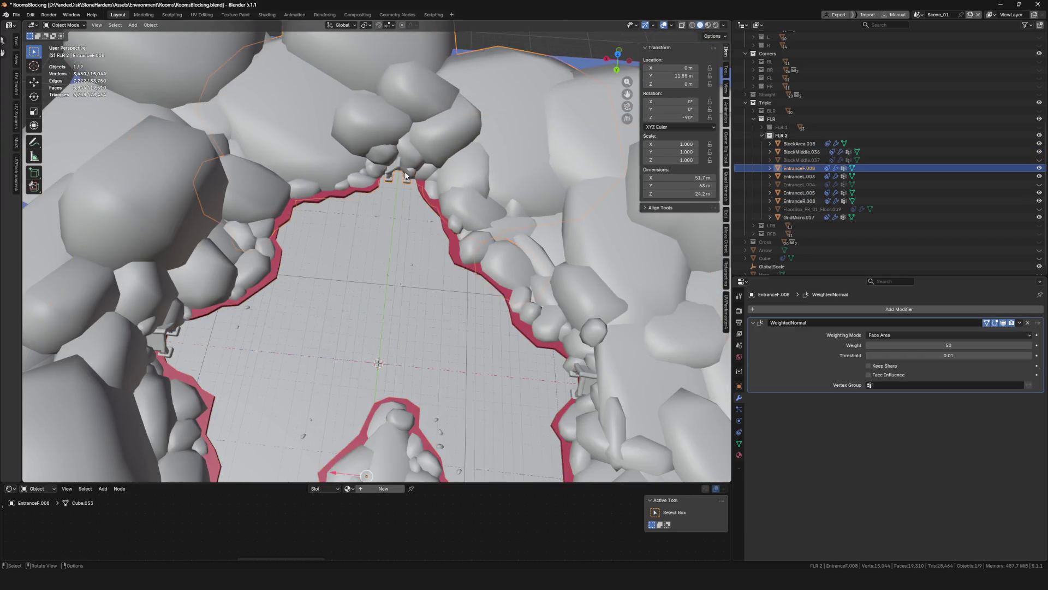
pyautogui.scroll(-2, 410, 170)
pyautogui.scroll(8, 409, 169)
pyautogui.press('g')
pyautogui.press('y')
pyautogui.scroll(-3, 407, 153)
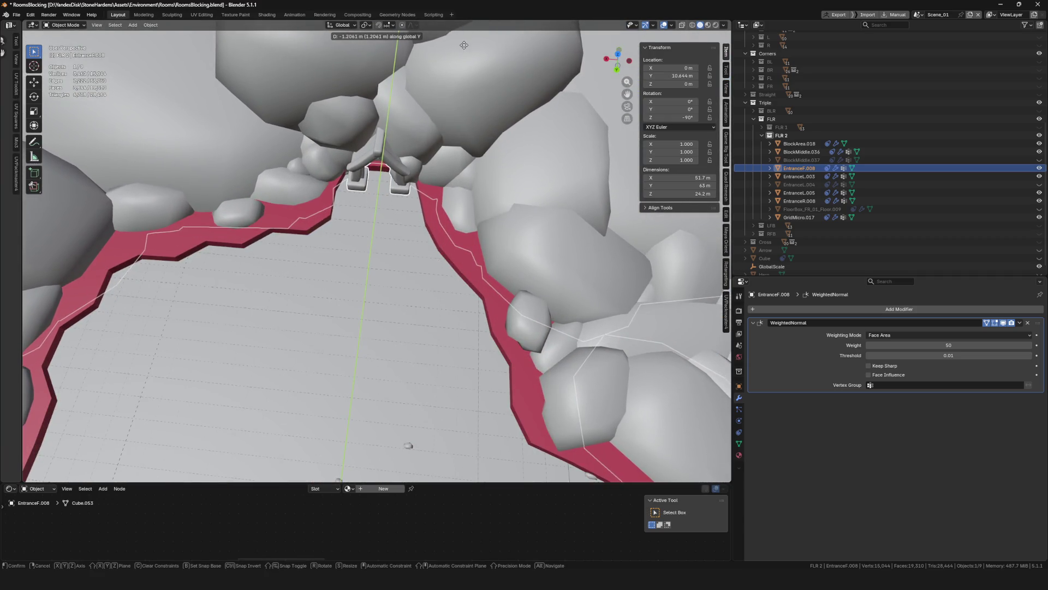
pyautogui.click(387, 138)
# Orbit near the entrance and select the BlockMiddle.036 floor
pyautogui.scroll(-6, 385, 148)
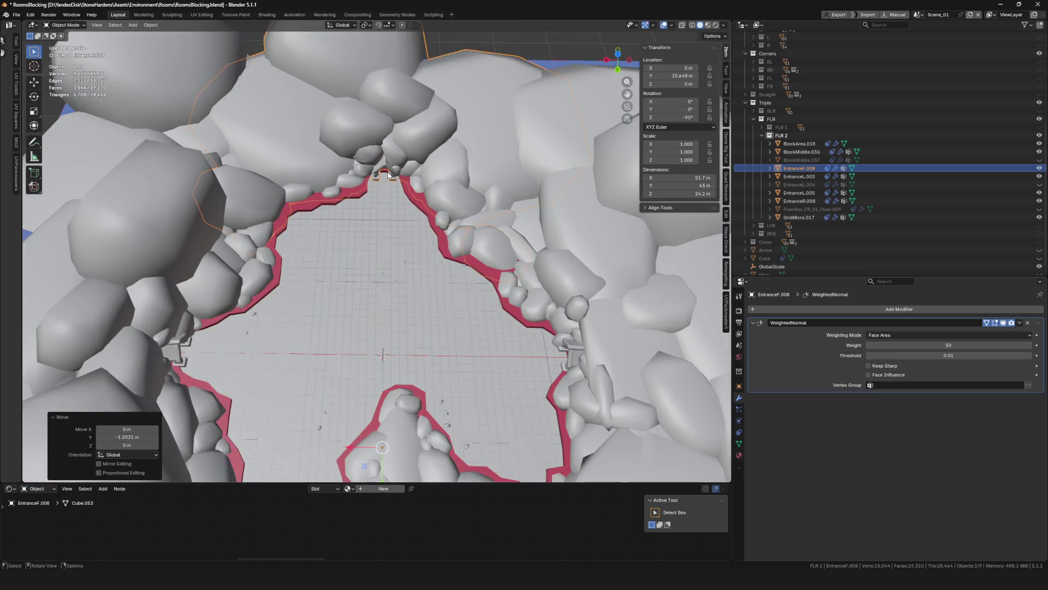
pyautogui.scroll(6, 381, 173)
pyautogui.moveTo(380, 172)
pyautogui.mouseDown(button='middle')
pyautogui.moveTo(370, 193)
pyautogui.moveTo(410, 208)
pyautogui.moveTo(377, 217)
pyautogui.mouseUp(button='middle')
pyautogui.scroll(3, 336, 220)
pyautogui.click(336, 221)
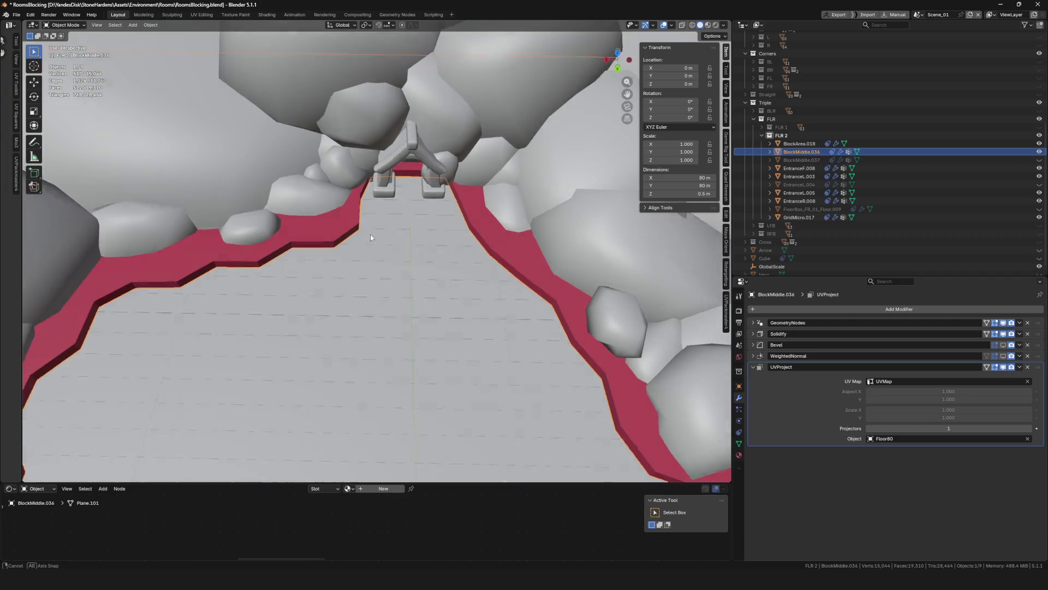
pyautogui.scroll(-8, 370, 238)
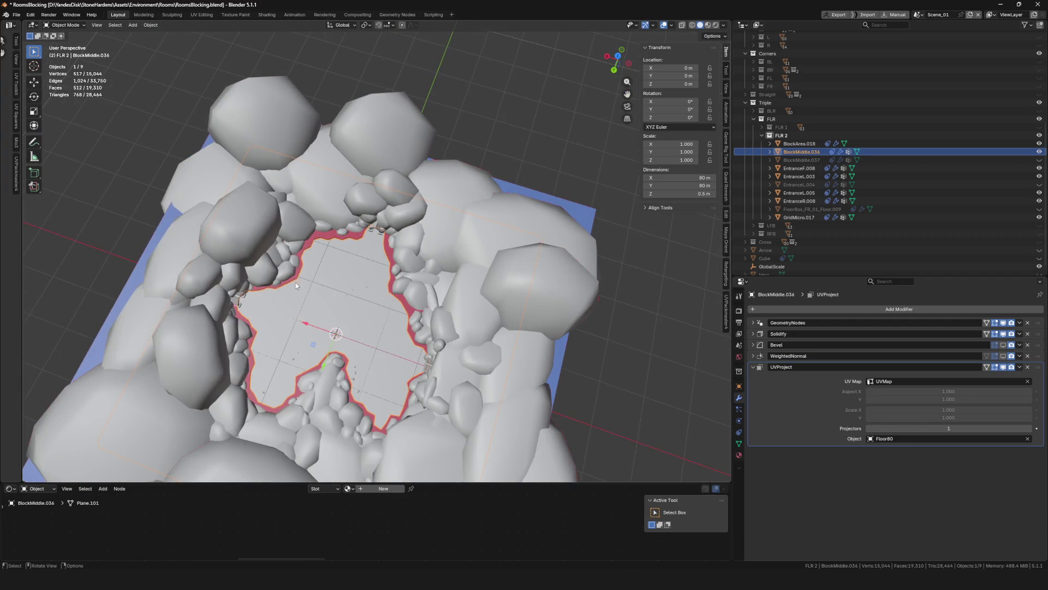
pyautogui.scroll(5, 296, 283)
# In Edit Mode on EntranceL.003, select one rock piece, then rotate and move it along the pit edge
pyautogui.click(509, 280)
pyautogui.press('Tab')
pyautogui.press('l')
pyautogui.moveTo(296, 232)
pyautogui.mouseDown(button='middle')
pyautogui.moveTo(291, 252)
pyautogui.moveTo(317, 230)
pyautogui.mouseUp(button='middle')
pyautogui.press('r')
pyautogui.click(322, 224)
pyautogui.press('g')
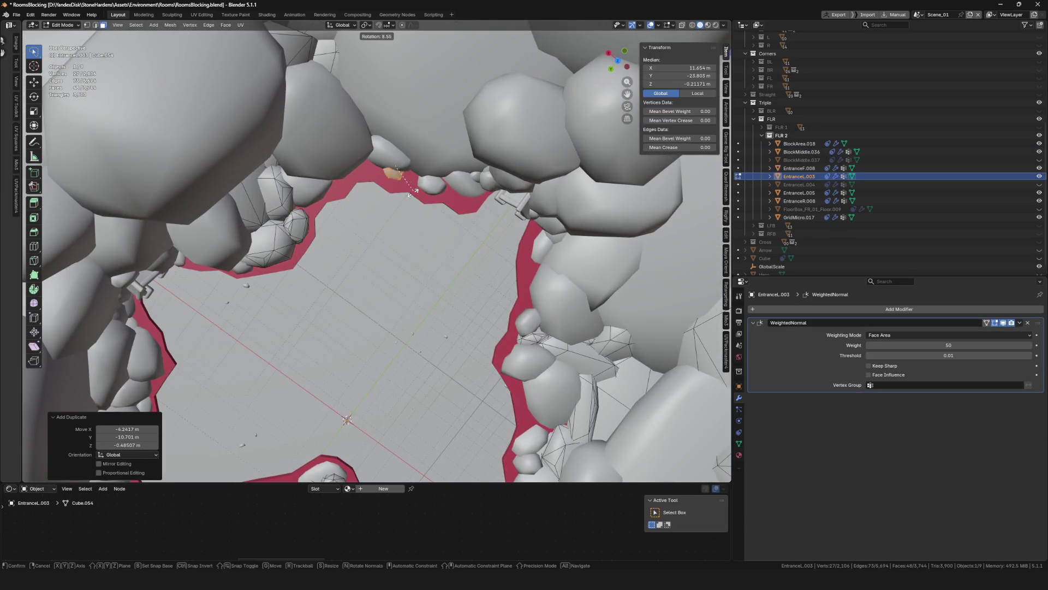
pyautogui.click(391, 200)
pyautogui.press('g')
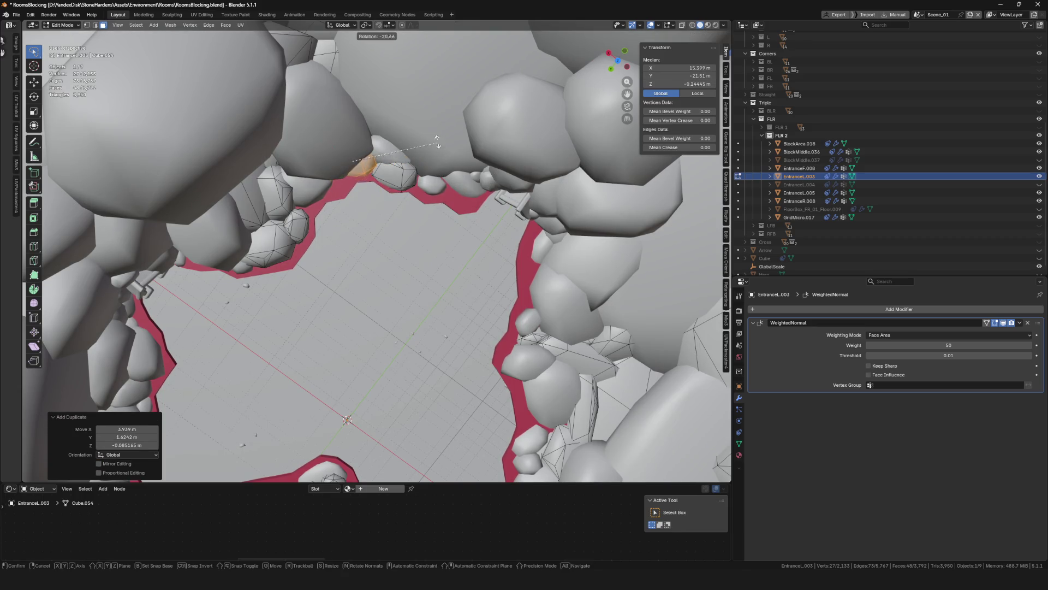
pyautogui.click(434, 176)
# Duplicate the rock, shrink the copy and place it along the edge
pyautogui.hotkey('shift', 'd')
pyautogui.click(497, 189)
pyautogui.press('s')
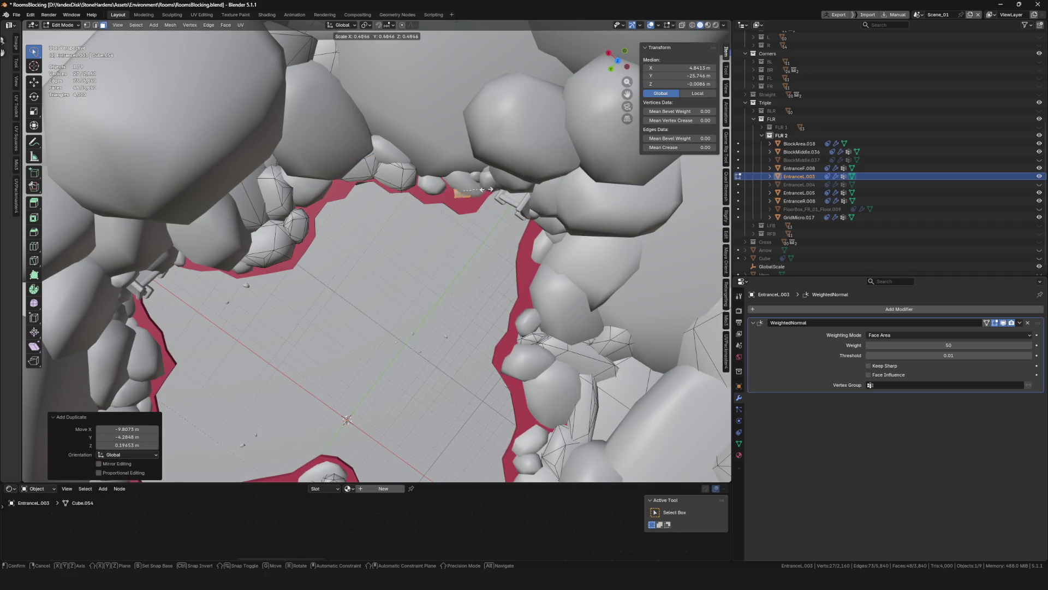
pyautogui.click(486, 188)
pyautogui.click(488, 204)
pyautogui.scroll(3, 464, 207)
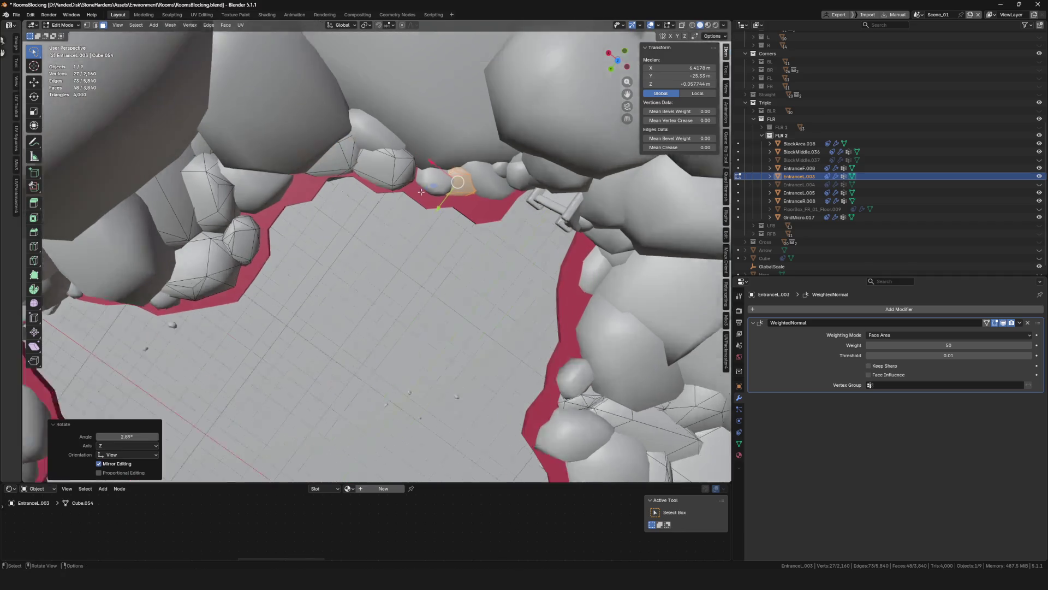
# Add two more rock copies, one rotated 40.1° and one placed to the left
pyautogui.hotkey('shift', 'd')
pyautogui.click(432, 222)
pyautogui.press('r')
pyautogui.click(406, 236)
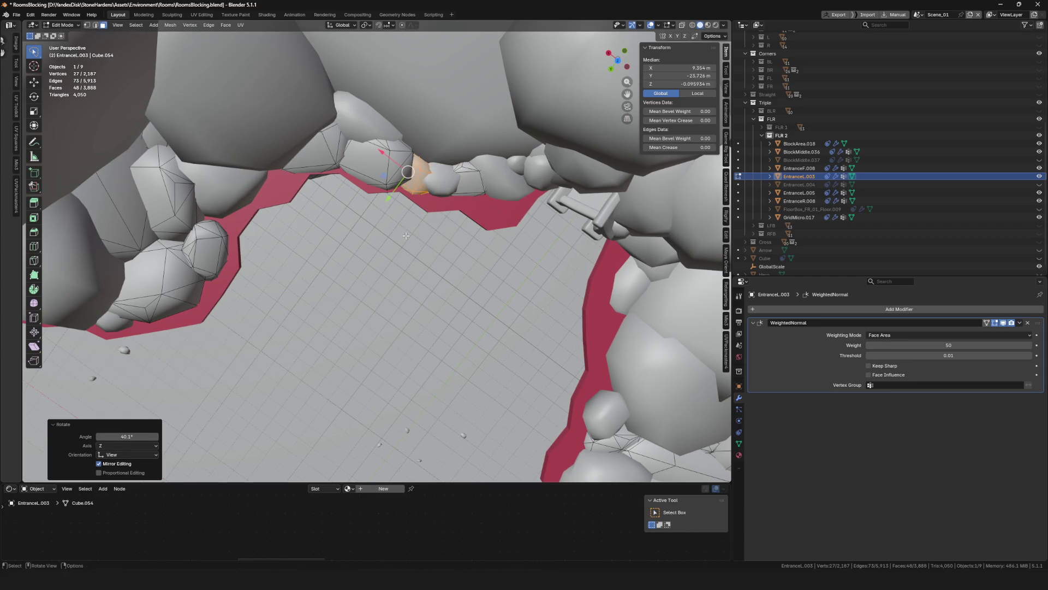
pyautogui.hotkey('shift', 'd')
pyautogui.click(316, 211)
pyautogui.moveTo(315, 210)
pyautogui.mouseDown(button='middle')
pyautogui.moveTo(363, 180)
pyautogui.moveTo(362, 228)
pyautogui.mouseUp(button='middle')
pyautogui.click(362, 228)
# Select another rock, reposition it, and move a duplicate into the gap
pyautogui.press('l')
pyautogui.moveTo(331, 172)
pyautogui.mouseDown(button='middle')
pyautogui.moveTo(349, 186)
pyautogui.moveTo(441, 187)
pyautogui.moveTo(404, 208)
pyautogui.mouseUp(button='middle')
pyautogui.press('g')
pyautogui.click(355, 188)
pyautogui.hotkey('shift', 'd')
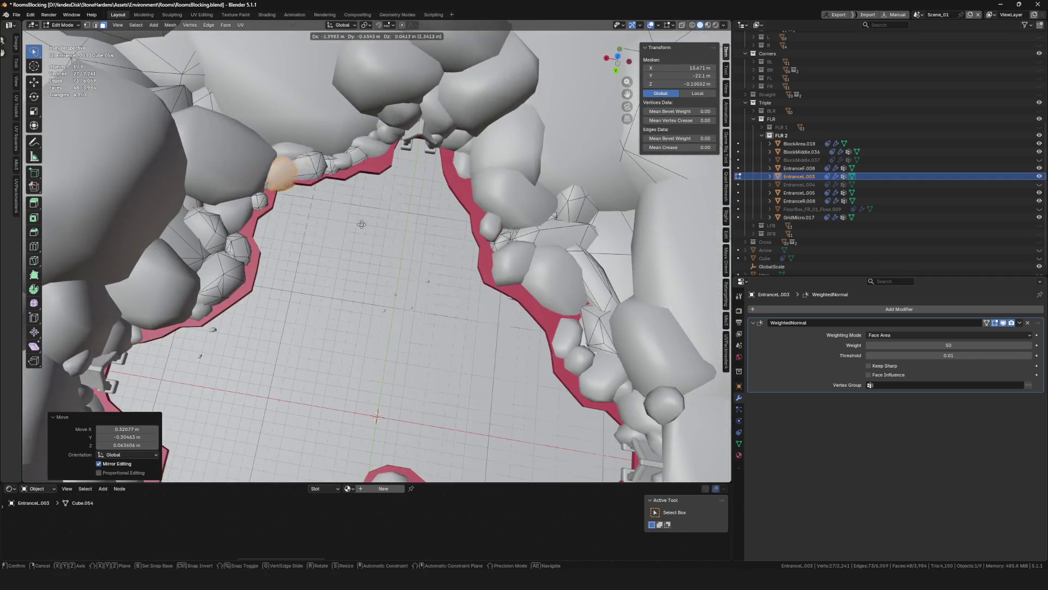
pyautogui.scroll(5, 535, 238)
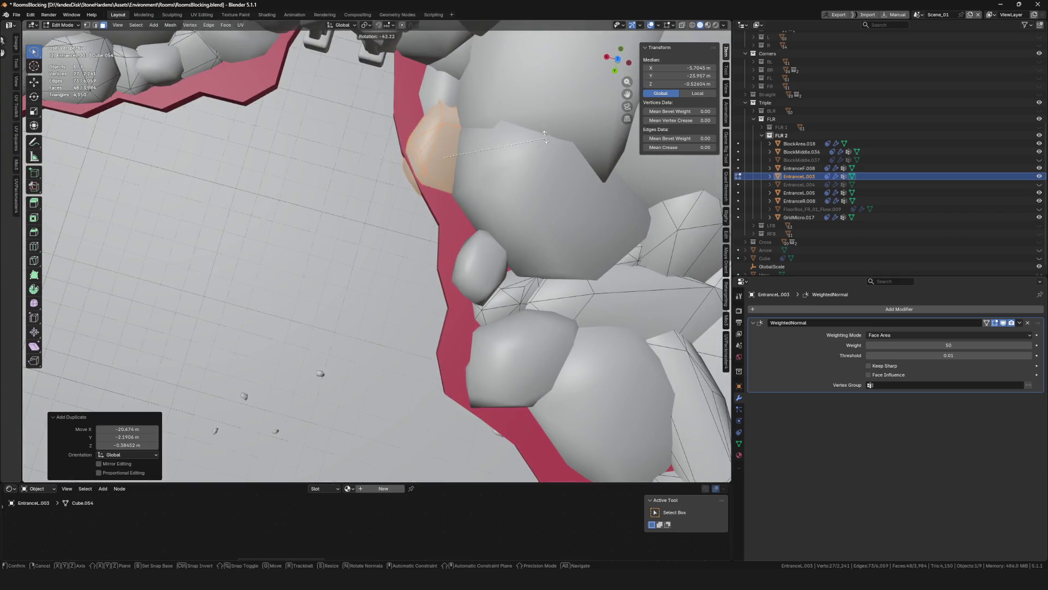
pyautogui.press('g')
pyautogui.click(564, 151)
# Shift the rock left, scale it to 0.774 and rotate it 30.6°
pyautogui.scroll(-5, 564, 150)
pyautogui.moveTo(564, 150); pyautogui.dragTo(508, 189, button='middle')
pyautogui.scroll(5, 497, 193)
pyautogui.keyDown('shift'); pyautogui.click(416, 190); pyautogui.keyUp('shift')
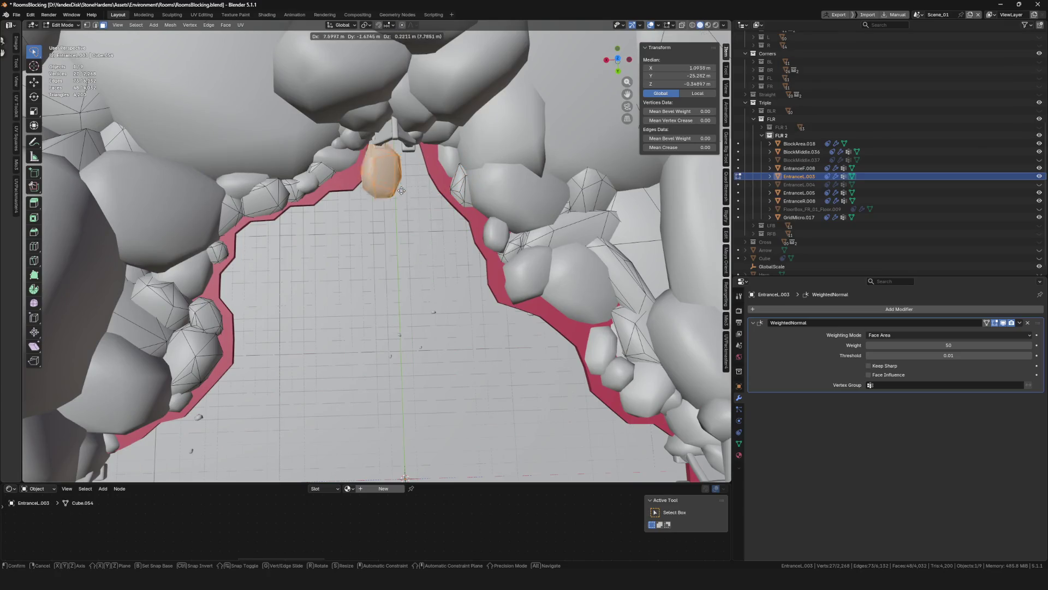
pyautogui.click(341, 189)
pyautogui.scroll(3, 342, 189)
pyautogui.press('s')
pyautogui.click(366, 224)
pyautogui.press('r')
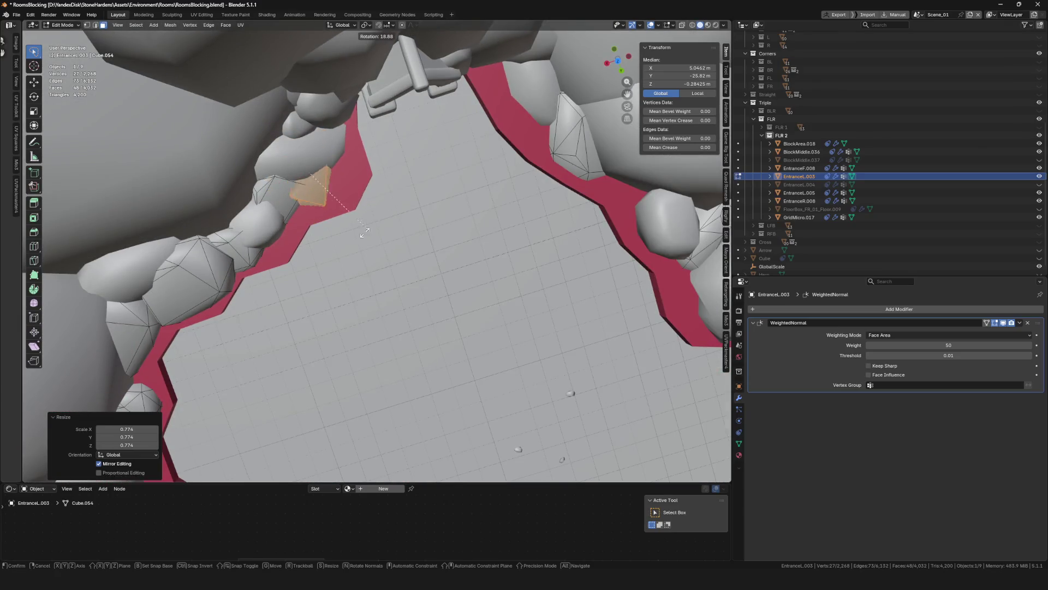
pyautogui.click(379, 243)
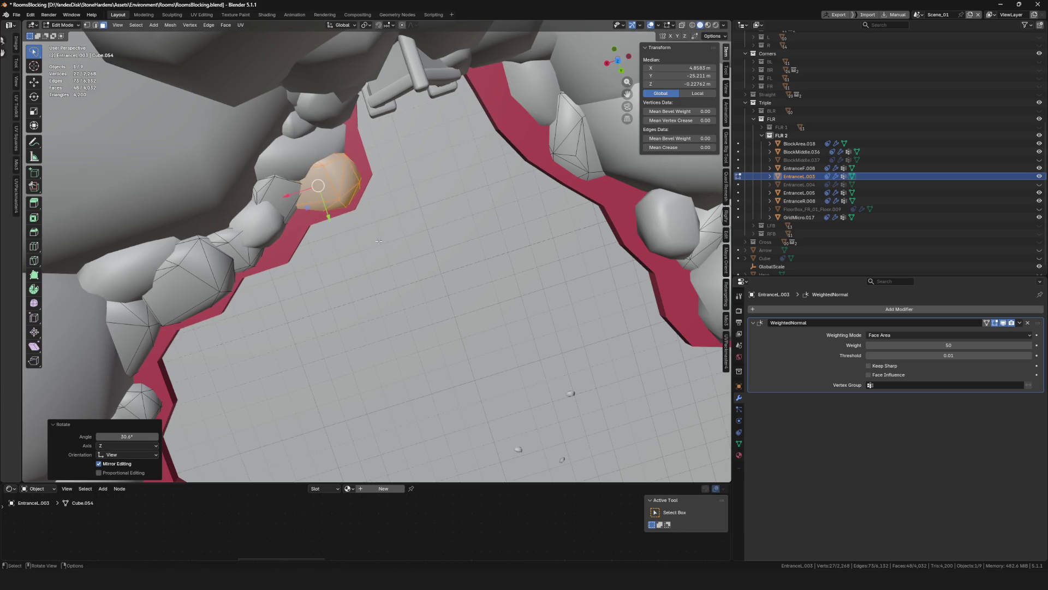
# Duplicate the rock to a new spot, enlarge it to 1.486 and lower it vertically
pyautogui.scroll(-4, 378, 243)
pyautogui.hotkey('shift', 'd')
pyautogui.click(440, 260)
pyautogui.moveTo(440, 260); pyautogui.dragTo(453, 186, button='middle')
pyautogui.press('g')
pyautogui.press('z')
pyautogui.click(446, 208)
pyautogui.press('s')
pyautogui.click(546, 163)
pyautogui.moveTo(546, 164)
pyautogui.mouseDown(button='middle')
pyautogui.moveTo(556, 159)
pyautogui.moveTo(491, 189)
pyautogui.moveTo(374, 206)
pyautogui.mouseUp(button='middle')
pyautogui.press('g')
pyautogui.press('z')
pyautogui.click(555, 180)
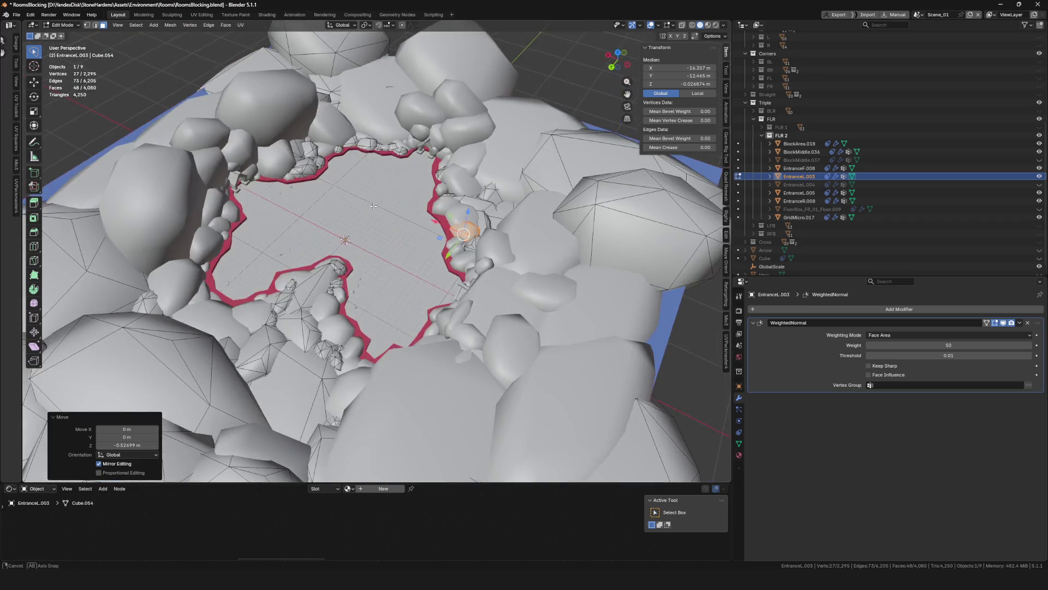
# Add one more smaller rock copy and position it in the remaining gap
pyautogui.scroll(5, 373, 206)
pyautogui.hotkey('shift', 'd')
pyautogui.click(454, 214)
pyautogui.press('s')
pyautogui.click(469, 217)
pyautogui.press('g')
pyautogui.click(469, 216)
pyautogui.scroll(3, 437, 213)
pyautogui.moveTo(436, 213); pyautogui.dragTo(434, 218, button='middle')
# Return to Object Mode, frame EntranceL.003, and save RoomsBlocking.blend
pyautogui.hotkey('ctrl', 'Tab')
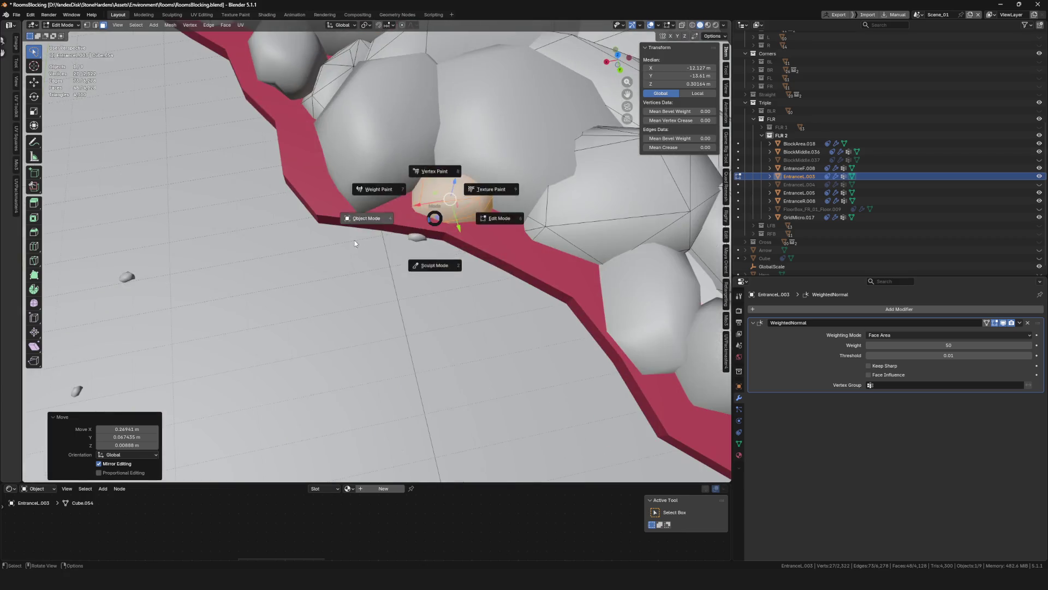
pyautogui.click(351, 242)
pyautogui.press('KP_Decimal')
pyautogui.hotkey('ctrl', 's')
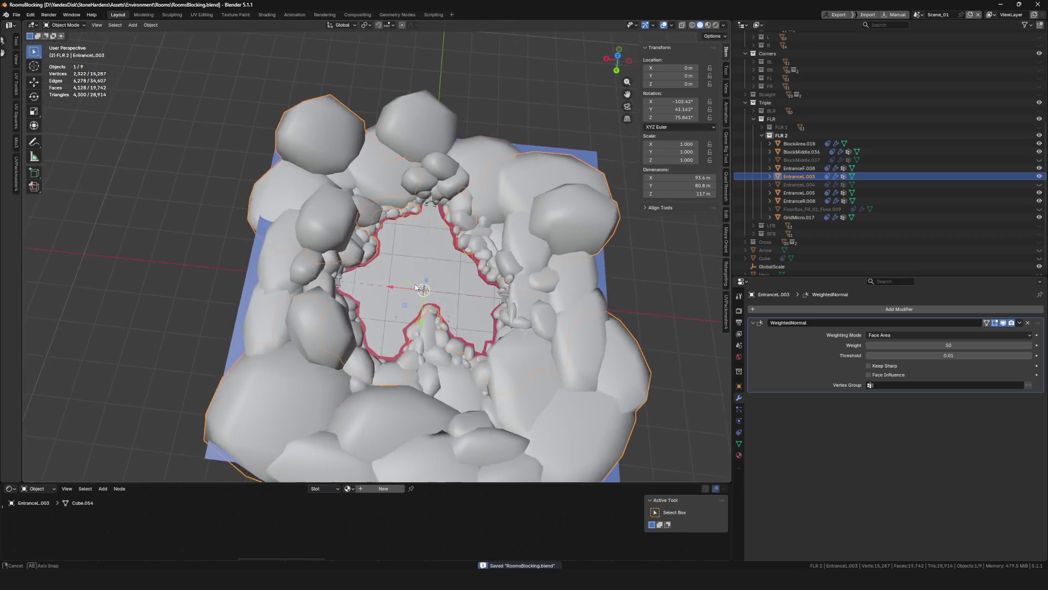
# Add EntranceF.008 to the selection, isolate both walls in Local view, and save RoomsBlocking.blend
pyautogui.scroll(-5, 422, 262)
pyautogui.scroll(6, 422, 262)
pyautogui.moveTo(393, 256); pyautogui.dragTo(422, 263, button='middle')
pyautogui.moveTo(487, 228); pyautogui.dragTo(439, 273, button='middle')
pyautogui.scroll(-5, 450, 264)
pyautogui.scroll(6, 460, 259)
pyautogui.keyDown('ctrl'); pyautogui.click(806, 168); pyautogui.keyUp('ctrl')
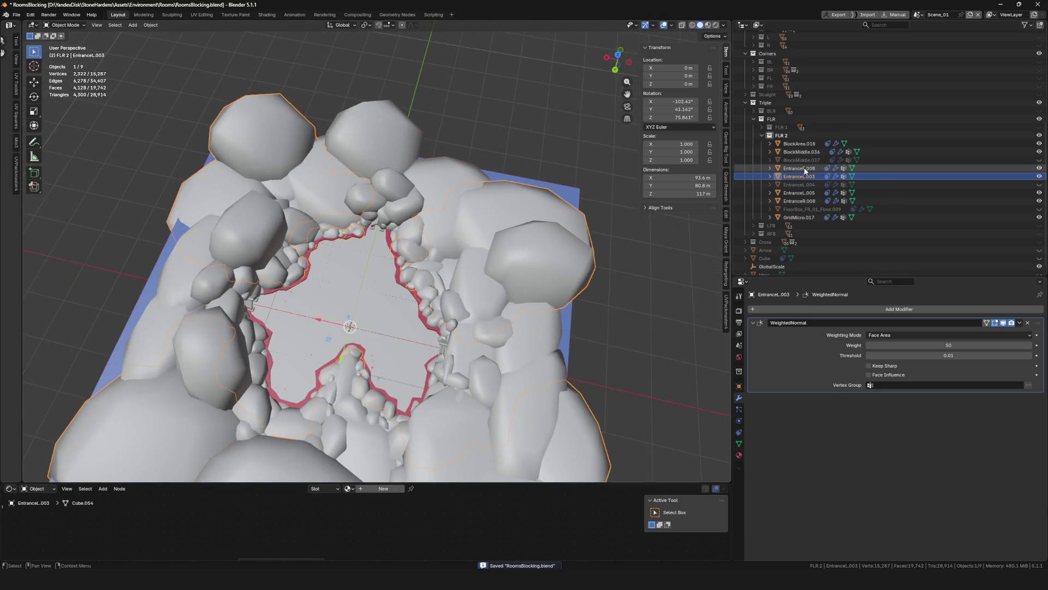
pyautogui.press('KP_Divide')
pyautogui.press('KP_Divide')
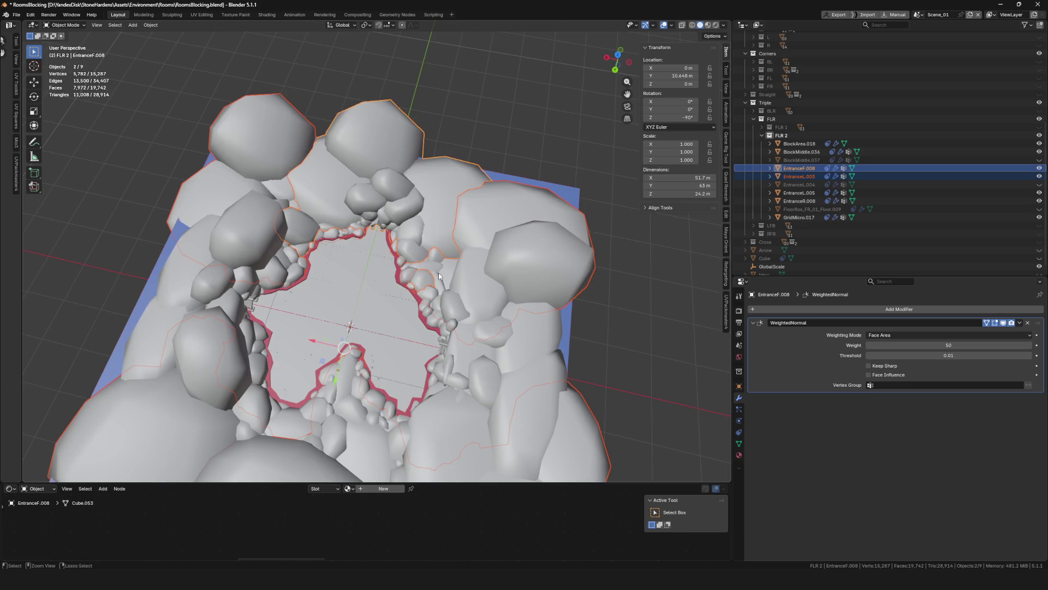
pyautogui.hotkey('ctrl', 's')
# Select the BlockMiddle.036 floor and duplicate it
pyautogui.moveTo(467, 136); pyautogui.dragTo(386, 287, button='middle')
pyautogui.scroll(-5, 401, 271)
pyautogui.scroll(10, 400, 272)
pyautogui.click(448, 292)
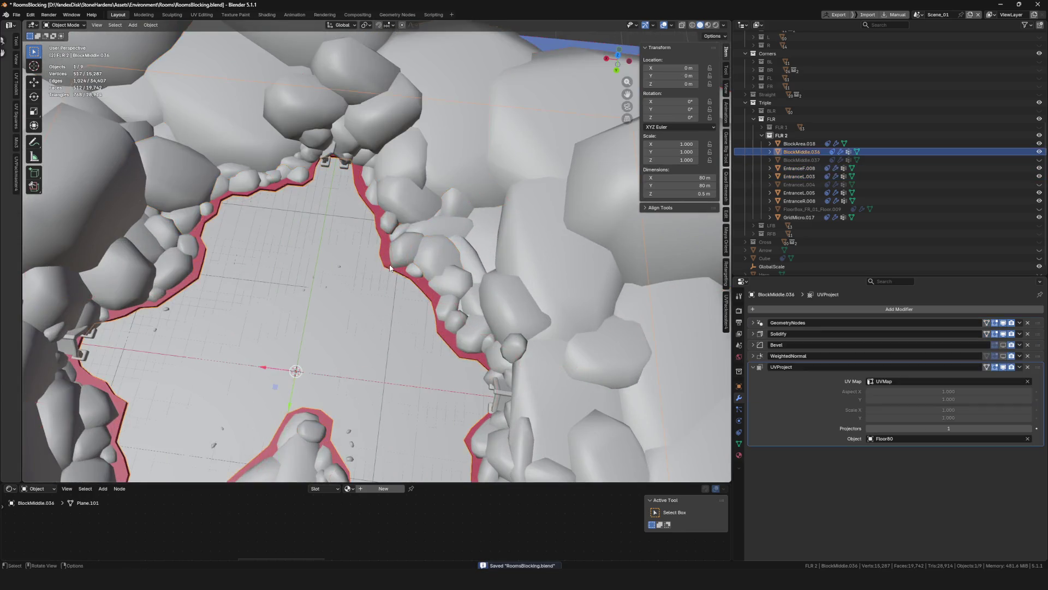
pyautogui.hotkey('shift', 'd')
# Keep the duplicate in place and give its Solidify a 4 m downward thickness
pyautogui.rightClick(448, 292)
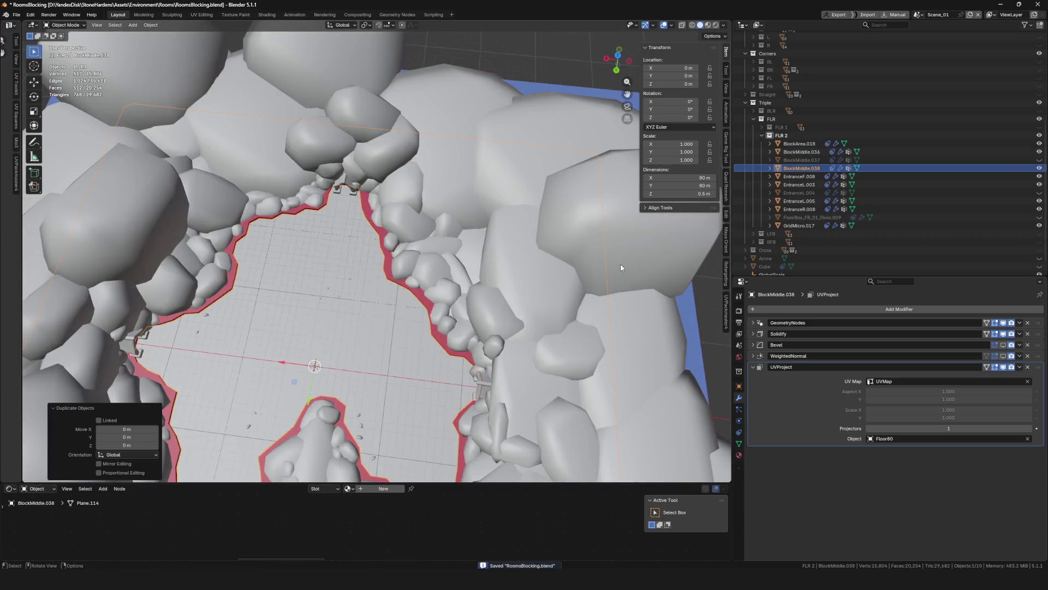
pyautogui.click(752, 333)
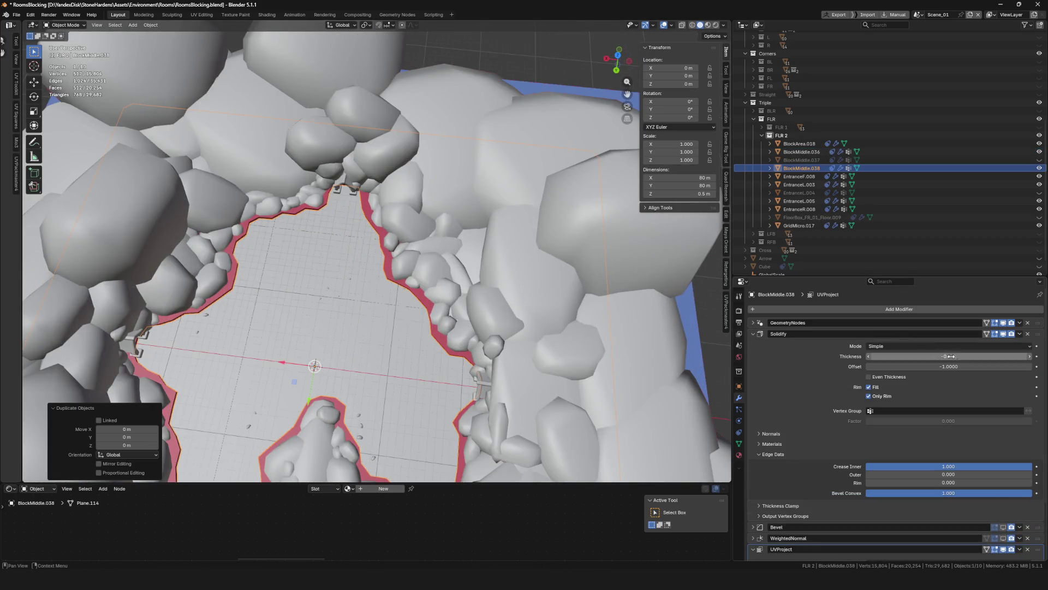
pyautogui.moveTo(946, 356); pyautogui.dragTo(901, 356)
pyautogui.press('KP_Divide')
pyautogui.moveTo(424, 198); pyautogui.dragTo(415, 262, button='middle')
pyautogui.scroll(4, 415, 267)
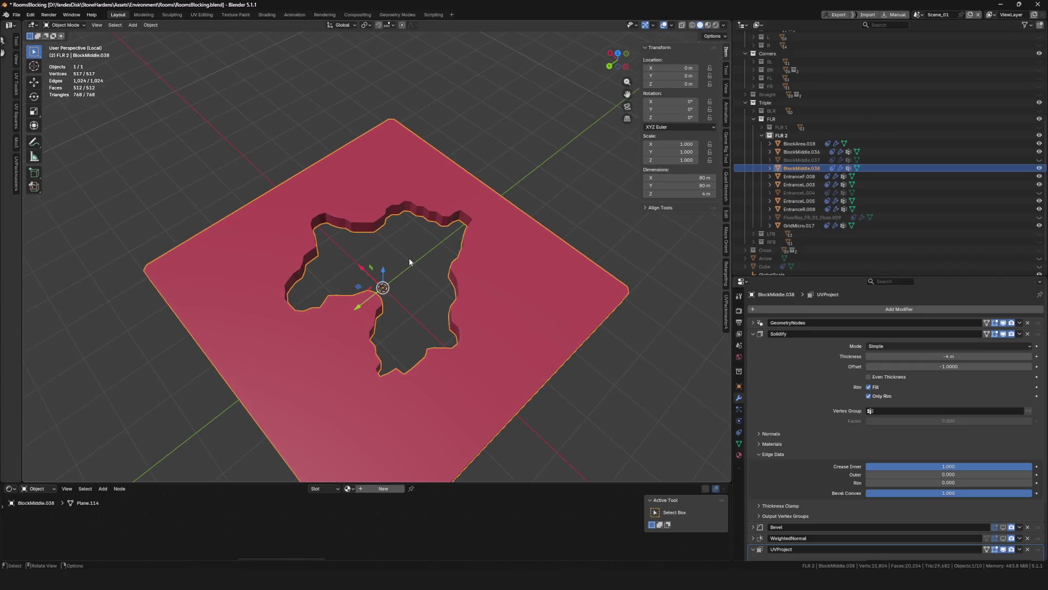
pyautogui.scroll(2, 410, 261)
pyautogui.press('KP_Divide')
pyautogui.scroll(3, 467, 290)
pyautogui.keyDown('ctrl'); pyautogui.moveTo(467, 290); pyautogui.dragTo(409, 292, button='middle'); pyautogui.keyUp('ctrl')
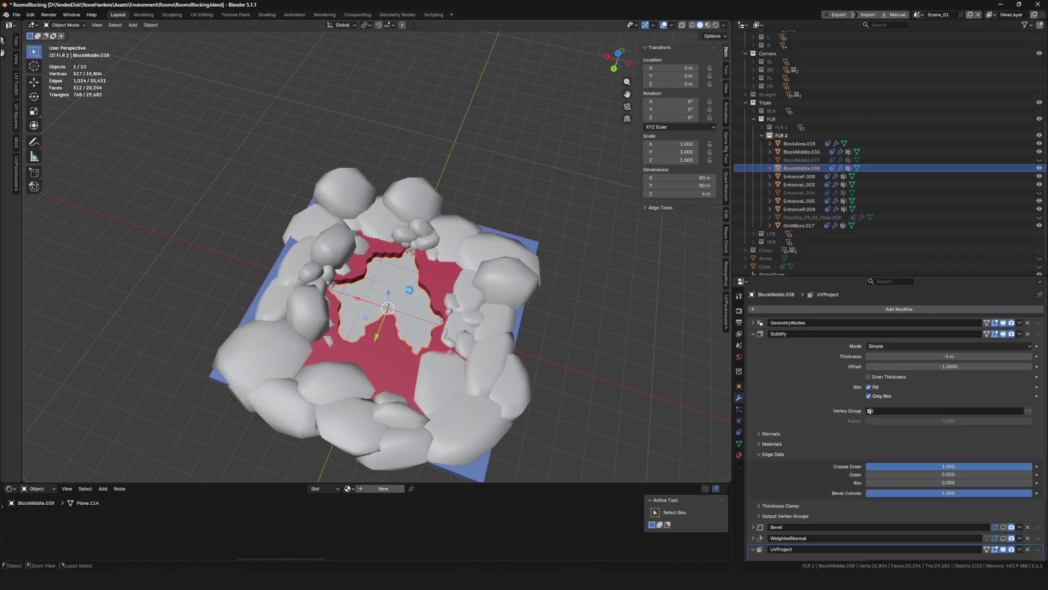
# Turn off Solidify's Only Rim on the isolated plate, then view it among the rocks
pyautogui.press('KP_Divide')
pyautogui.moveTo(428, 230)
pyautogui.mouseDown(button='middle')
pyautogui.moveTo(431, 212)
pyautogui.moveTo(408, 310)
pyautogui.mouseUp(button='middle')
pyautogui.moveTo(416, 261); pyautogui.dragTo(395, 309, button='middle')
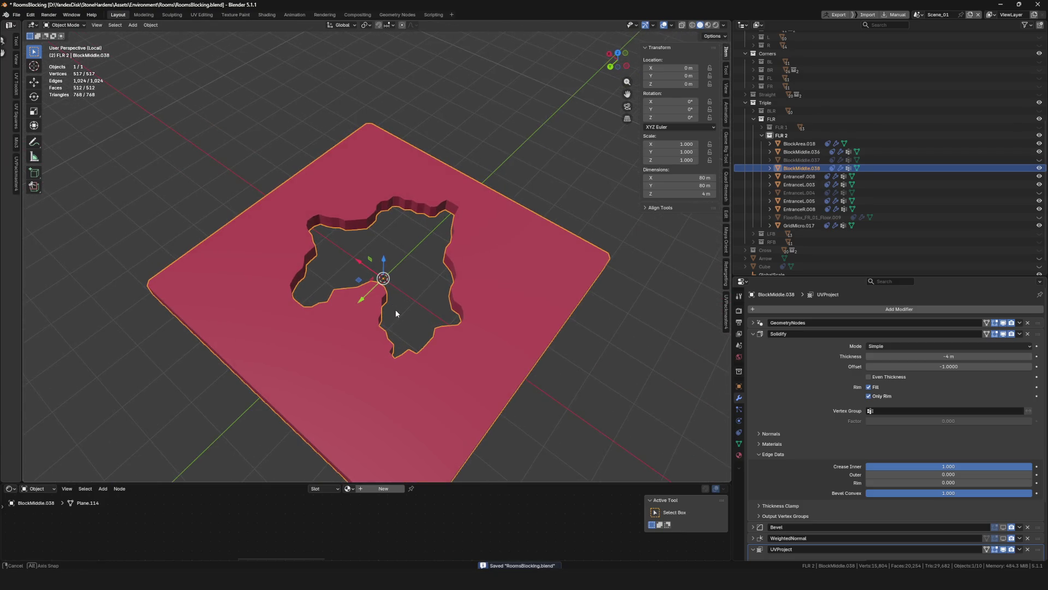
pyautogui.scroll(1, 396, 309)
pyautogui.click(876, 393)
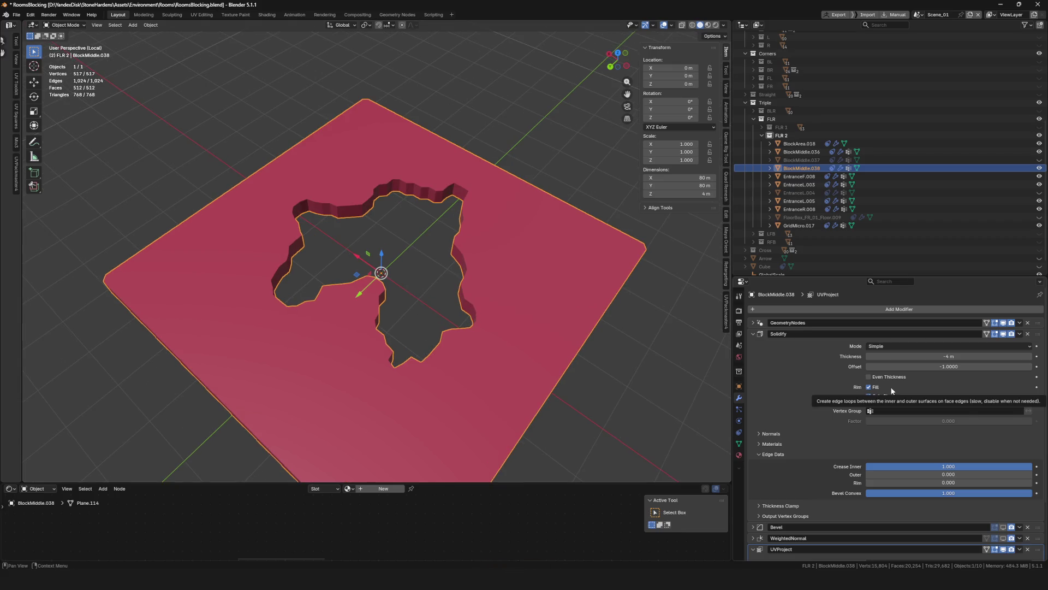
pyautogui.moveTo(469, 273)
pyautogui.mouseDown(button='middle')
pyautogui.moveTo(482, 215)
pyautogui.moveTo(460, 302)
pyautogui.mouseUp(button='middle')
pyautogui.press('/')
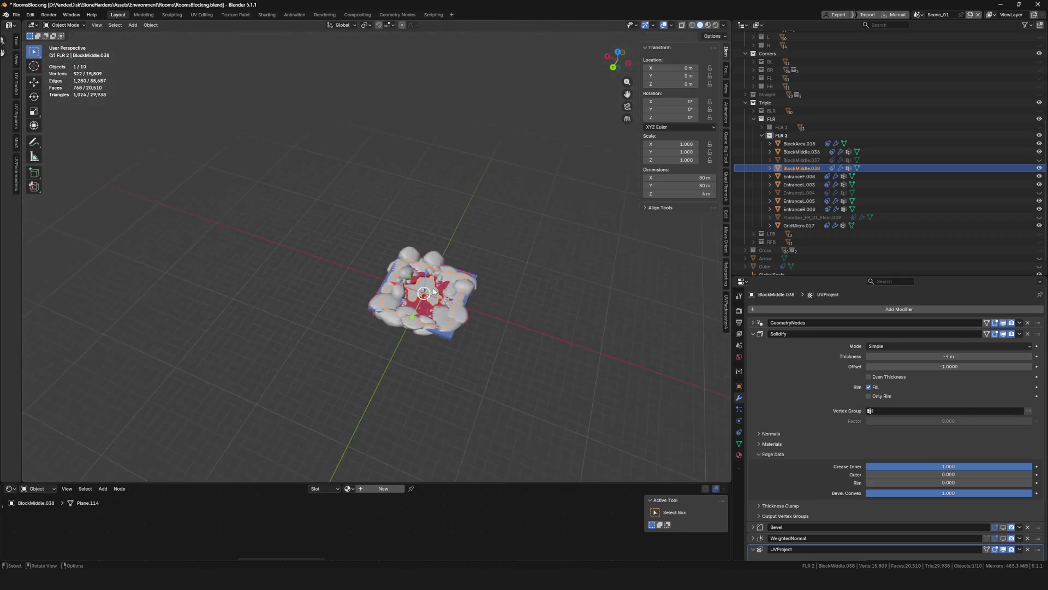
pyautogui.scroll(2, 408, 310)
pyautogui.moveTo(408, 310); pyautogui.dragTo(406, 323, button='middle')
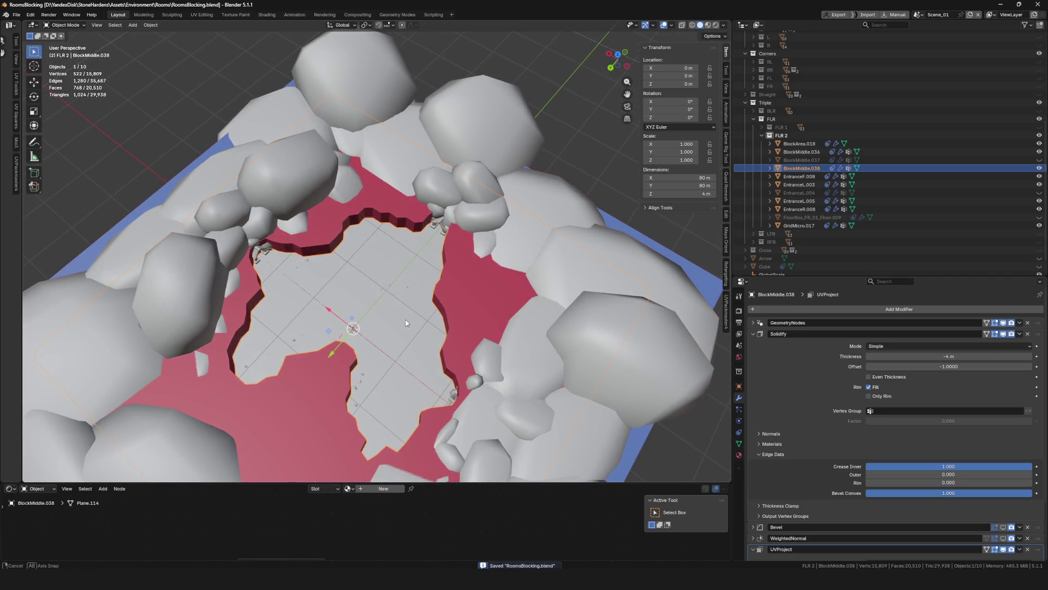
# Rename the plate BlockCollider and unhide FloorBox_FR_01_Floor.009 in the Outliner
pyautogui.doubleClick(806, 168)
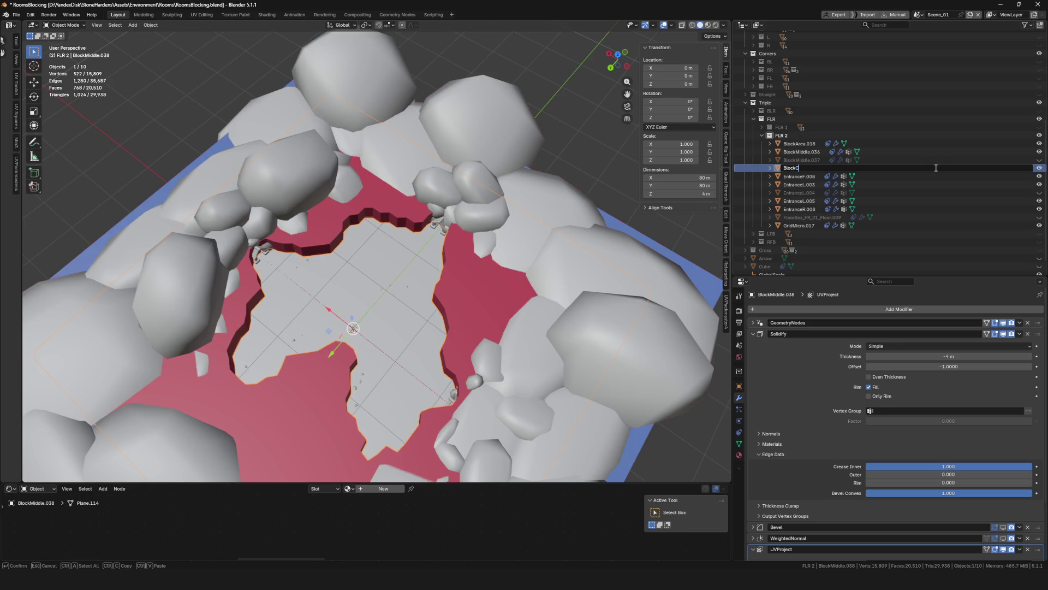
pyautogui.press('Return')
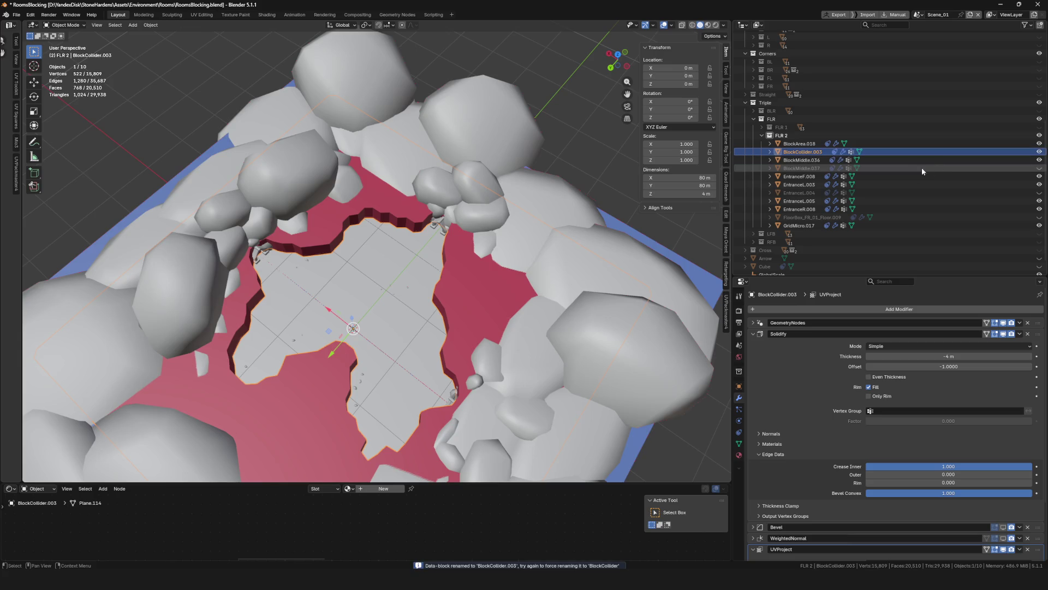
pyautogui.click(818, 223)
pyautogui.click(817, 218)
# Select the green FloorBox_FR_01_Floor.009 and inspect it in Local view before restoring the scene
pyautogui.click(1039, 217)
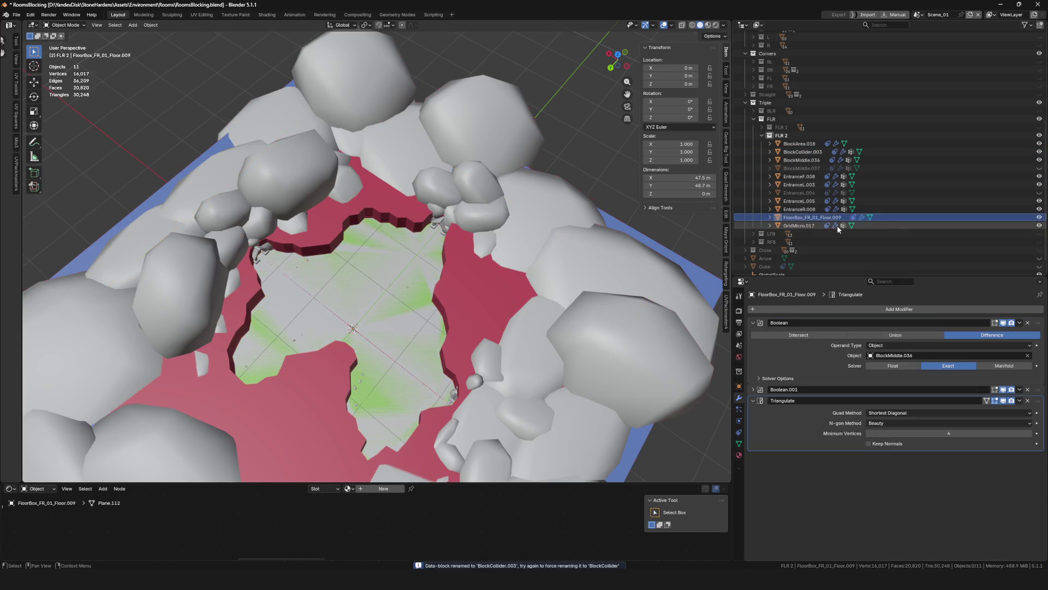
pyautogui.press('KP_Divide')
pyautogui.press('KP_Divide')
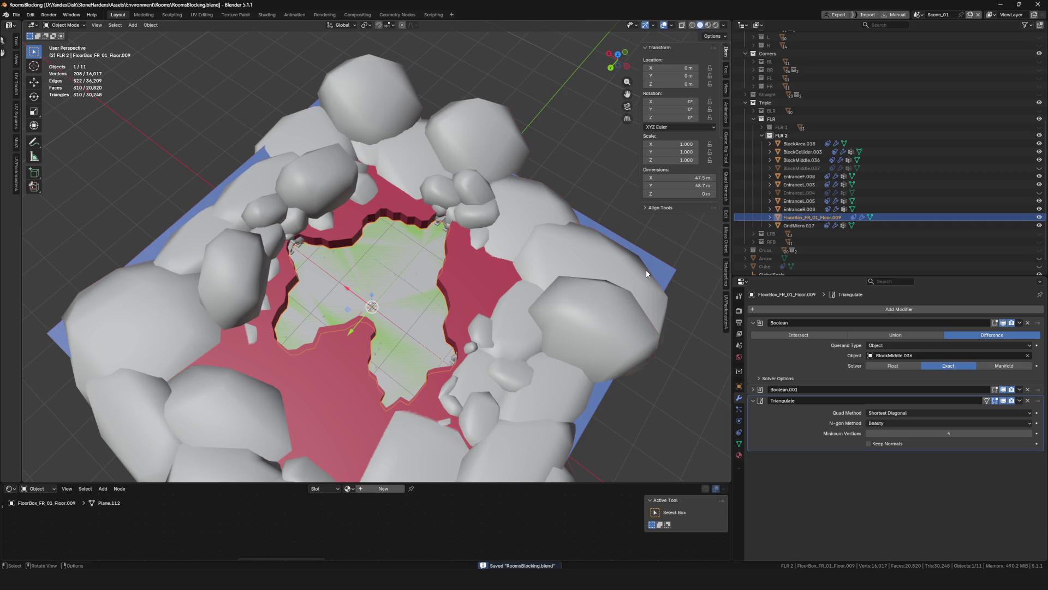
pyautogui.scroll(-5, 536, 232)
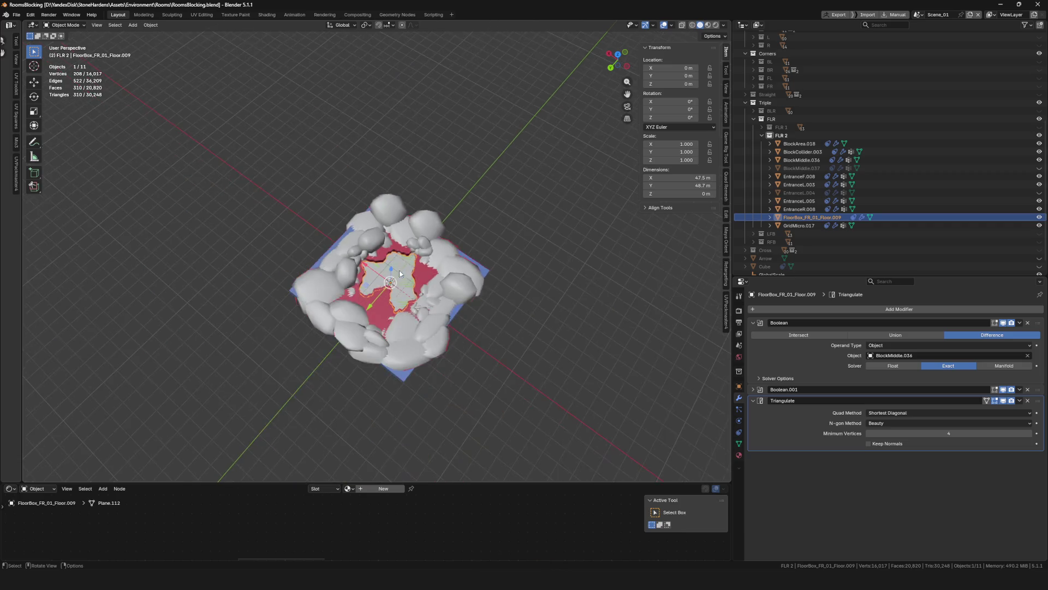
pyautogui.scroll(8, 491, 245)
pyautogui.moveTo(491, 246)
pyautogui.mouseDown(button='middle')
pyautogui.moveTo(375, 257)
pyautogui.moveTo(326, 247)
pyautogui.mouseUp(button='middle')
pyautogui.press('KP_Divide')
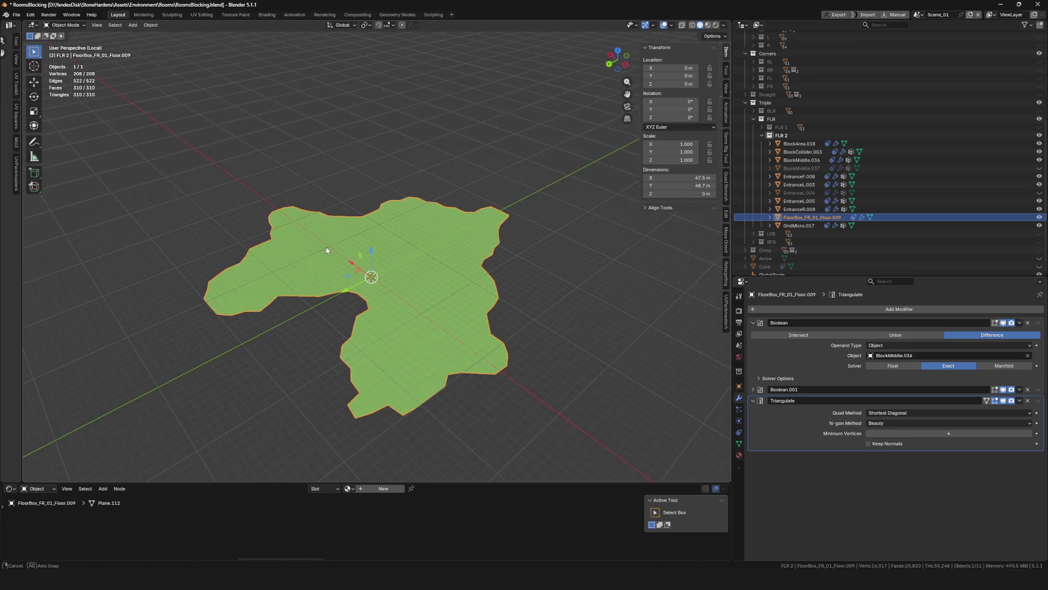
pyautogui.press('KP_Divide')
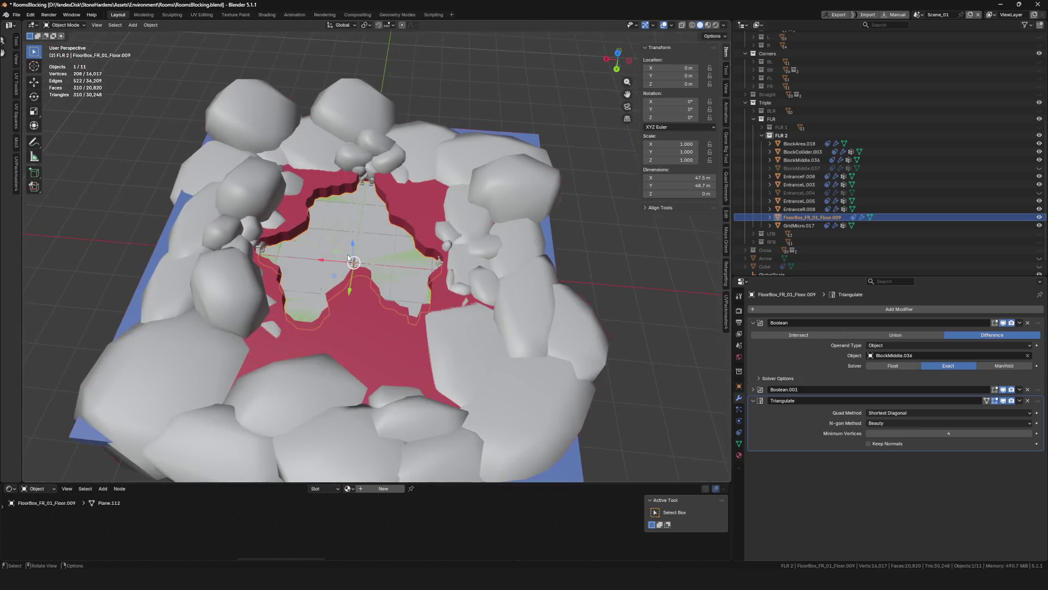
pyautogui.moveTo(409, 270); pyautogui.dragTo(405, 269, button='middle')
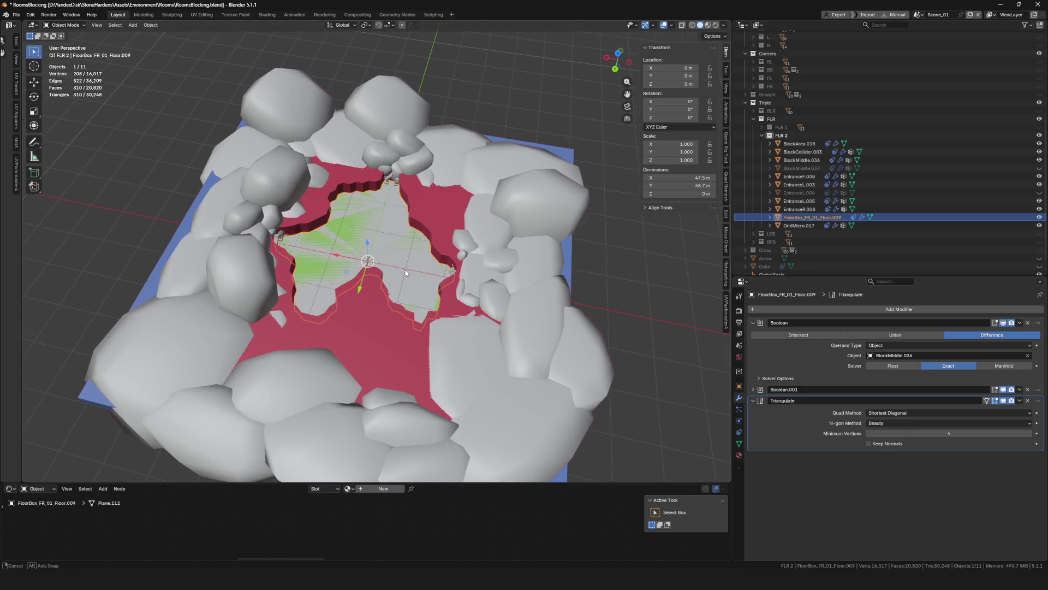
# Select BlockMiddle.036 and create a duplicate left in its original place
pyautogui.click(852, 160)
pyautogui.press('KP_Divide')
pyautogui.press('KP_Divide')
pyautogui.hotkey('shift', 'd')
pyautogui.rightClick(477, 227)
pyautogui.scroll(-3, 421, 250)
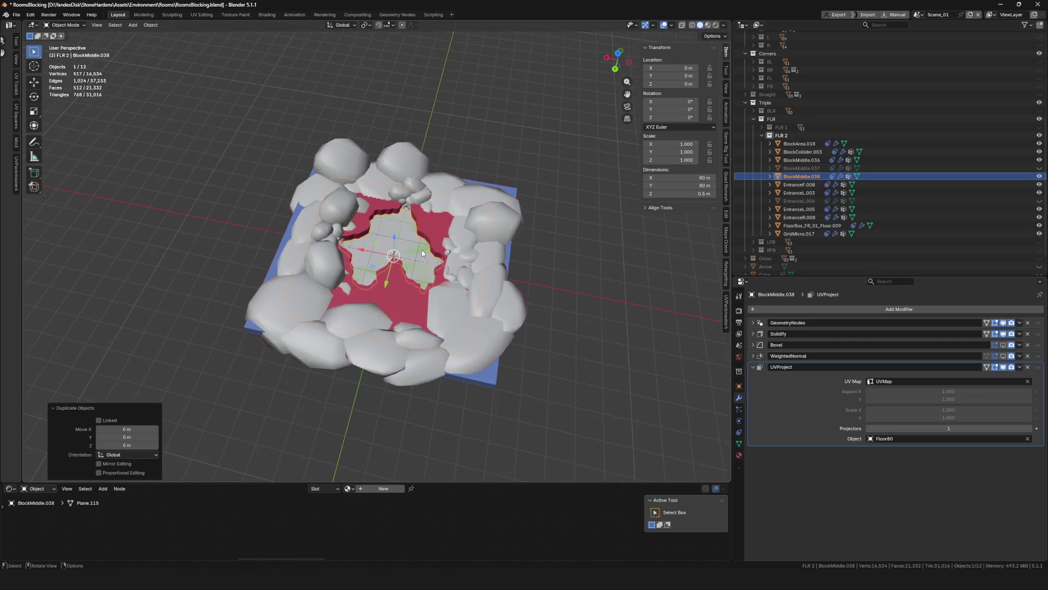
# Hide the BlockCollider.003 plate and isolate the new BlockMiddle.038 copy
pyautogui.scroll(6, 427, 253)
pyautogui.moveTo(427, 253); pyautogui.dragTo(407, 246, button='middle')
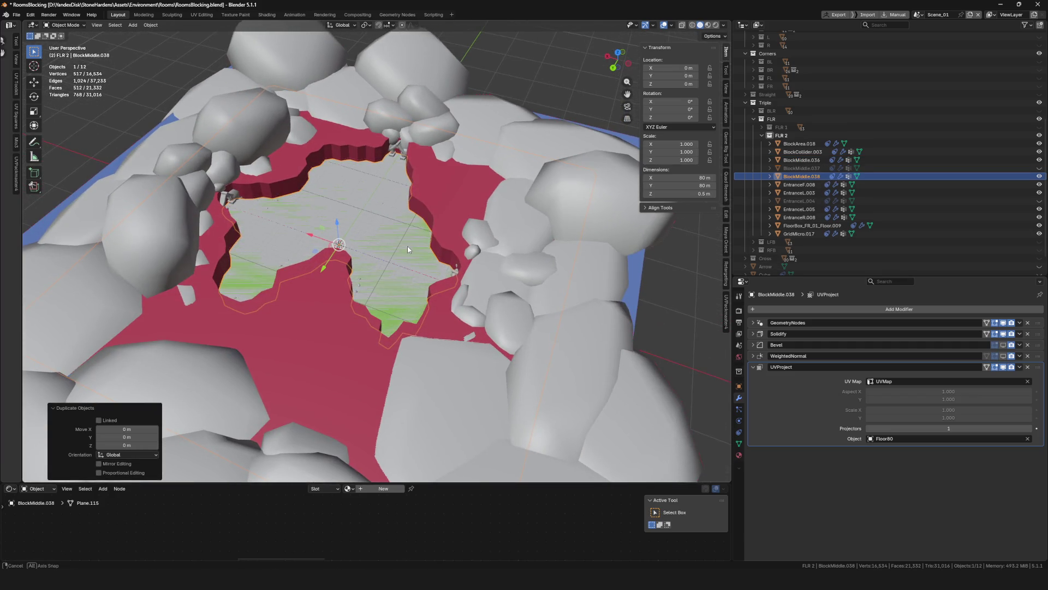
pyautogui.press('KP_Divide')
pyautogui.press('KP_Divide')
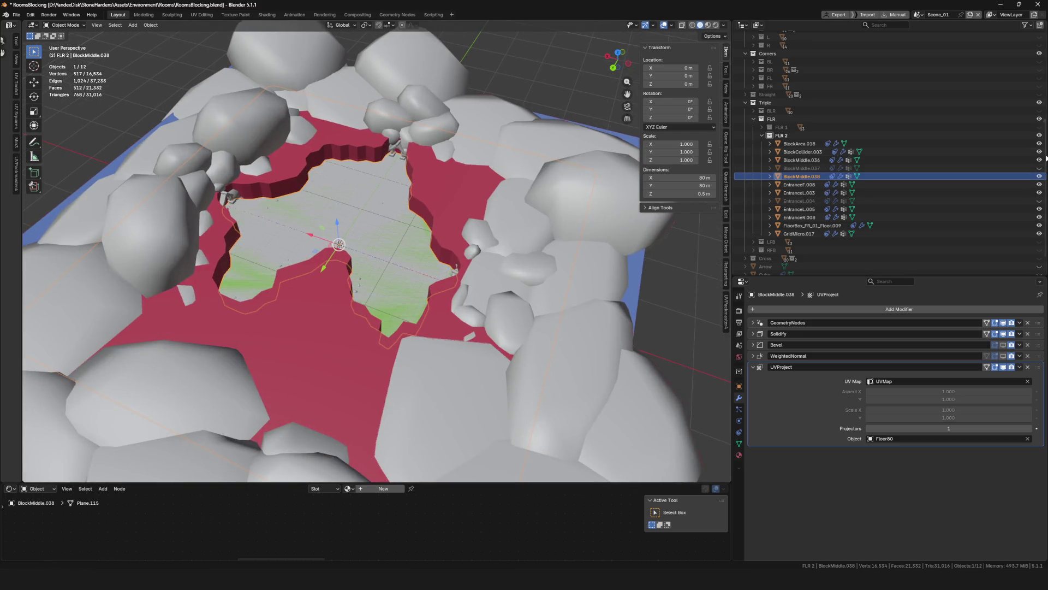
pyautogui.click(1039, 151)
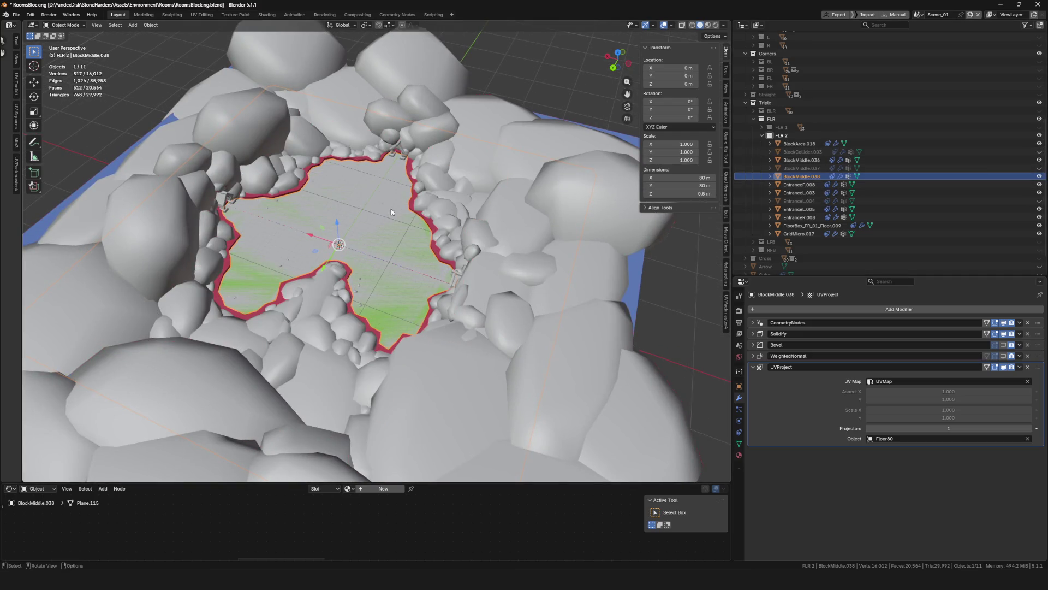
pyautogui.press('KP_Divide')
pyautogui.moveTo(398, 210)
pyautogui.mouseDown(button='middle')
pyautogui.moveTo(404, 267)
pyautogui.moveTo(431, 247)
pyautogui.moveTo(453, 256)
pyautogui.mouseUp(button='middle')
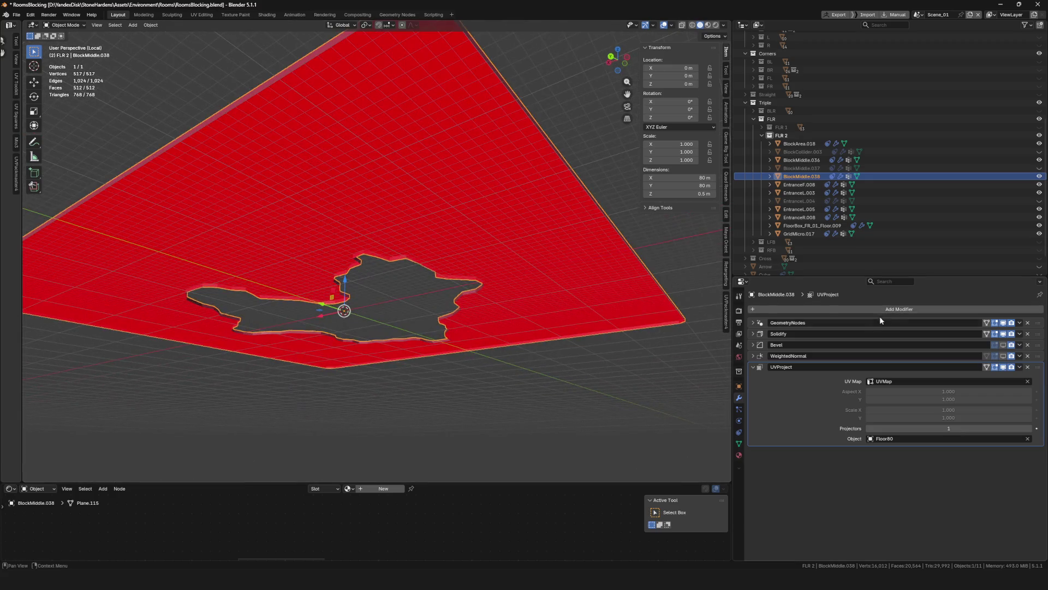
# Set the copy's Solidify to Only Rim off, Thickness -2 m, Offset 0
pyautogui.click(762, 336)
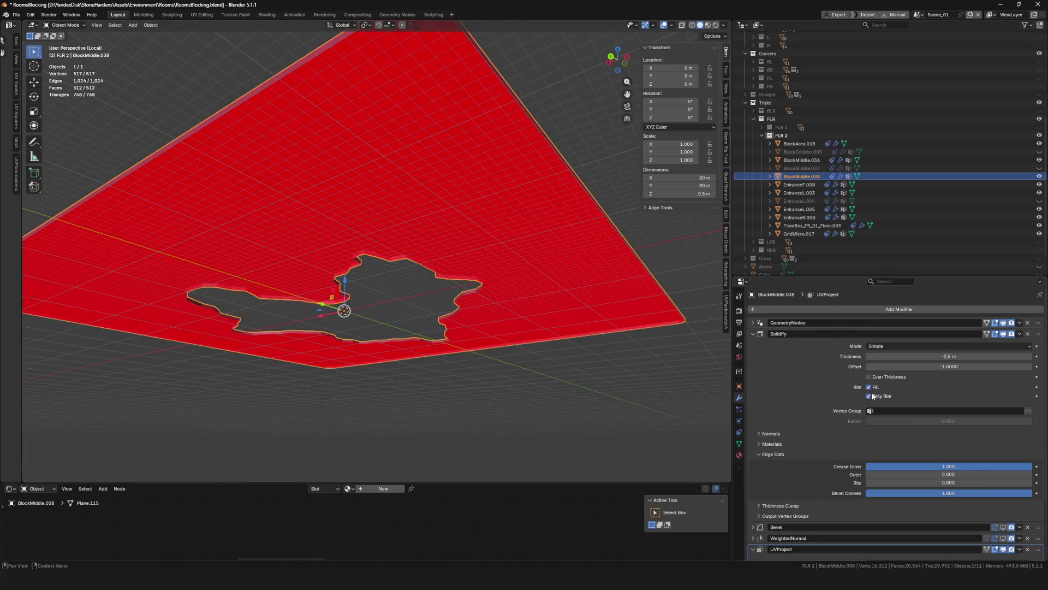
pyautogui.click(873, 395)
pyautogui.click(956, 358)
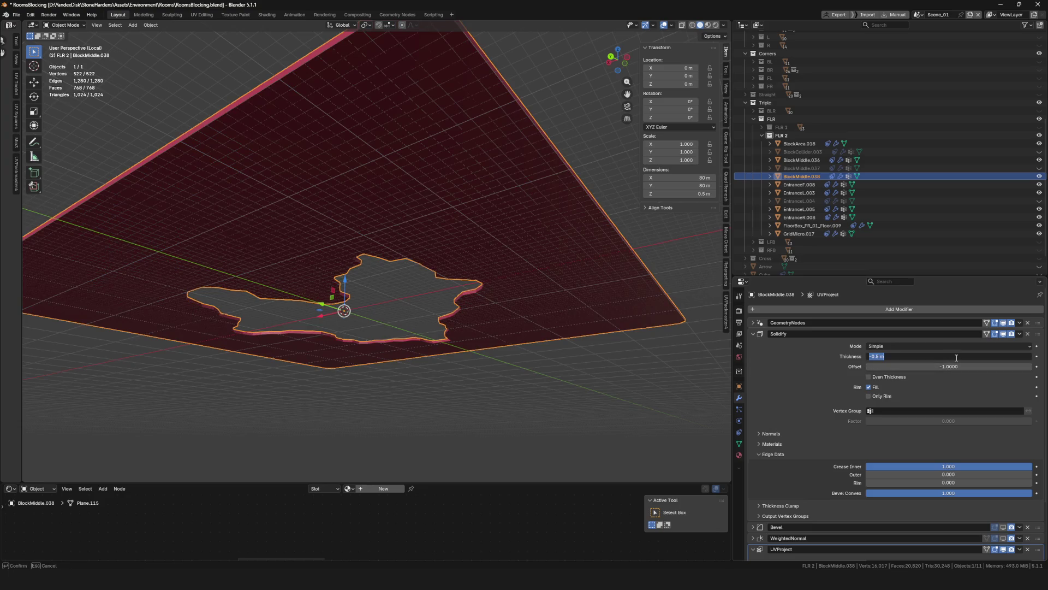
pyautogui.write('2')
pyautogui.press('Return')
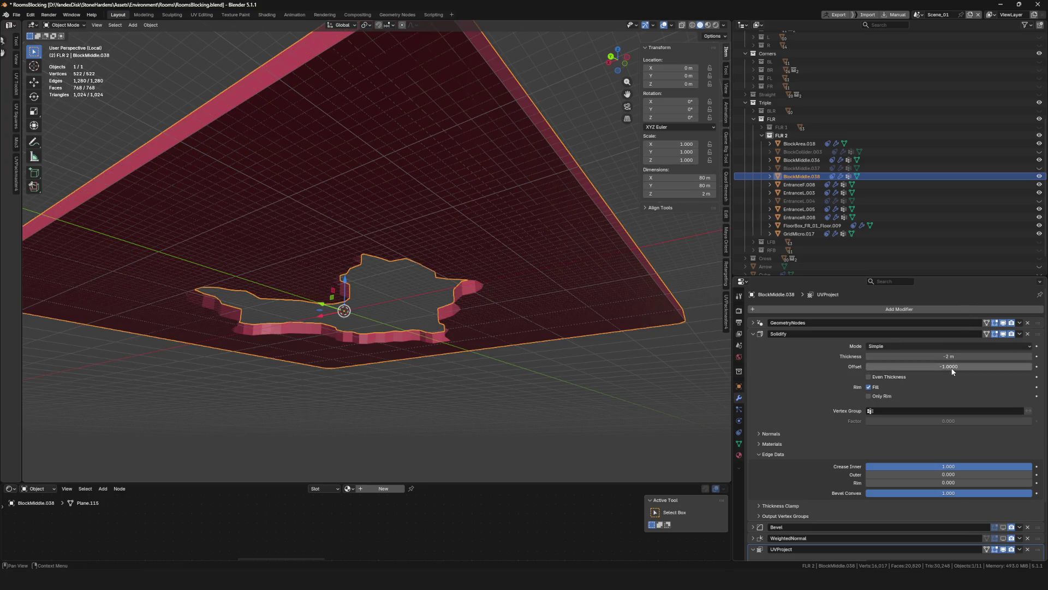
pyautogui.write('0')
pyautogui.press('Return')
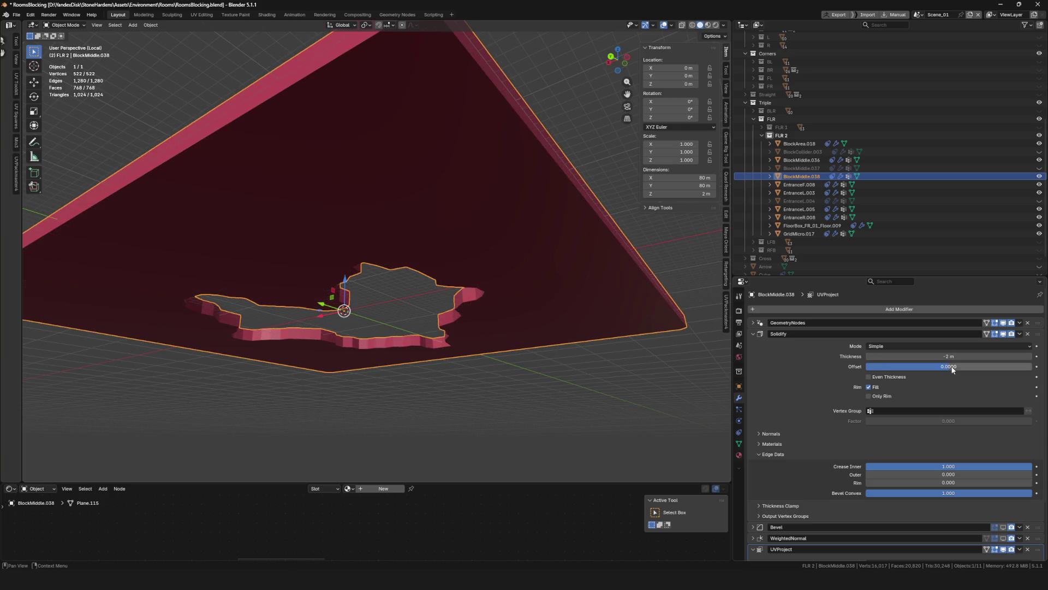
# Exit Local view and check the 2 m slab against the surrounding rocks
pyautogui.press('KP_Divide')
pyautogui.scroll(2, 498, 281)
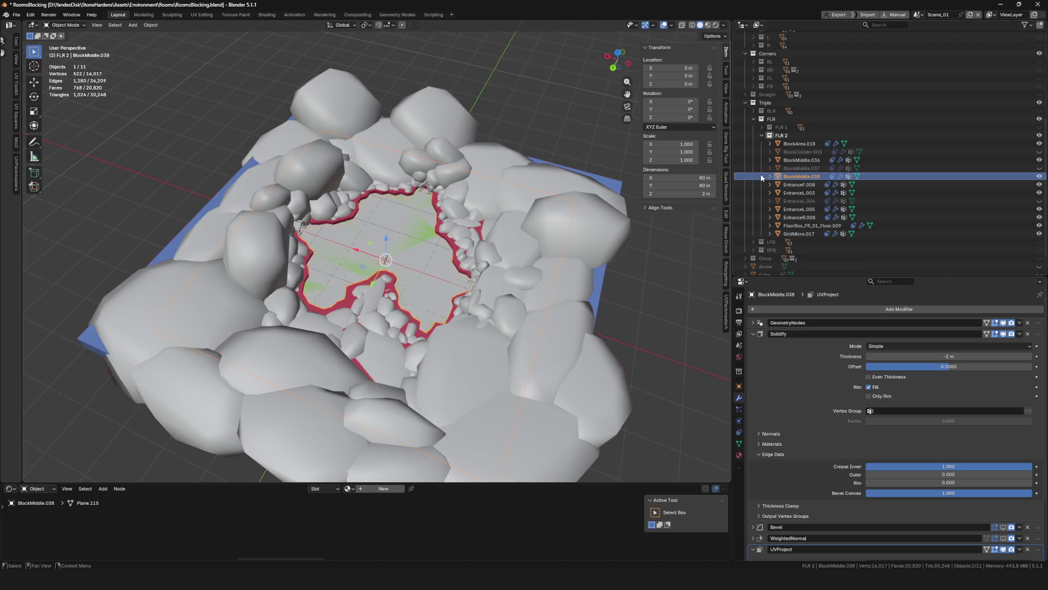
pyautogui.scroll(3, 364, 231)
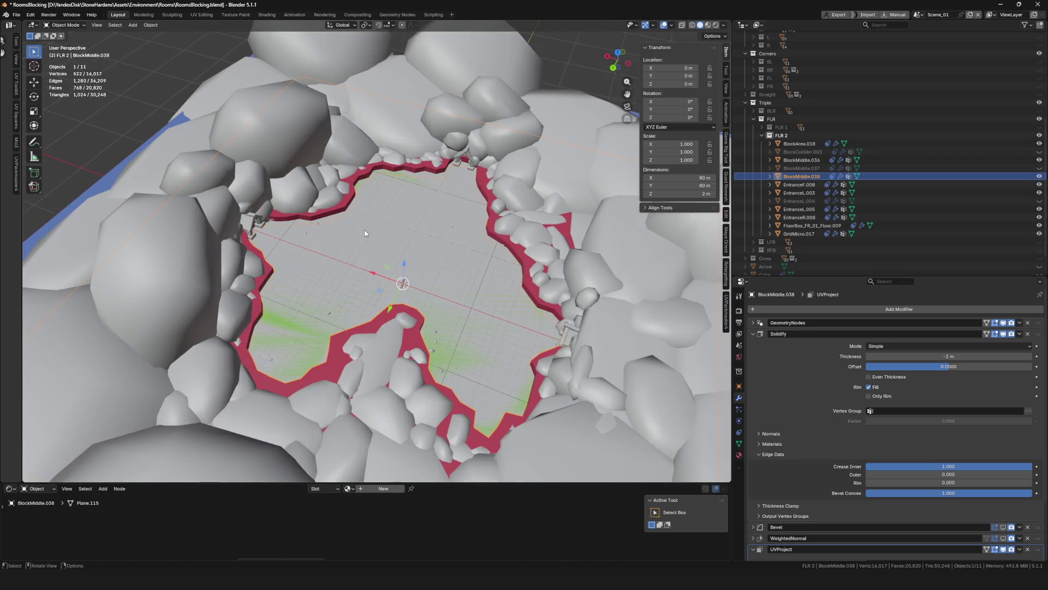
pyautogui.scroll(-3, 427, 255)
pyautogui.scroll(3, 427, 254)
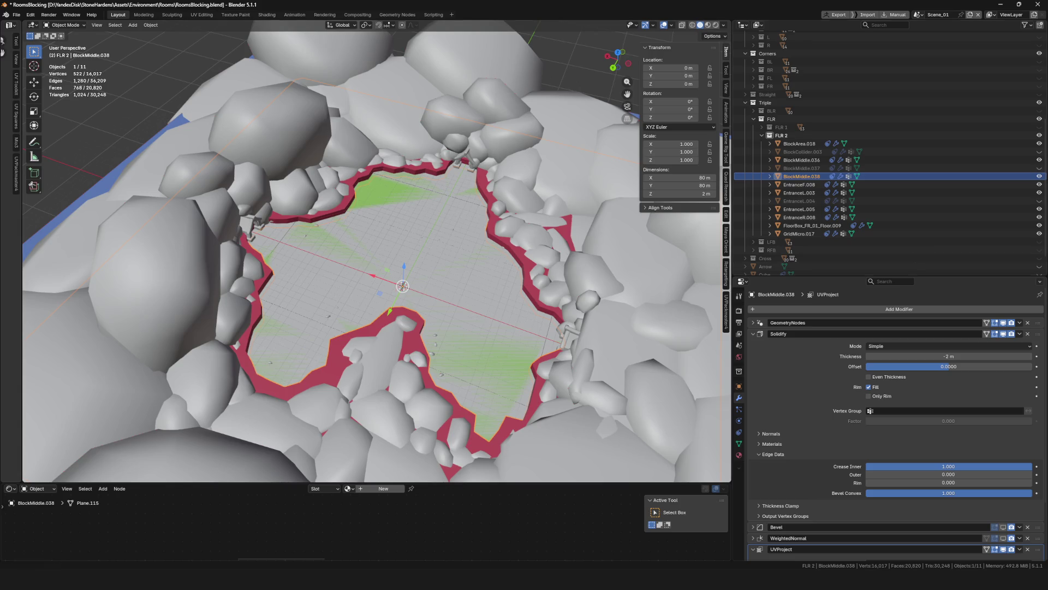
pyautogui.press('KP_Divide')
pyautogui.press('KP_Divide')
# Delete BlockMiddle.038 and the unhidden BlockCollider.003 plate
pyautogui.press('x')
pyautogui.click(470, 240)
pyautogui.click(793, 168)
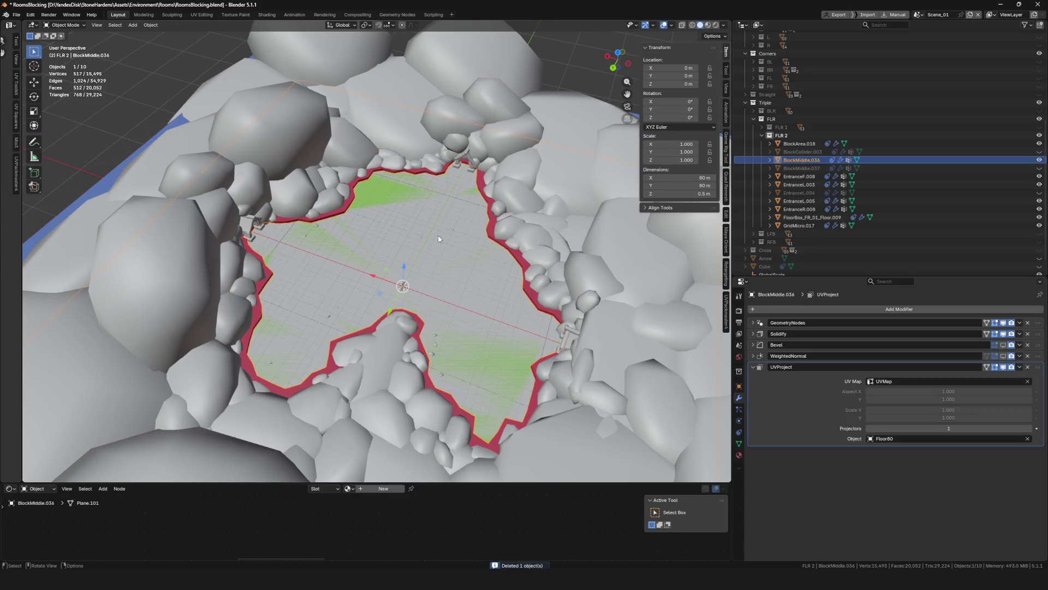
pyautogui.click(1037, 152)
pyautogui.click(1037, 152)
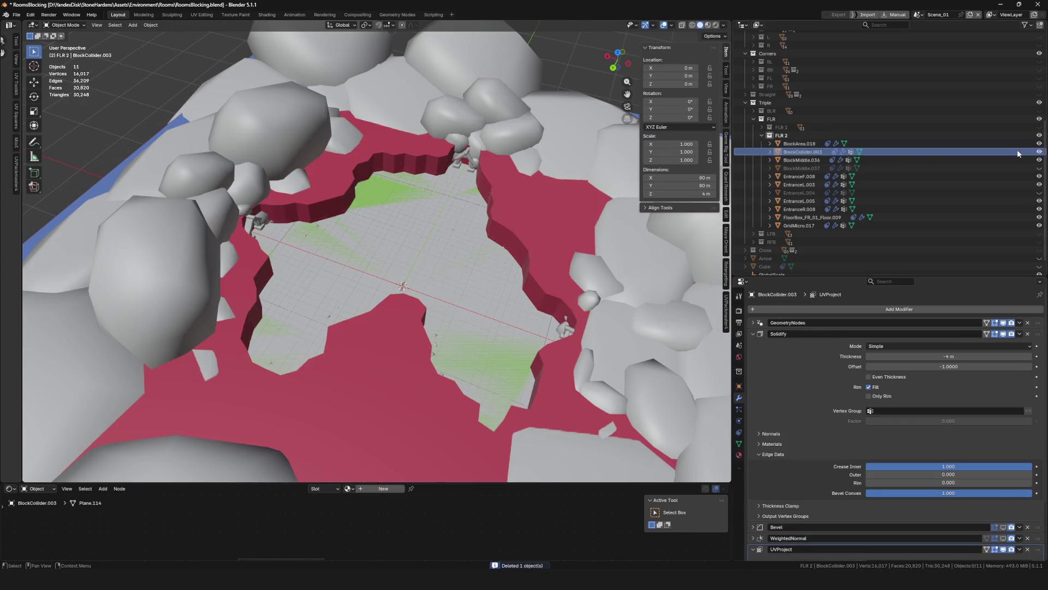
pyautogui.press('x')
pyautogui.click(483, 222)
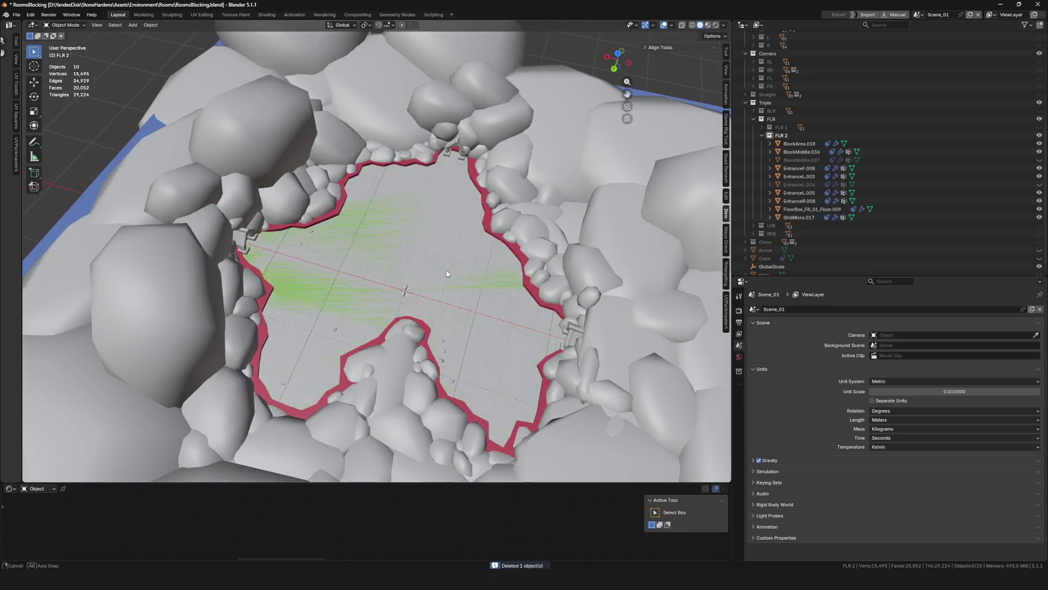
# Hide the green FloorBox_FR_01_Floor.009 floor and select the BlockMiddle.036 piece
pyautogui.click(483, 222)
pyautogui.moveTo(600, 234); pyautogui.dragTo(679, 241, button='middle')
pyautogui.click(437, 290)
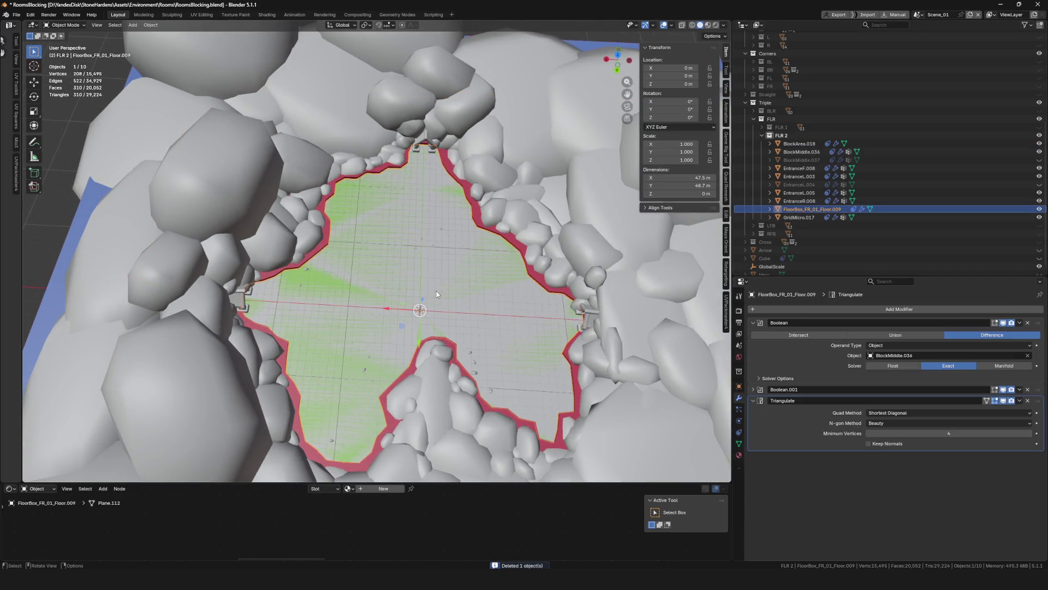
pyautogui.press('h')
pyautogui.click(826, 150)
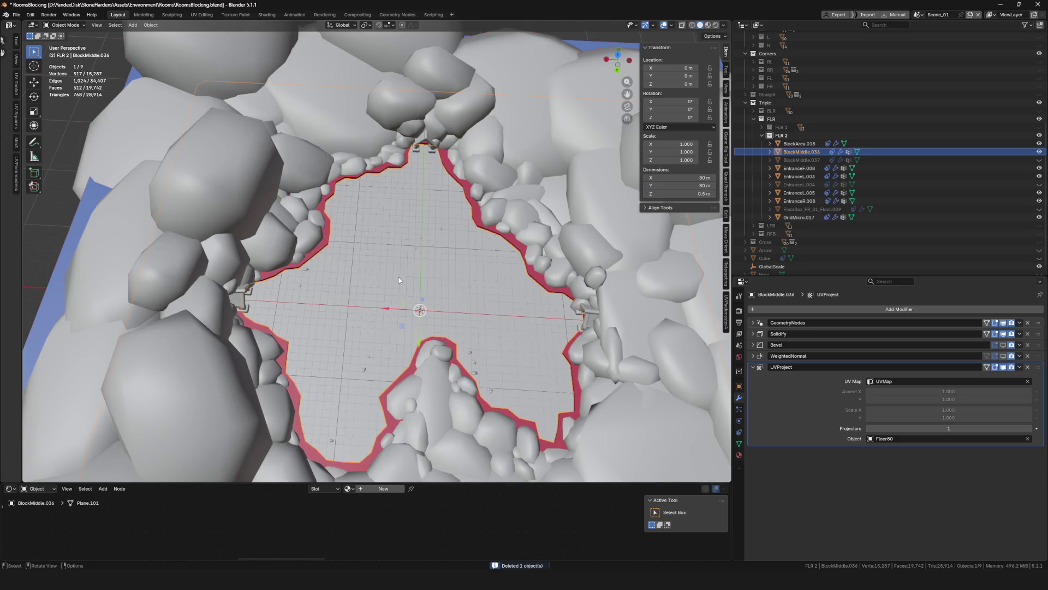
pyautogui.moveTo(398, 277); pyautogui.dragTo(442, 290, button='middle')
# In Weight Paint mode, paint weight into the centre of BlockMiddle.036's floor
pyautogui.hotkey('ctrl', 'Tab')
pyautogui.scroll(6, 409, 273)
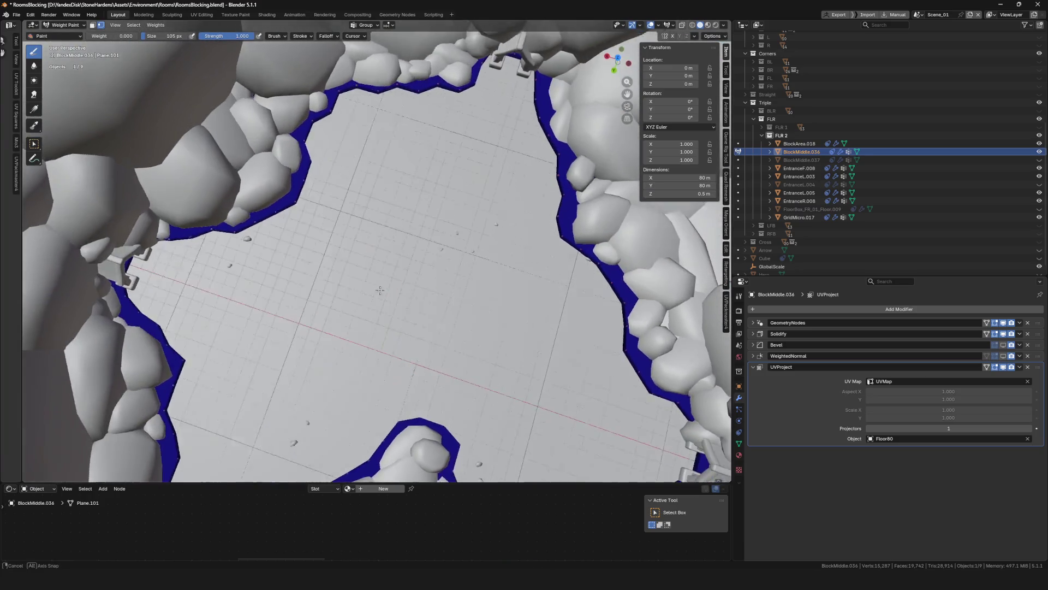
pyautogui.scroll(-8, 453, 223)
pyautogui.scroll(8, 239, 117)
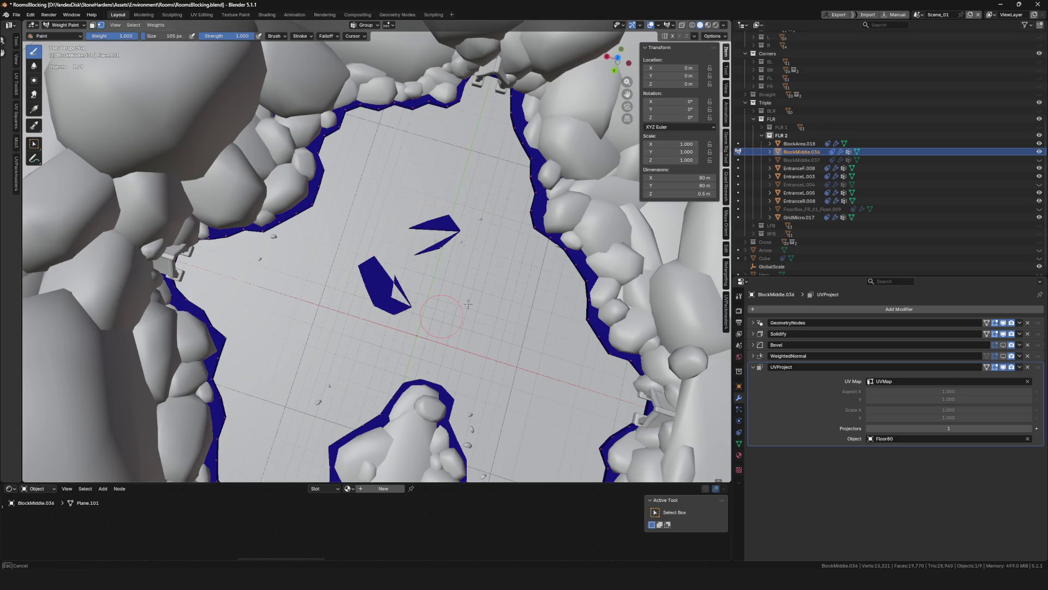
pyautogui.moveTo(376, 265); pyautogui.dragTo(412, 262)
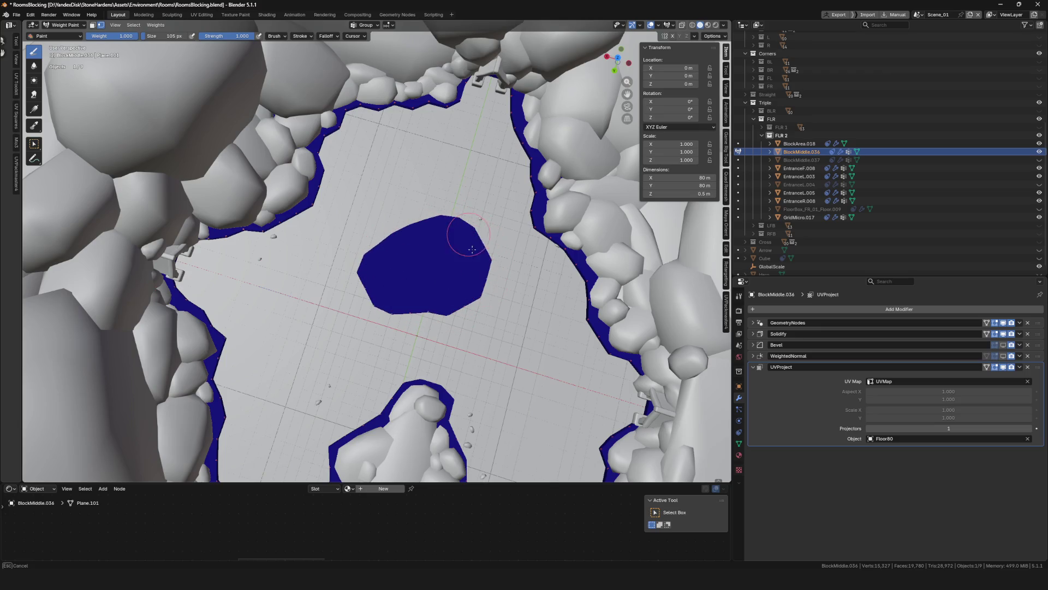
pyautogui.scroll(-5, 483, 226)
pyautogui.moveTo(483, 226); pyautogui.dragTo(459, 266, button='middle')
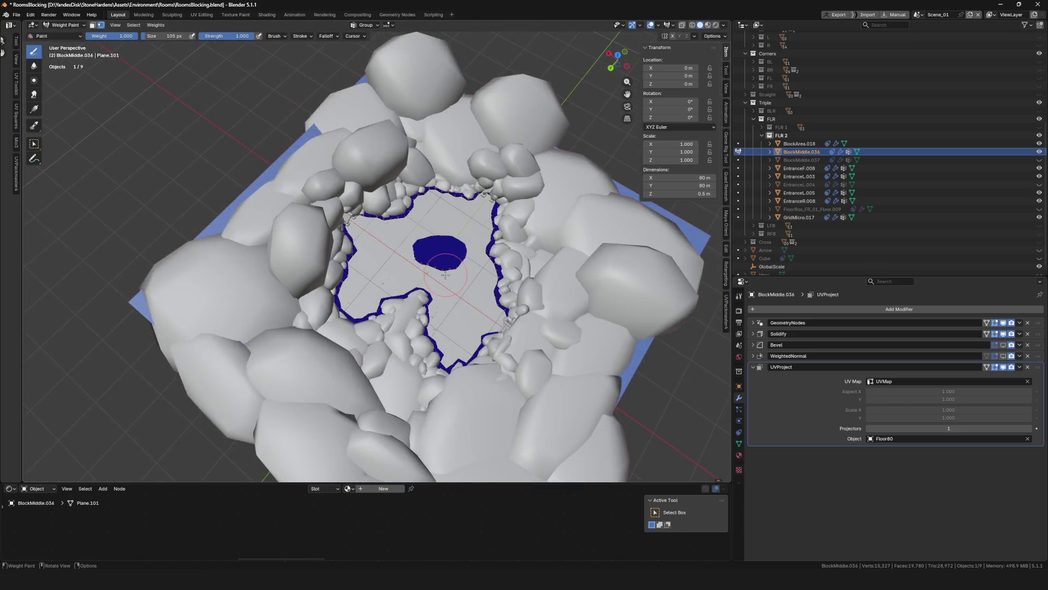
pyautogui.scroll(5, 459, 266)
pyautogui.hotkey('ctrl', 'z')
pyautogui.hotkey('ctrl', 'shift', 'z')
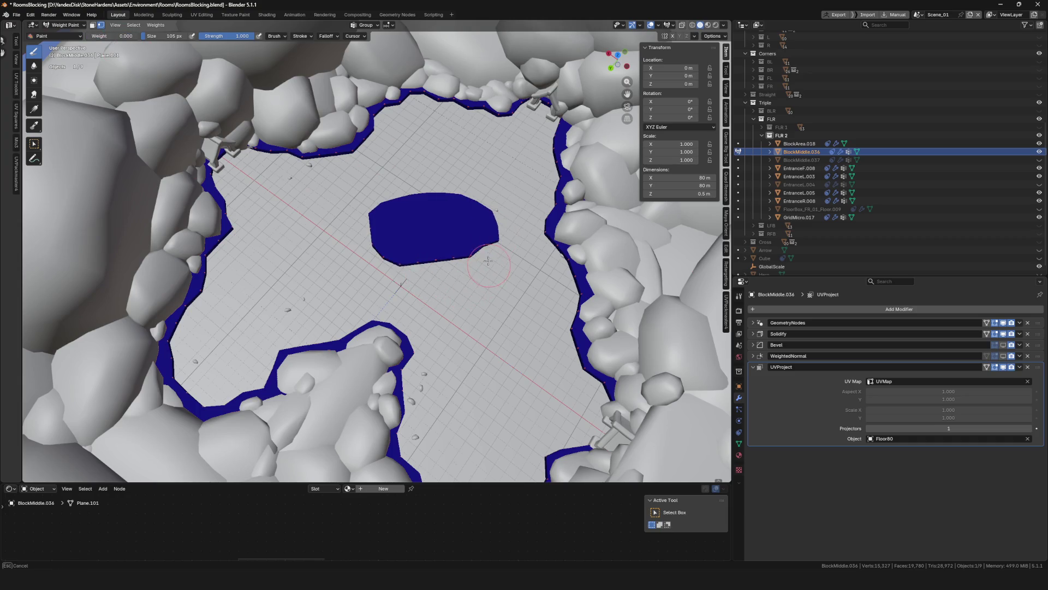
pyautogui.moveTo(556, 258)
pyautogui.mouseDown(button='middle')
pyautogui.moveTo(350, 240)
pyautogui.moveTo(393, 246)
pyautogui.mouseUp(button='middle')
pyautogui.scroll(-5, 350, 240)
pyautogui.scroll(8, 343, 238)
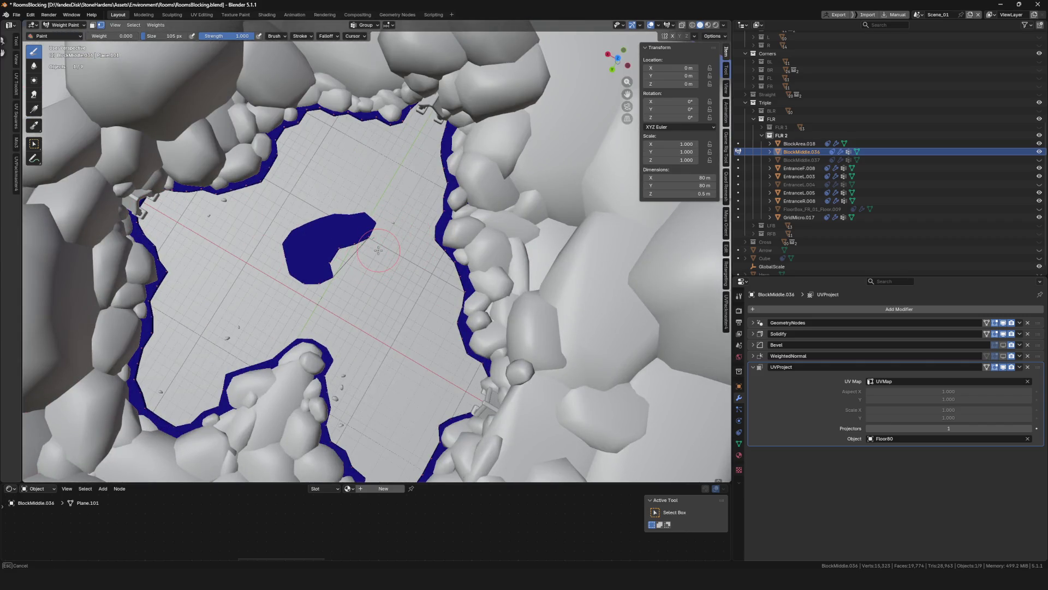
# Set the paint weight to 1.000
pyautogui.moveTo(112, 36); pyautogui.dragTo(139, 36)
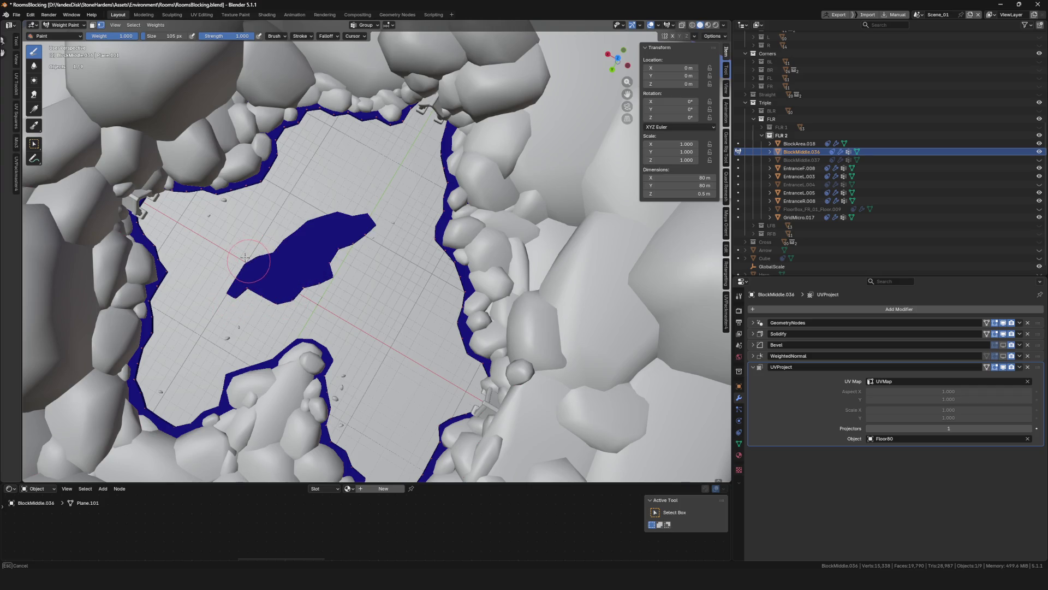
pyautogui.scroll(-6, 227, 281)
pyautogui.moveTo(227, 281)
pyautogui.mouseDown(button='middle')
pyautogui.moveTo(305, 227)
pyautogui.moveTo(384, 238)
pyautogui.moveTo(382, 247)
pyautogui.mouseUp(button='middle')
pyautogui.scroll(6, 382, 246)
# Set the weight to 0 and erase edges of the central blob, undoing stray strokes
pyautogui.hotkey('ctrl', 'f')
pyautogui.click(351, 286)
pyautogui.moveTo(352, 286); pyautogui.dragTo(296, 267)
pyautogui.hotkey('ctrl', 'z')
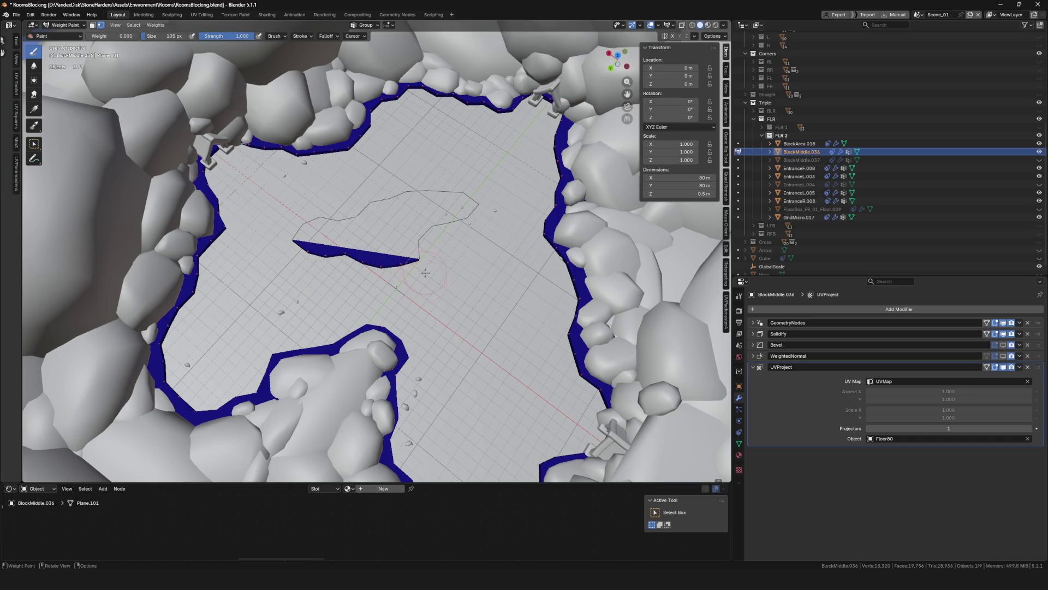
pyautogui.moveTo(330, 264); pyautogui.dragTo(314, 235, button='middle')
pyautogui.hotkey('ctrl', 'z')
pyautogui.moveTo(314, 235); pyautogui.dragTo(291, 215)
pyautogui.hotkey('ctrl', 'z')
pyautogui.scroll(-6, 481, 256)
pyautogui.moveTo(480, 257)
pyautogui.mouseDown(button='middle')
pyautogui.moveTo(501, 274)
pyautogui.moveTo(285, 235)
pyautogui.mouseUp(button='middle')
pyautogui.scroll(5, 437, 270)
# Return to Object Mode and briefly check EntranceL.003 in Edit Mode
pyautogui.hotkey('ctrl', 'Tab')
pyautogui.click(224, 218)
pyautogui.moveTo(224, 218)
pyautogui.mouseDown(button='middle')
pyautogui.moveTo(394, 250)
pyautogui.moveTo(514, 168)
pyautogui.moveTo(448, 256)
pyautogui.moveTo(457, 197)
pyautogui.mouseUp(button='middle')
pyautogui.click(514, 169)
pyautogui.press('Tab')
pyautogui.scroll(-6, 457, 196)
pyautogui.press('Tab')
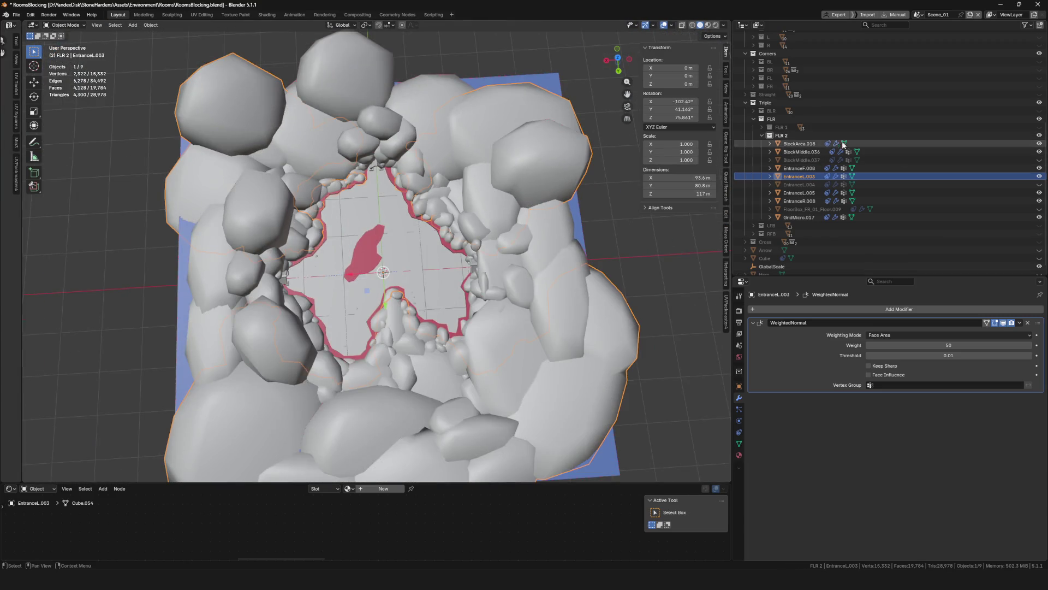
# Unhide and isolate EntranceL.004, then lasso-select its top rock chunk in Edit Mode
pyautogui.click(1039, 185)
pyautogui.click(798, 185)
pyautogui.press('KP_Divide')
pyautogui.scroll(3, 417, 266)
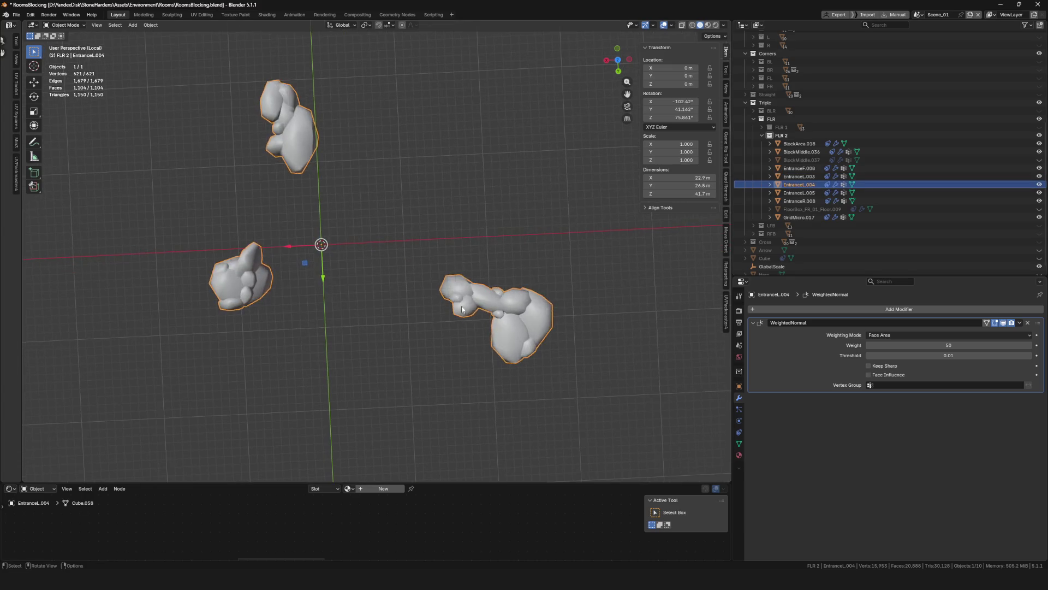
pyautogui.press('Tab')
pyautogui.click(209, 32)
pyautogui.click(229, 124)
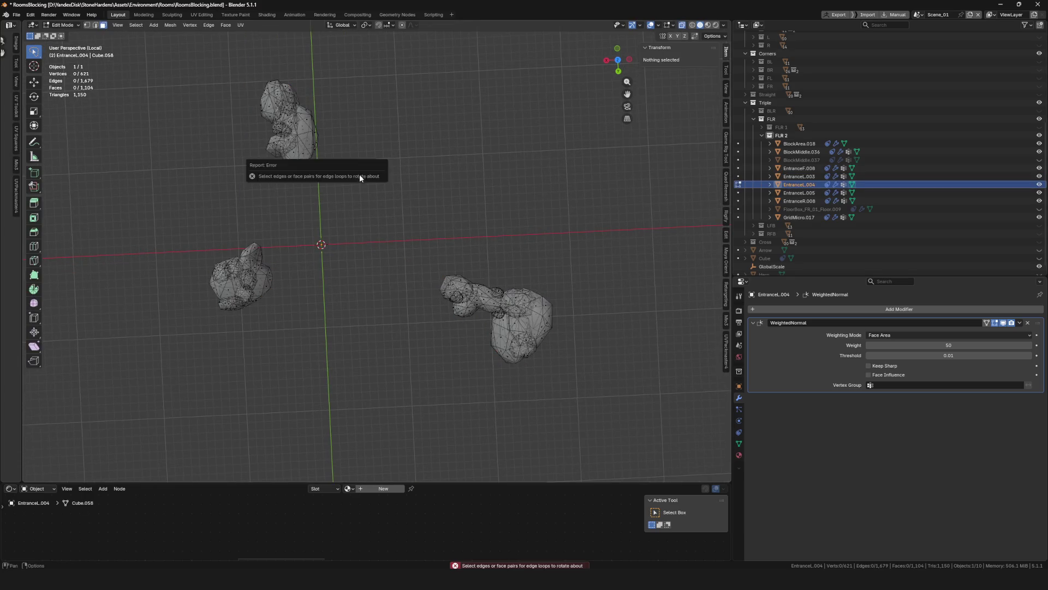
pyautogui.moveTo(224, 66); pyautogui.dragTo(369, 218)
pyautogui.click(315, 208)
pyautogui.moveTo(315, 208)
pyautogui.keyDown('ctrl'); pyautogui.mouseDown(button='right')
pyautogui.moveTo(253, 205)
pyautogui.moveTo(322, 206)
pyautogui.mouseUp(button='right'); pyautogui.keyUp('ctrl')
# Separate the selected chunk into its own object and exit the isolated view
pyautogui.press('p')
pyautogui.click(393, 185)
pyautogui.press('Tab')
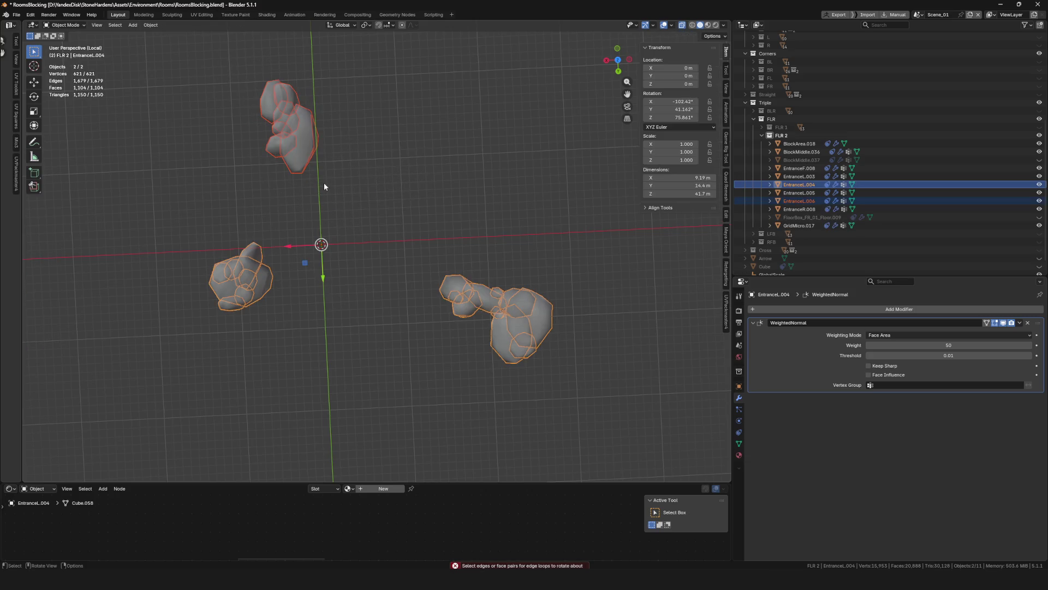
pyautogui.press('KP_Divide')
pyautogui.scroll(5, 341, 292)
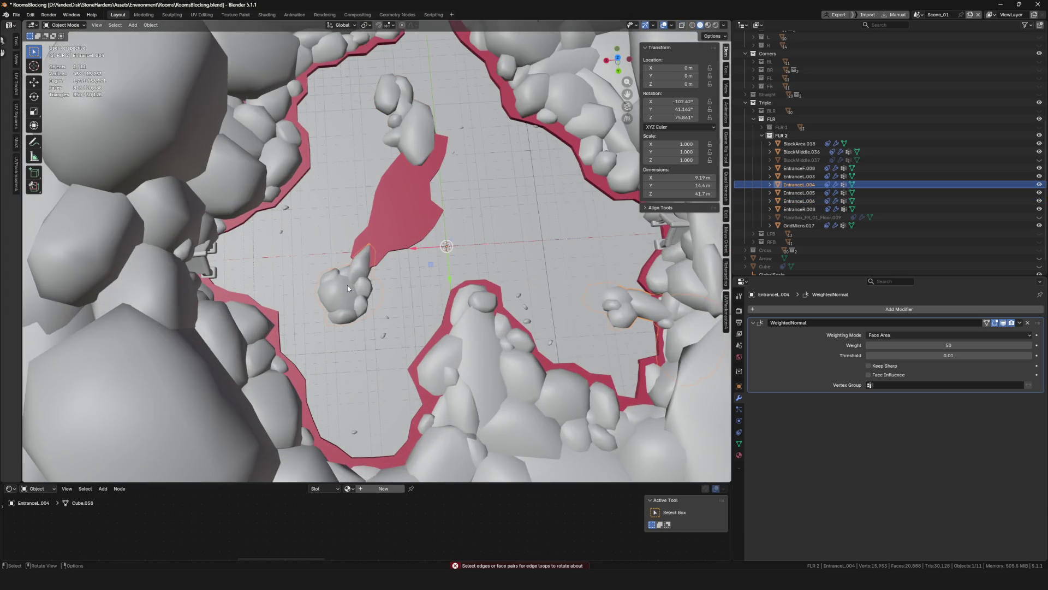
# Set the EntranceL.006 chunk's origin to geometry and rotate it -137°
pyautogui.click(347, 288)
pyautogui.moveTo(404, 134); pyautogui.dragTo(412, 217, button='middle')
pyautogui.press('r')
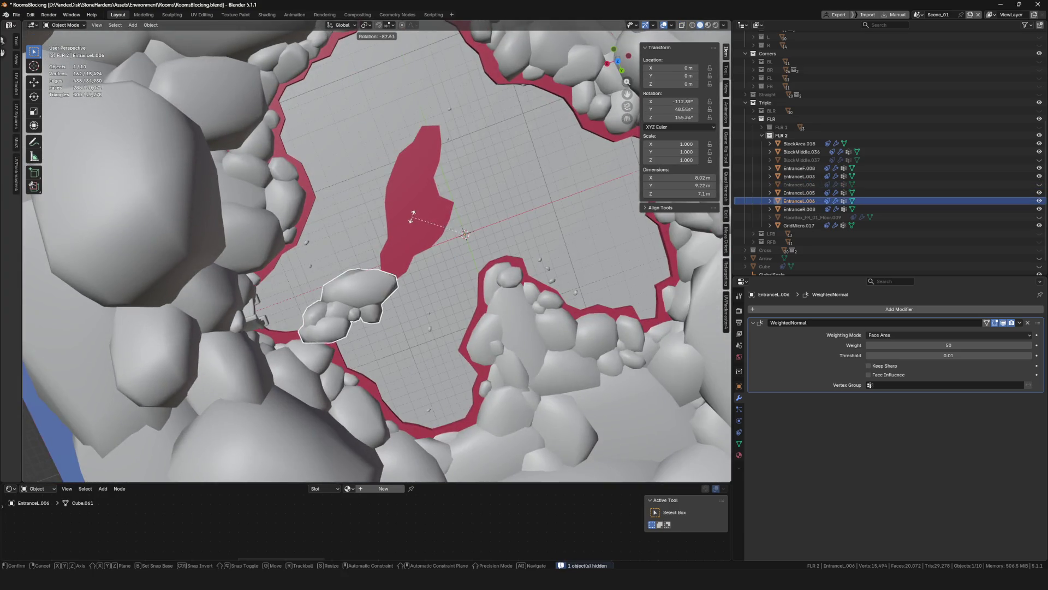
pyautogui.click(393, 221)
pyautogui.rightClick(393, 221)
pyautogui.moveTo(382, 138)
pyautogui.click(473, 154)
pyautogui.write('r-137')
pyautogui.press('Return')
# From top view, move the chunk over the red floor island and adjust its rotation
pyautogui.click(618, 64)
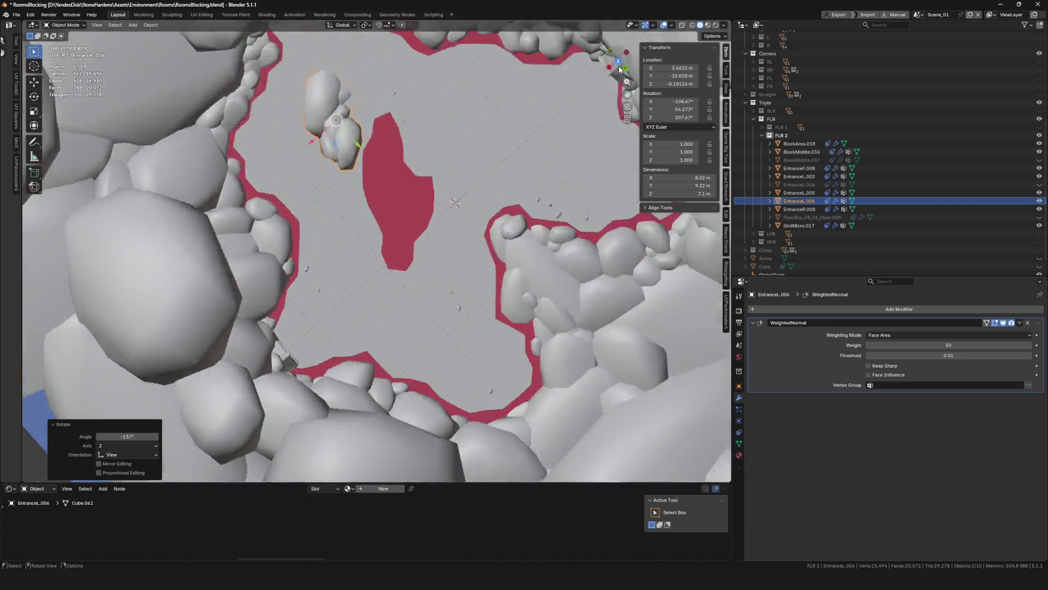
pyautogui.press('g')
pyautogui.click(339, 282)
pyautogui.scroll(5, 340, 281)
pyautogui.moveTo(340, 282); pyautogui.dragTo(391, 307, button='middle')
pyautogui.press('r')
pyautogui.click(363, 288)
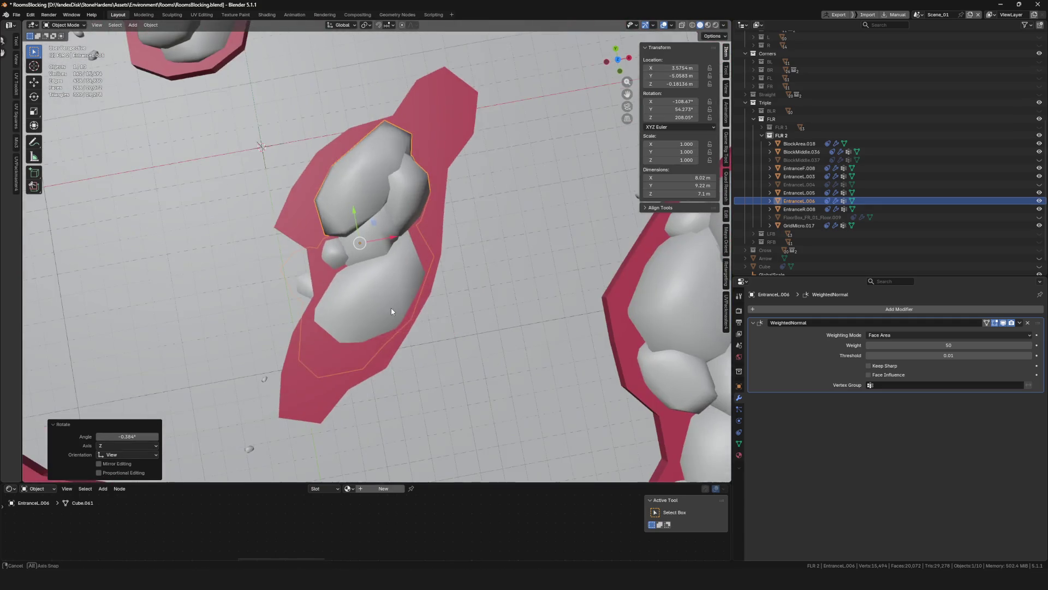
# In Edit Mode, reposition one rock piece, lower it along Z and enlarge it slightly
pyautogui.press('Tab')
pyautogui.press('l')
pyautogui.press('g')
pyautogui.click(304, 281)
pyautogui.moveTo(304, 281)
pyautogui.mouseDown(button='middle')
pyautogui.moveTo(295, 328)
pyautogui.moveTo(338, 355)
pyautogui.moveTo(395, 333)
pyautogui.moveTo(426, 295)
pyautogui.mouseUp(button='middle')
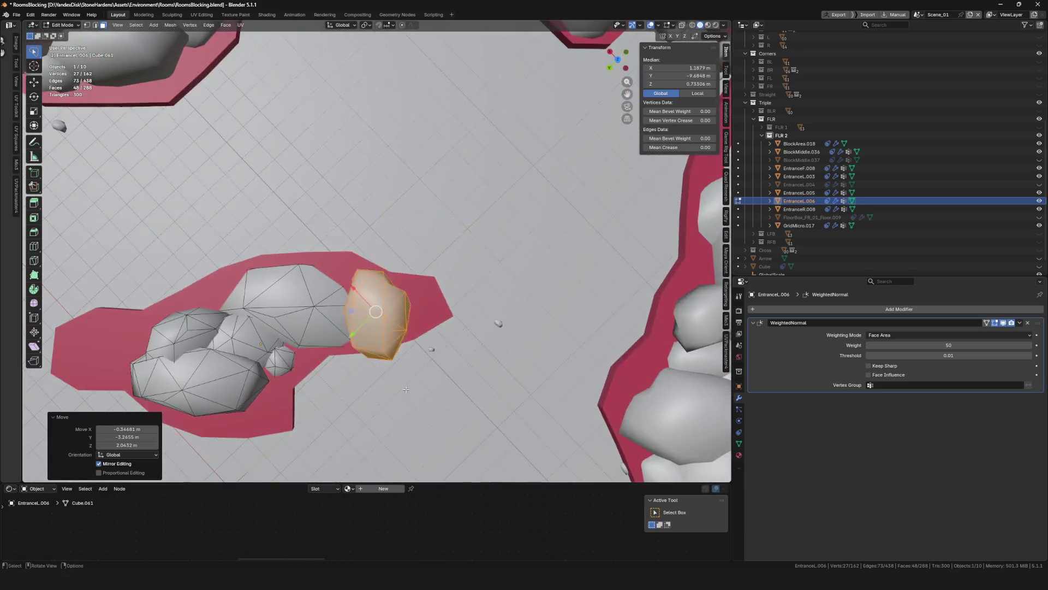
pyautogui.press('g')
pyautogui.click(431, 281)
pyautogui.press('g')
pyautogui.press('z')
pyautogui.click(497, 322)
pyautogui.moveTo(496, 322)
pyautogui.mouseDown(button='middle')
pyautogui.moveTo(480, 393)
pyautogui.moveTo(396, 349)
pyautogui.moveTo(338, 385)
pyautogui.mouseUp(button='middle')
pyautogui.press('s')
pyautogui.click(401, 349)
# Duplicate the rock piece twice, rotating one copy -20°, scaling and repositioning them
pyautogui.hotkey('shift', 'd')
pyautogui.press('r')
pyautogui.click(350, 262)
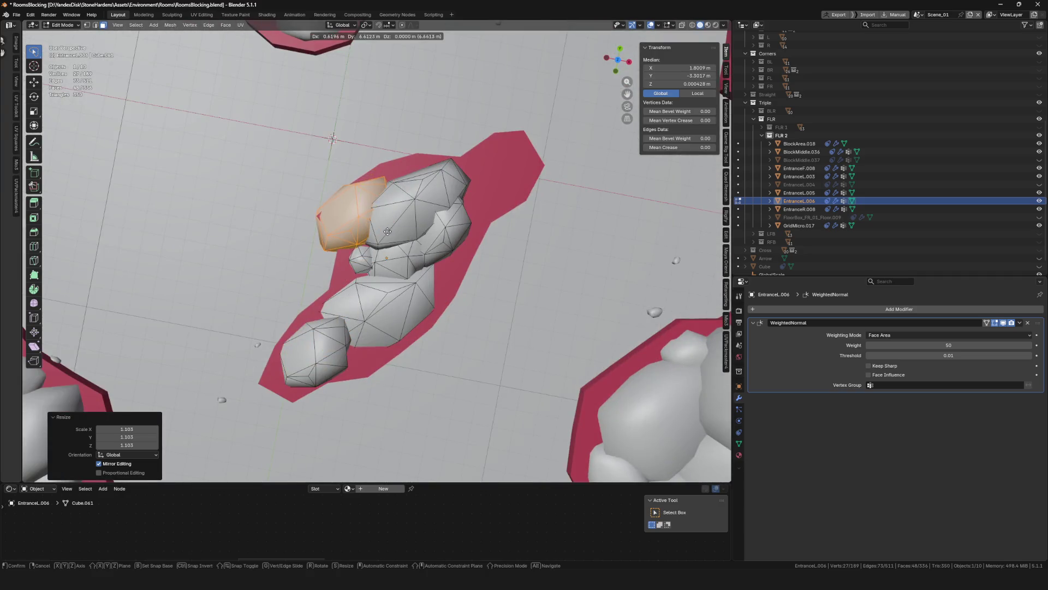
pyautogui.moveTo(349, 262); pyautogui.dragTo(358, 303, button='middle')
pyautogui.press('g')
pyautogui.click(322, 267)
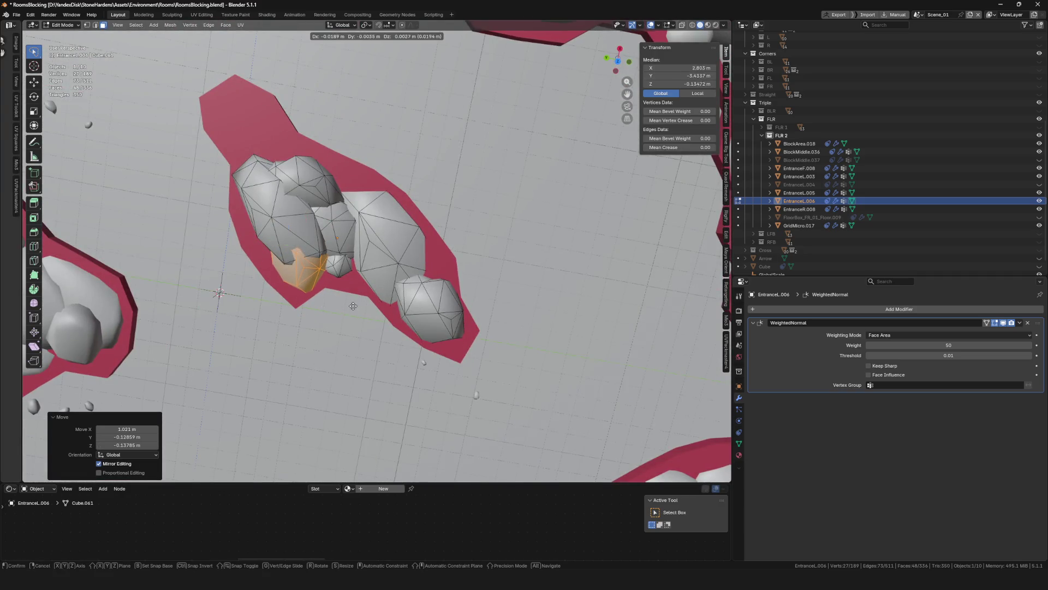
pyautogui.moveTo(326, 234); pyautogui.dragTo(429, 223, button='middle')
pyautogui.hotkey('shift', 'd')
pyautogui.press('r')
pyautogui.click(431, 222)
pyautogui.press('s')
pyautogui.click(434, 220)
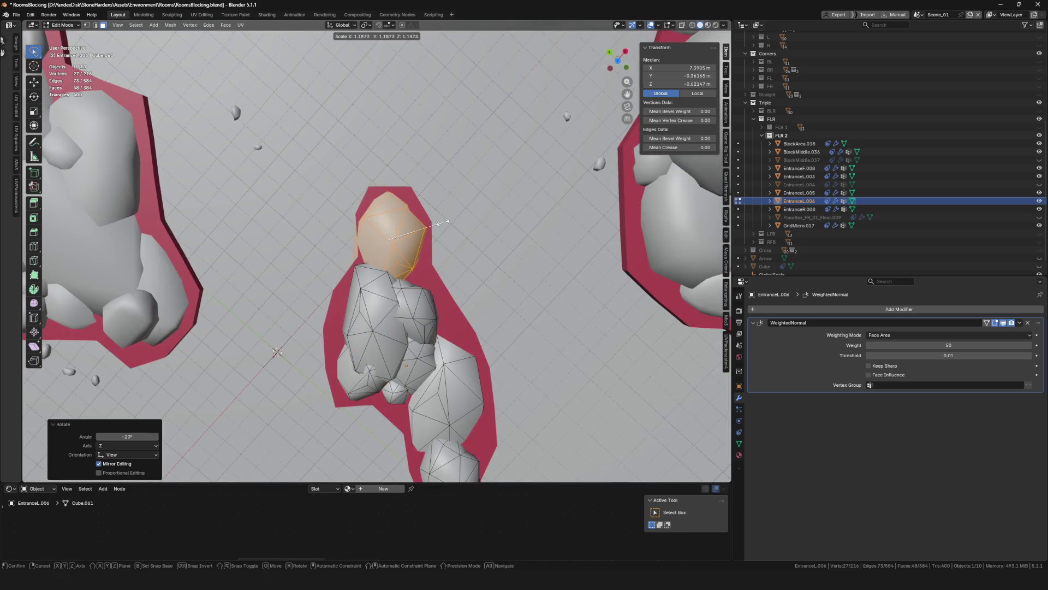
pyautogui.press('g')
pyautogui.click(429, 258)
# Add two more rock copies lower on the chunk, shrinking one
pyautogui.hotkey('shift', 'd')
pyautogui.click(437, 261)
pyautogui.press('s')
pyautogui.click(448, 259)
pyautogui.hotkey('shift', 'd')
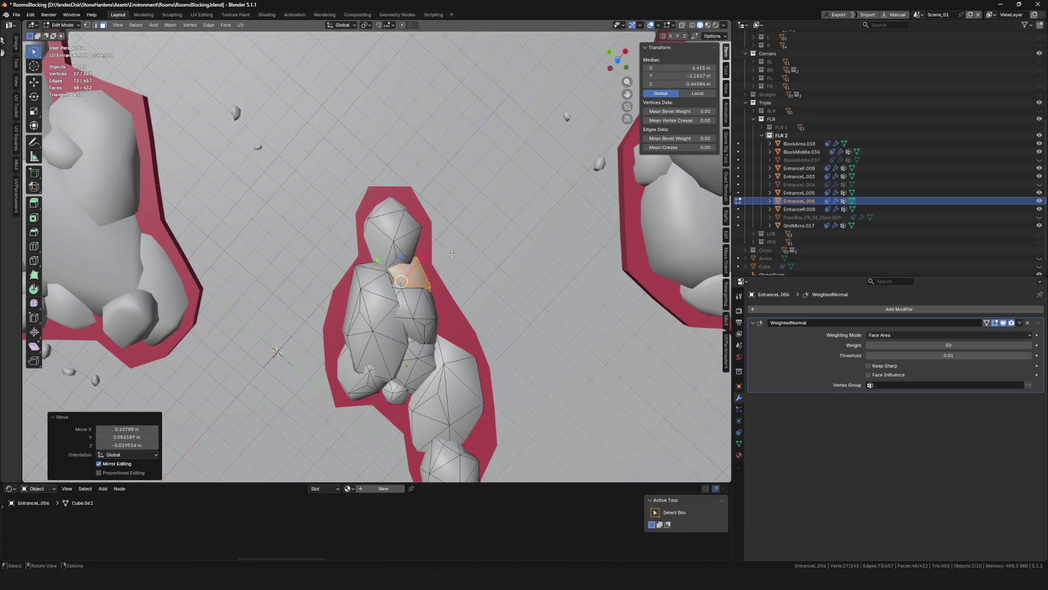
pyautogui.click(461, 349)
pyautogui.scroll(-5, 472, 371)
pyautogui.scroll(-4, 472, 371)
pyautogui.moveTo(472, 372)
pyautogui.mouseDown(button='middle')
pyautogui.moveTo(494, 333)
pyautogui.moveTo(301, 327)
pyautogui.moveTo(382, 311)
pyautogui.mouseUp(button='middle')
pyautogui.scroll(8, 500, 322)
pyautogui.scroll(-3, 501, 322)
# Save the blend file with Ctrl+S
pyautogui.hotkey('ctrl', 's')
pyautogui.scroll(2, 301, 327)
pyautogui.scroll(-4, 300, 326)
pyautogui.scroll(6, 449, 296)
# Add another rock copy to the left, enlarge it to 1.172, reposition it, and return to Object Mode
pyautogui.hotkey('shift', 'd')
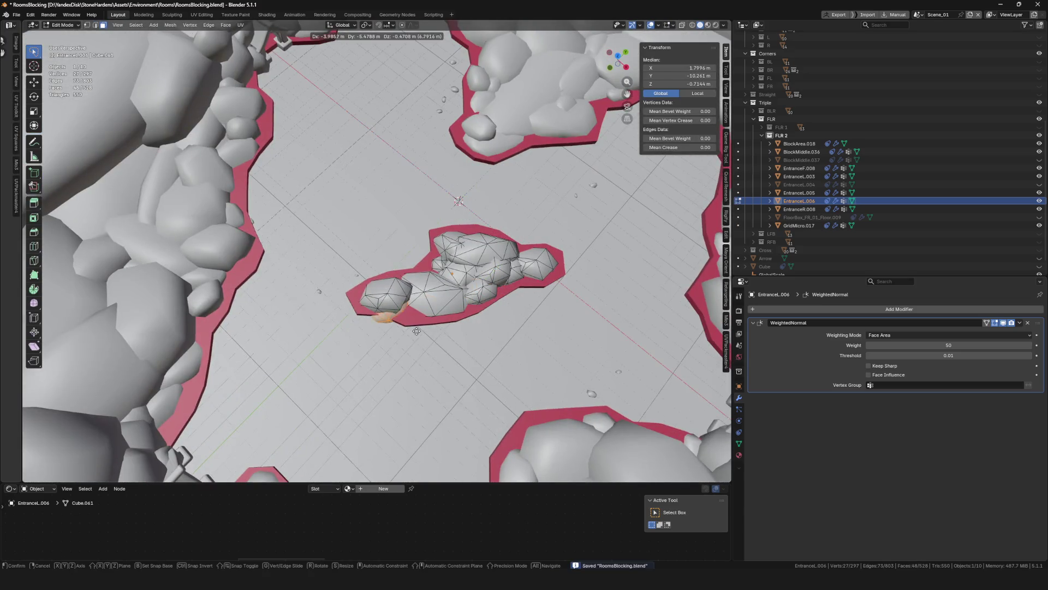
pyautogui.click(393, 354)
pyautogui.press('s')
pyautogui.click(404, 344)
pyautogui.scroll(4, 469, 319)
pyautogui.moveTo(468, 319); pyautogui.dragTo(541, 305, button='middle')
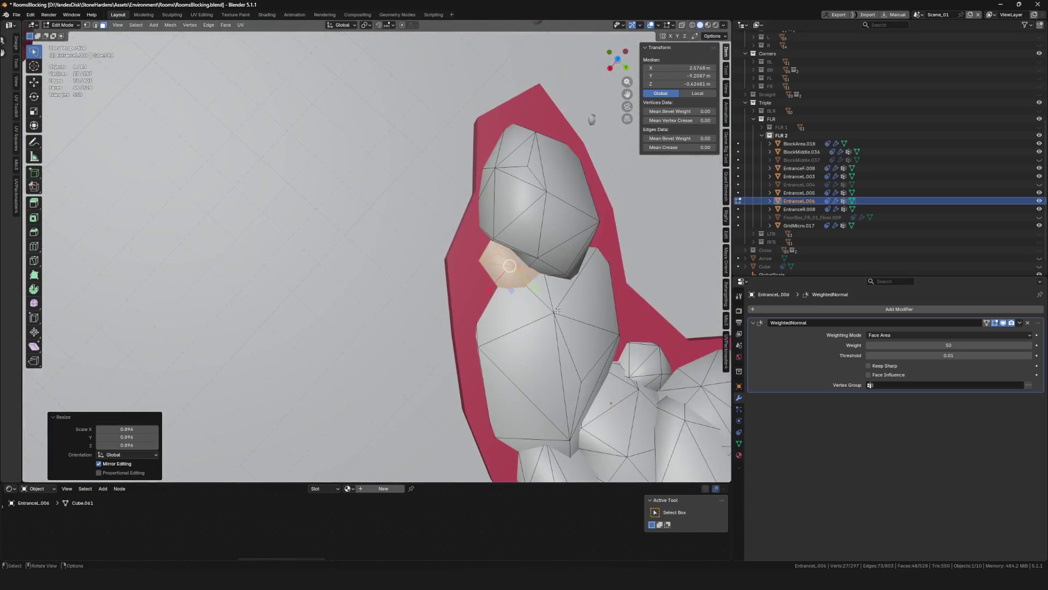
pyautogui.press('s')
pyautogui.click(556, 313)
pyautogui.press('g')
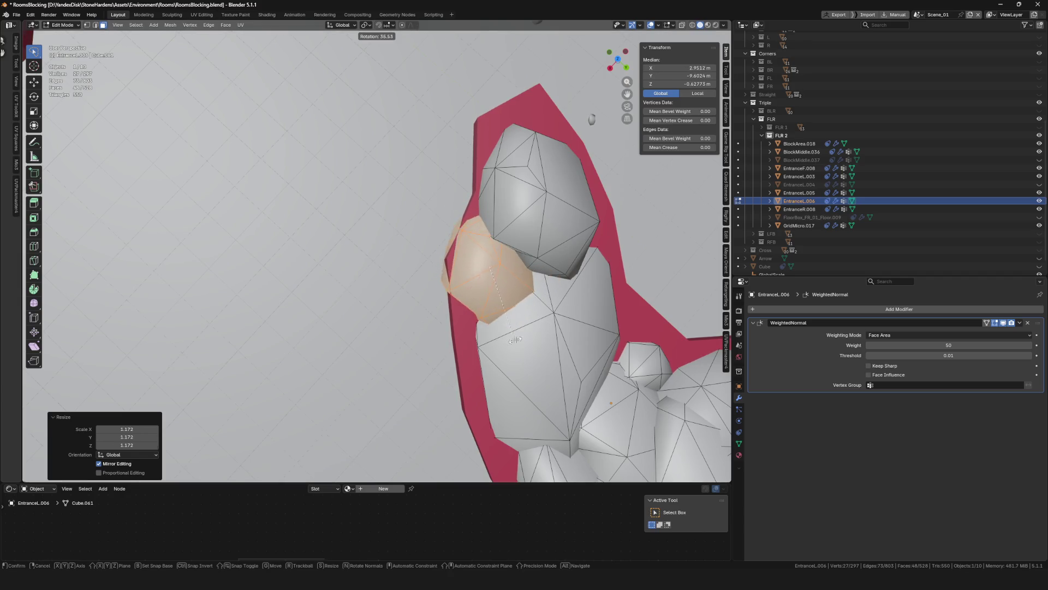
pyautogui.click(540, 298)
pyautogui.moveTo(541, 297); pyautogui.dragTo(499, 299, button='middle')
pyautogui.press('Tab')
pyautogui.scroll(-8, 480, 295)
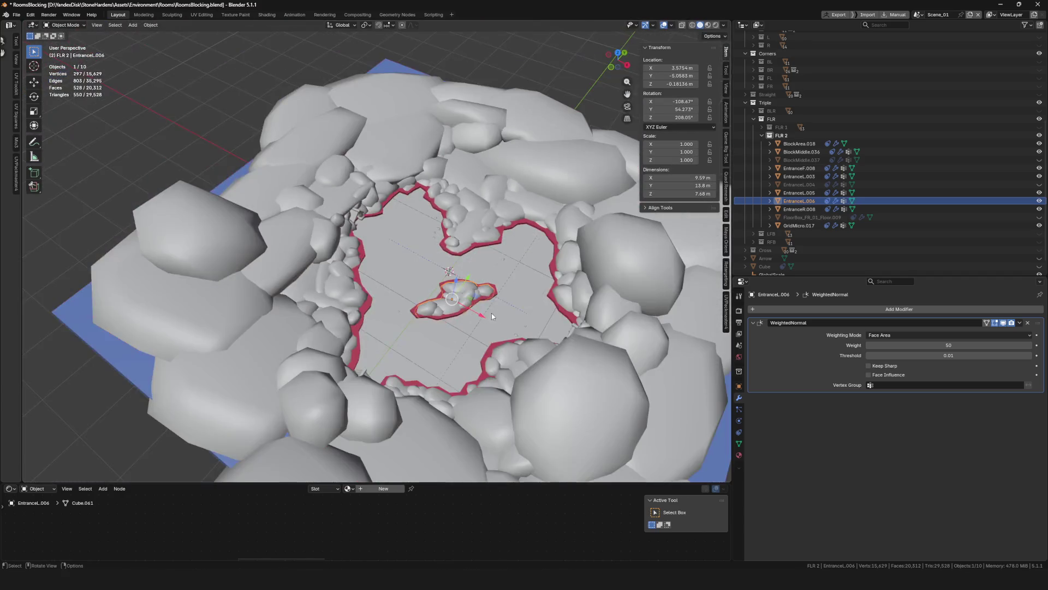
# Save the file, then duplicate the BlockMiddle.036 floor in place and isolate the copy
pyautogui.hotkey('ctrl', 's')
pyautogui.click(412, 211)
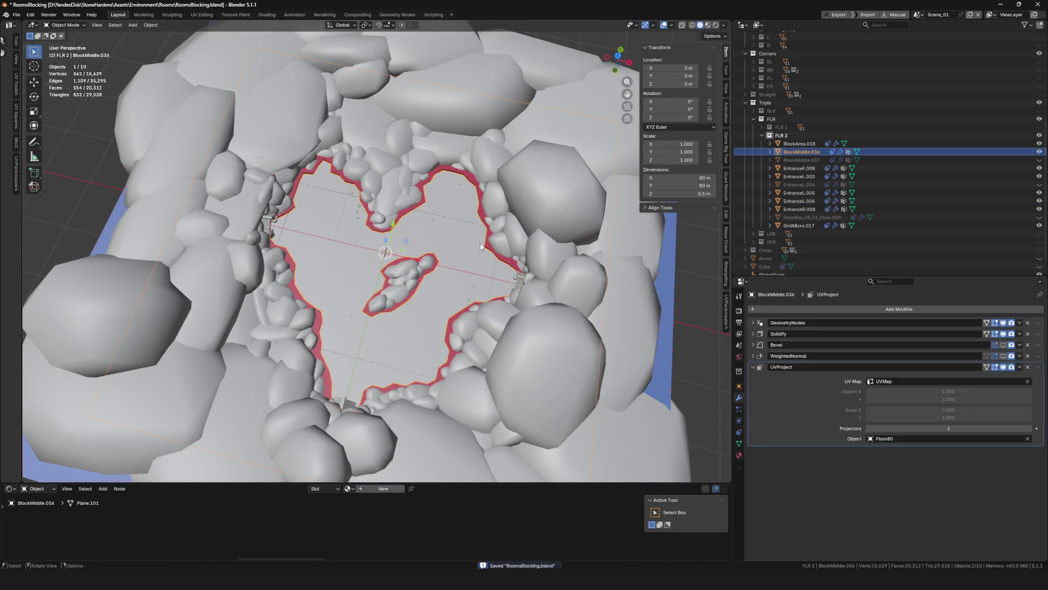
pyautogui.hotkey('shift', 'd')
pyautogui.press('Escape')
pyautogui.press('KP_Divide')
pyautogui.moveTo(472, 294); pyautogui.dragTo(455, 273, button='middle')
# Make the copy solid with Only Rim off, -4 m Solidify thickness, and name it BlockCollider.003
pyautogui.click(853, 333)
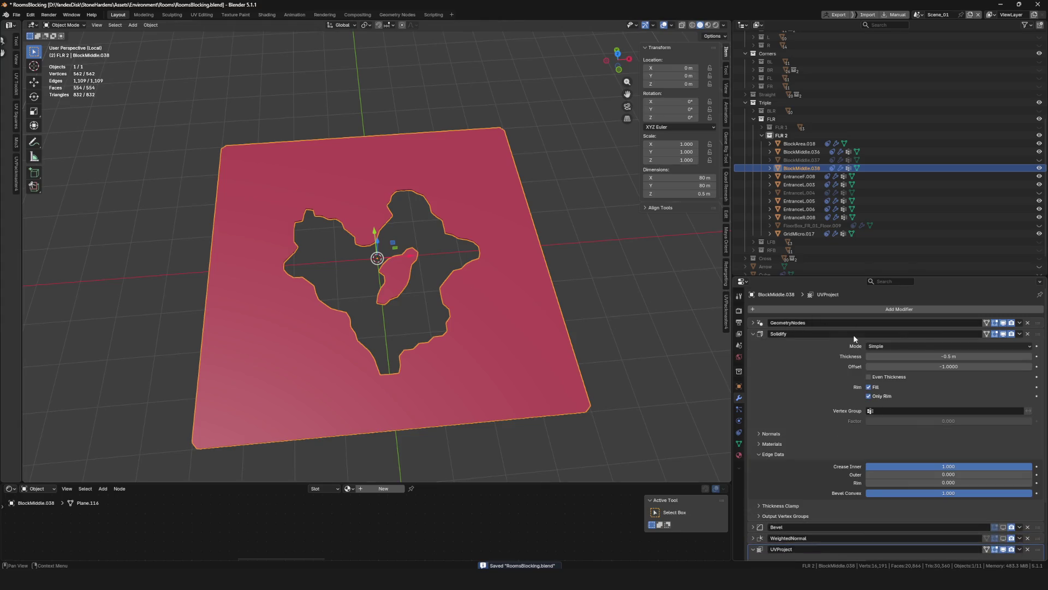
pyautogui.click(869, 396)
pyautogui.click(952, 356)
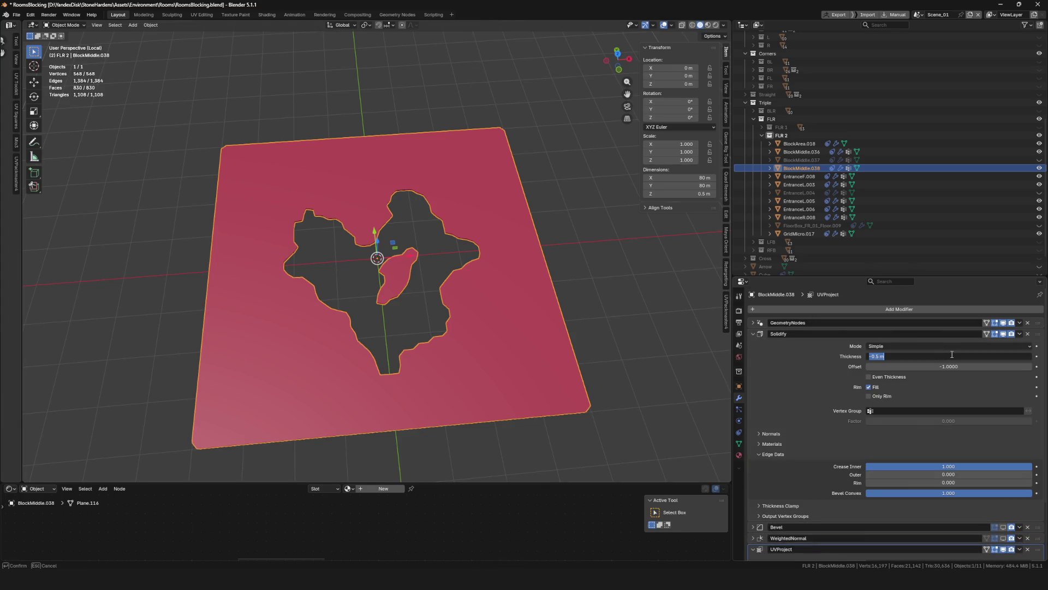
pyautogui.write('4')
pyautogui.press('Return')
pyautogui.press('F2')
pyautogui.write('BlockCollide')
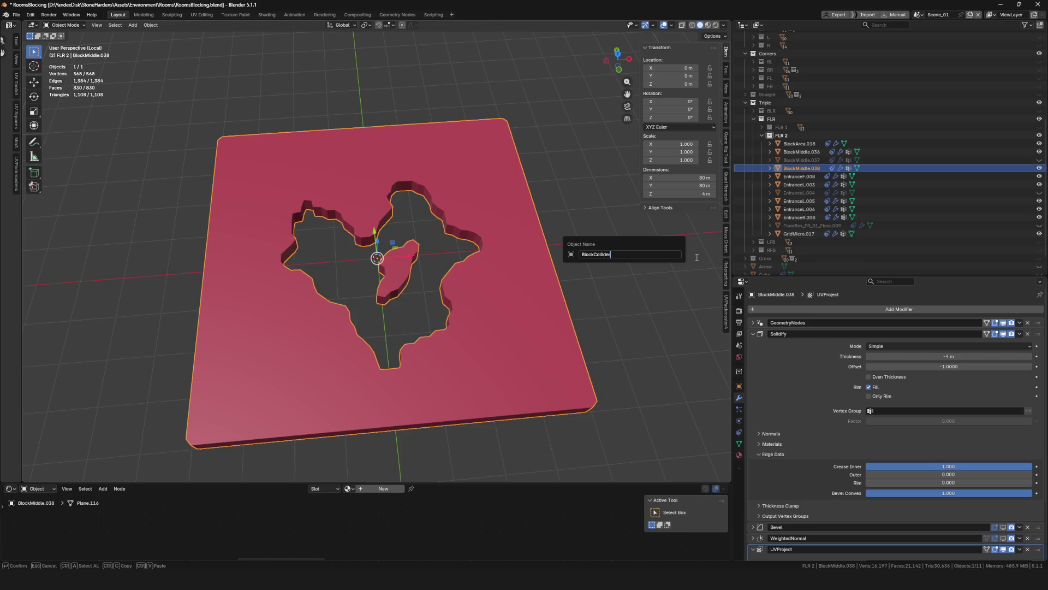
pyautogui.press('Return')
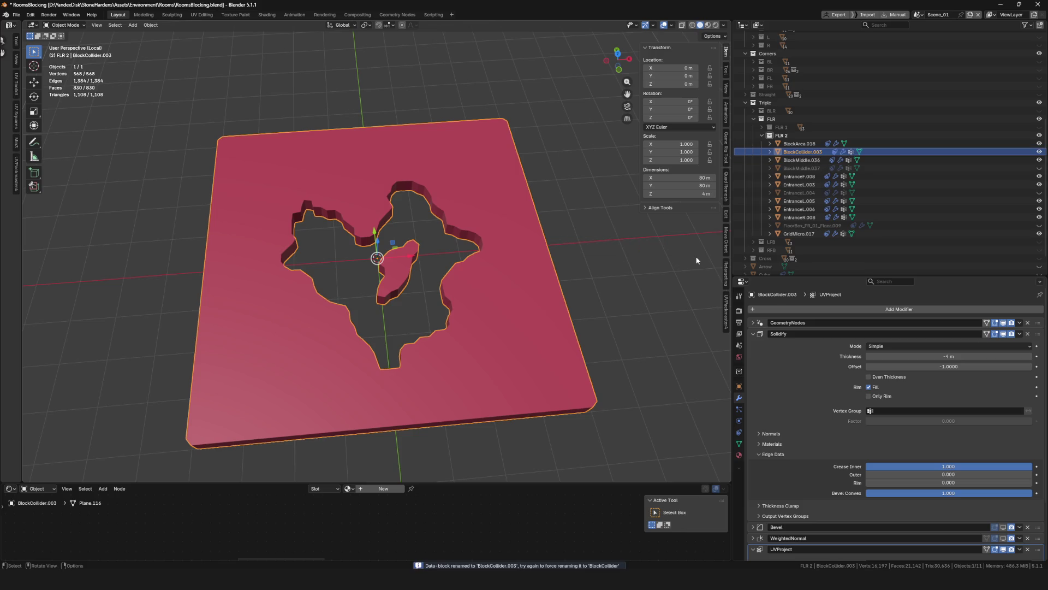
pyautogui.press('KP_Divide')
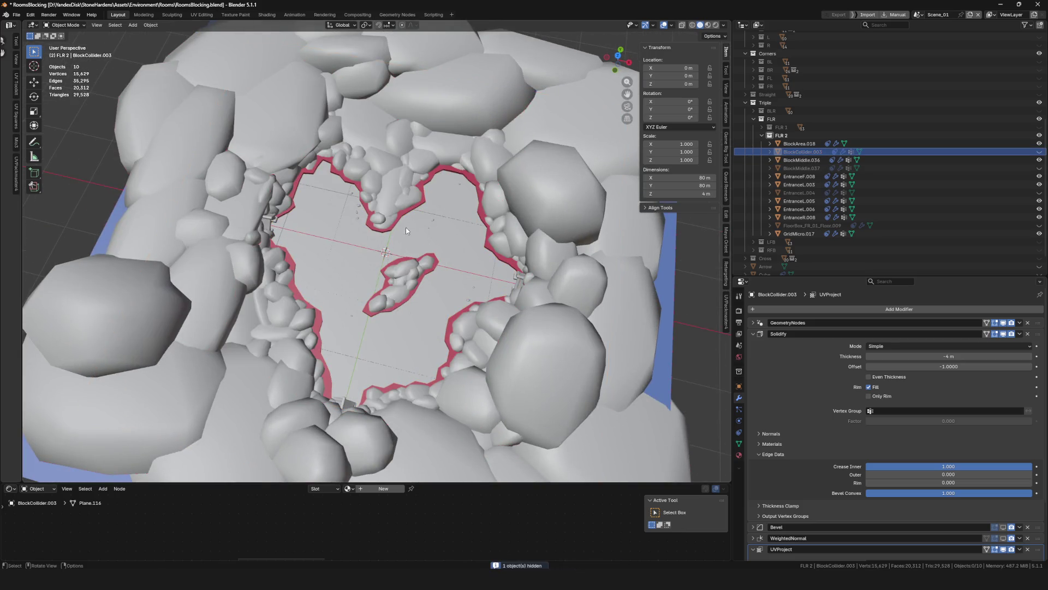
# Hide BlockCollider.003 and bring BlockMiddle.038 back with its Solidify settings showing
pyautogui.press('h')
pyautogui.click(412, 222)
pyautogui.press('g')
pyautogui.click(467, 257)
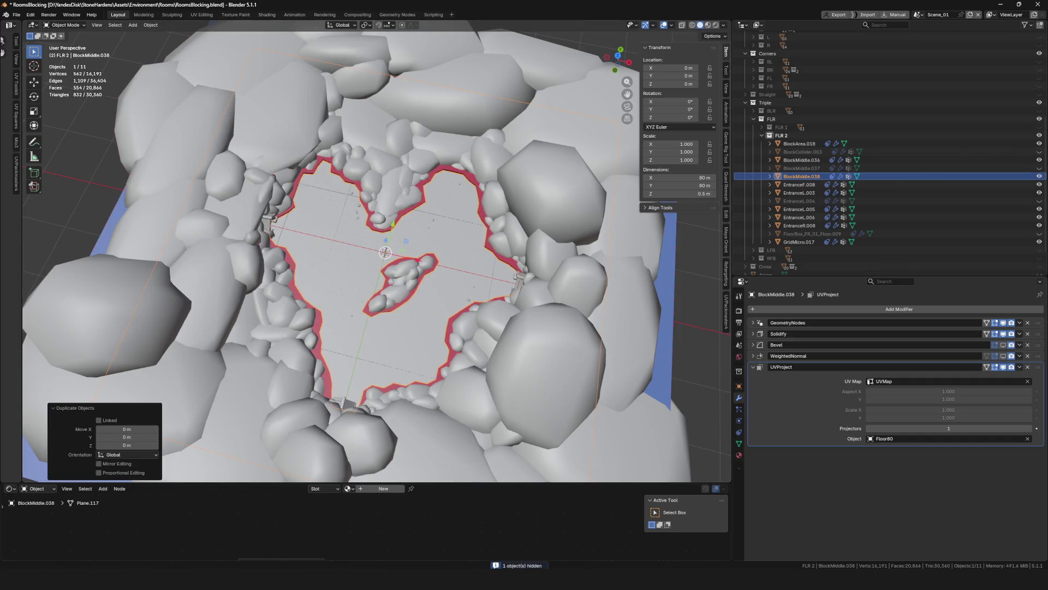
pyautogui.click(1039, 159)
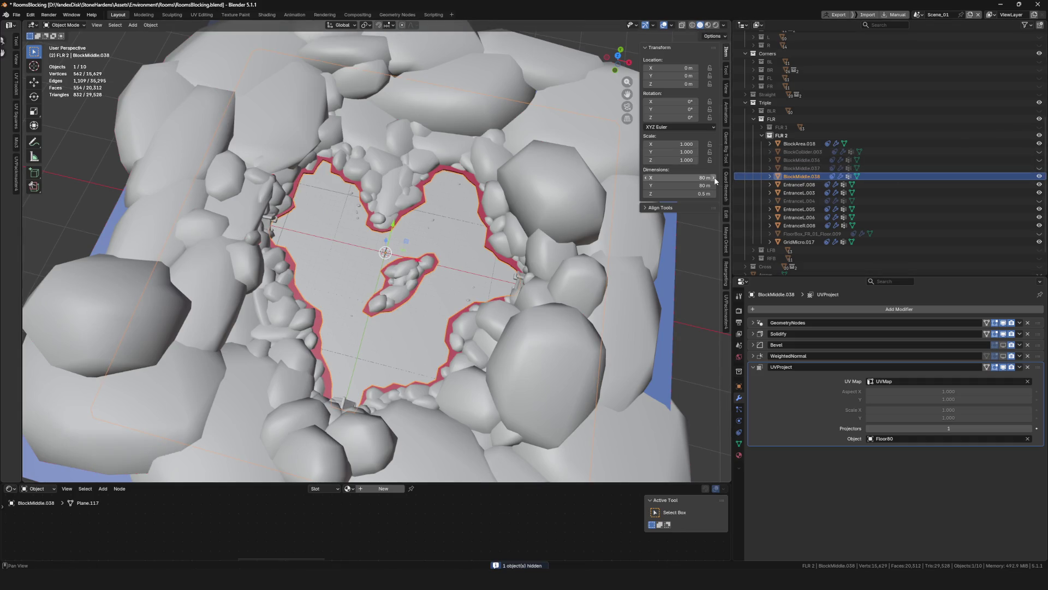
pyautogui.hotkey('ctrl', 'z')
pyautogui.click(753, 334)
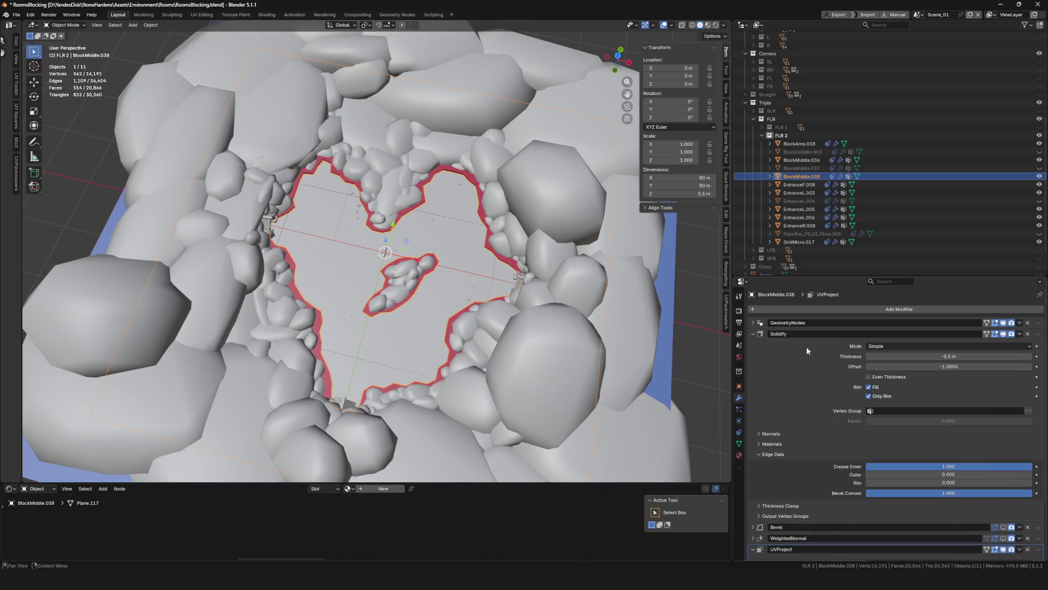
# Set BlockMiddle.038's Solidify thickness to -2 m and offset to 0
pyautogui.click(965, 356)
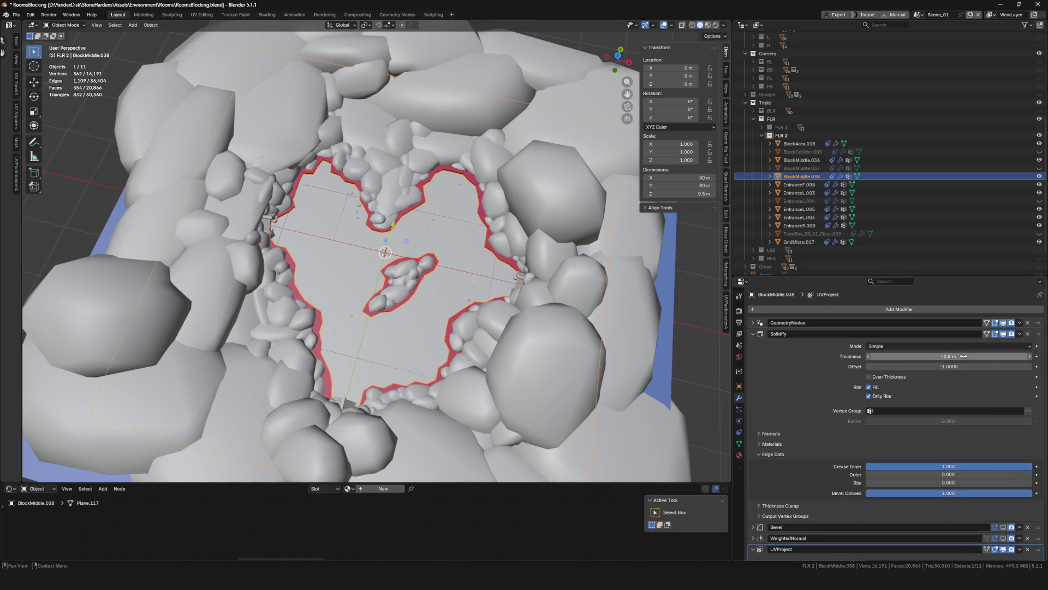
pyautogui.write('-2')
pyautogui.press('Return')
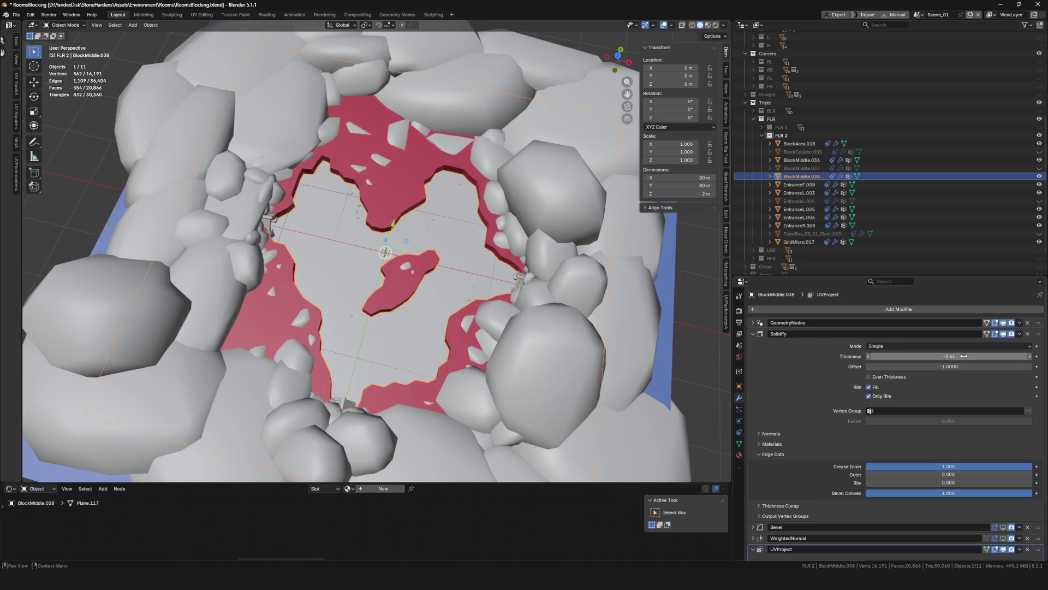
pyautogui.click(959, 366)
pyautogui.write('0')
pyautogui.press('Return')
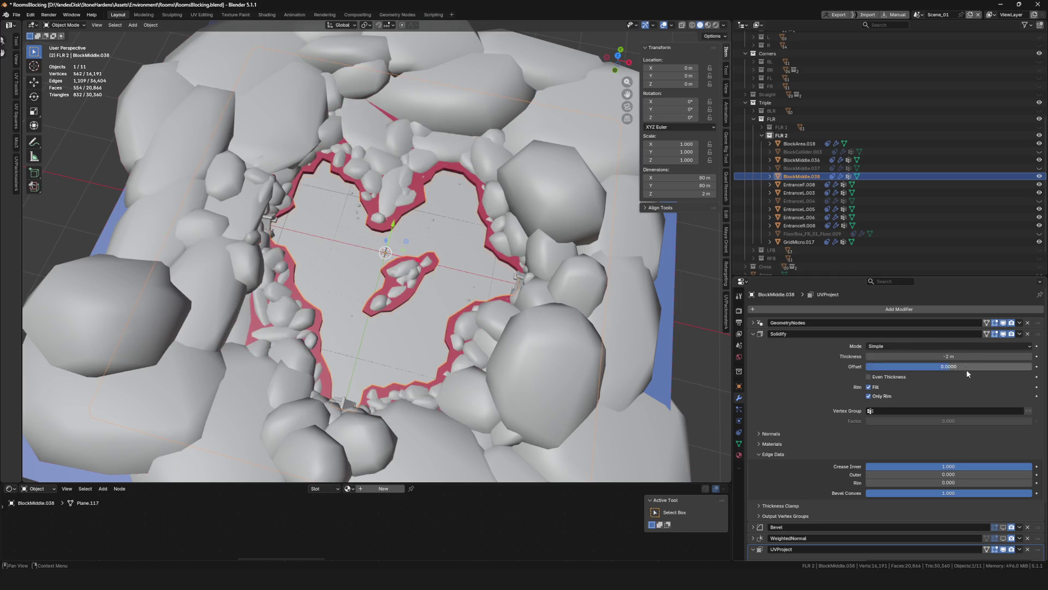
# Inspect BlockMiddle.038 in isolation, then save the blend file
pyautogui.press('KP_Divide')
pyautogui.press('KP_Divide')
pyautogui.press('KP_0')
pyautogui.press('KP_0')
pyautogui.keyDown('shift'); pyautogui.moveTo(514, 274); pyautogui.dragTo(481, 292, button='middle'); pyautogui.keyUp('shift')
pyautogui.hotkey('ctrl', 's')
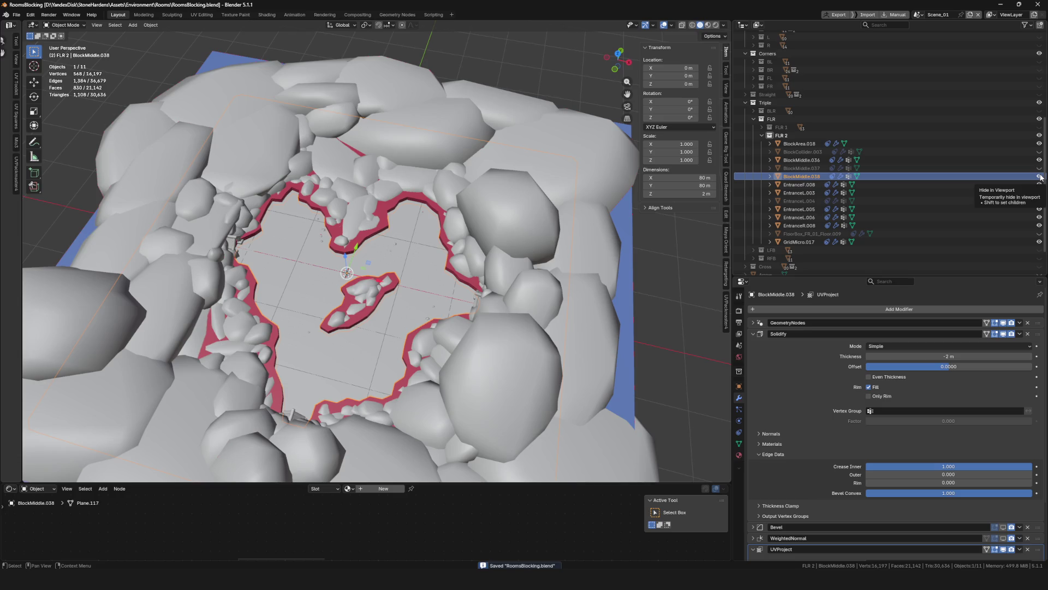
# Hide BlockMiddle.038, isolate FloorBox_FR_01_Floor.009, and search its Boolean object for BlockMiddle.038
pyautogui.click(873, 177)
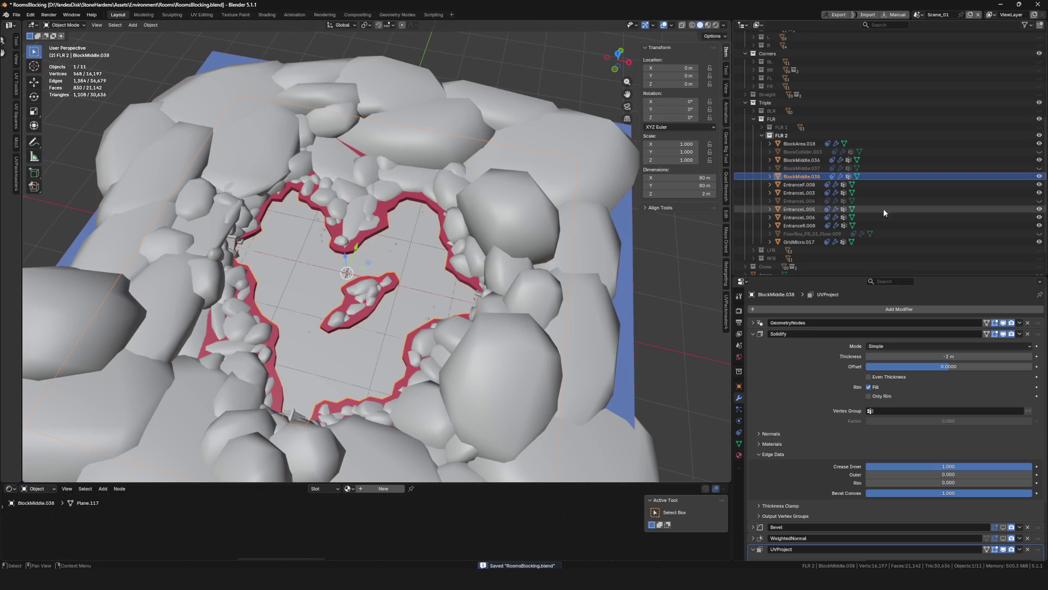
pyautogui.click(810, 233)
pyautogui.click(1038, 176)
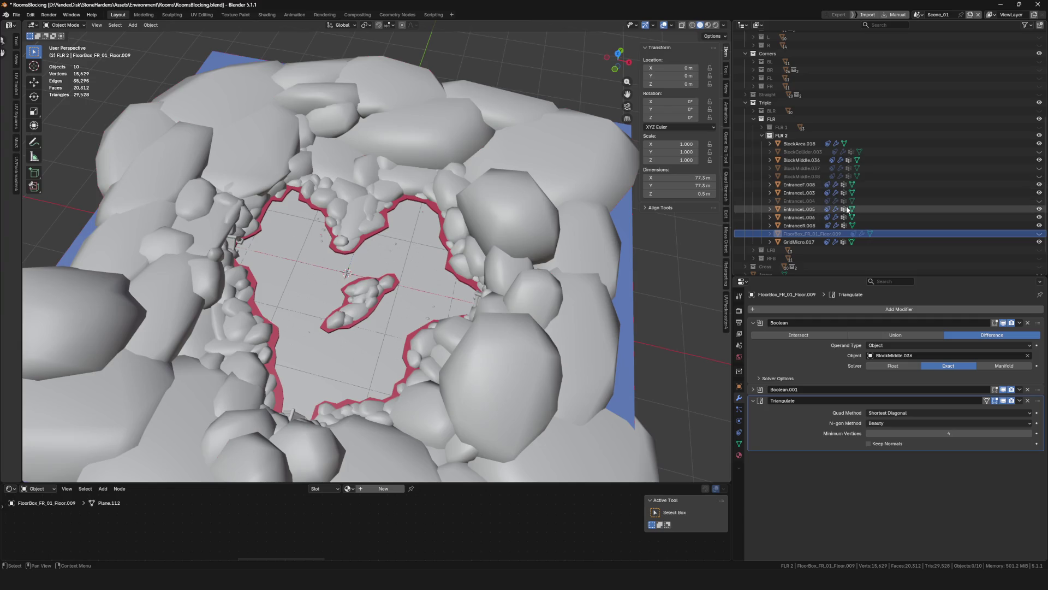
pyautogui.press('KP_Divide')
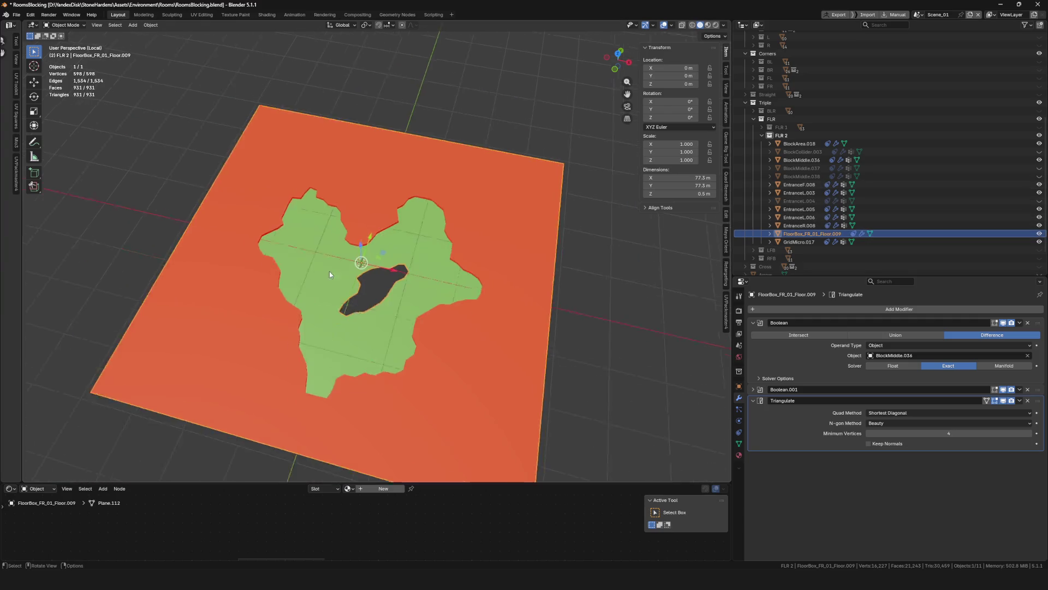
pyautogui.moveTo(404, 259); pyautogui.dragTo(389, 278, button='middle')
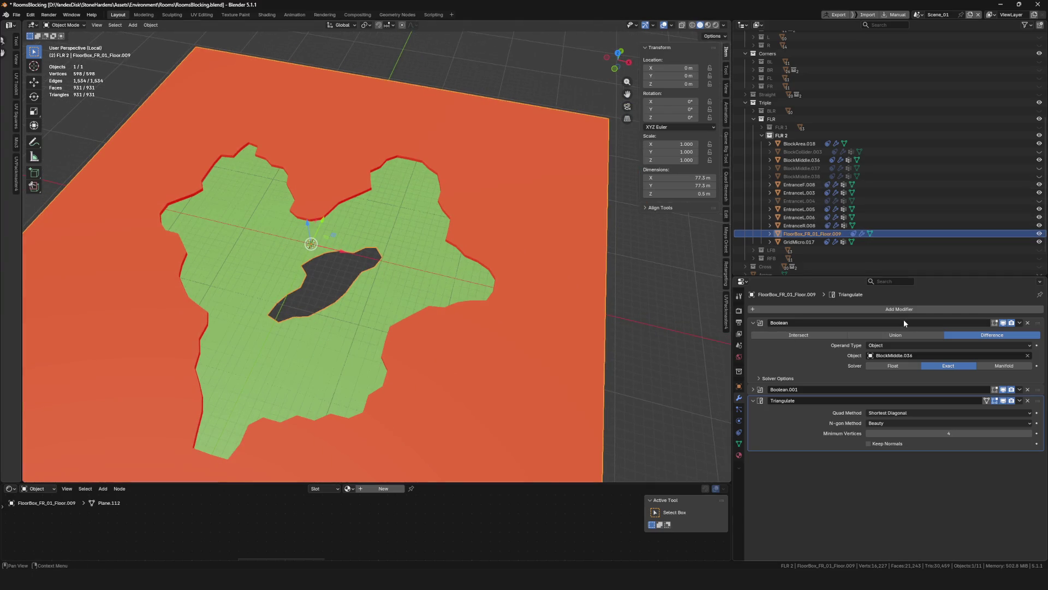
pyautogui.click(931, 356)
pyautogui.write('BlockMiddle.038')
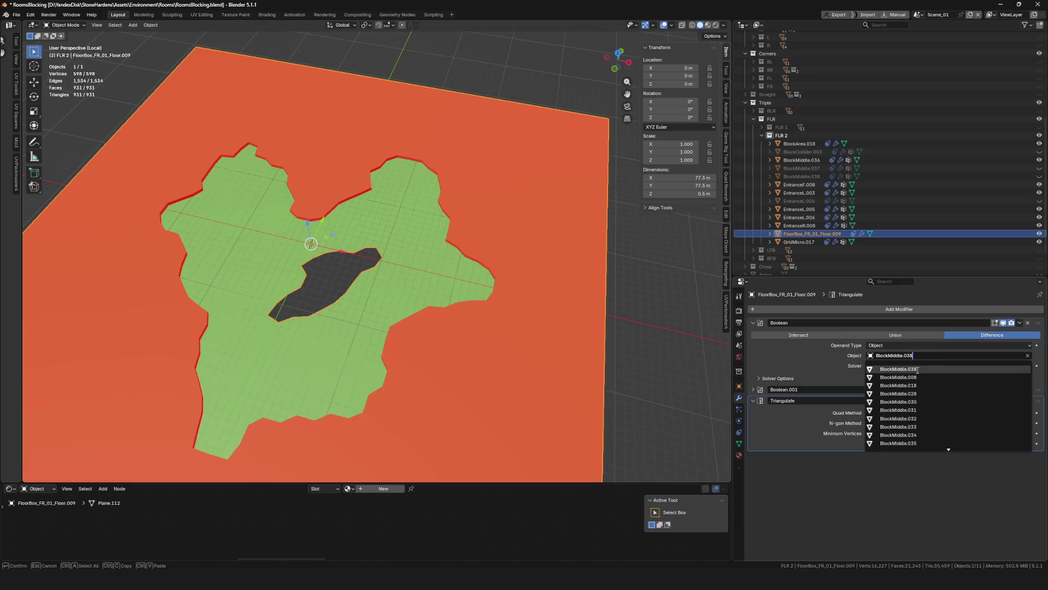
# Set BlockMiddle.038 as the floor box's Boolean cutter and check the trimmed floor
pyautogui.click(918, 370)
pyautogui.scroll(-5, 382, 300)
pyautogui.scroll(5, 413, 325)
pyautogui.press('KP_Divide')
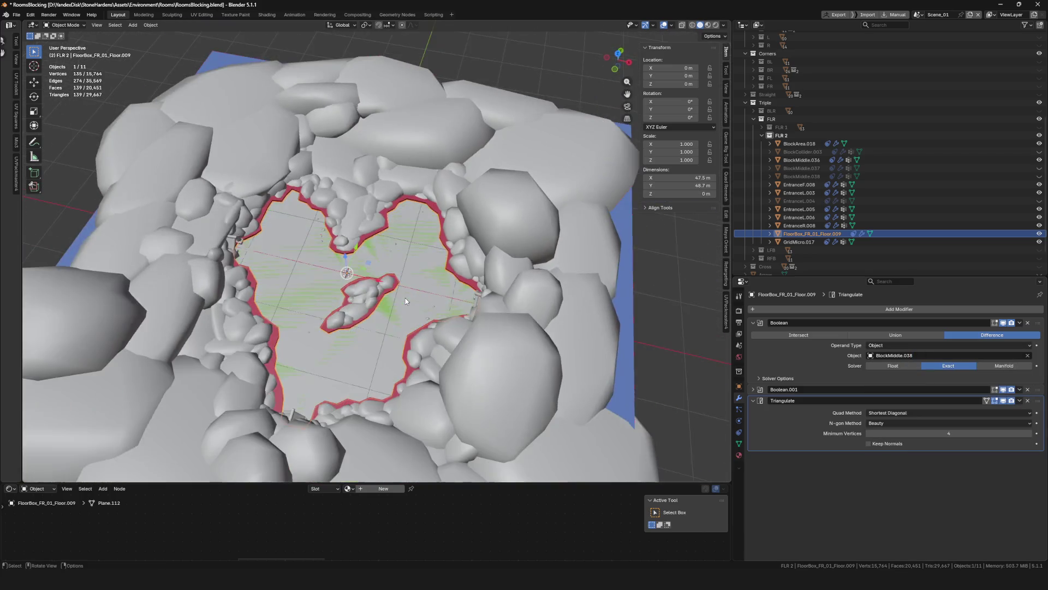
pyautogui.press('KP_Divide')
pyautogui.press('KP_Divide')
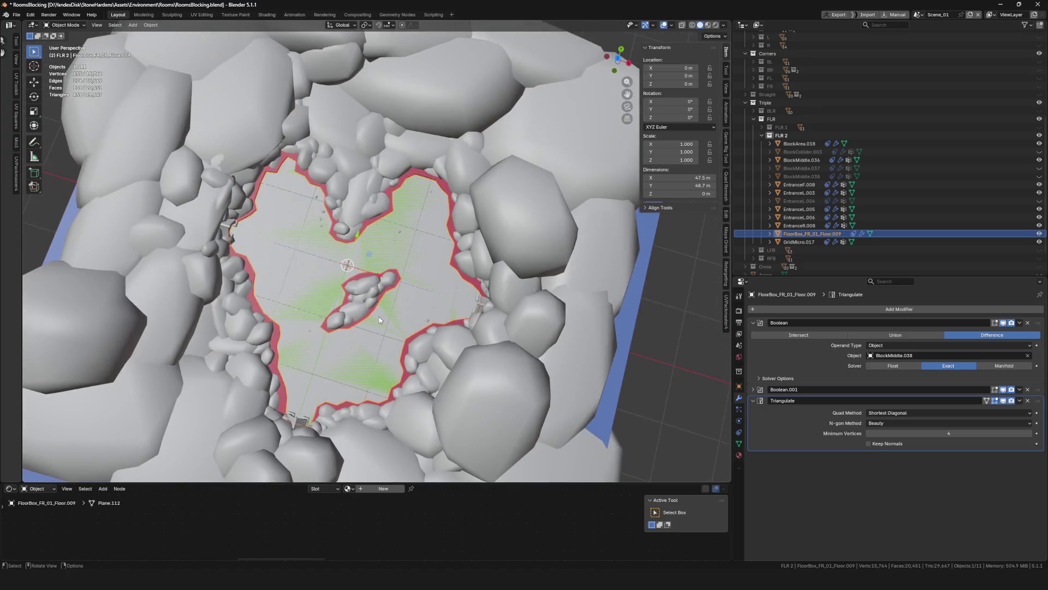
pyautogui.moveTo(379, 316)
pyautogui.mouseDown(button='middle')
pyautogui.moveTo(250, 311)
pyautogui.moveTo(379, 306)
pyautogui.mouseUp(button='middle')
pyautogui.press('KP_Divide')
pyautogui.press('KP_Divide')
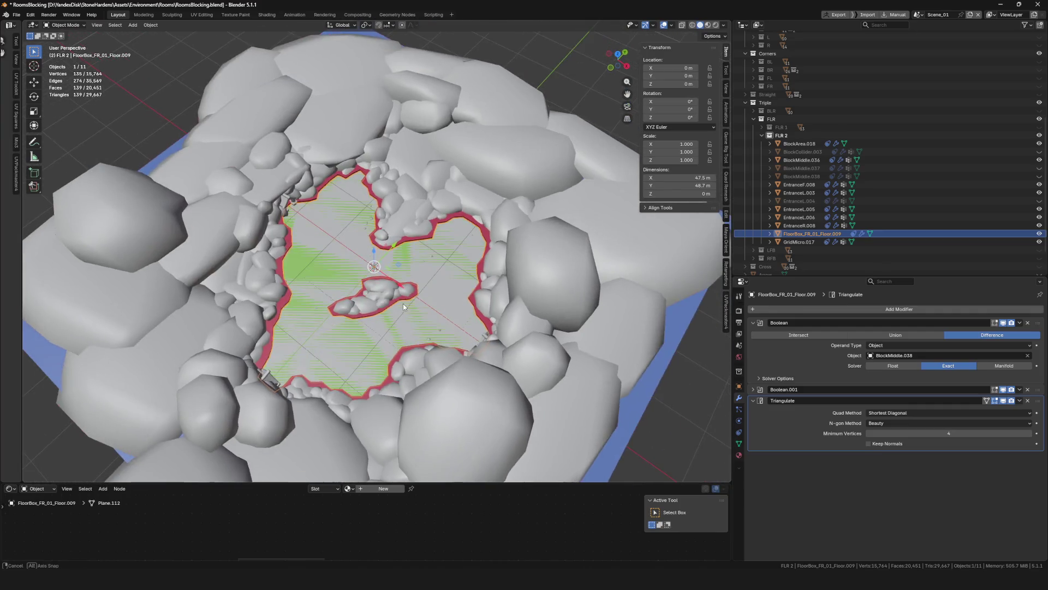
# Export FloorBox_FR_01_Floor.009 to a file, hide it, and isolate BlockMiddle.036
pyautogui.press('F4')
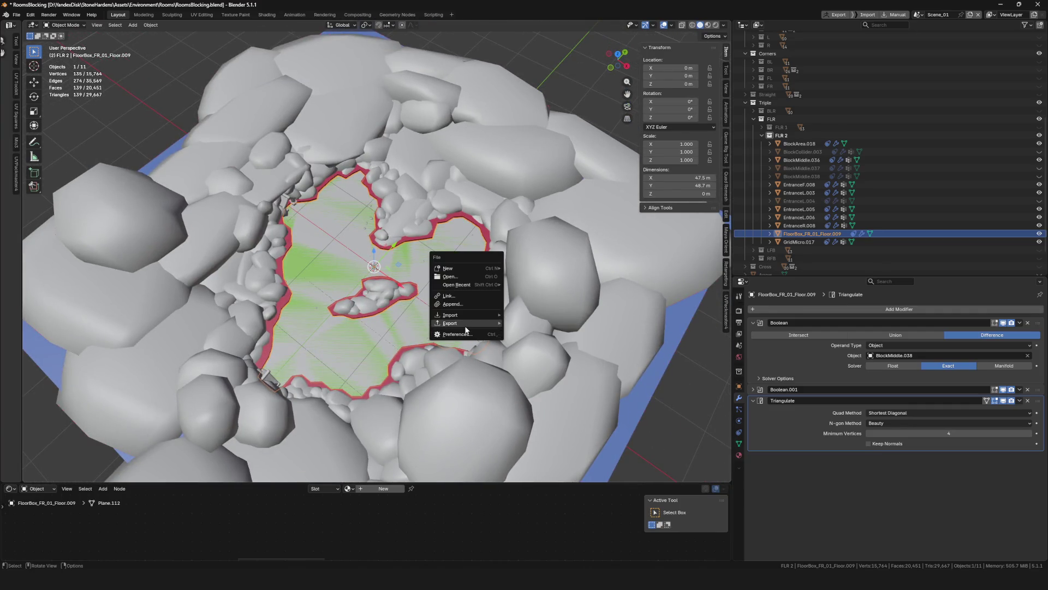
pyautogui.moveTo(467, 325)
pyautogui.click(541, 380)
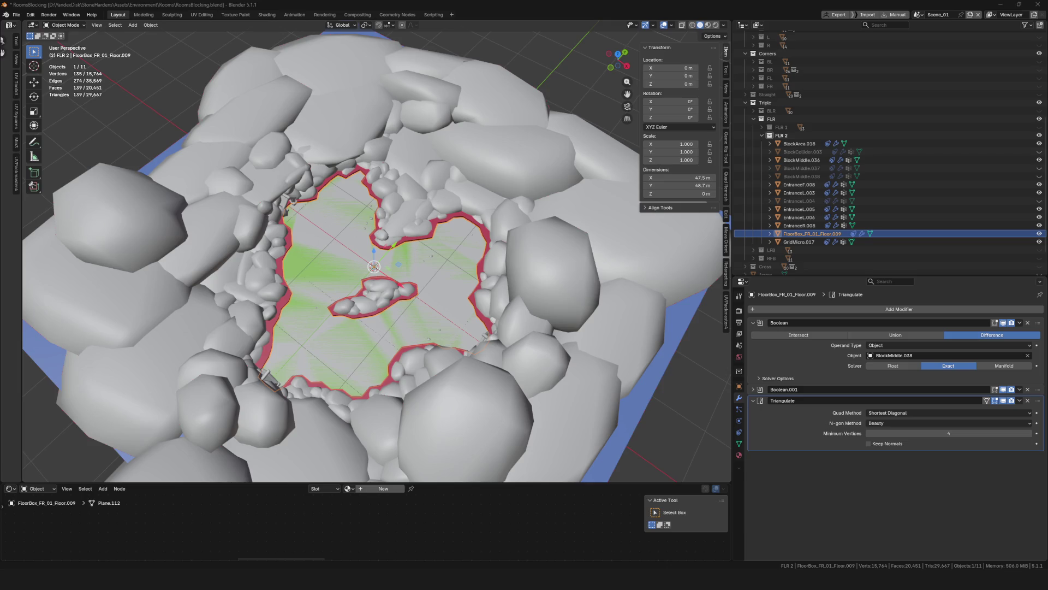
pyautogui.scroll(2, 443, 275)
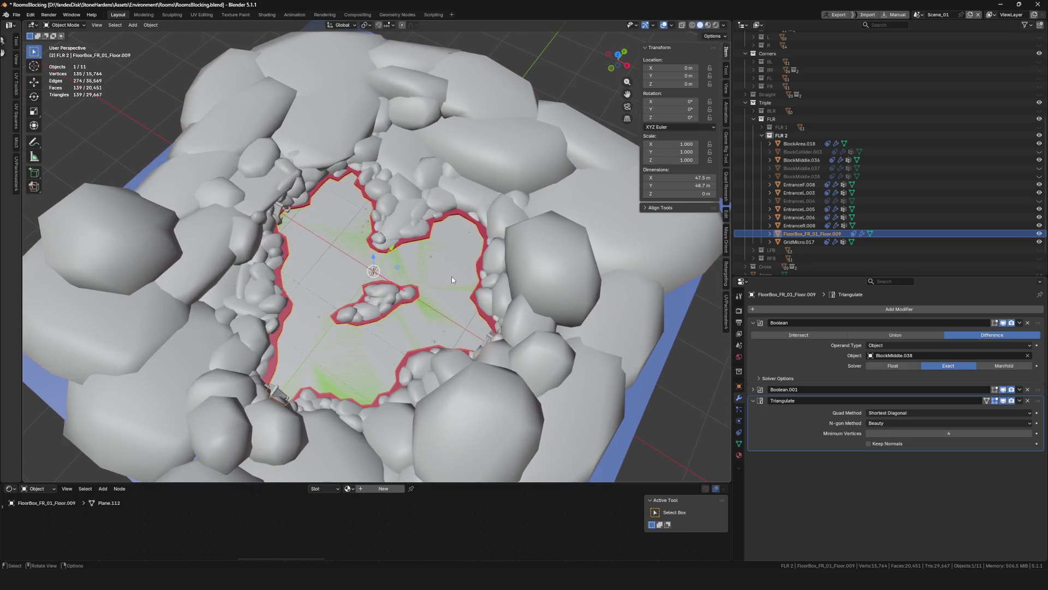
pyautogui.press('h')
pyautogui.click(447, 262)
pyautogui.press('KP_Divide')
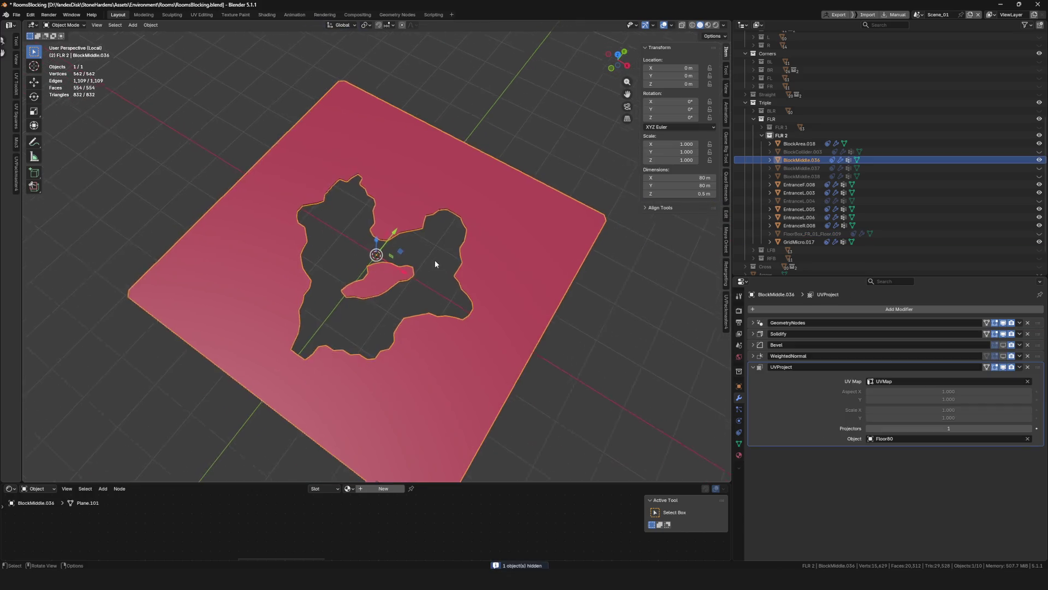
# Unhide BlockCollider.003 and isolate it on its own
pyautogui.press('KP_Divide')
pyautogui.click(1039, 152)
pyautogui.click(802, 152)
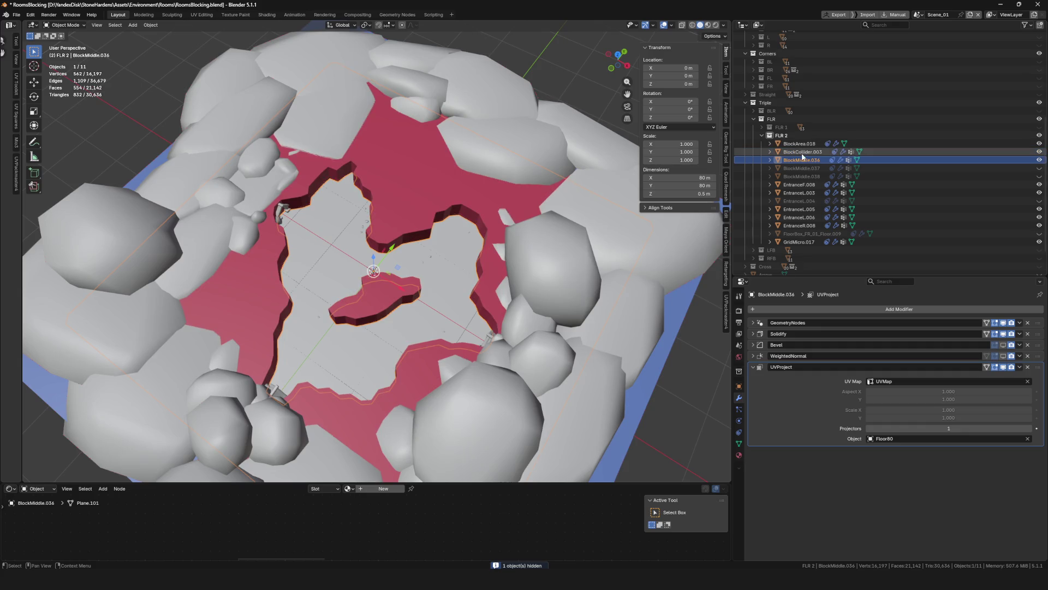
pyautogui.press('KP_Divide')
pyautogui.press('KP_Divide')
# Export the BlockCollider.003 mesh to a file, then hide it again
pyautogui.rightClick(430, 241)
pyautogui.moveTo(434, 241)
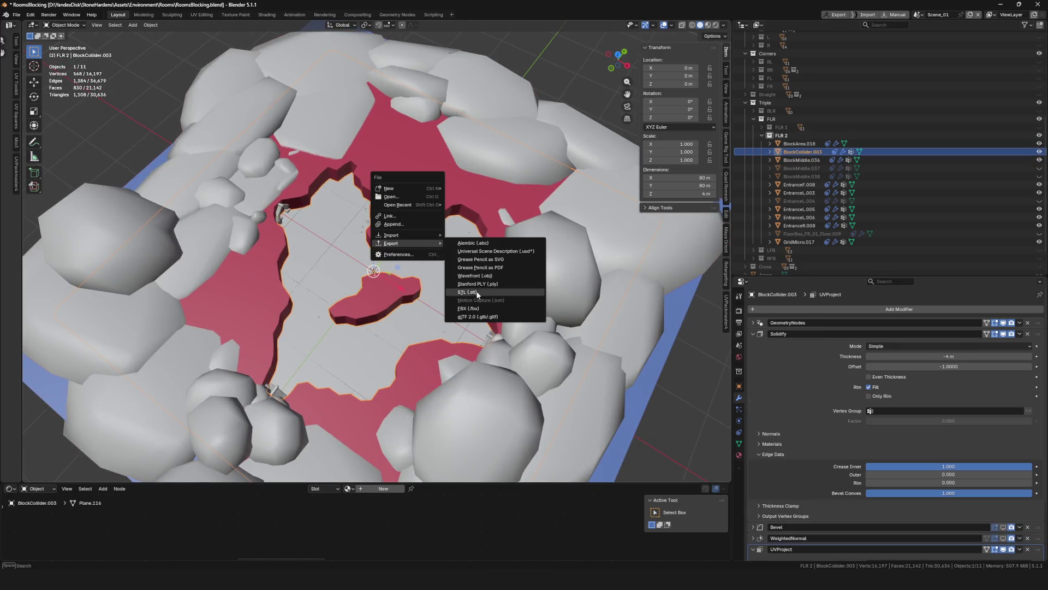
pyautogui.click(473, 311)
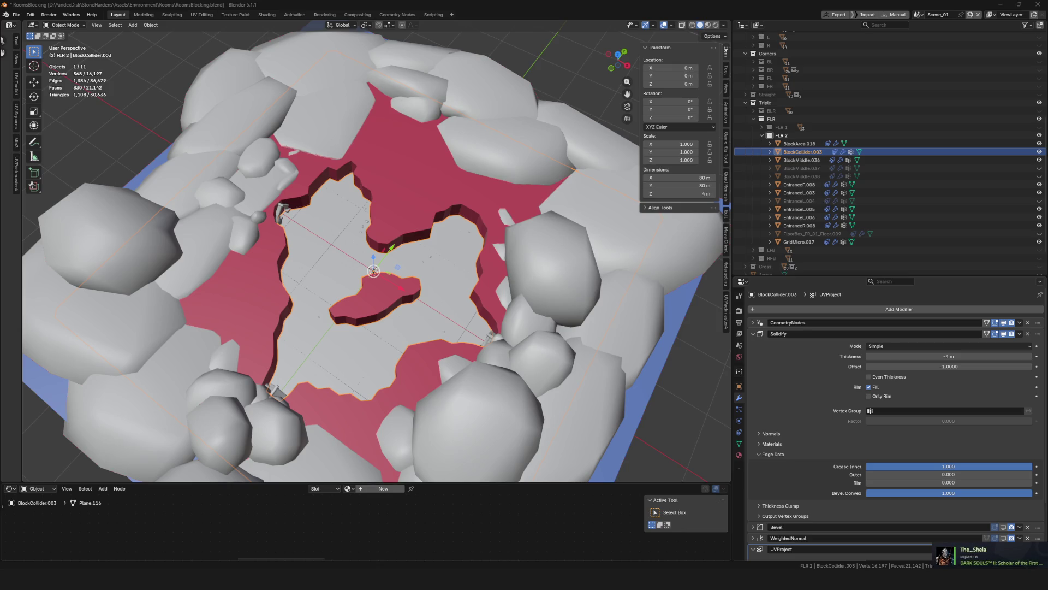
pyautogui.scroll(-3, 325, 212)
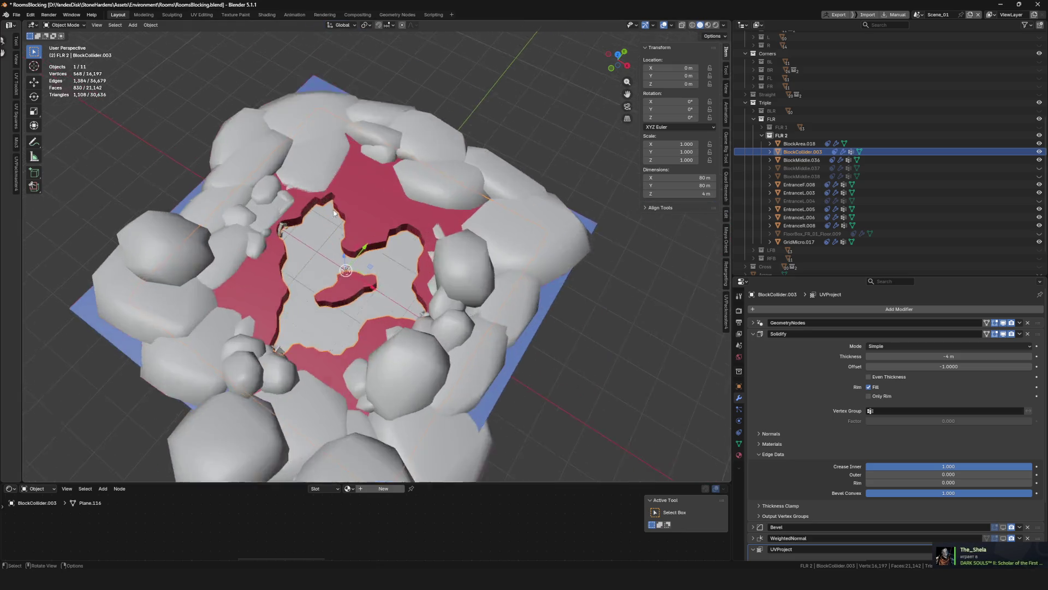
pyautogui.press('h')
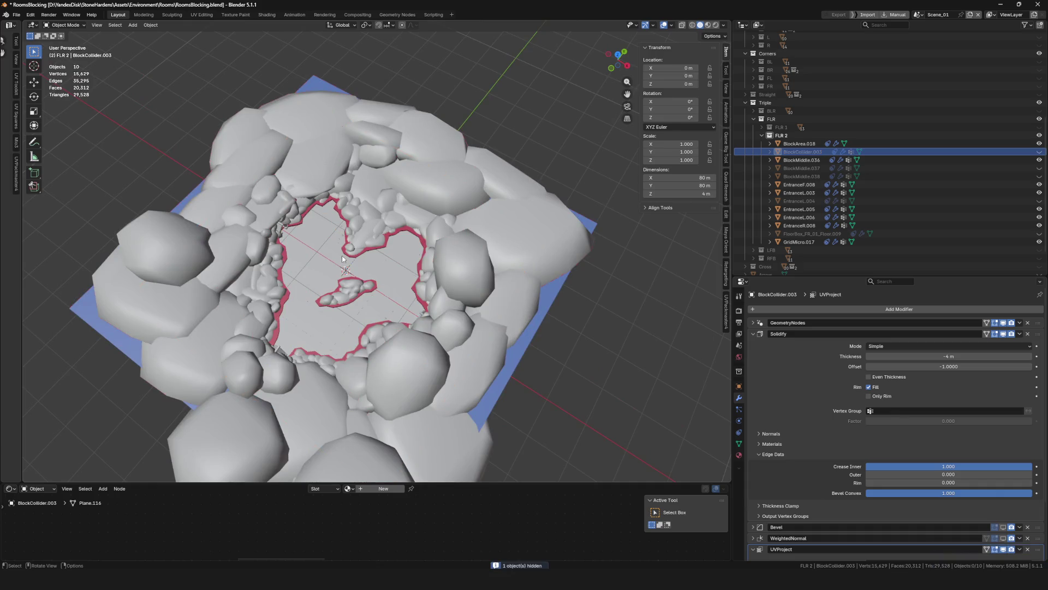
pyautogui.scroll(-3, 362, 258)
pyautogui.scroll(-2, 381, 265)
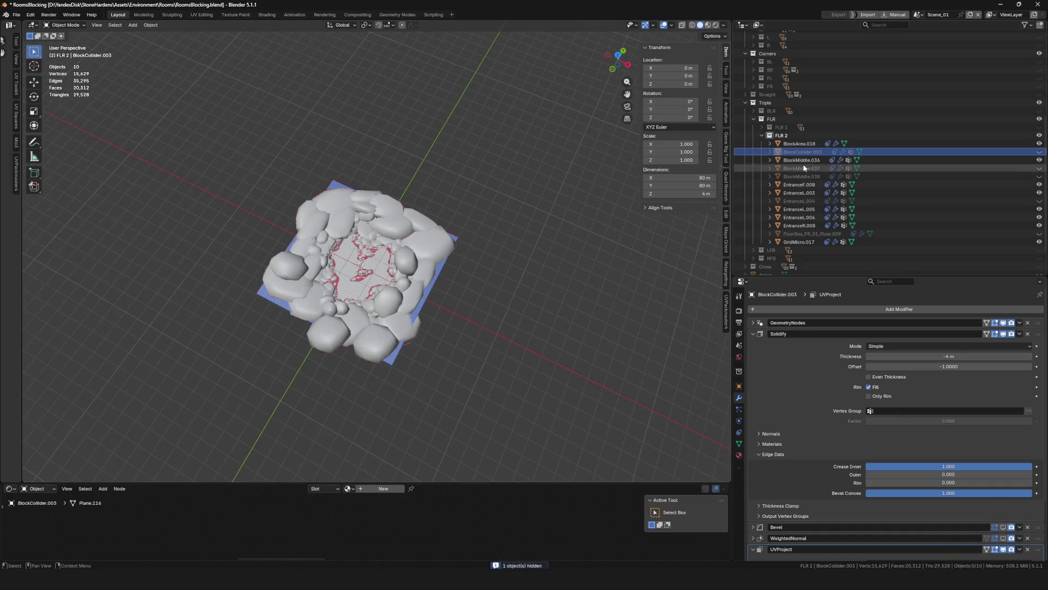
# Export BlockArea.018 through GridMicro.017 as FBX, then switch to Unreal's Content Browser
pyautogui.click(799, 143)
pyautogui.keyDown('shift'); pyautogui.click(801, 242); pyautogui.keyUp('shift')
pyautogui.press('KP_Divide')
pyautogui.press('F4')
pyautogui.moveTo(424, 252)
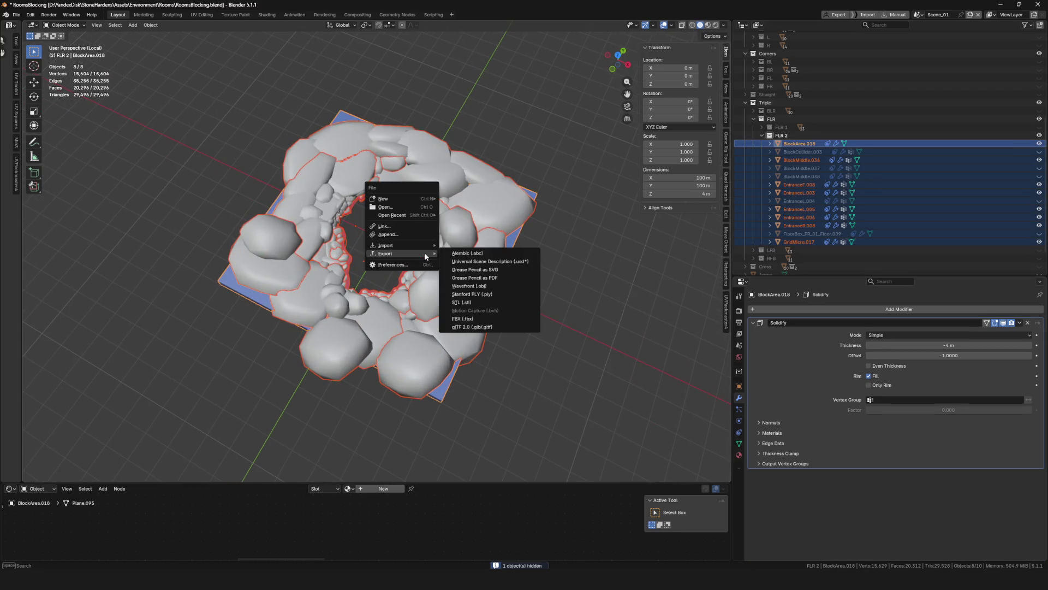
pyautogui.click(473, 319)
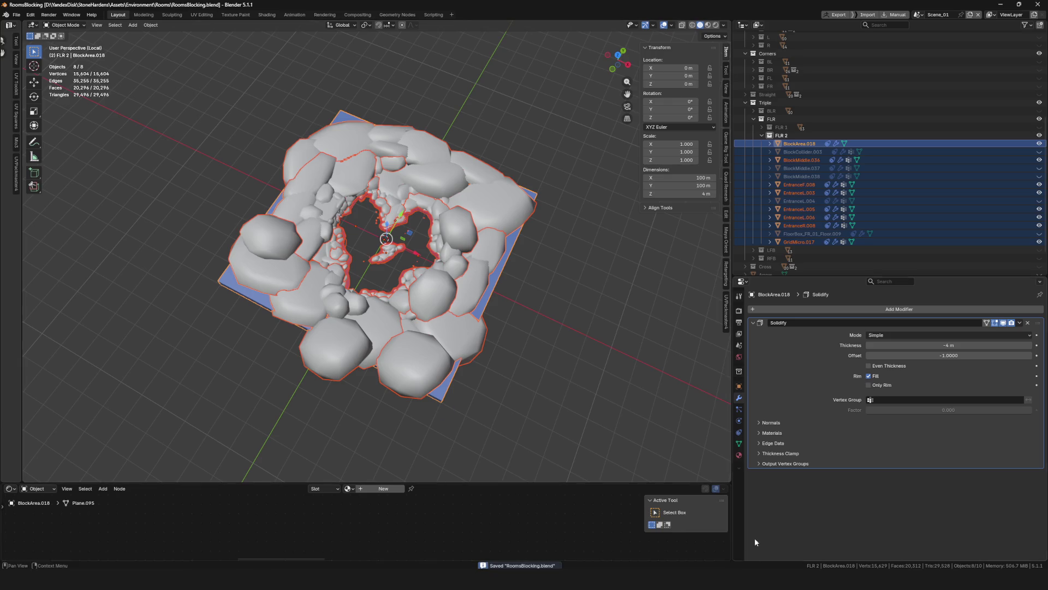
pyautogui.click(519, 564)
pyautogui.click(154, 16)
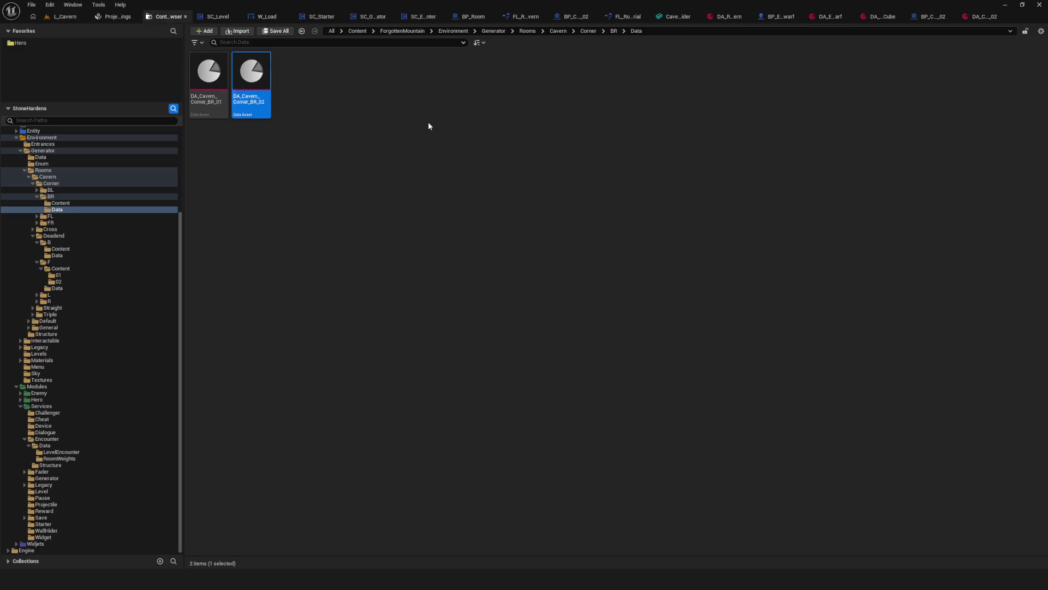
# Import the exported FBX meshes into the Triple/FLR/Content folder
pyautogui.click(53, 315)
pyautogui.doubleClick(256, 95)
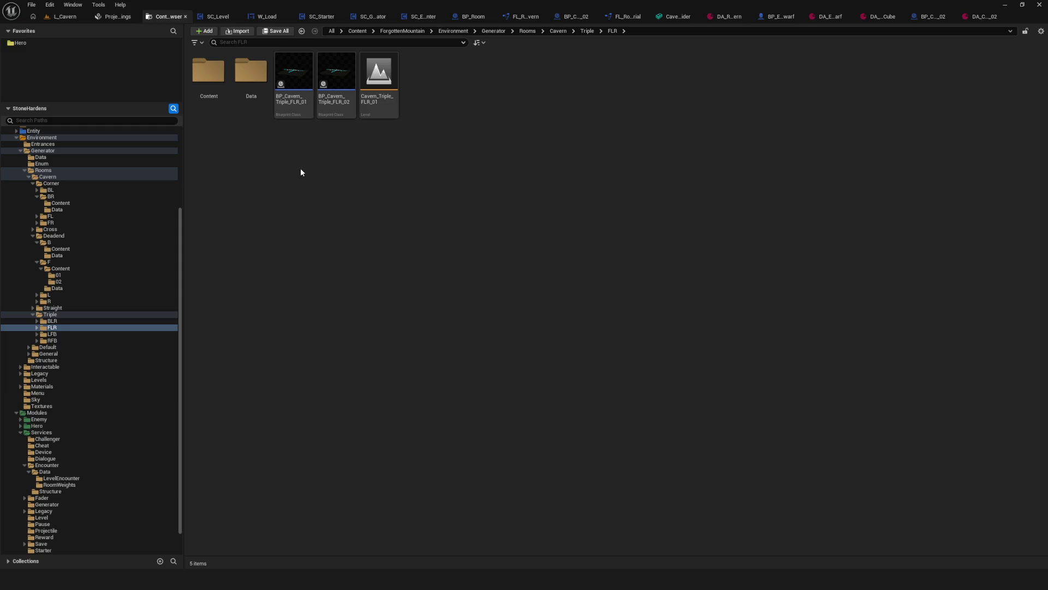
pyautogui.doubleClick(208, 74)
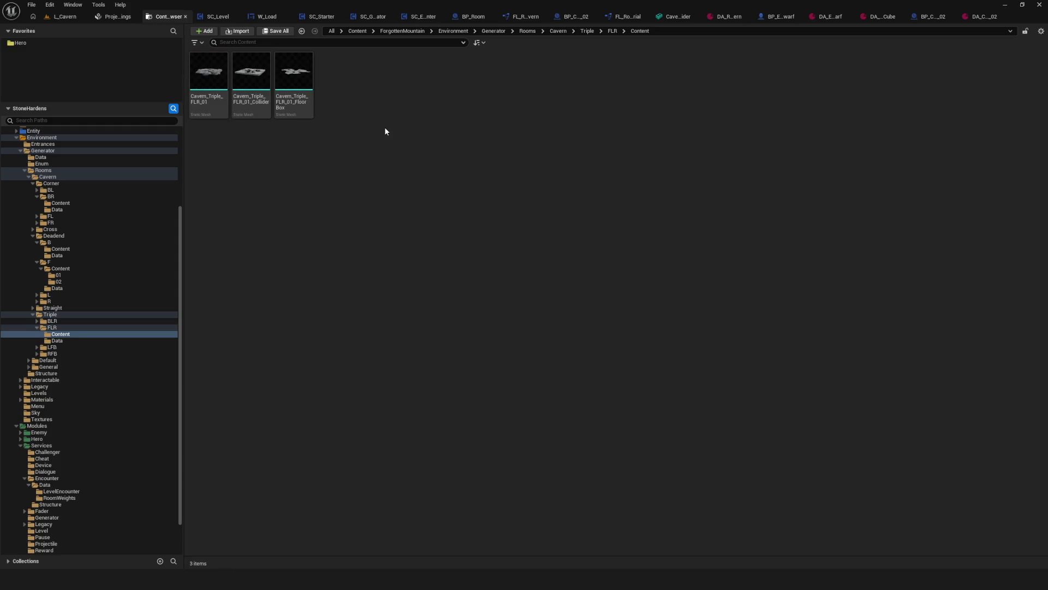
pyautogui.rightClick(396, 151)
pyautogui.click(456, 182)
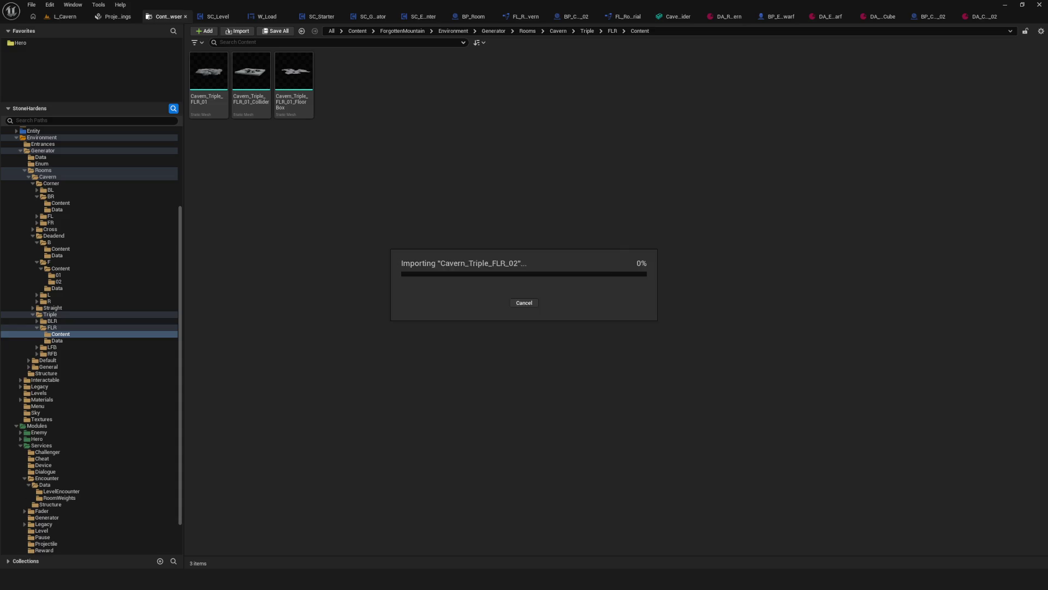
pyautogui.click(503, 445)
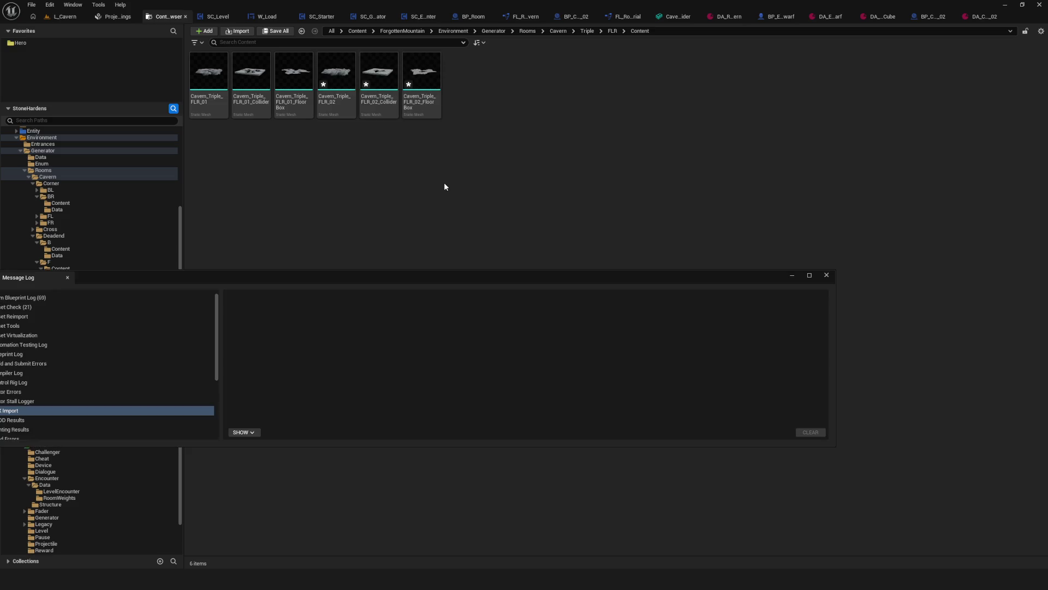
pyautogui.click(826, 275)
# Save the three new FLR_02 meshes: room mesh, collider and floor box
pyautogui.click(336, 71)
pyautogui.keyDown('shift'); pyautogui.click(429, 85); pyautogui.keyUp('shift')
pyautogui.rightClick(429, 85)
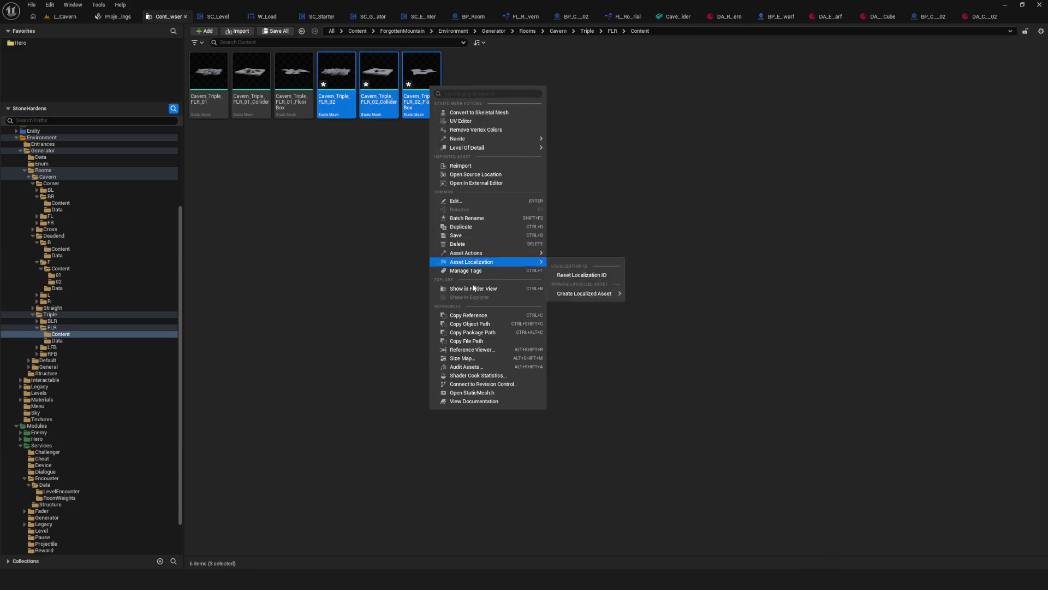
pyautogui.click(458, 239)
pyautogui.click(370, 177)
# Save Cavern_Triple_FLR_02 in its mesh editor and return to the Content Browser
pyautogui.click(347, 81)
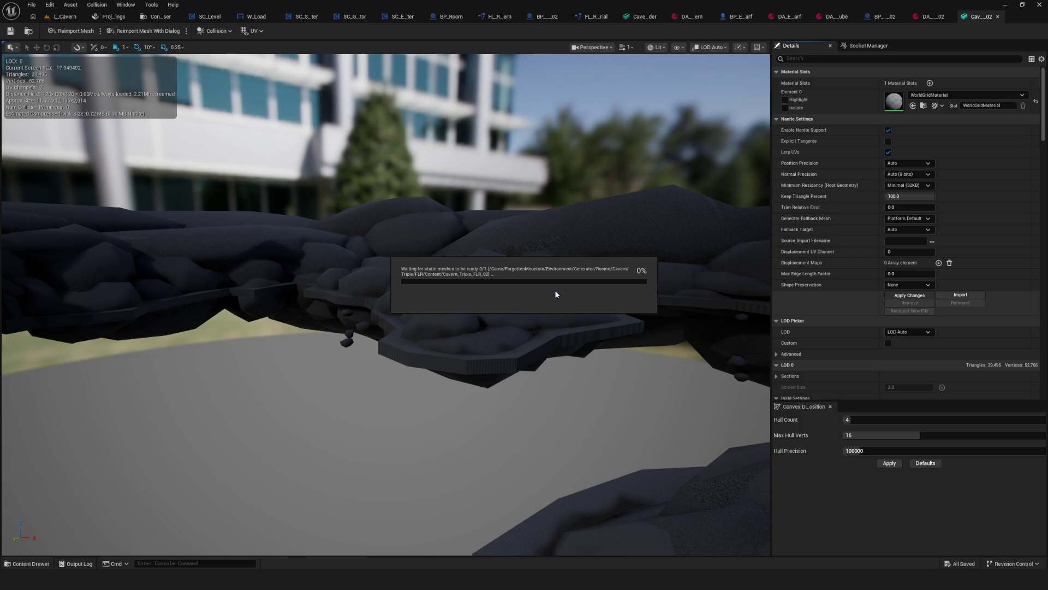
pyautogui.moveTo(537, 285); pyautogui.dragTo(497, 229)
pyautogui.hotkey('ctrl', 's')
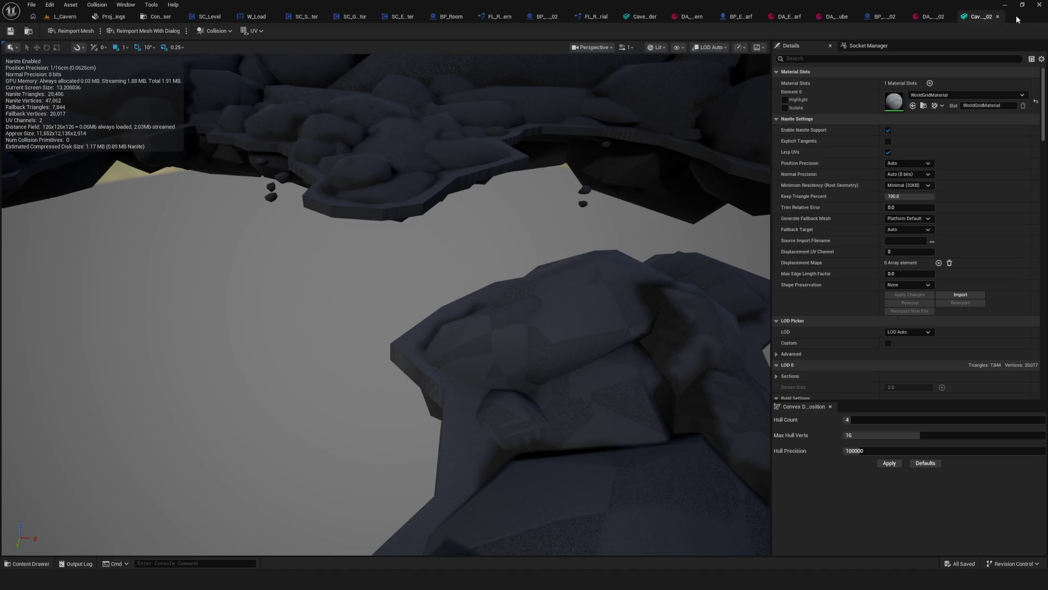
pyautogui.click(998, 17)
pyautogui.click(156, 17)
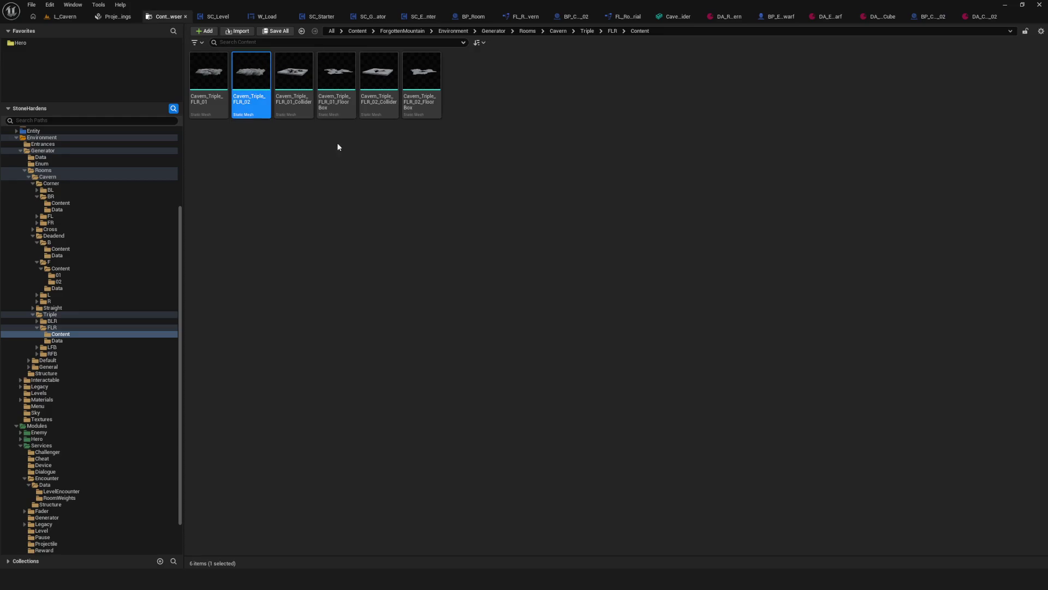
# Create two new folders, 01 and 02, in the FLR Content folder
pyautogui.moveTo(337, 110)
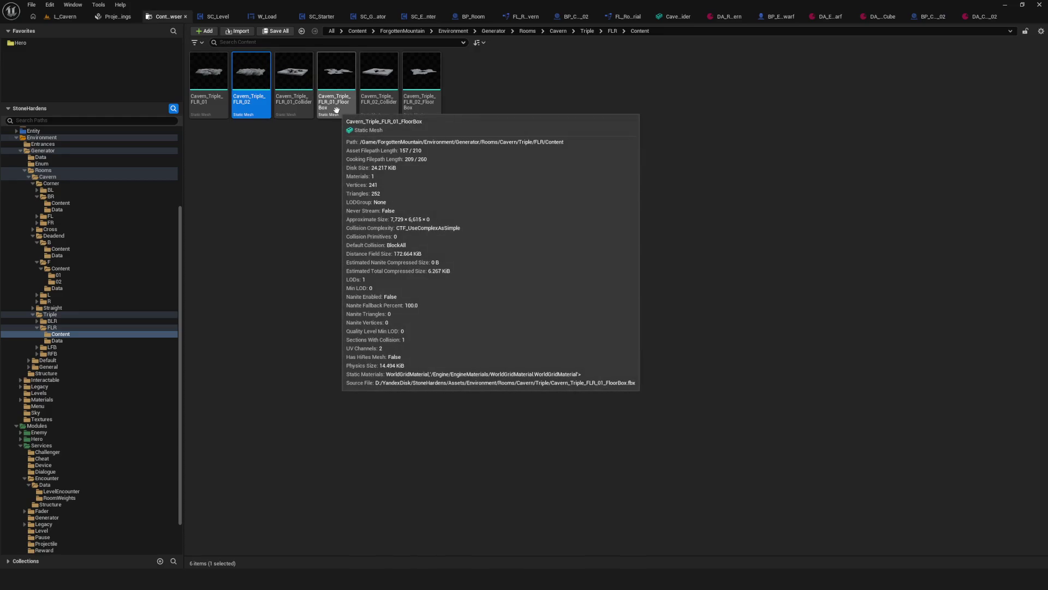
pyautogui.click(254, 157)
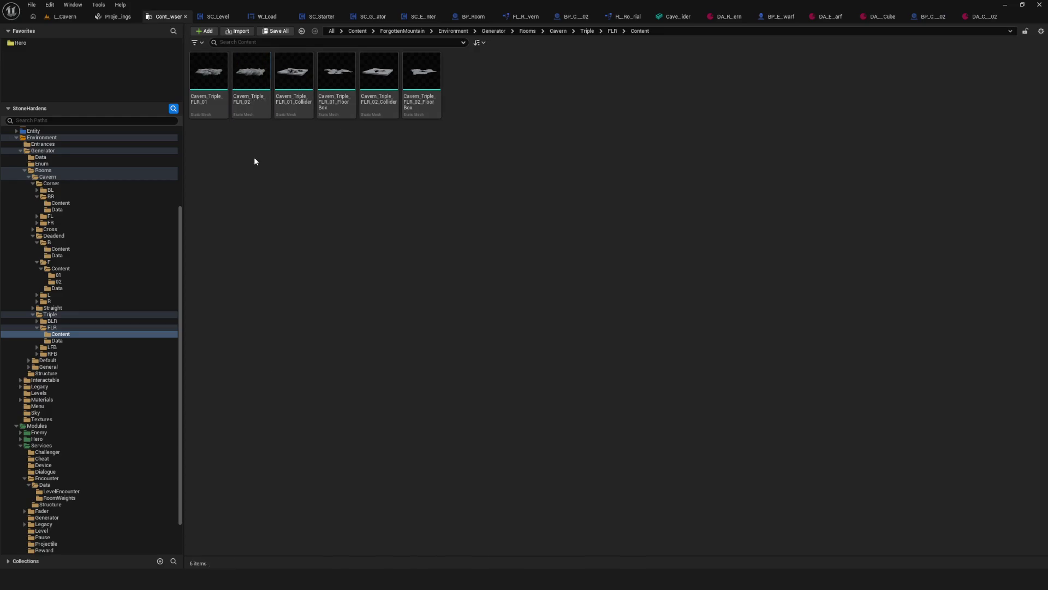
pyautogui.rightClick(287, 165)
pyautogui.click(315, 232)
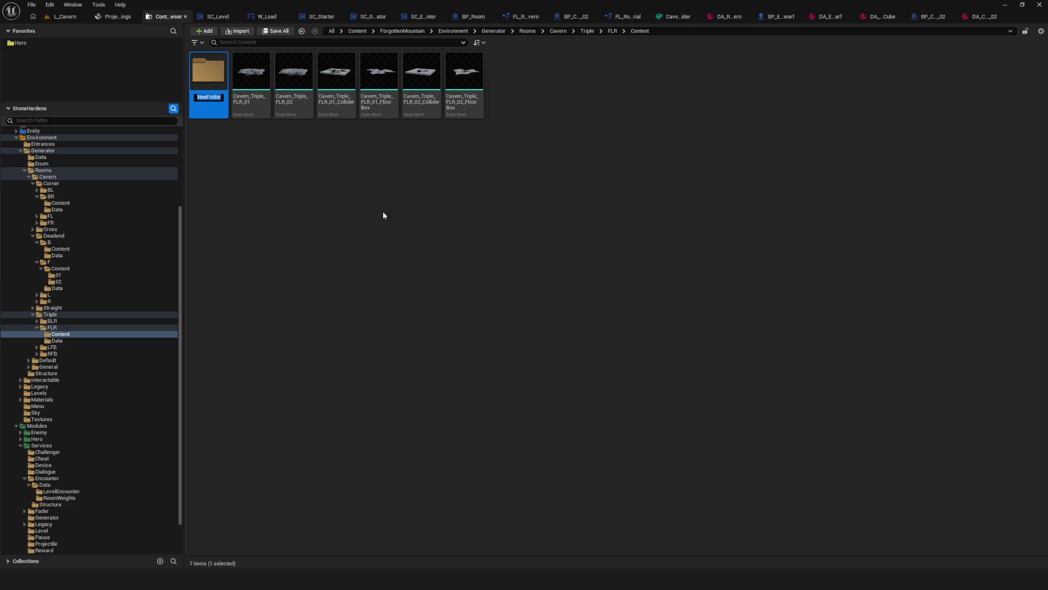
pyautogui.rightClick(345, 198)
pyautogui.click(396, 250)
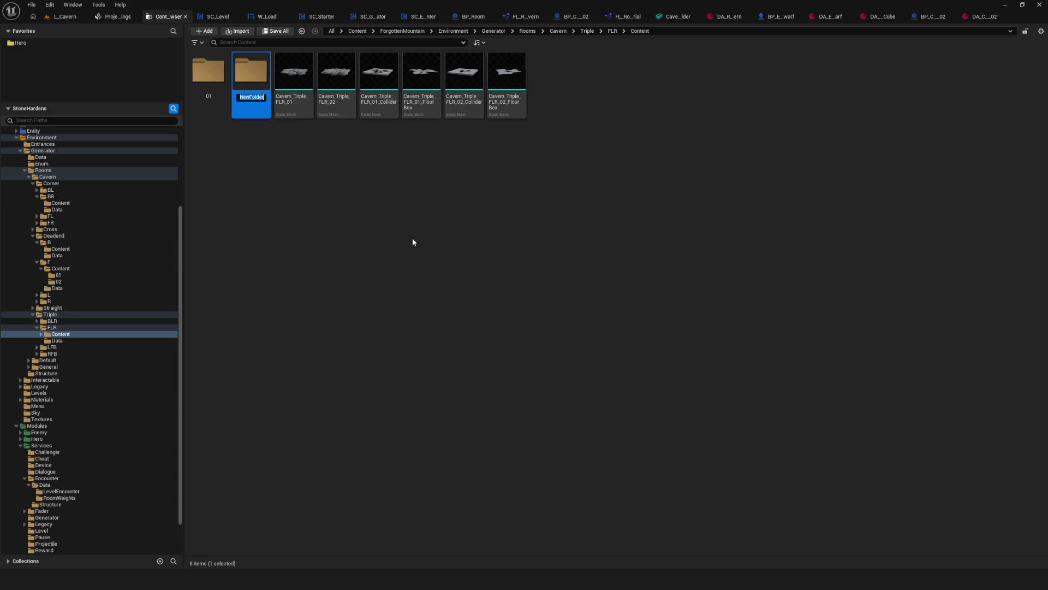
pyautogui.write('02')
# Move the three FLR_01 meshes into folder 01 and the FLR_02 meshes into 02
pyautogui.click(294, 90)
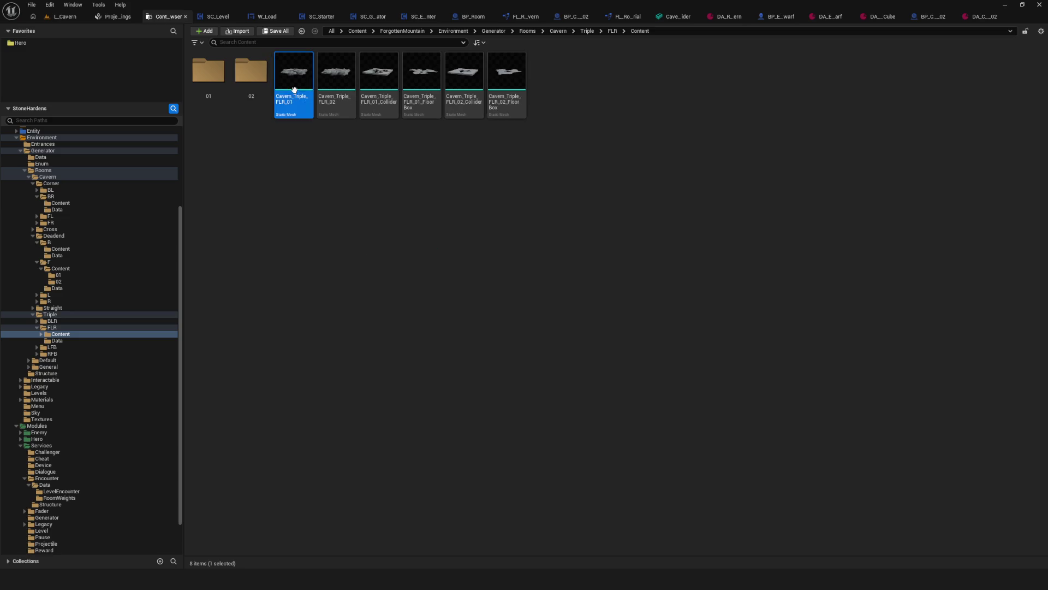
pyautogui.keyDown('ctrl'); pyautogui.click(379, 76); pyautogui.keyUp('ctrl')
pyautogui.keyDown('ctrl'); pyautogui.click(422, 77); pyautogui.keyUp('ctrl')
pyautogui.moveTo(382, 77)
pyautogui.mouseDown()
pyautogui.moveTo(246, 90)
pyautogui.moveTo(216, 82)
pyautogui.mouseUp()
pyautogui.click(235, 96)
pyautogui.click(295, 81)
pyautogui.keyDown('shift'); pyautogui.click(379, 82); pyautogui.keyUp('shift')
pyautogui.moveTo(315, 86)
pyautogui.mouseDown()
pyautogui.moveTo(239, 80)
pyautogui.moveTo(247, 87)
pyautogui.mouseUp()
pyautogui.click(286, 99)
# Open folder 02 and open the FLR_02 collider mesh
pyautogui.doubleClick(248, 89)
pyautogui.click(215, 87)
pyautogui.click(254, 88)
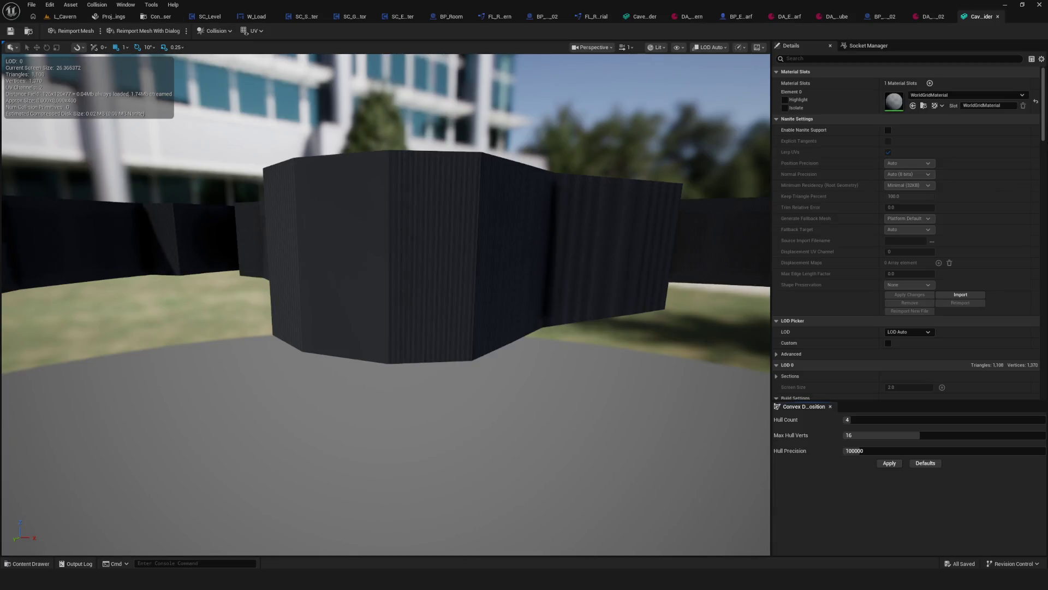
pyautogui.scroll(-5, 1045, 275)
pyautogui.moveTo(1046, 276)
pyautogui.mouseDown()
pyautogui.moveTo(1045, 376)
pyautogui.moveTo(1021, 259)
pyautogui.moveTo(1033, 240)
pyautogui.mouseUp()
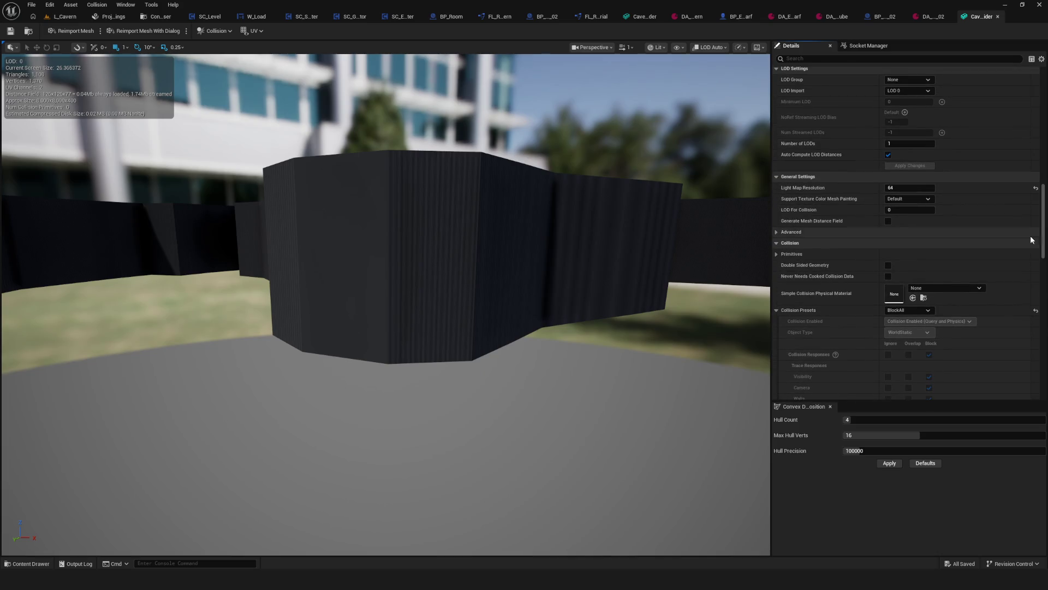
# Set the FLR_02 collider to Use Complex Collision As Simple, save, and close it
pyautogui.scroll(5, 922, 202)
pyautogui.scroll(3, 983, 212)
pyautogui.scroll(-6, 983, 216)
pyautogui.scroll(-12, 984, 216)
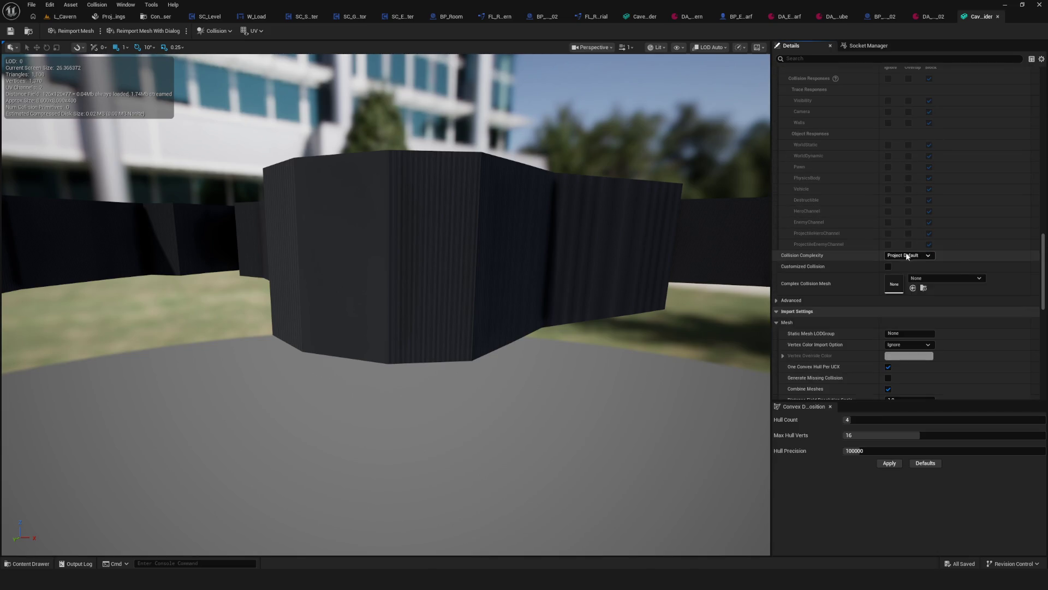
pyautogui.click(906, 256)
pyautogui.click(928, 263)
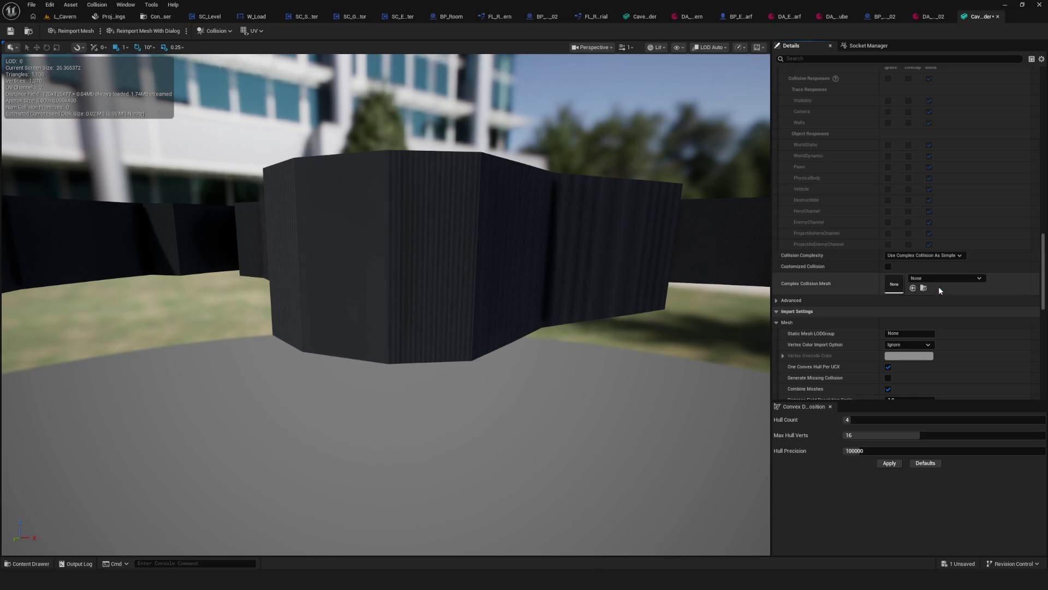
pyautogui.click(11, 48)
pyautogui.click(10, 31)
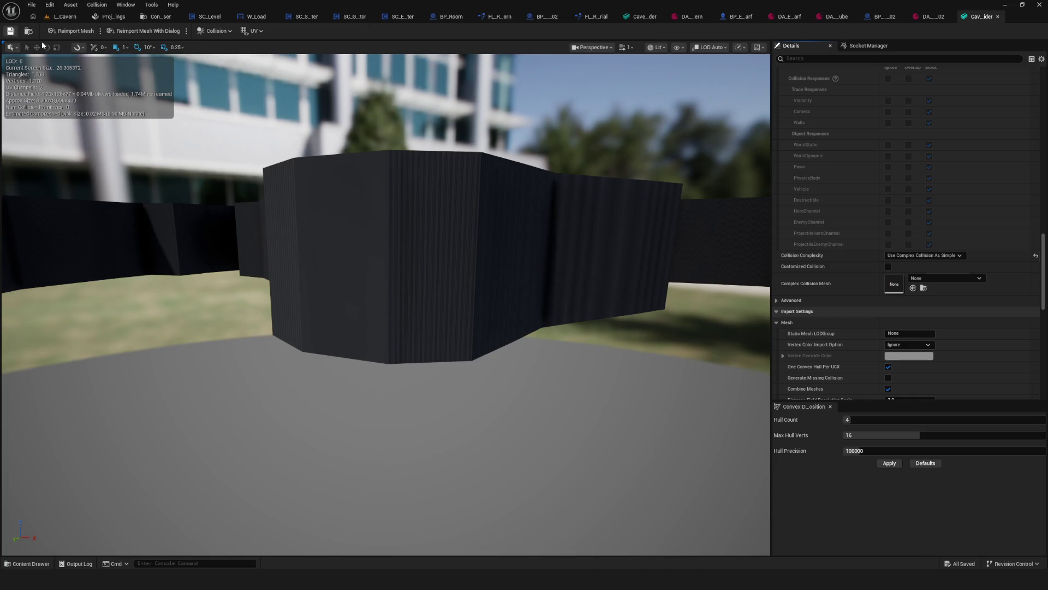
pyautogui.click(998, 17)
pyautogui.click(161, 16)
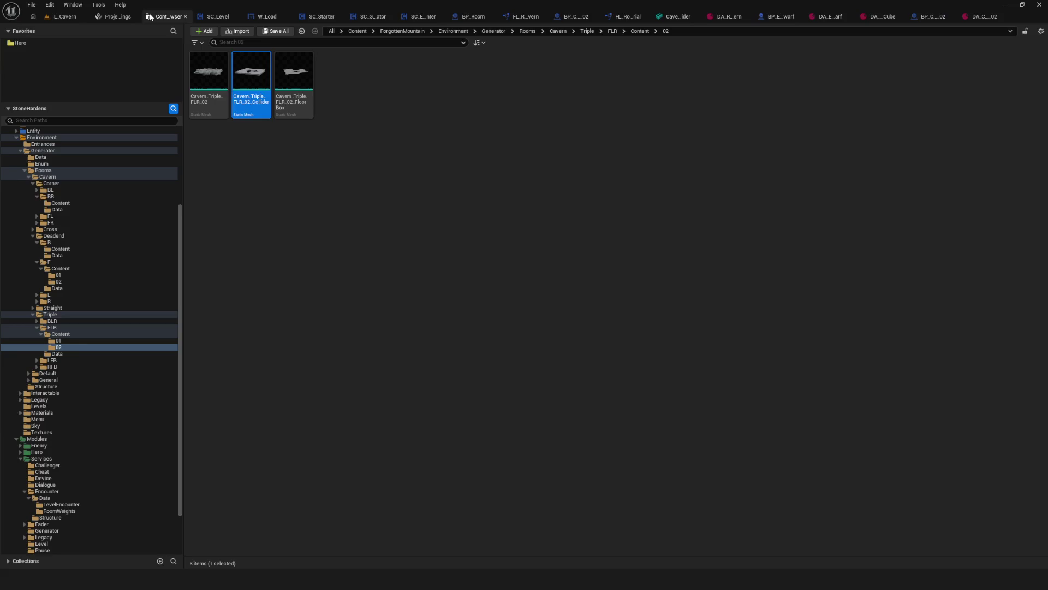
# Set the FLR_02 floor box to Use Complex Collision As Simple and save it
pyautogui.doubleClick(304, 77)
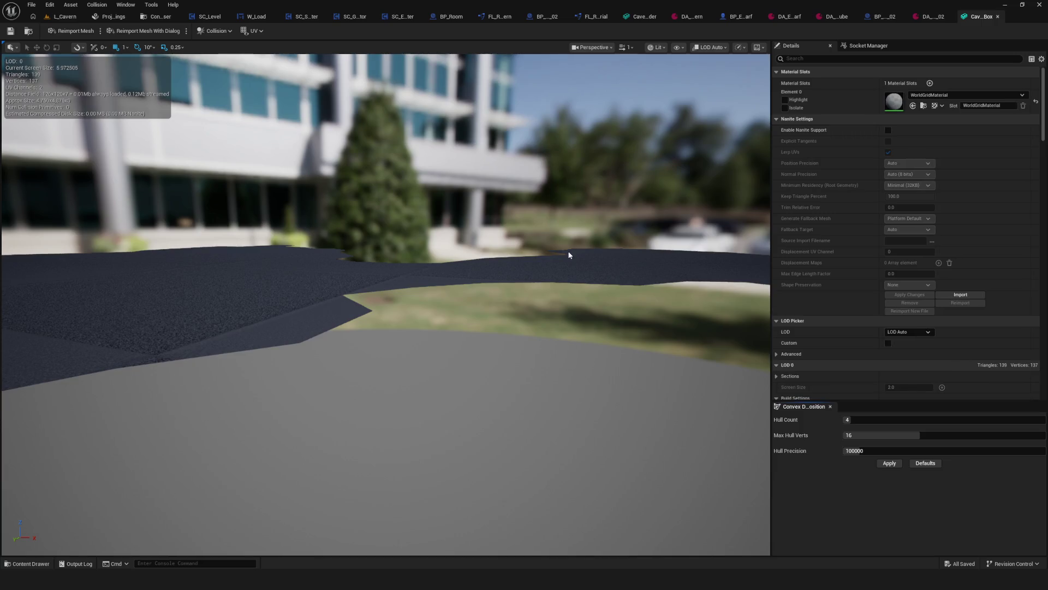
pyautogui.moveTo(568, 255); pyautogui.dragTo(569, 355)
pyautogui.scroll(-10, 886, 211)
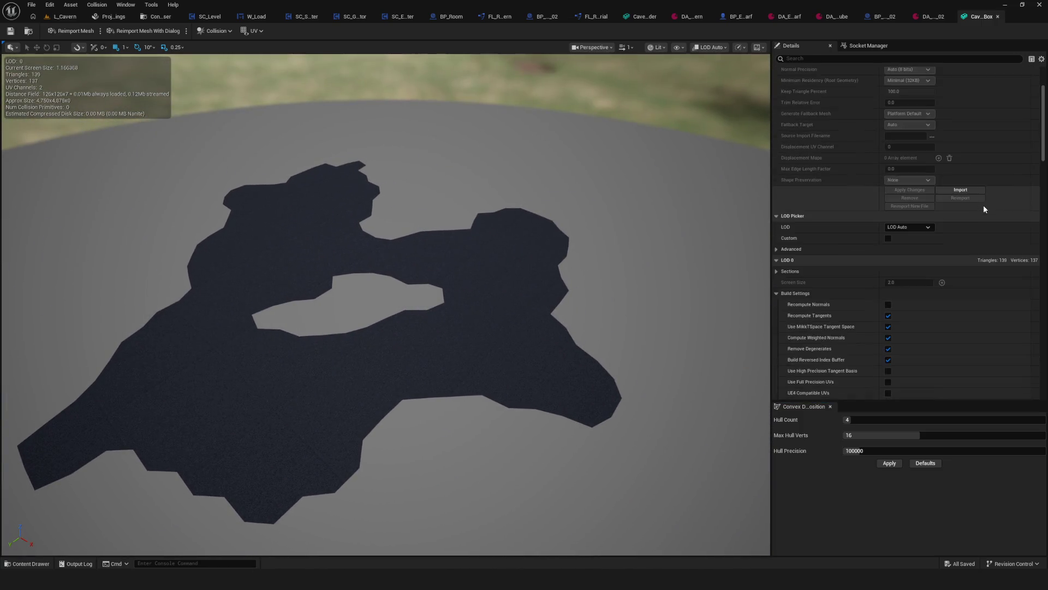
pyautogui.scroll(-15, 909, 268)
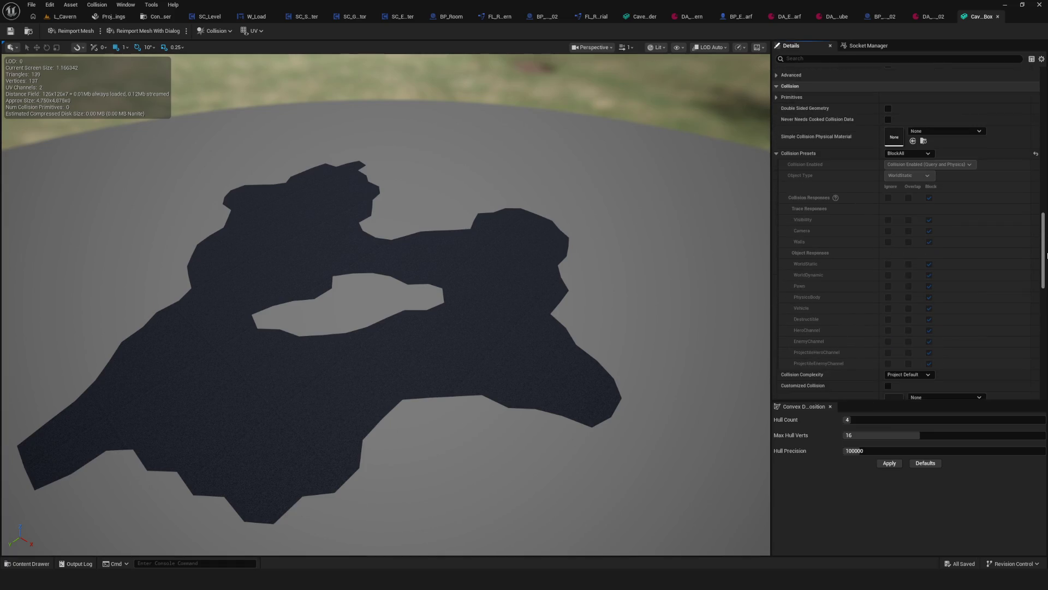
pyautogui.click(908, 259)
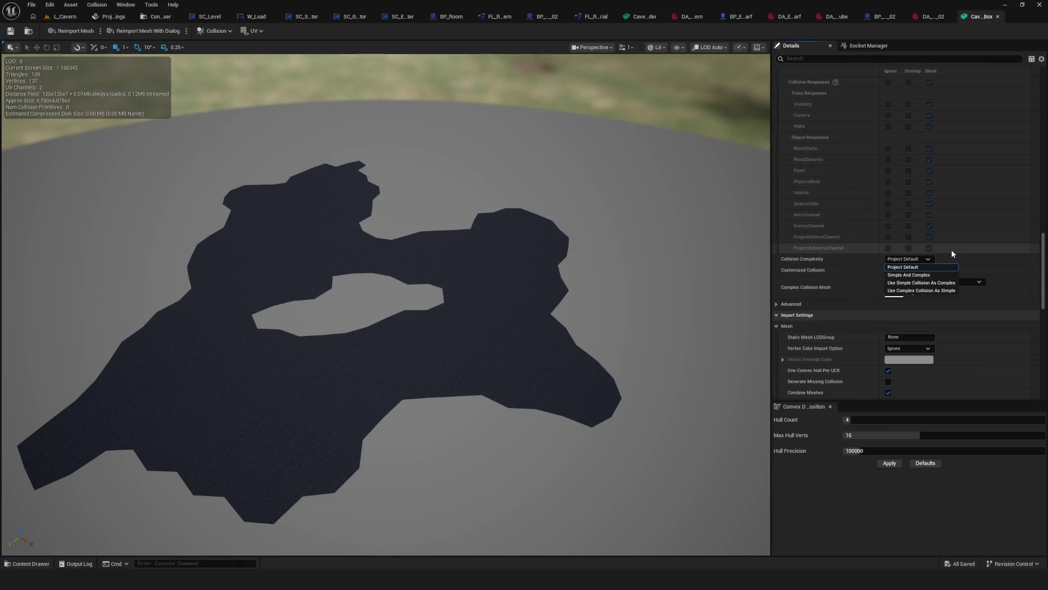
pyautogui.click(908, 293)
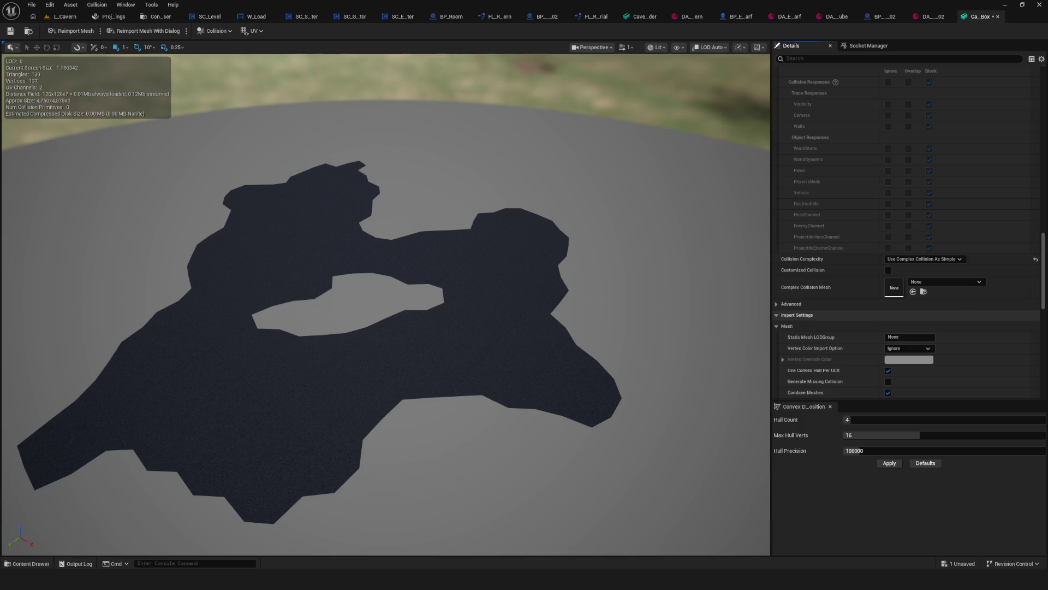
pyautogui.click(9, 32)
# Close the leftover floor box mesh, corner room, enemy cube and cavern room editors
pyautogui.click(1000, 15)
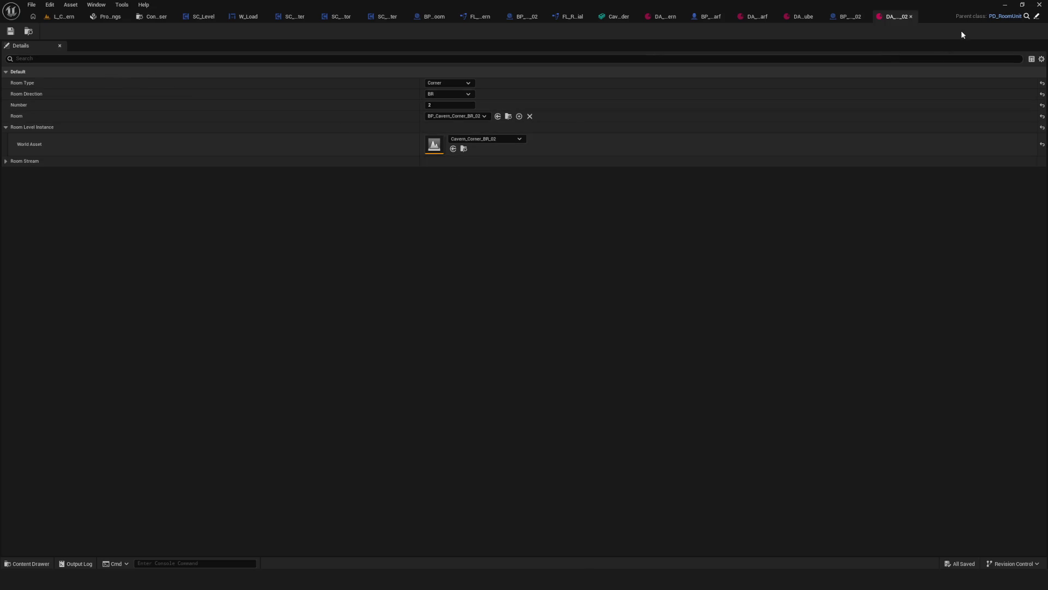
pyautogui.click(913, 16)
pyautogui.click(849, 16)
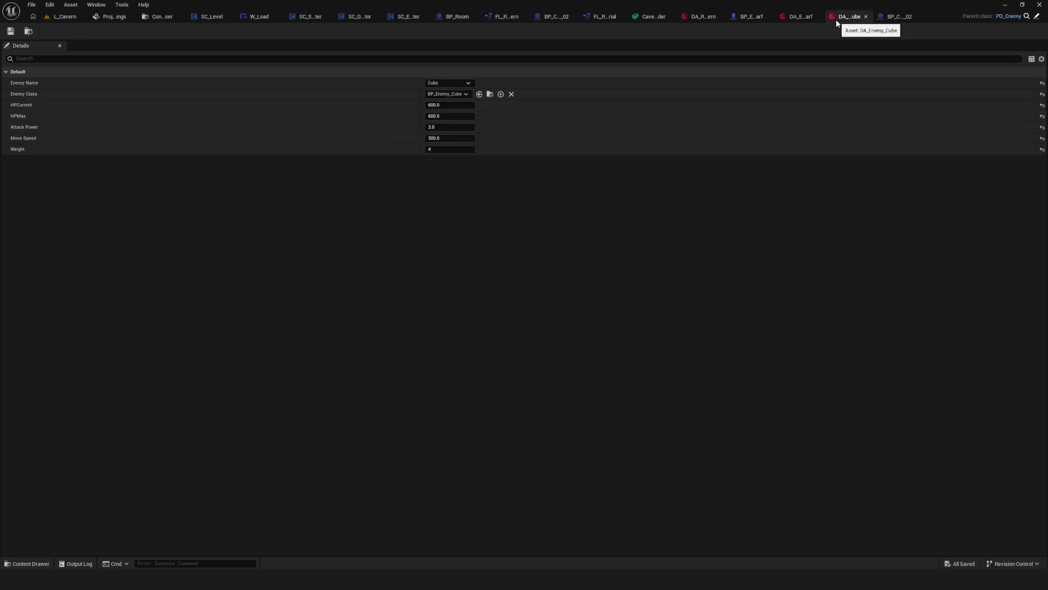
pyautogui.click(867, 17)
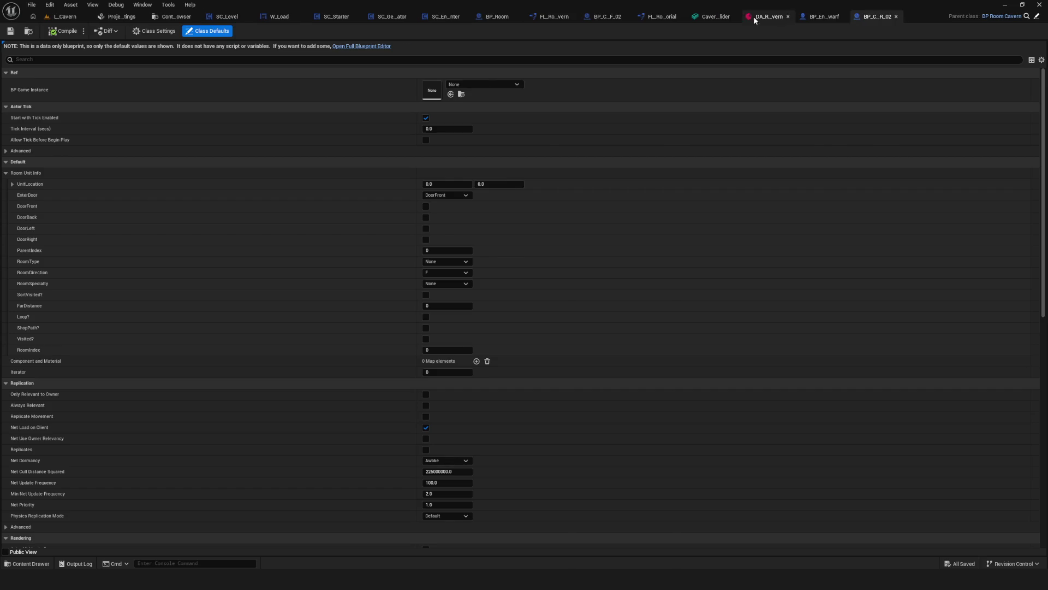
pyautogui.click(791, 15)
# Open the DA_Cavern_Triple_FLR_02 data asset from the FLR Data folder
pyautogui.click(156, 15)
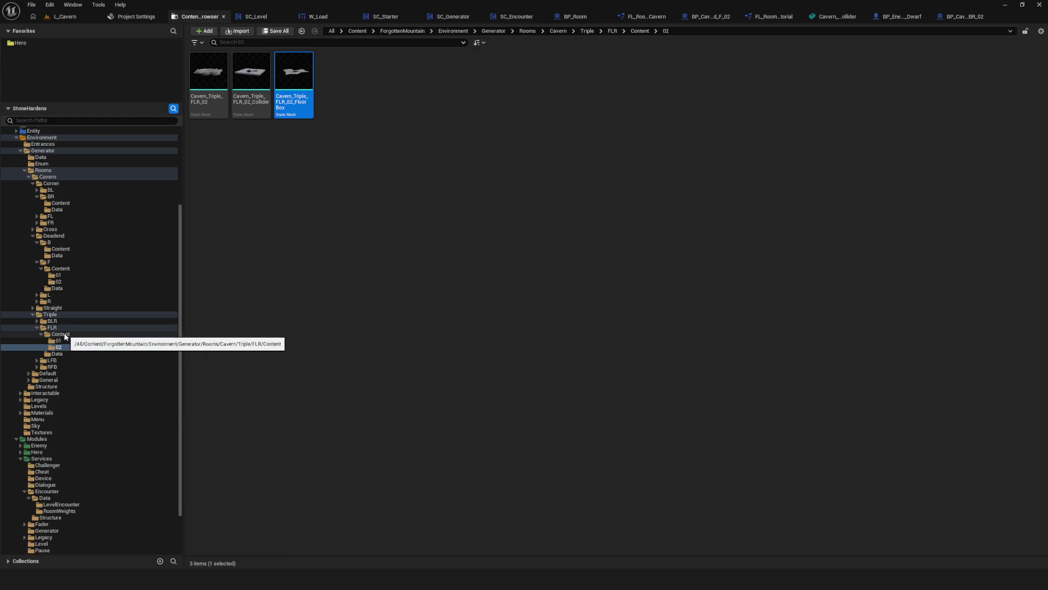
pyautogui.click(76, 354)
pyautogui.doubleClick(253, 76)
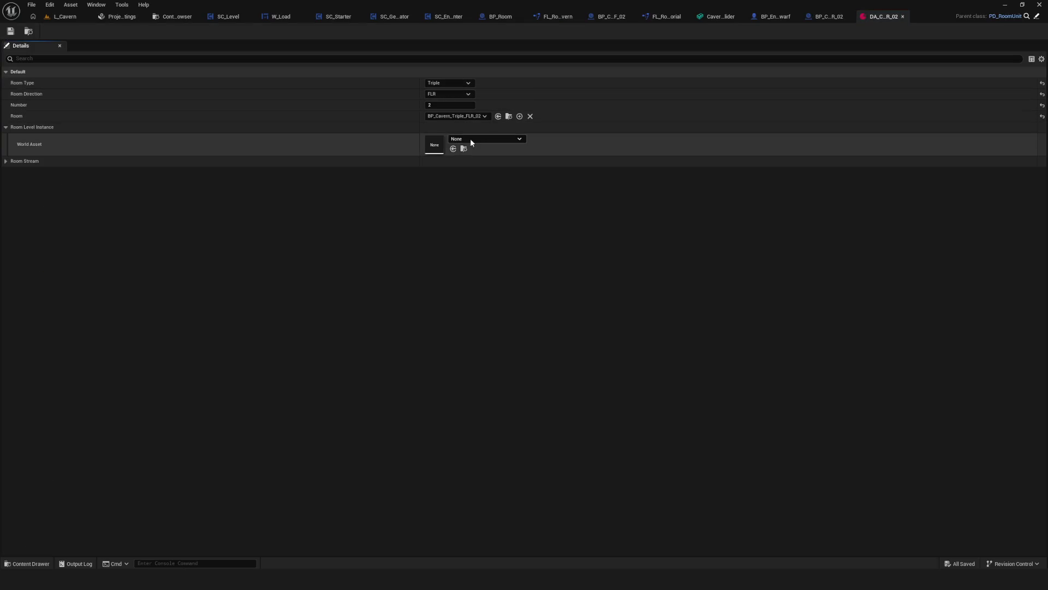
# Set the data asset's World Asset to Cavern_Triple_FLR_01
pyautogui.click(473, 138)
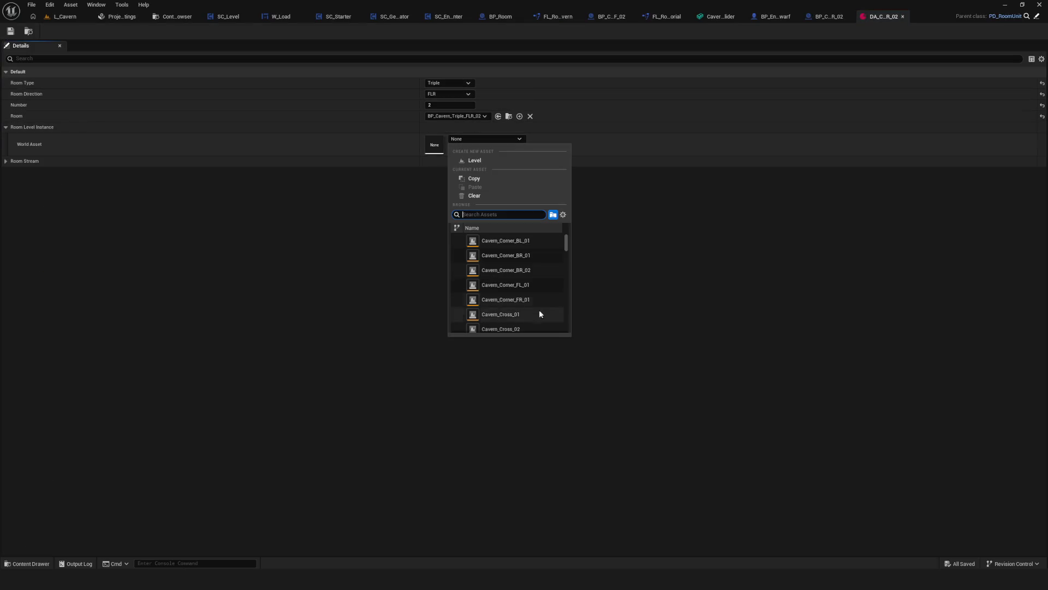
pyautogui.scroll(-3, 558, 276)
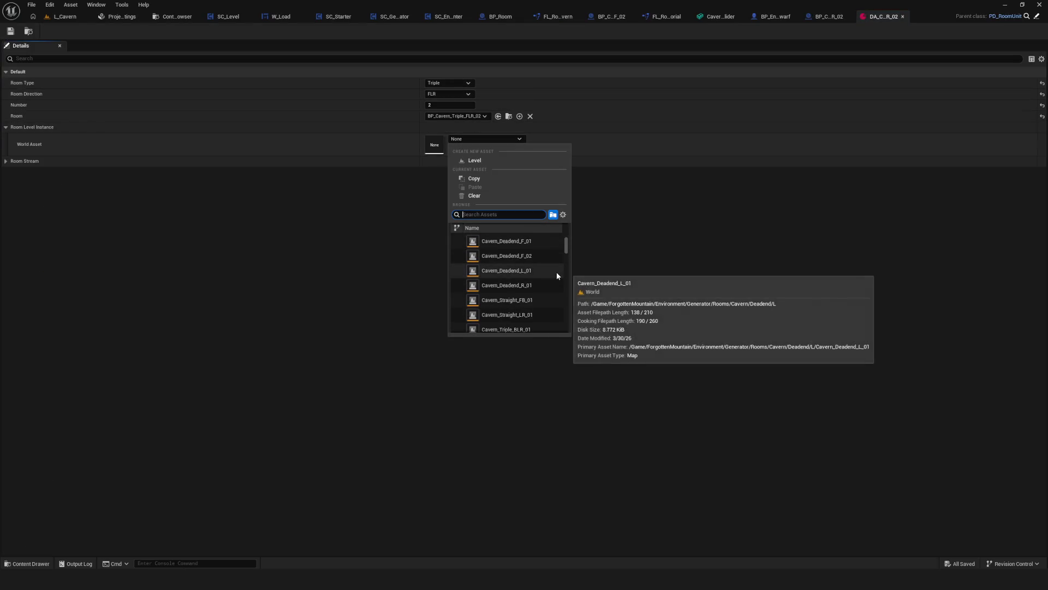
pyautogui.scroll(-4, 556, 276)
pyautogui.scroll(7, 557, 276)
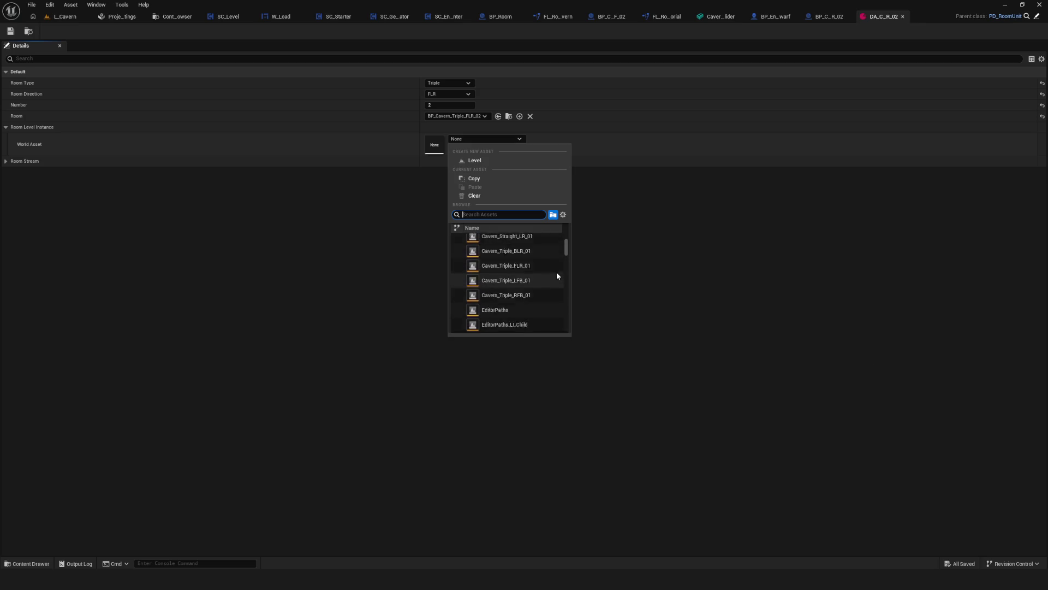
pyautogui.scroll(-3, 557, 275)
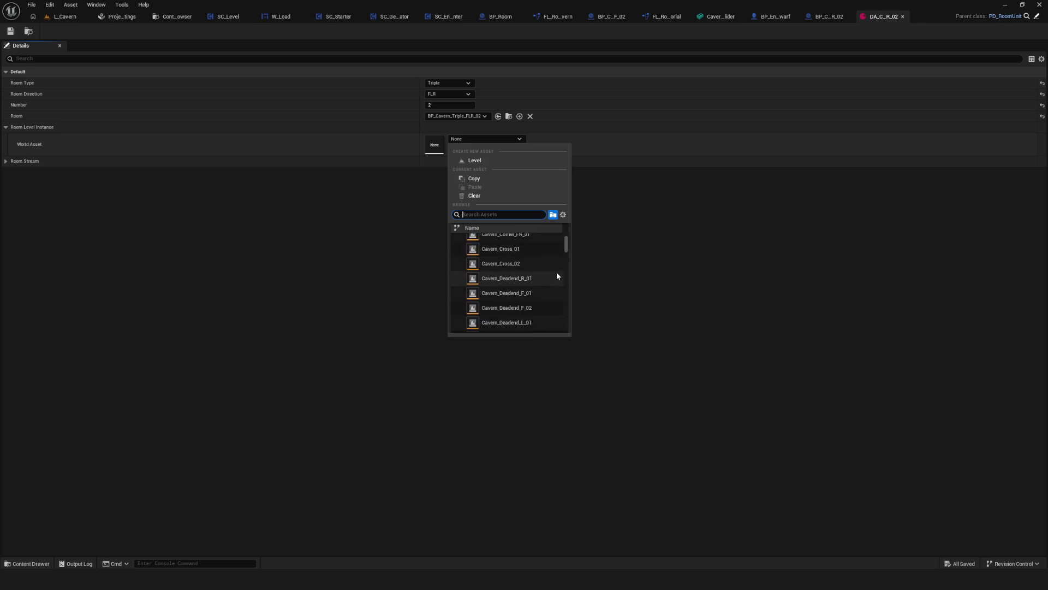
pyautogui.scroll(-1, 556, 272)
pyautogui.click(540, 289)
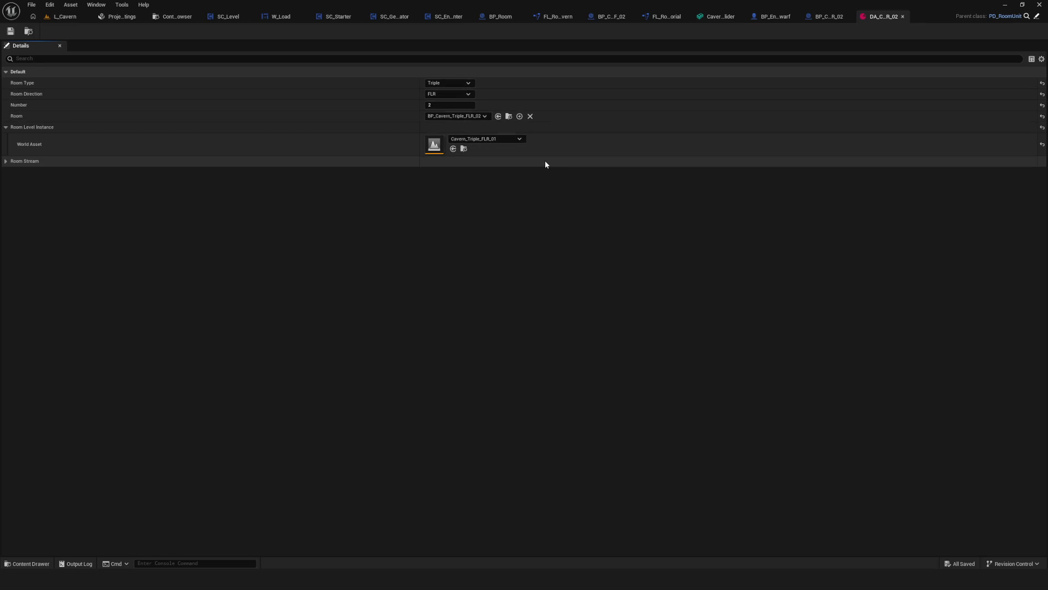
pyautogui.click(498, 141)
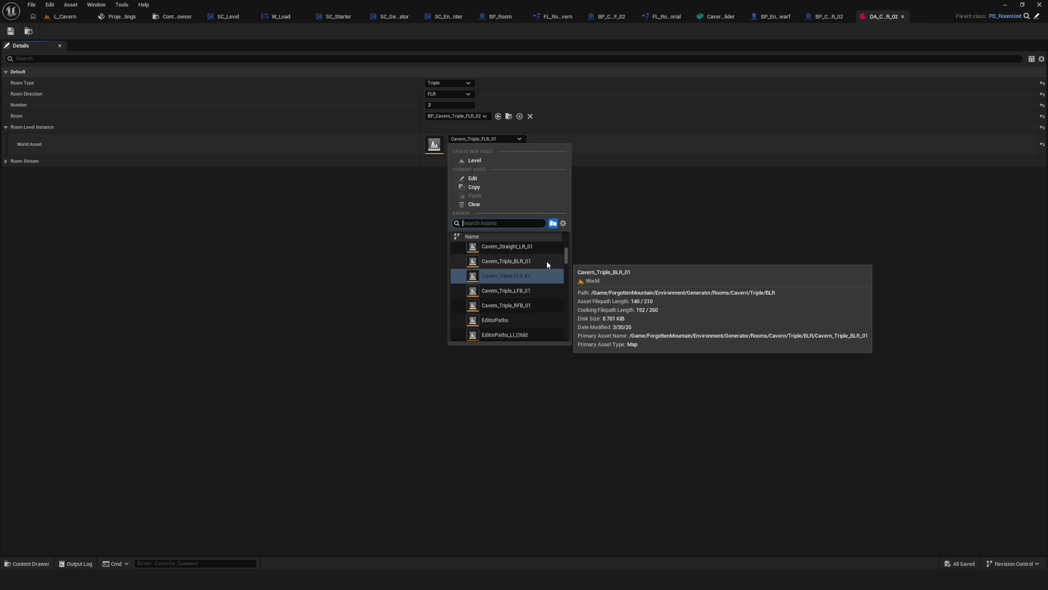
pyautogui.scroll(2, 547, 264)
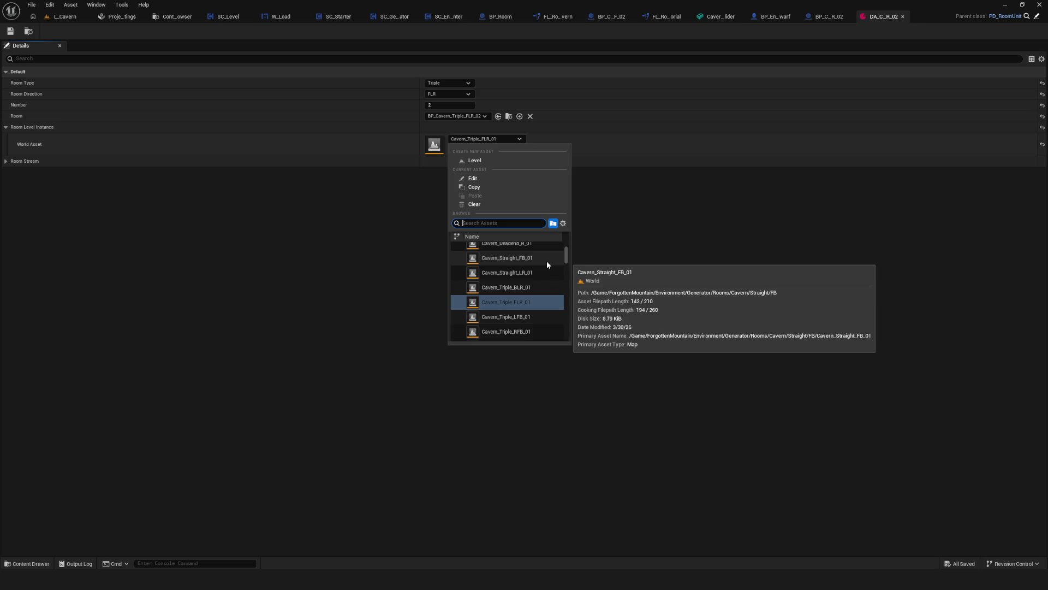
pyautogui.click(385, 252)
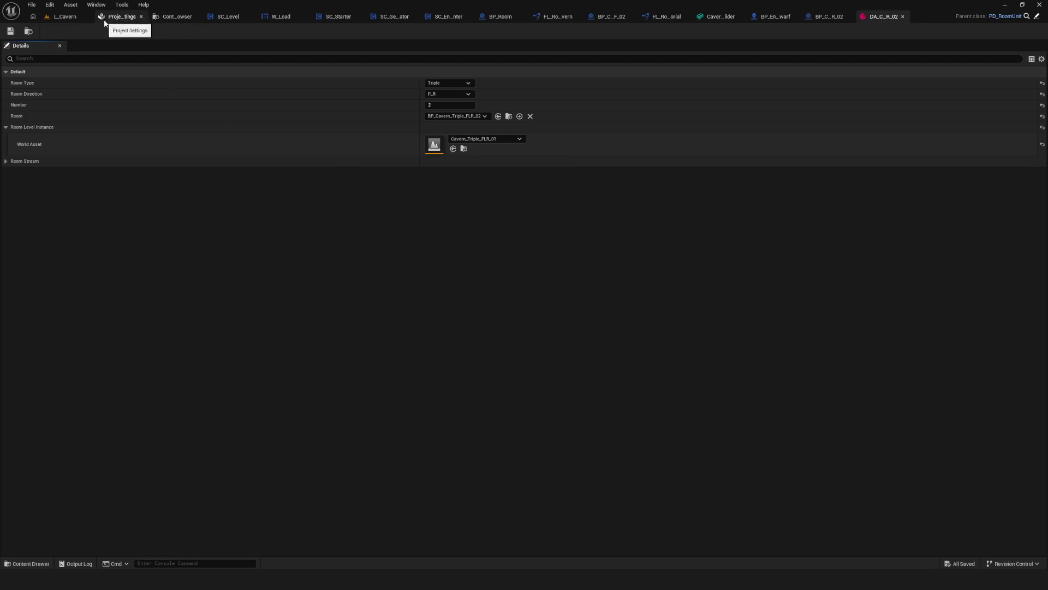
# Duplicate the Cavern_Triple_FLR_01 level as Cavern_Triple_FLR_02 and save the copy
pyautogui.click(179, 20)
pyautogui.click(71, 328)
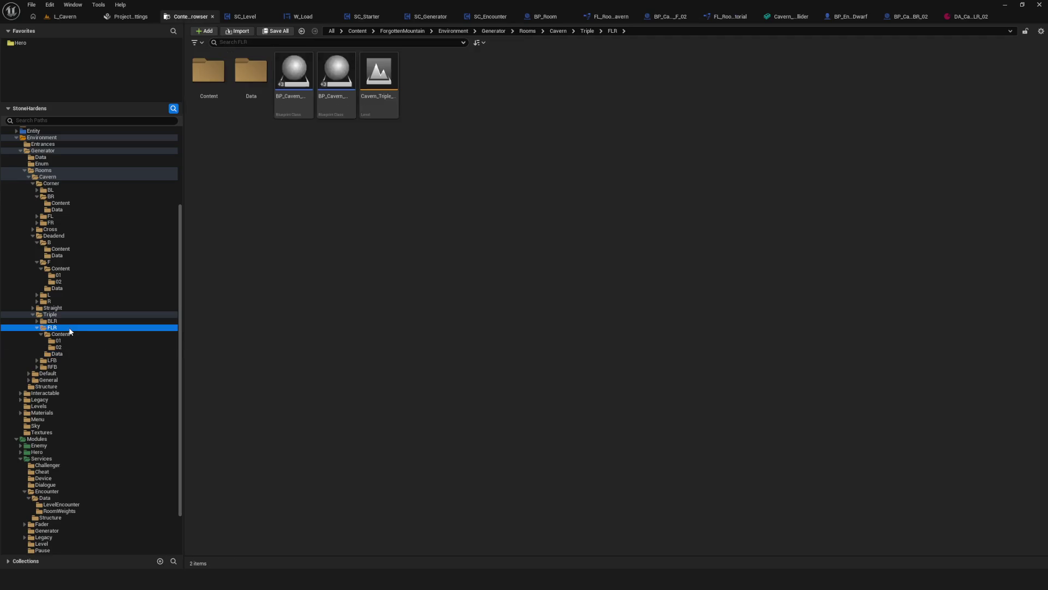
pyautogui.rightClick(374, 90)
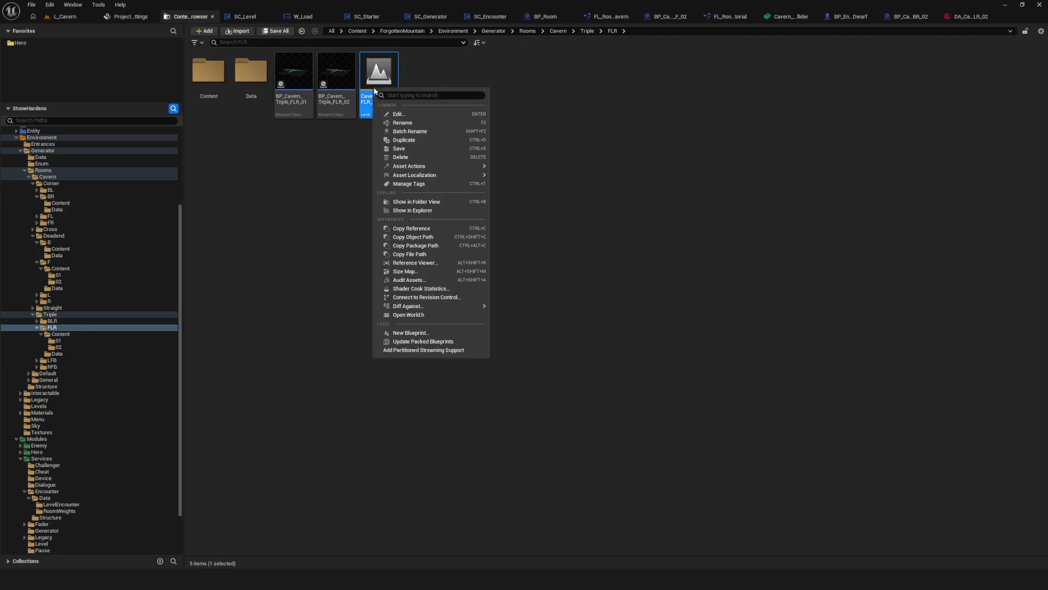
pyautogui.click(410, 141)
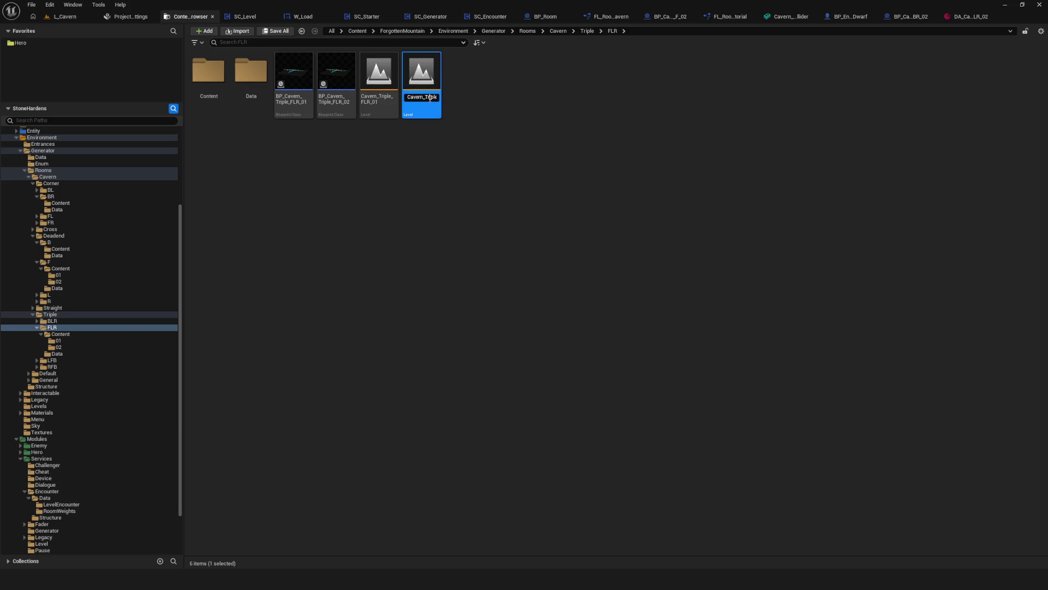
pyautogui.press('Return')
pyautogui.rightClick(423, 87)
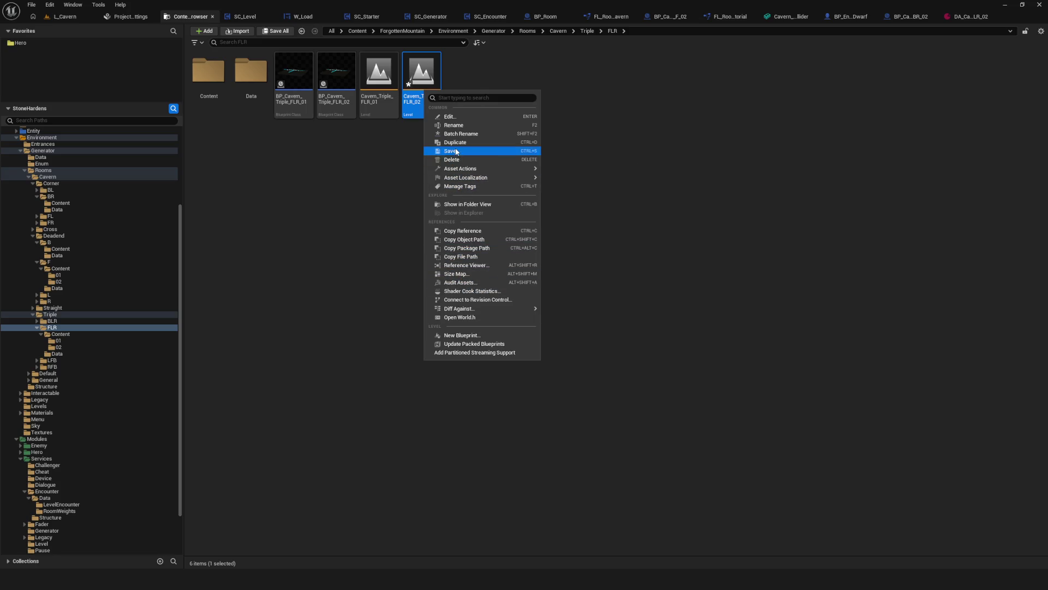
pyautogui.click(481, 150)
# Point the room data asset's World Asset at Cavern_Triple_FLR_02, then close the data asset
pyautogui.click(972, 17)
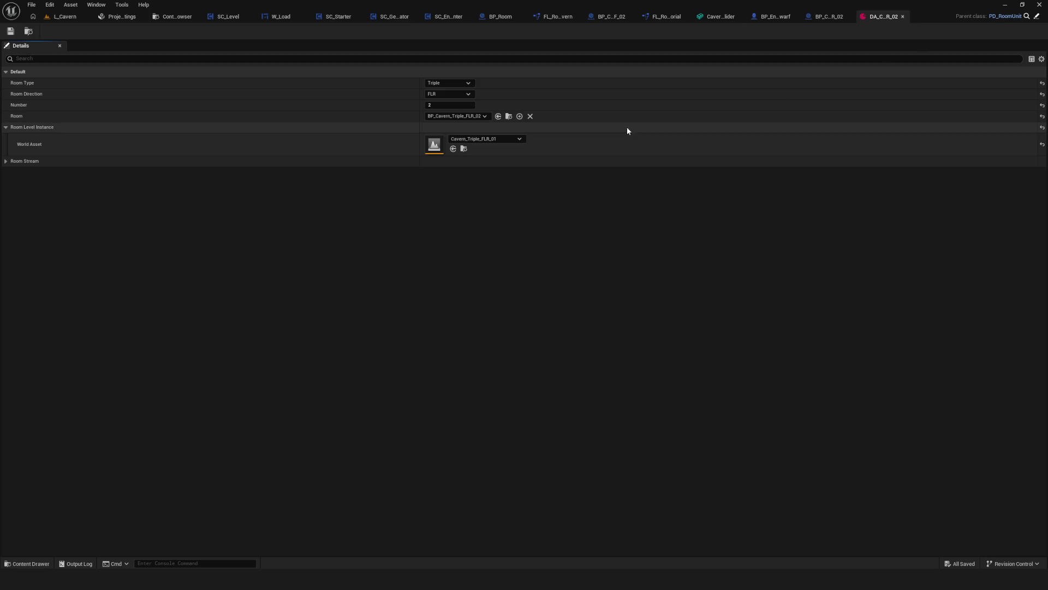
pyautogui.click(486, 139)
pyautogui.click(529, 265)
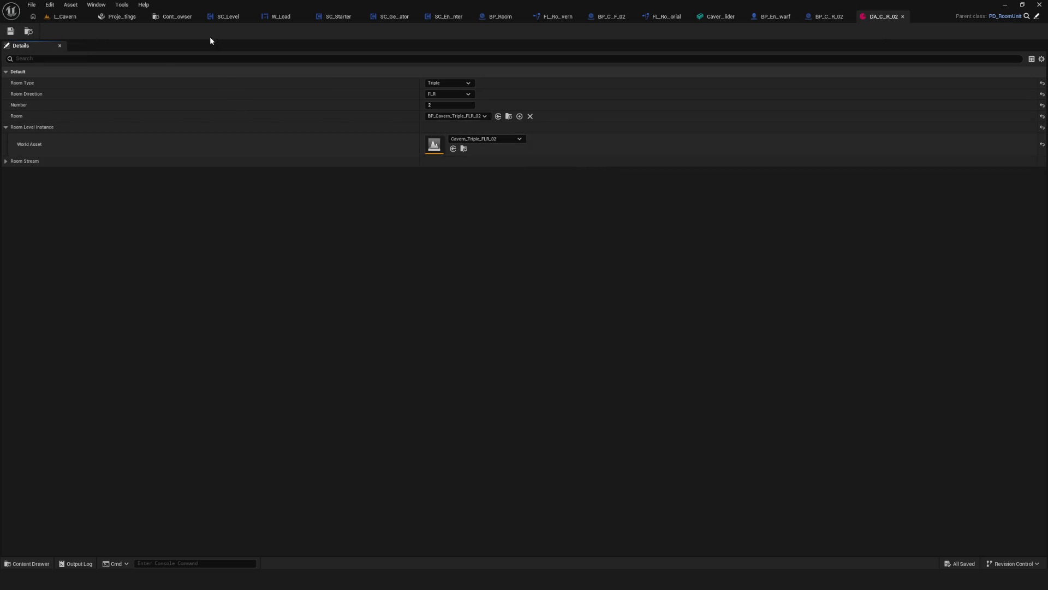
pyautogui.click(179, 21)
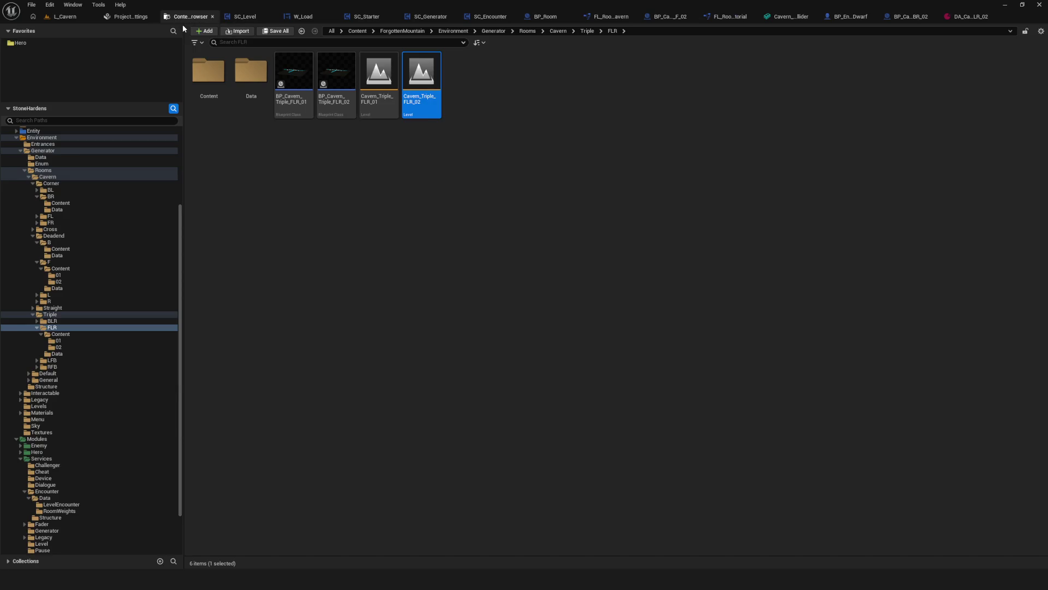
pyautogui.click(966, 14)
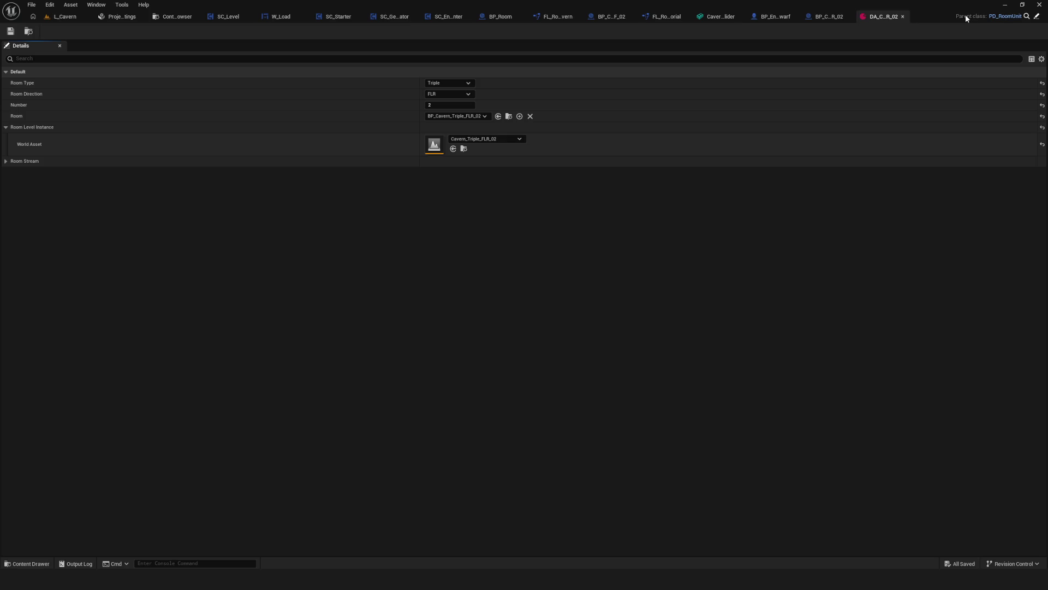
pyautogui.click(901, 17)
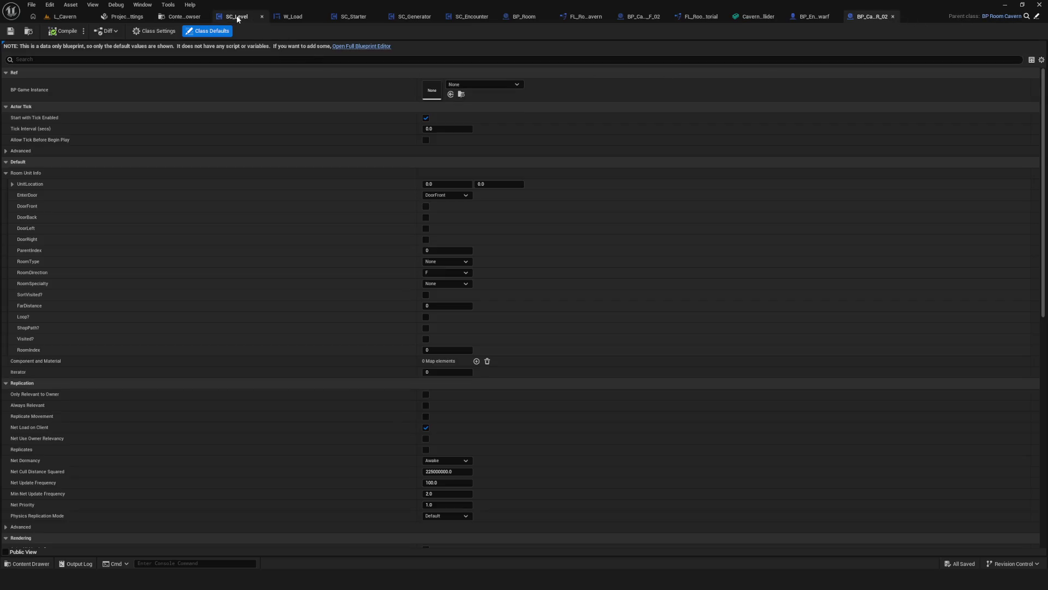
pyautogui.click(64, 16)
# Set the EditLevelInstance's Level to Cavern_Triple_FLR_02
pyautogui.scroll(10, 985, 464)
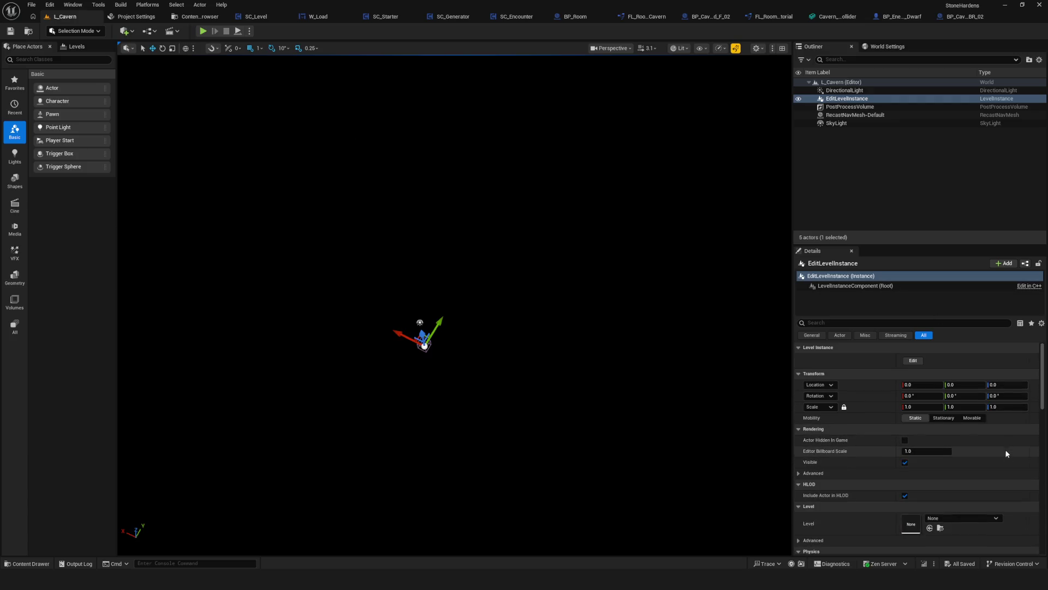
pyautogui.click(951, 516)
pyautogui.scroll(-2, 1015, 447)
pyautogui.scroll(-5, 1014, 447)
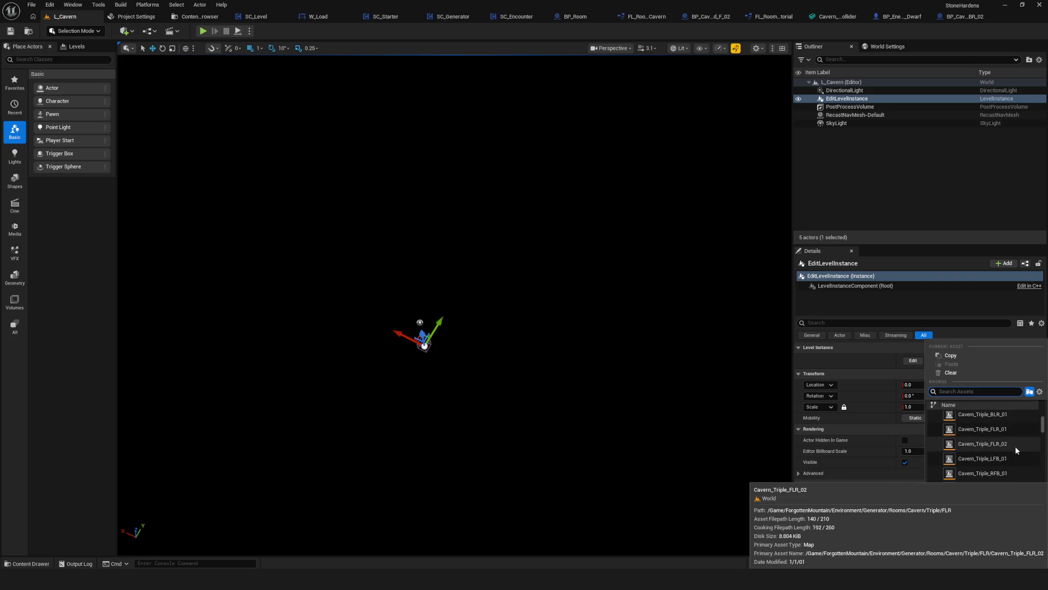
pyautogui.click(1008, 442)
# Frame the cavern room and enter Level Instance edit mode
pyautogui.moveTo(528, 350)
pyautogui.mouseDown()
pyautogui.moveTo(528, 382)
pyautogui.moveTo(528, 333)
pyautogui.mouseUp()
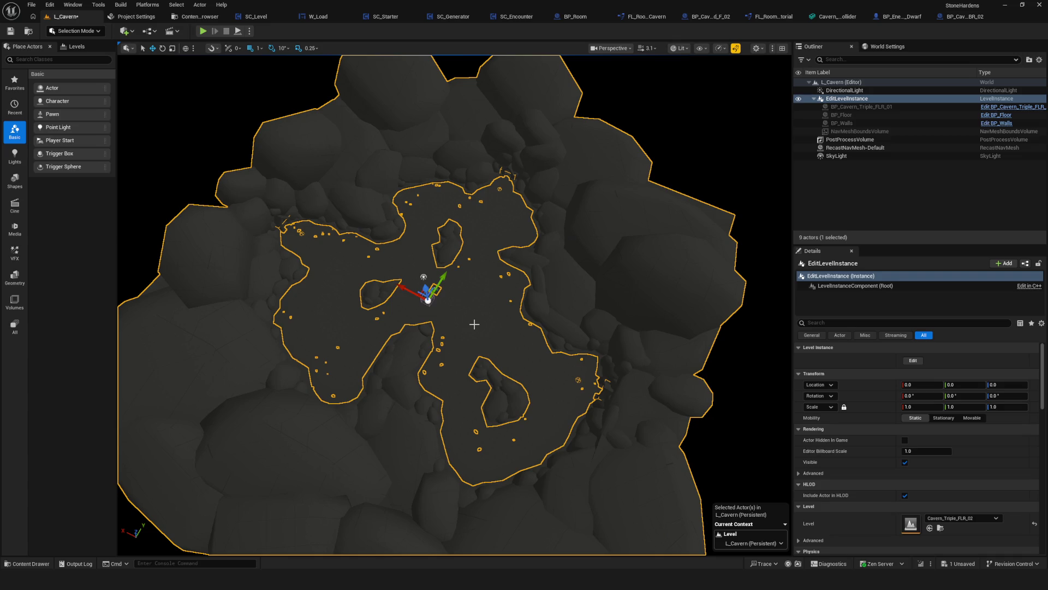
pyautogui.moveTo(439, 325)
pyautogui.mouseDown(button='right')
pyautogui.moveTo(439, 305)
pyautogui.moveTo(439, 325)
pyautogui.mouseUp(button='right')
pyautogui.moveTo(620, 207); pyautogui.dragTo(620, 207, button='right')
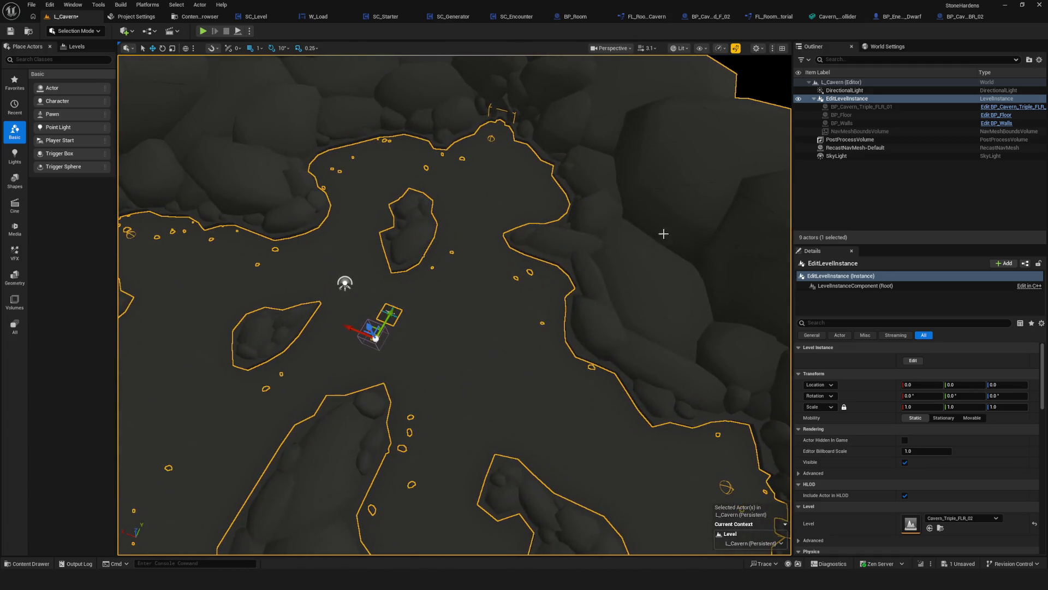
# Set BP_Walls' NoCollisionComp static mesh to Cavern_Triple_FLR_02
pyautogui.click(625, 193)
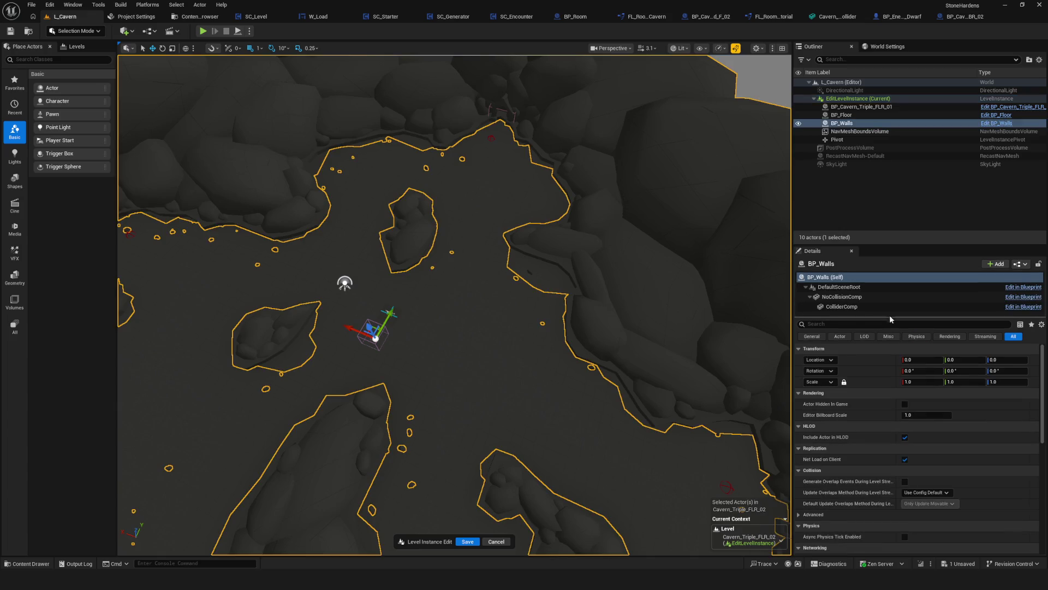
pyautogui.click(840, 296)
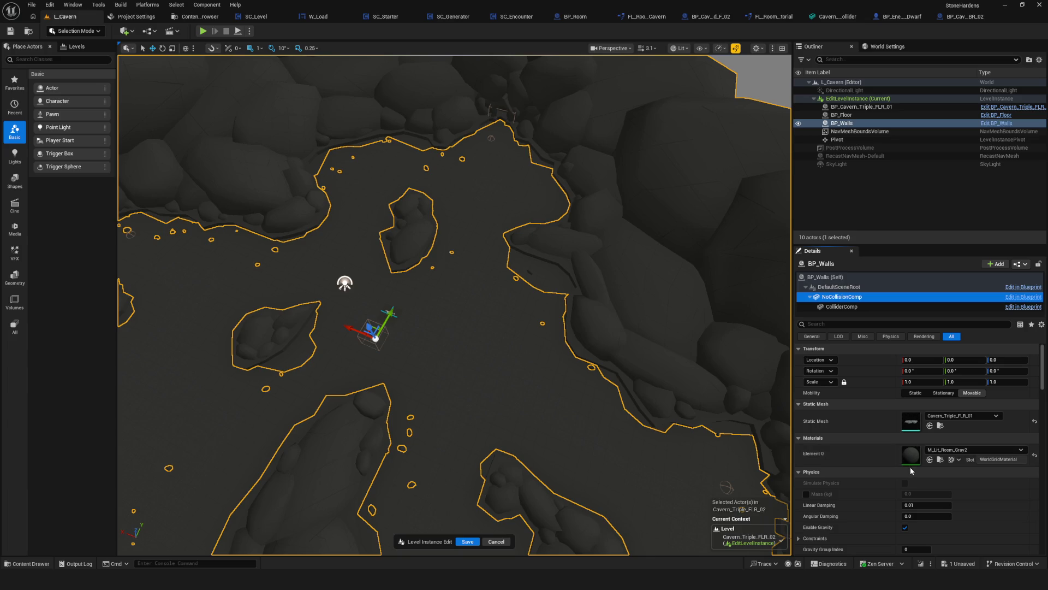
pyautogui.click(975, 415)
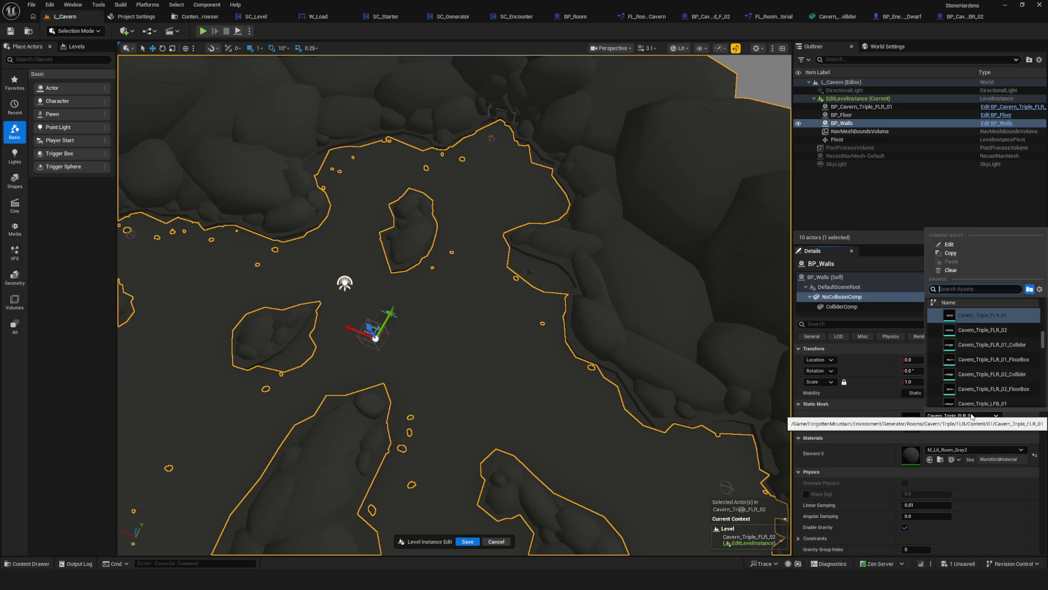
pyautogui.click(1004, 330)
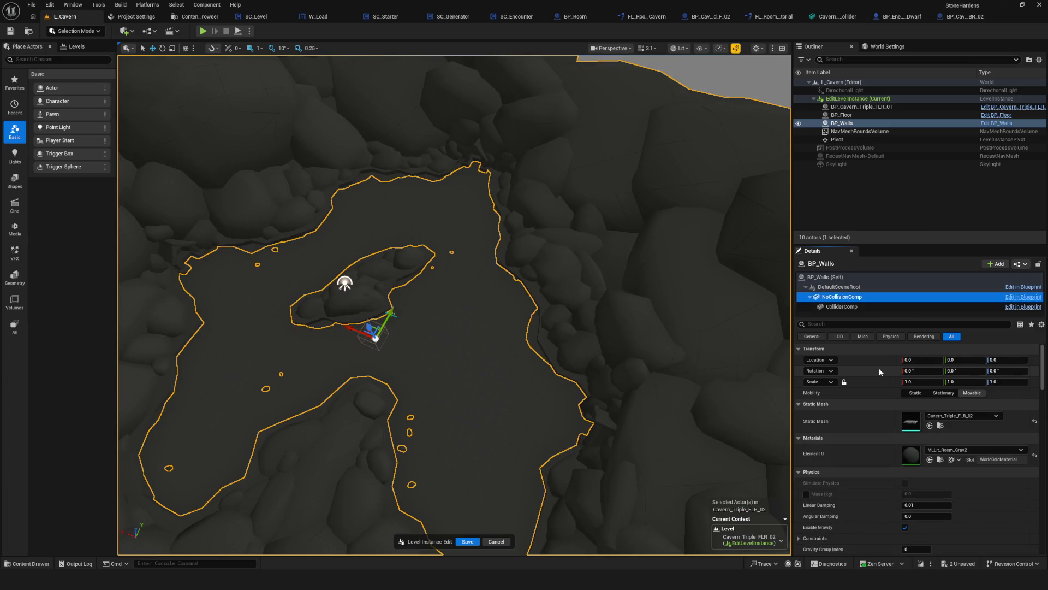
# Select the ColliderComp component, then quit Discord from the taskbar tray
pyautogui.click(841, 306)
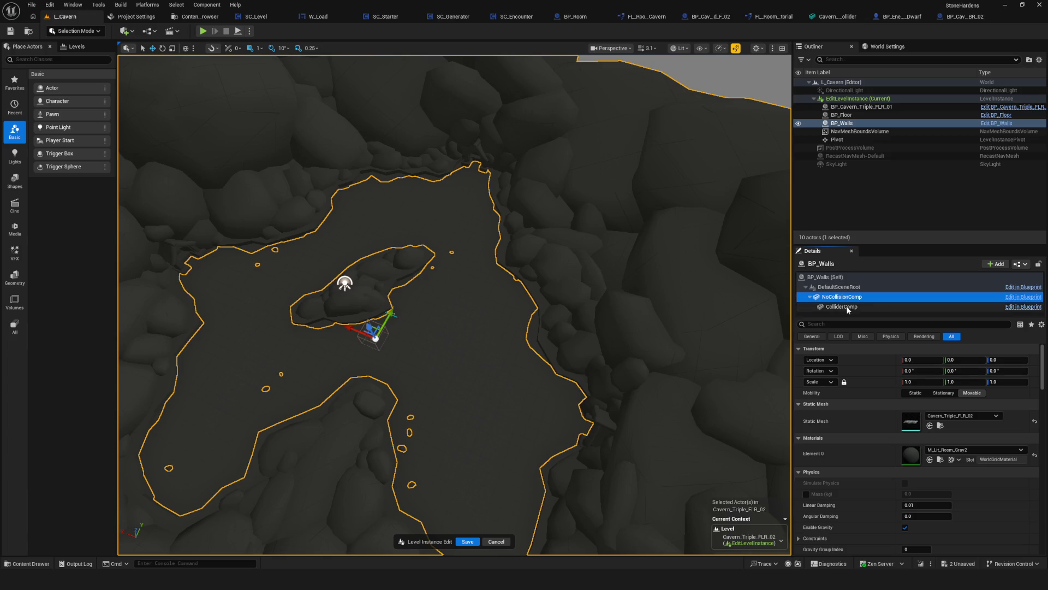
pyautogui.click(963, 416)
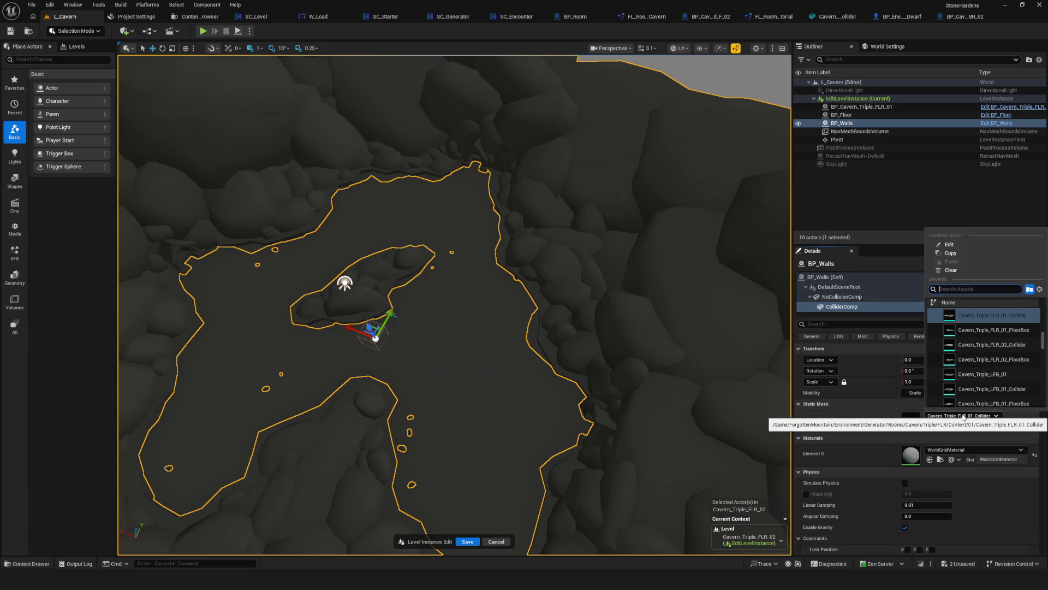
pyautogui.click(939, 580)
pyautogui.rightClick(929, 520)
pyautogui.click(937, 509)
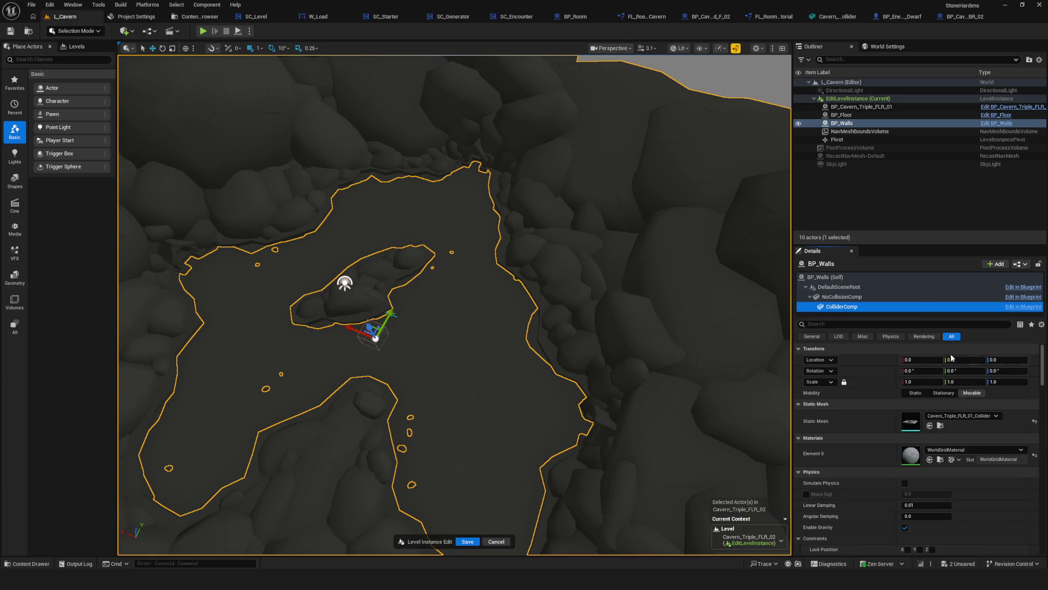
# Set ColliderComp's static mesh to Cavern_Triple_FLR_02_Collider
pyautogui.click(885, 123)
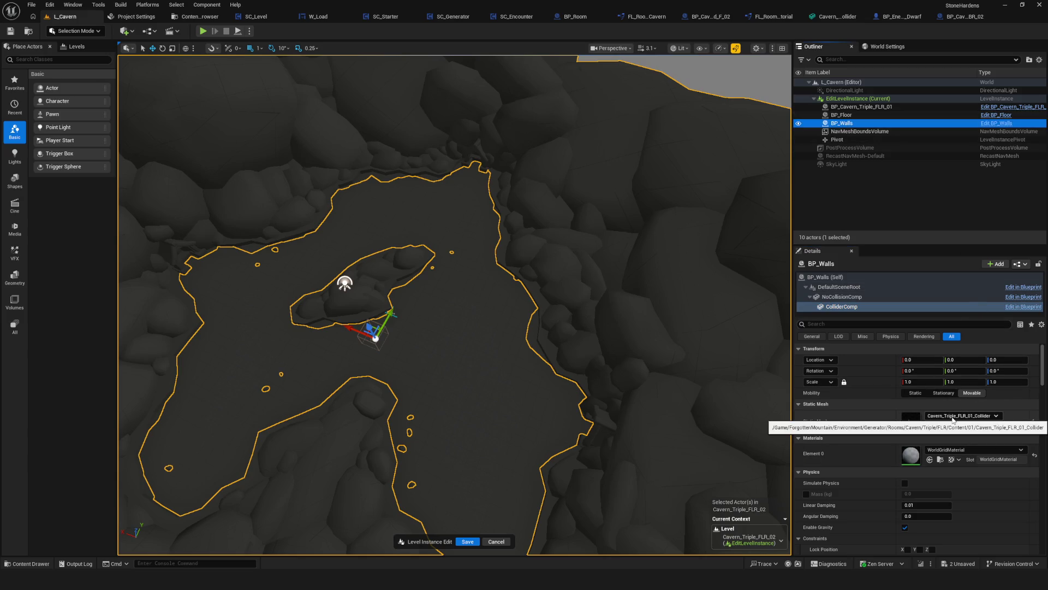
pyautogui.click(843, 306)
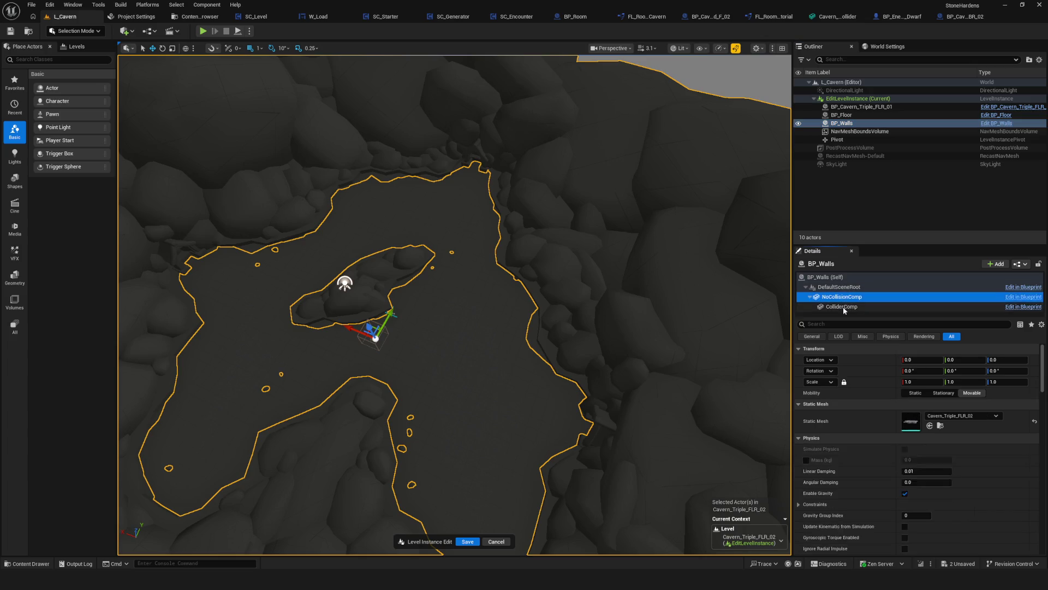
pyautogui.click(971, 416)
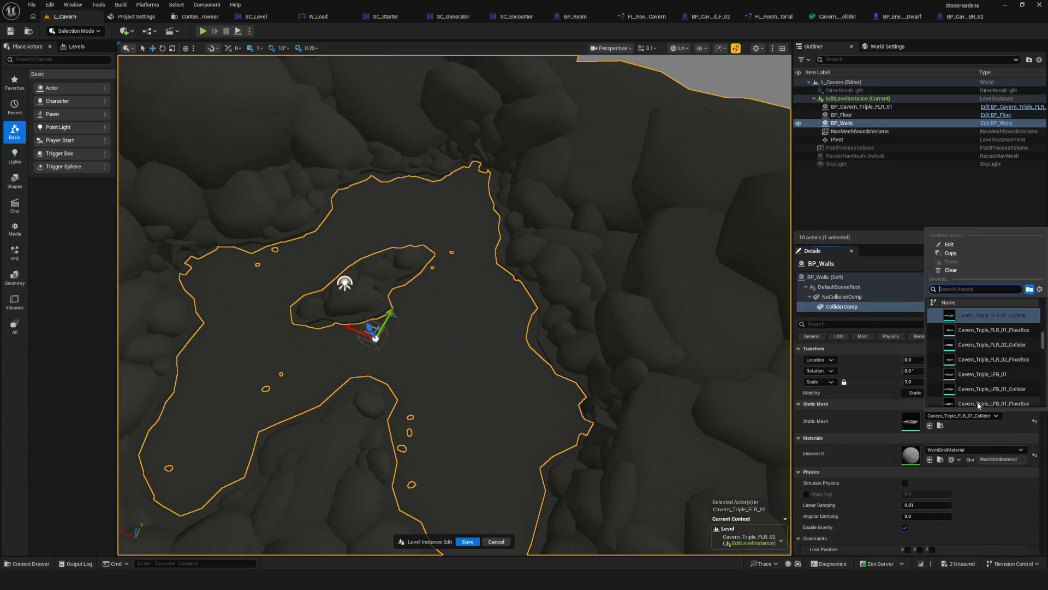
pyautogui.scroll(2, 1004, 376)
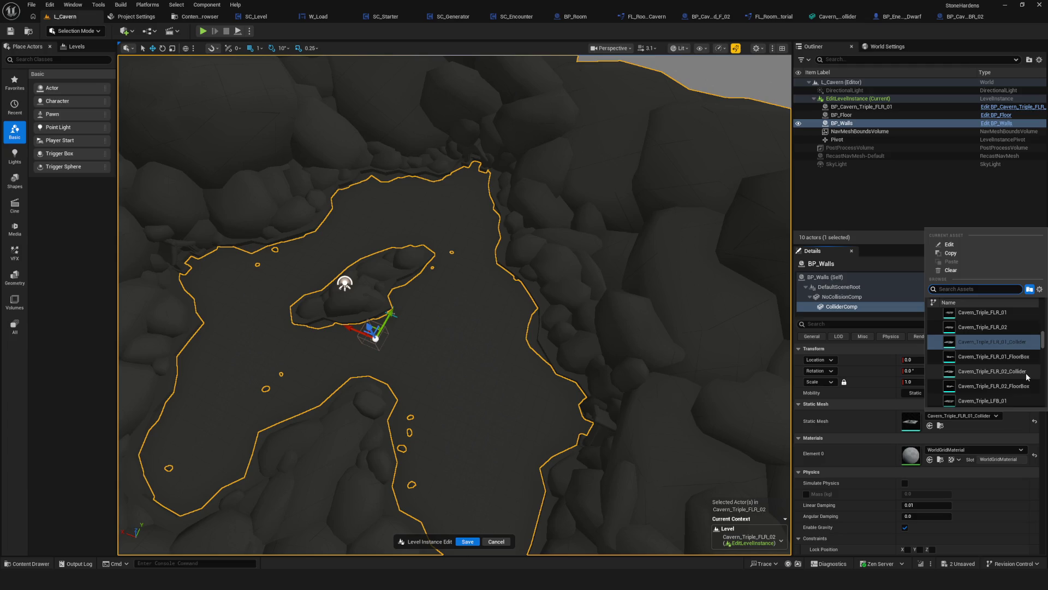
pyautogui.click(1027, 373)
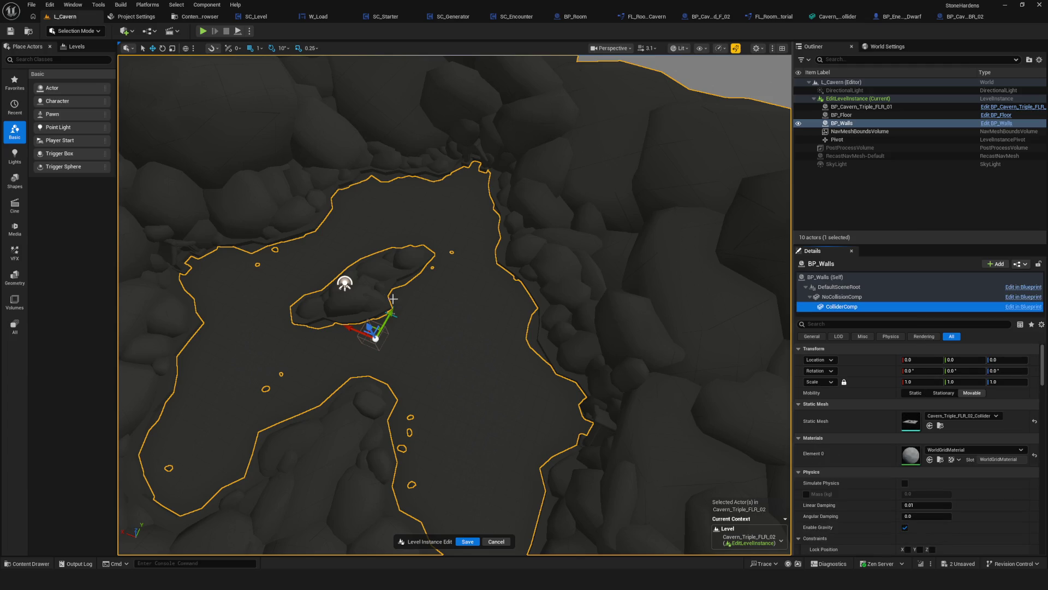
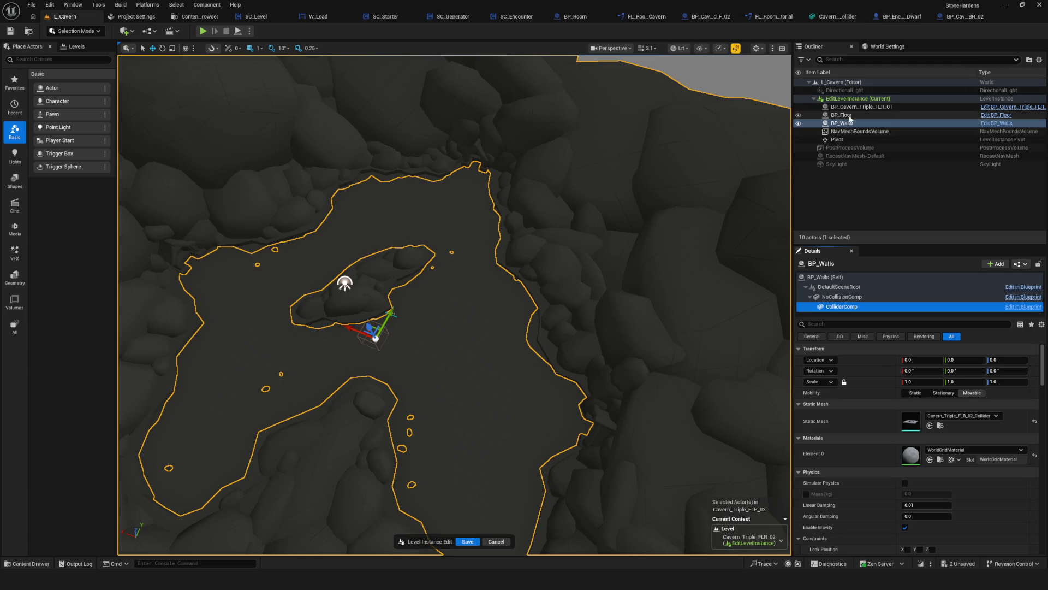
# Set BP_Floor's FloorBox component Static Mesh to Cavern_Triple_FLR_02_FloorBox
pyautogui.click(949, 115)
pyautogui.click(832, 297)
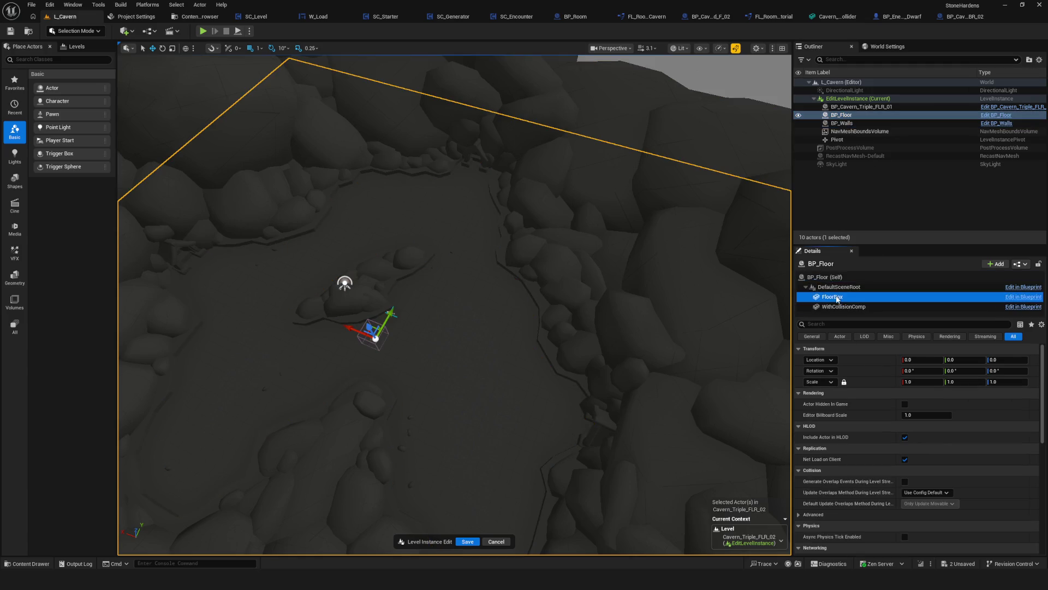
pyautogui.click(970, 415)
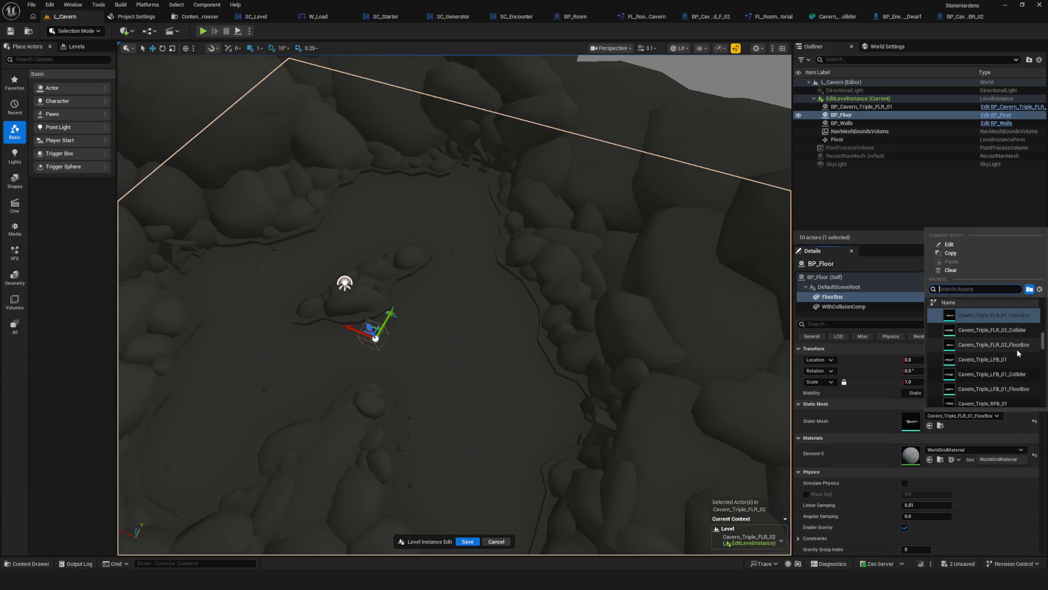
pyautogui.scroll(2, 1017, 349)
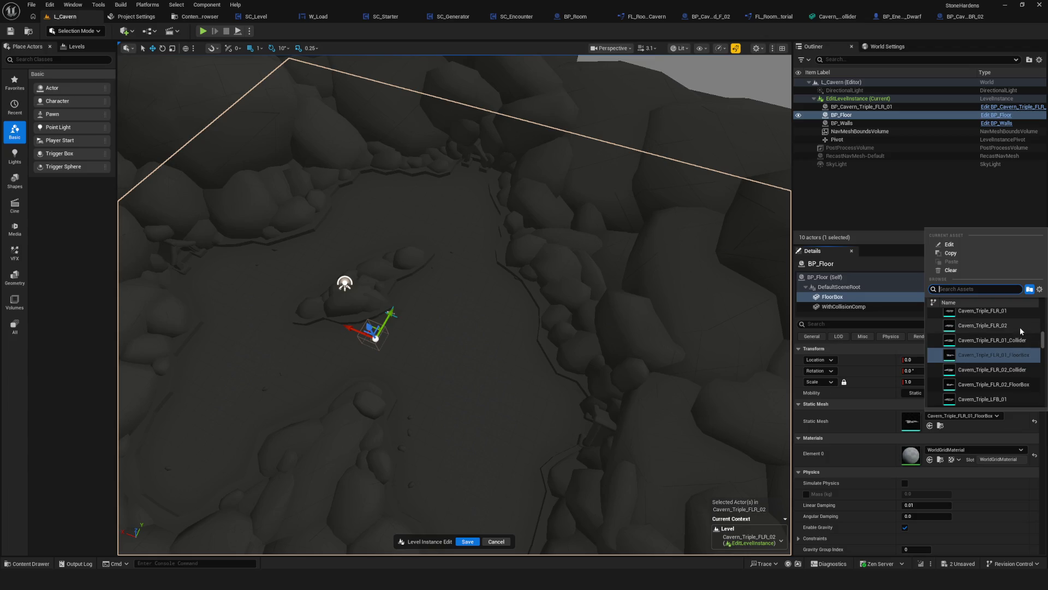
pyautogui.click(1023, 384)
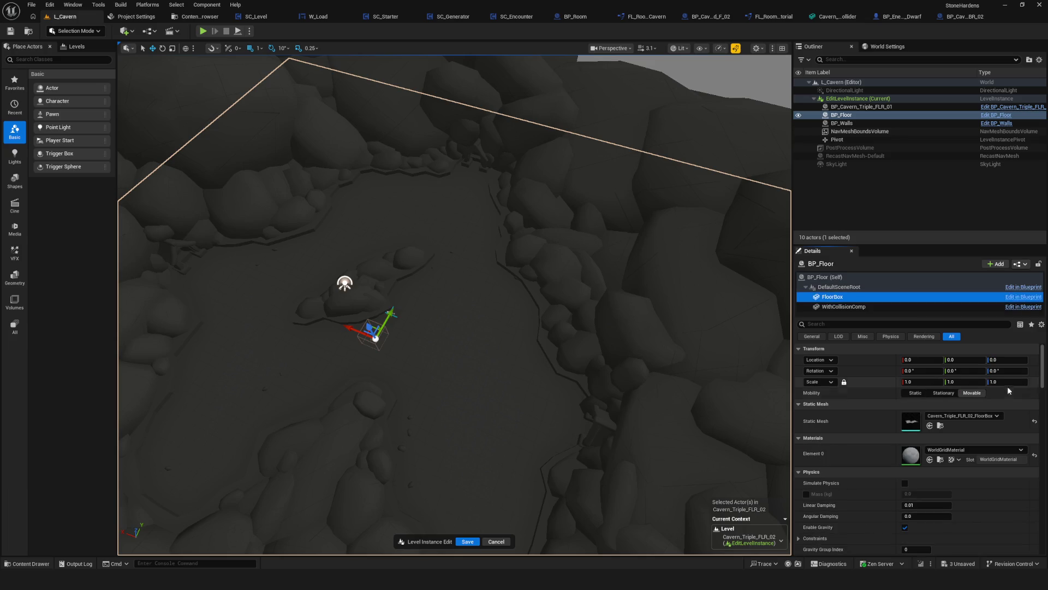
# Save the level and apply the level instance edits
pyautogui.click(10, 31)
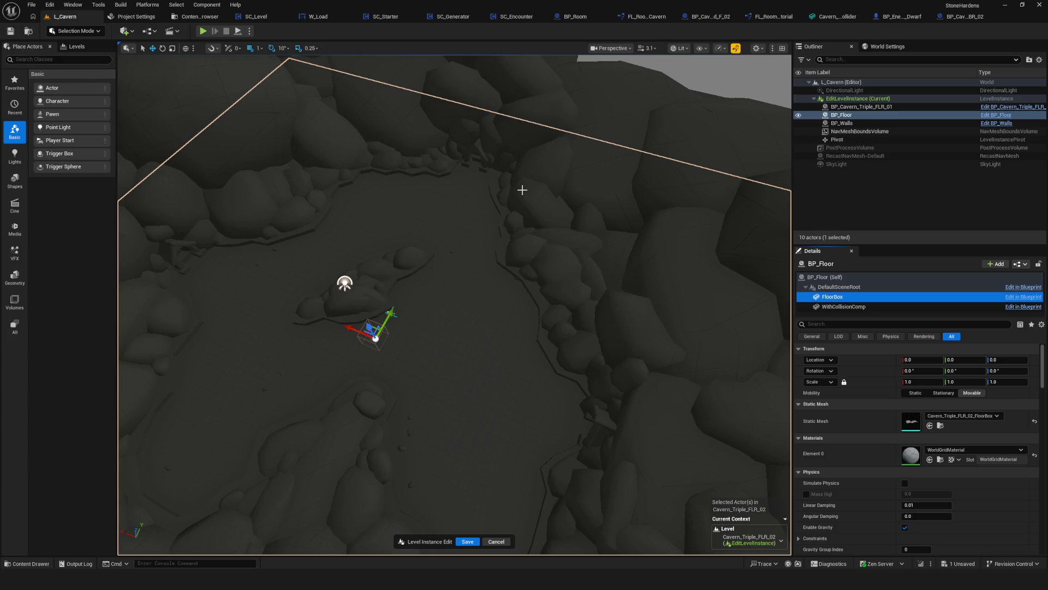
pyautogui.moveTo(489, 236)
pyautogui.mouseDown(button='right')
pyautogui.moveTo(481, 224)
pyautogui.moveTo(486, 241)
pyautogui.moveTo(524, 245)
pyautogui.moveTo(524, 262)
pyautogui.mouseUp(button='right')
pyautogui.click(467, 541)
# Toggle the navigation mesh display with P to check its coverage of the cavern floor
pyautogui.moveTo(491, 306)
pyautogui.mouseDown(button='right')
pyautogui.moveTo(525, 340)
pyautogui.moveTo(487, 317)
pyautogui.moveTo(483, 361)
pyautogui.moveTo(482, 276)
pyautogui.moveTo(478, 309)
pyautogui.moveTo(477, 289)
pyautogui.mouseUp(button='right')
pyautogui.press('p')
pyautogui.moveTo(501, 383); pyautogui.dragTo(501, 383, button='right')
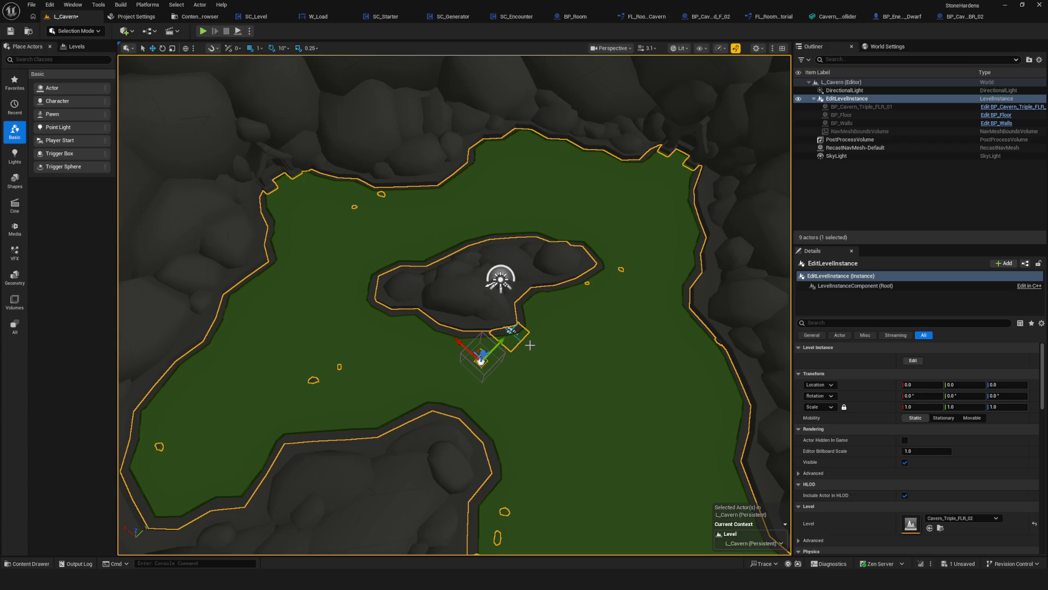
pyautogui.press('p')
# Reset the level instance's Level to None, save all, and switch to FL_RoomsCavern
pyautogui.scroll(-5, 578, 332)
pyautogui.scroll(-1, 566, 310)
pyautogui.click(1034, 523)
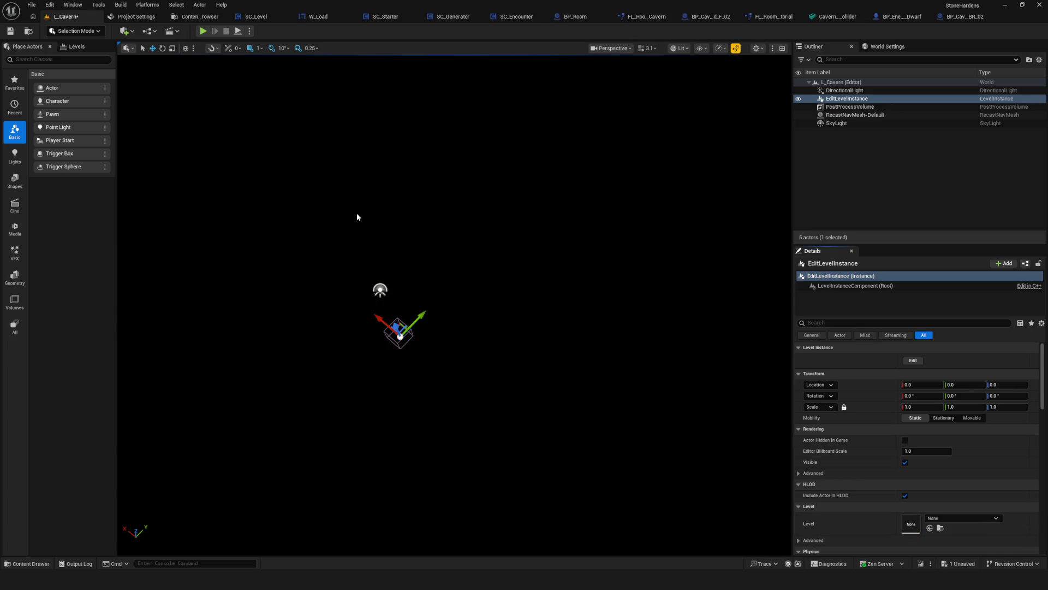
pyautogui.click(10, 31)
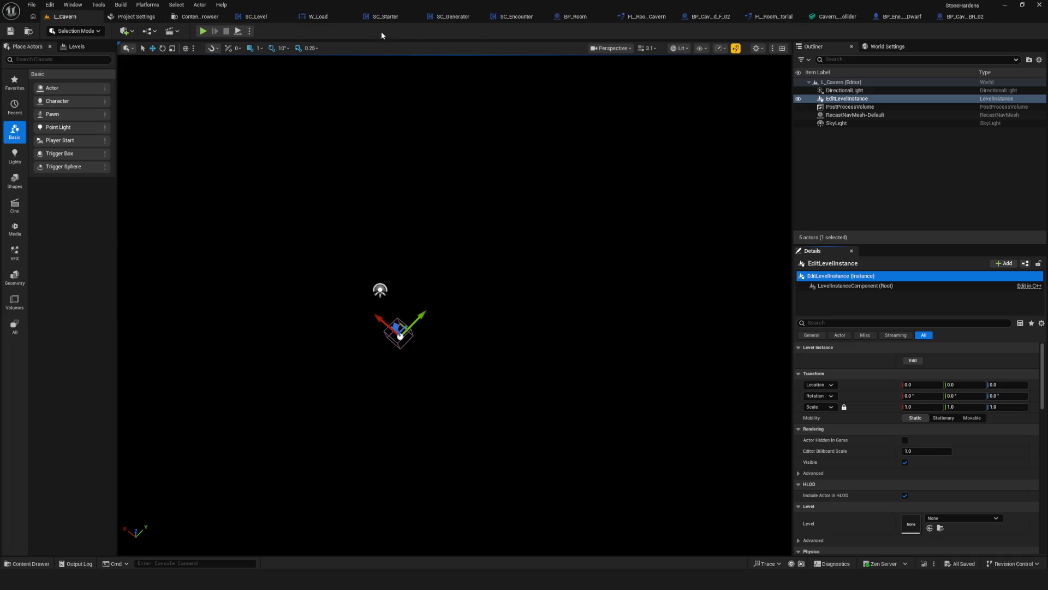
pyautogui.click(652, 16)
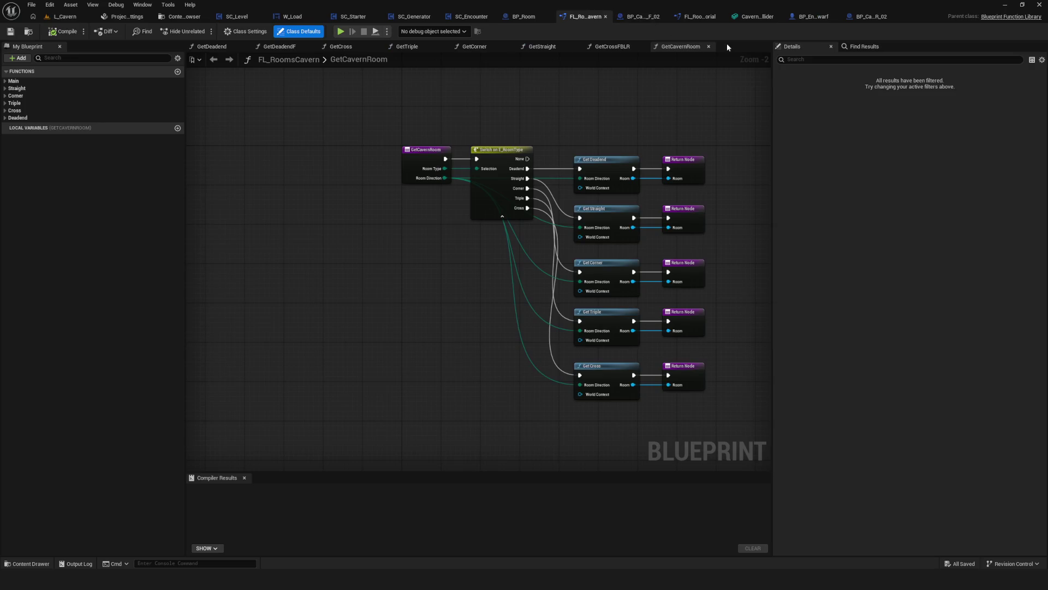
# Switch to FL_RoomsTutorial and open its GetTutorialRoom function graph
pyautogui.scroll(-5, 409, 164)
pyautogui.scroll(8, 469, 181)
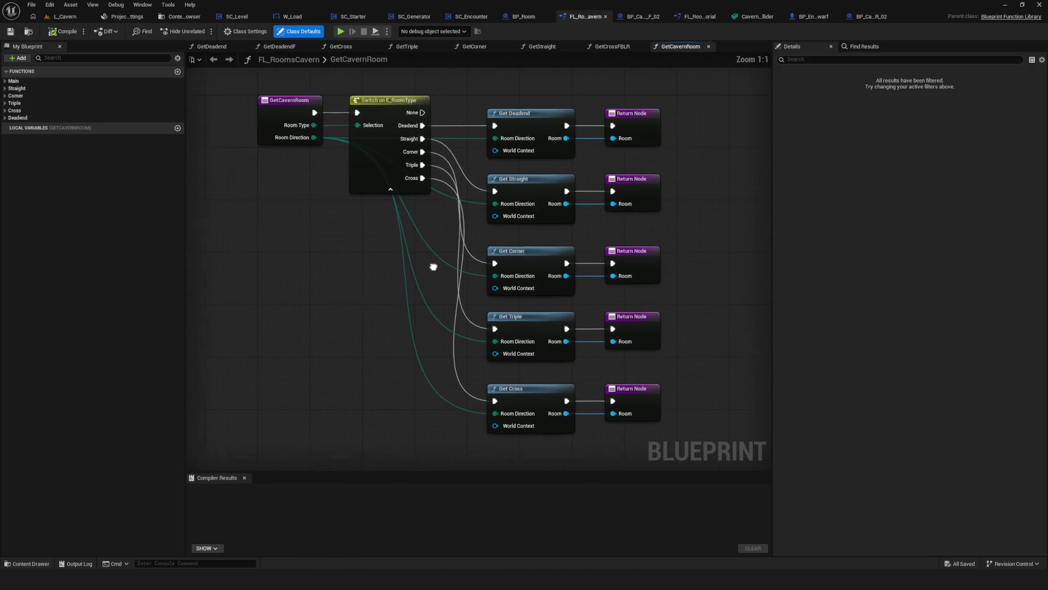
pyautogui.moveTo(442, 269); pyautogui.dragTo(444, 273, button='right')
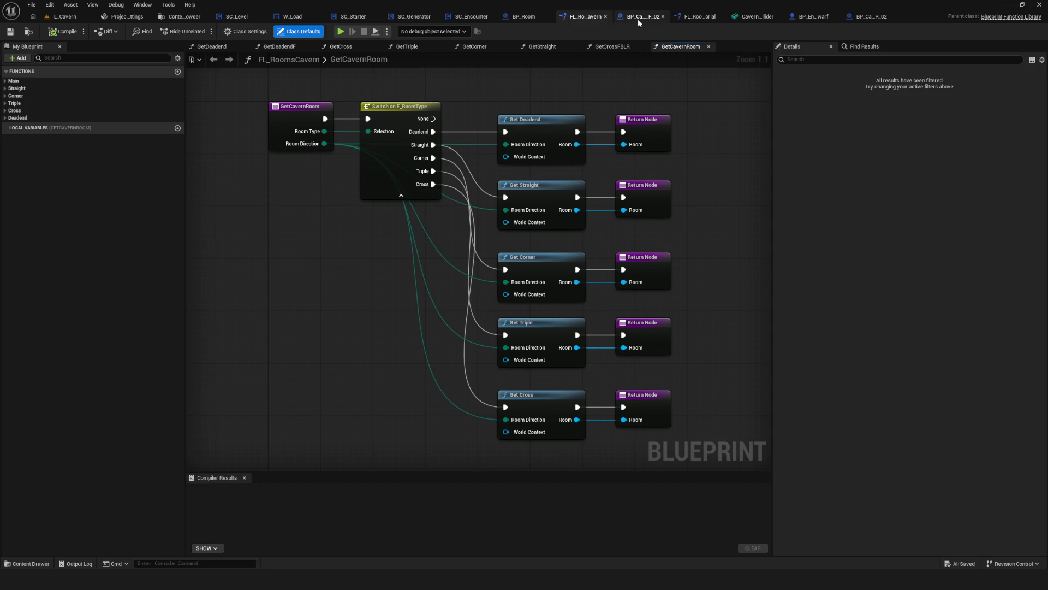
pyautogui.click(699, 16)
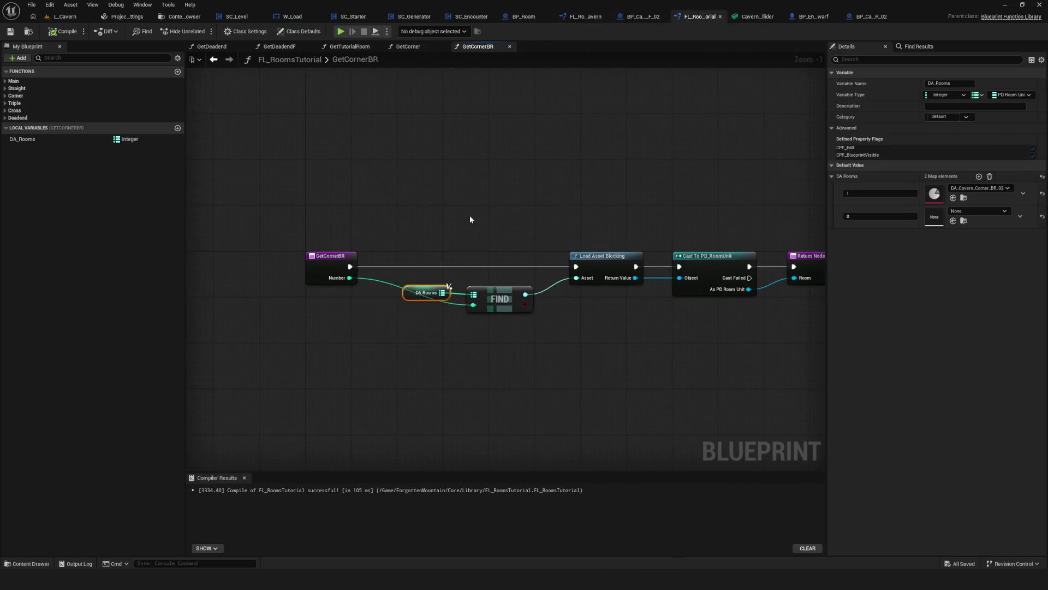
pyautogui.moveTo(510, 168); pyautogui.dragTo(526, 160, button='right')
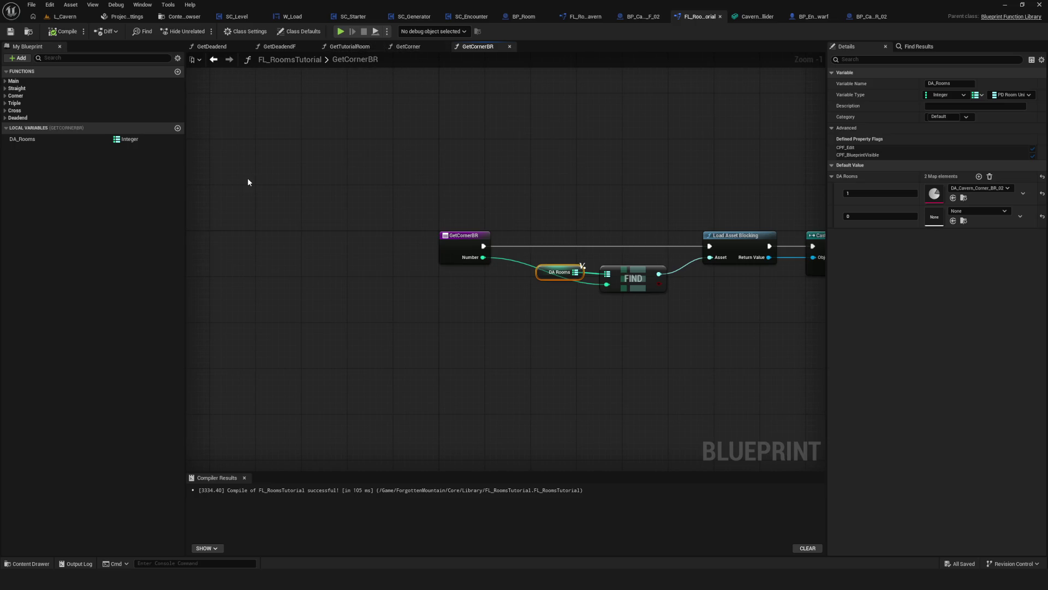
pyautogui.click(5, 81)
pyautogui.click(48, 89)
pyautogui.doubleClick(50, 93)
pyautogui.moveTo(353, 185); pyautogui.dragTo(380, 204, button='right')
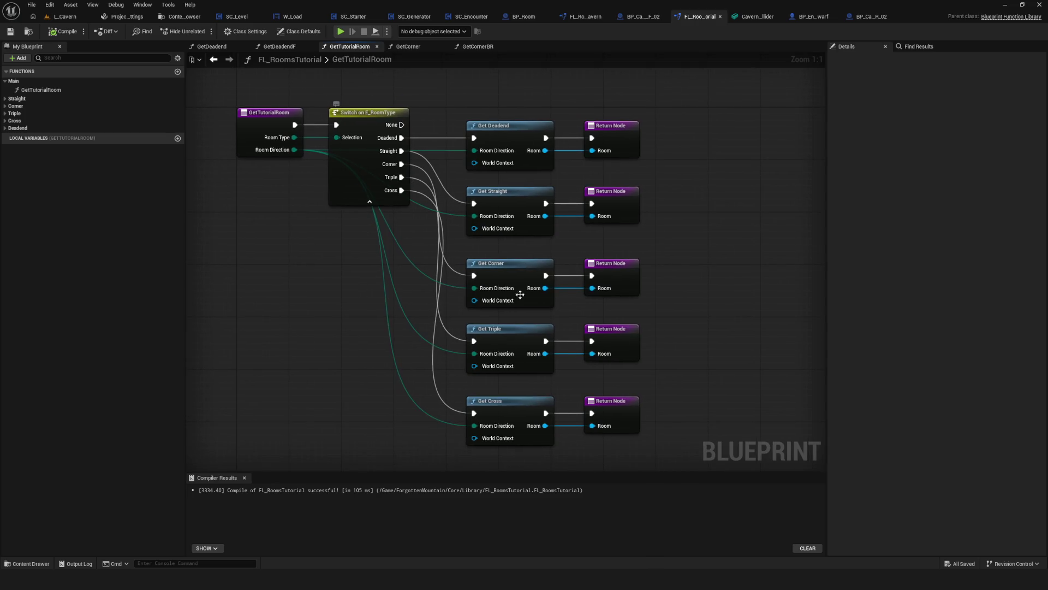
# Drill down through GetTriple into the GetTripleFLR function graph
pyautogui.doubleClick(500, 330)
pyautogui.moveTo(590, 325); pyautogui.dragTo(411, 289, button='right')
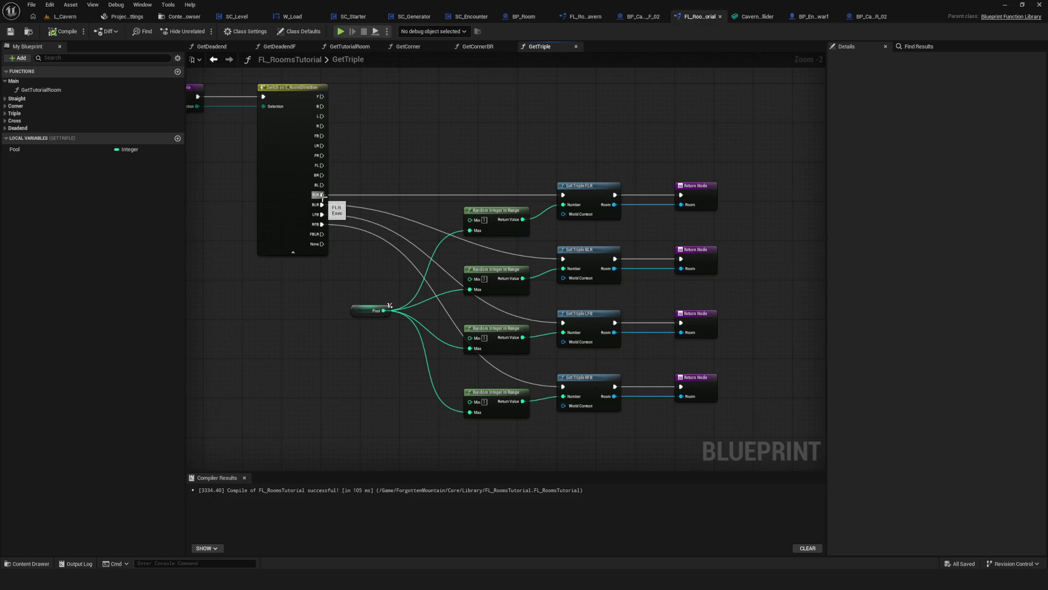
pyautogui.scroll(2, 328, 193)
pyautogui.click(670, 193)
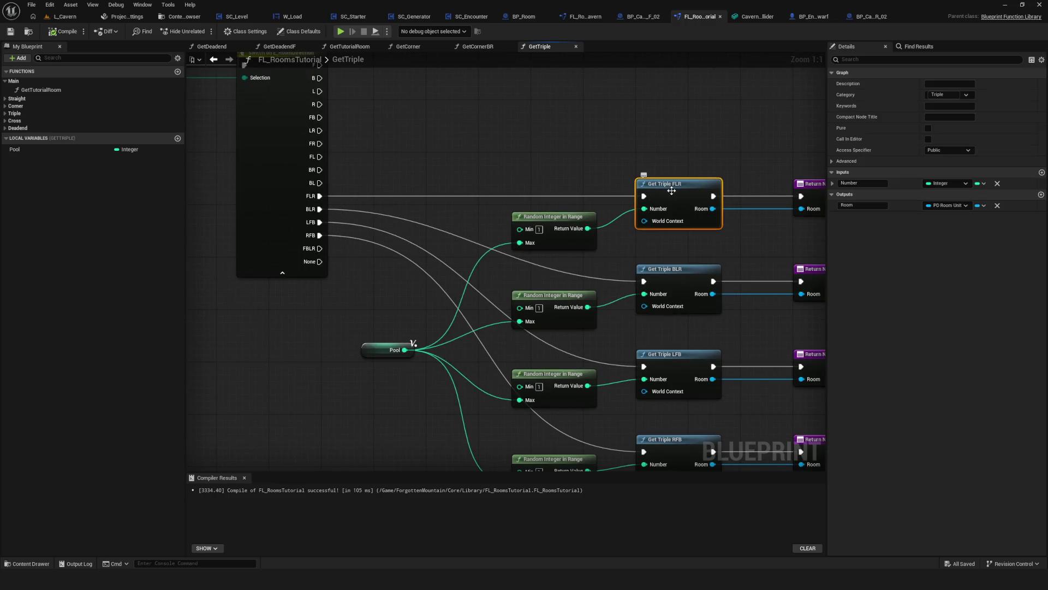
pyautogui.doubleClick(670, 193)
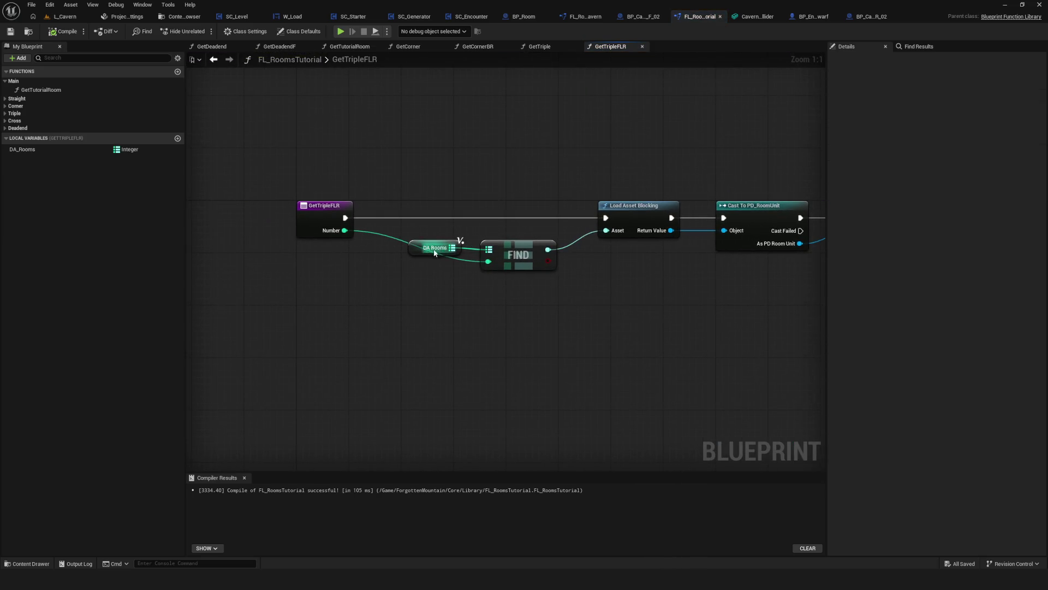
# Reset DA_Rooms entry 2 and set entry 1 to DA_Cavern_Triple_FLR_02
pyautogui.click(406, 254)
pyautogui.click(26, 153)
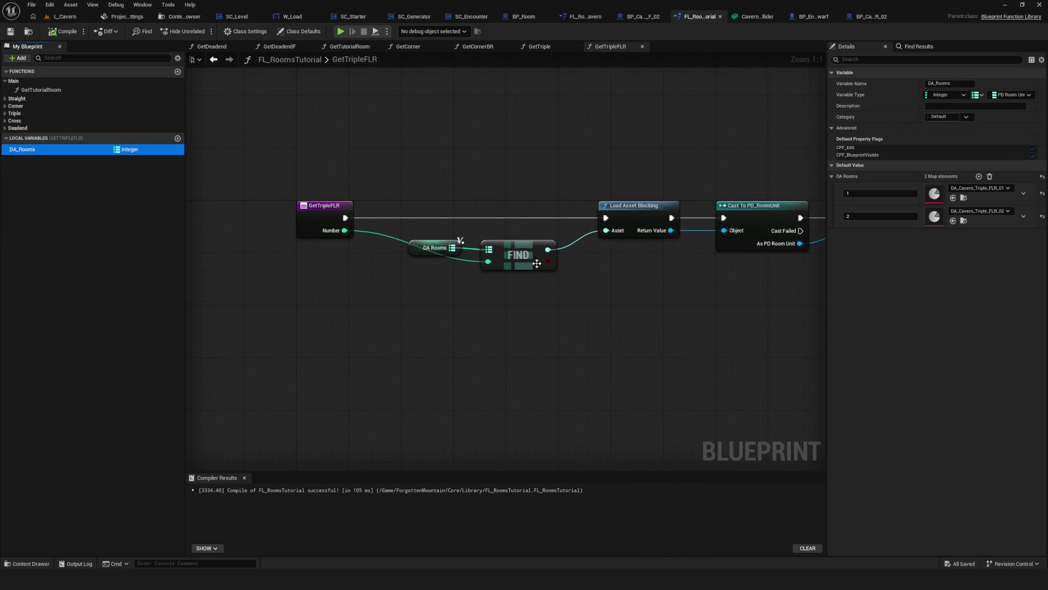
pyautogui.click(1042, 218)
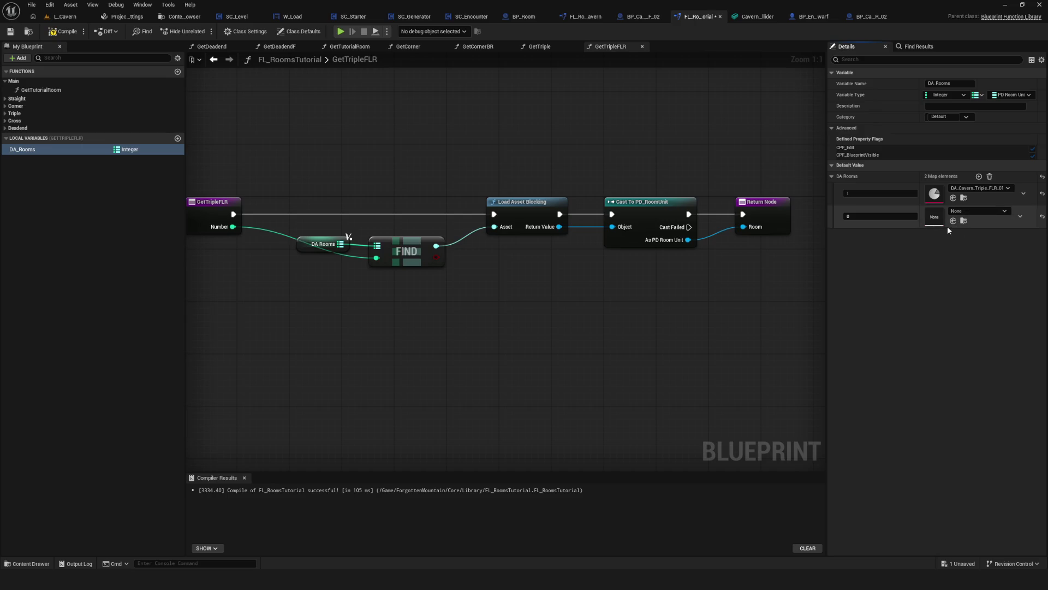
pyautogui.click(980, 188)
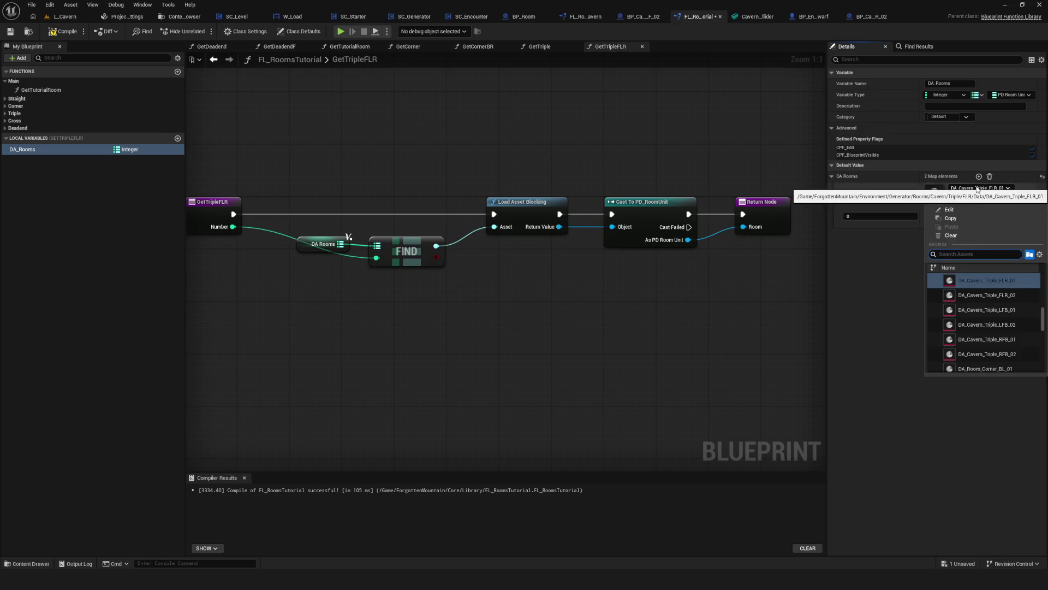
pyautogui.click(995, 295)
# Compile and save FL_RoomsTutorial, then return to L_Cavern
pyautogui.click(61, 35)
pyautogui.click(11, 31)
pyautogui.moveTo(499, 145); pyautogui.dragTo(545, 149, button='right')
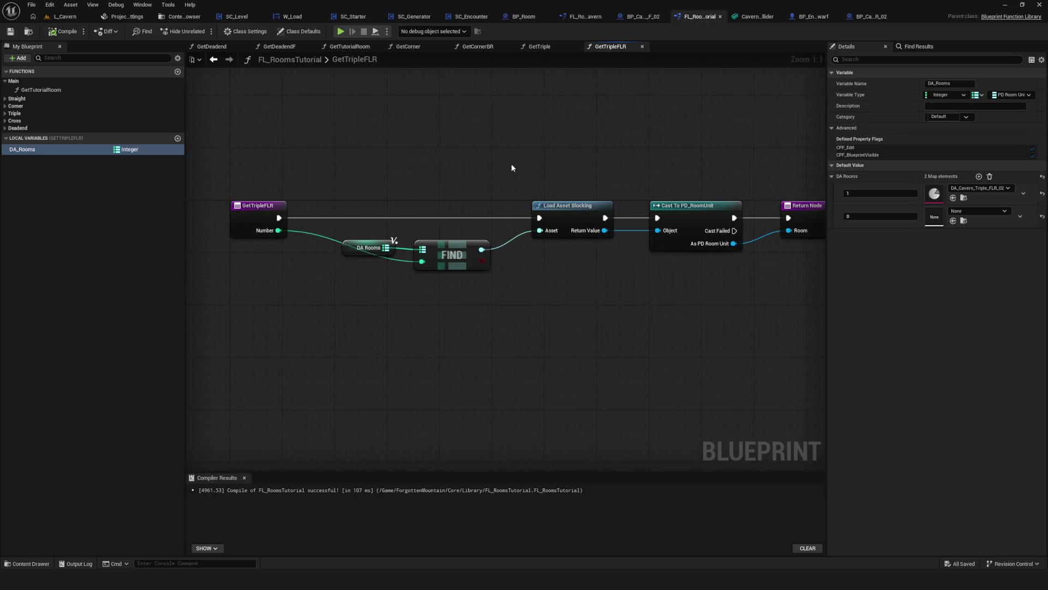
pyautogui.click(65, 16)
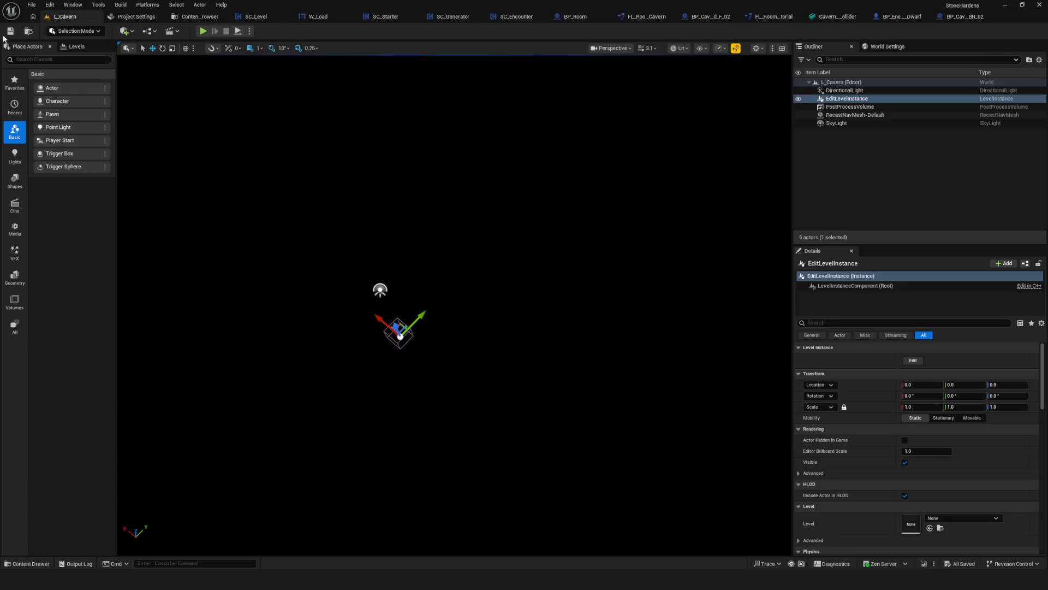
# Start a Play-in-Editor new game and walk toward the upper right
pyautogui.click(204, 32)
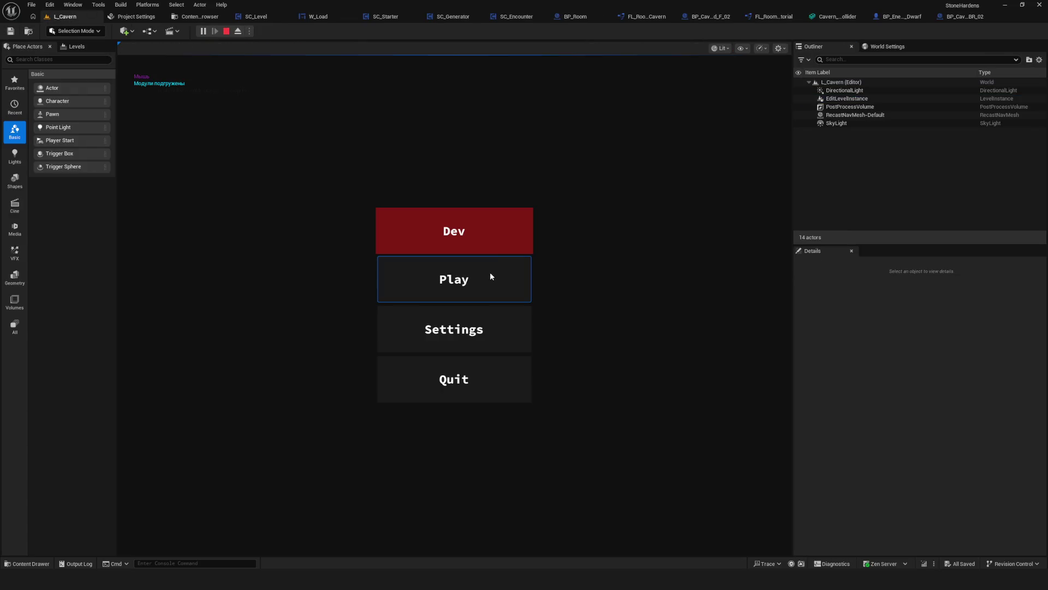
pyautogui.click(490, 272)
pyautogui.click(480, 225)
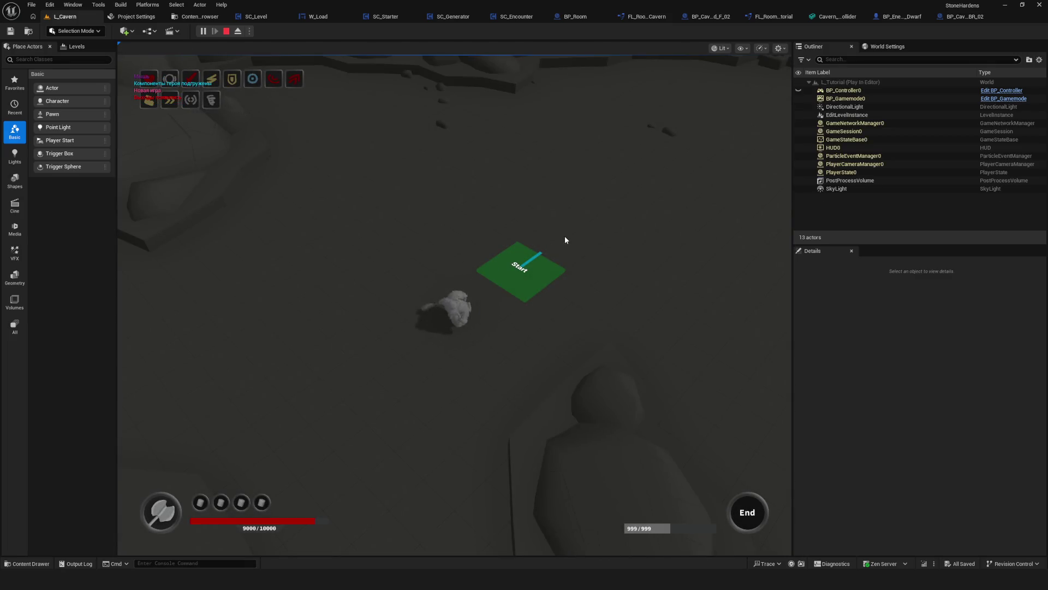
pyautogui.click(565, 237)
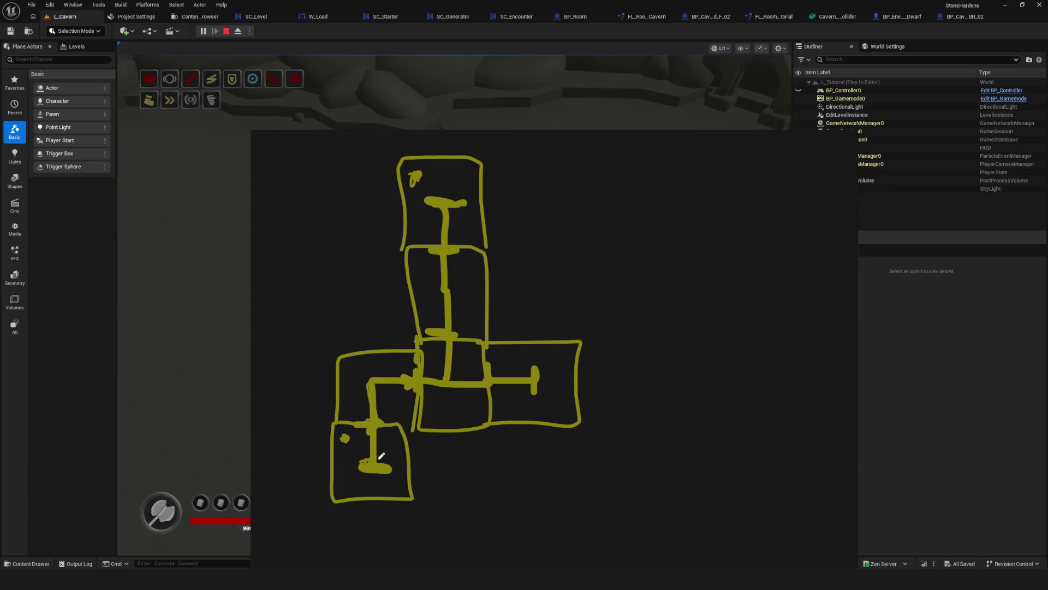
# Circle rooms on the room sketch, undo extra strokes, close it, walk deeper, then stop
pyautogui.moveTo(365, 419)
pyautogui.mouseDown()
pyautogui.moveTo(354, 508)
pyautogui.moveTo(363, 421)
pyautogui.mouseUp()
pyautogui.moveTo(364, 330); pyautogui.dragTo(383, 329)
pyautogui.moveTo(468, 334)
pyautogui.mouseDown()
pyautogui.moveTo(425, 347)
pyautogui.moveTo(475, 355)
pyautogui.moveTo(462, 368)
pyautogui.moveTo(446, 342)
pyautogui.mouseUp()
pyautogui.hotkey('ctrl', 'z')
pyautogui.hotkey('ctrl', 'z')
pyautogui.hotkey('ctrl', 'z')
pyautogui.click(785, 136)
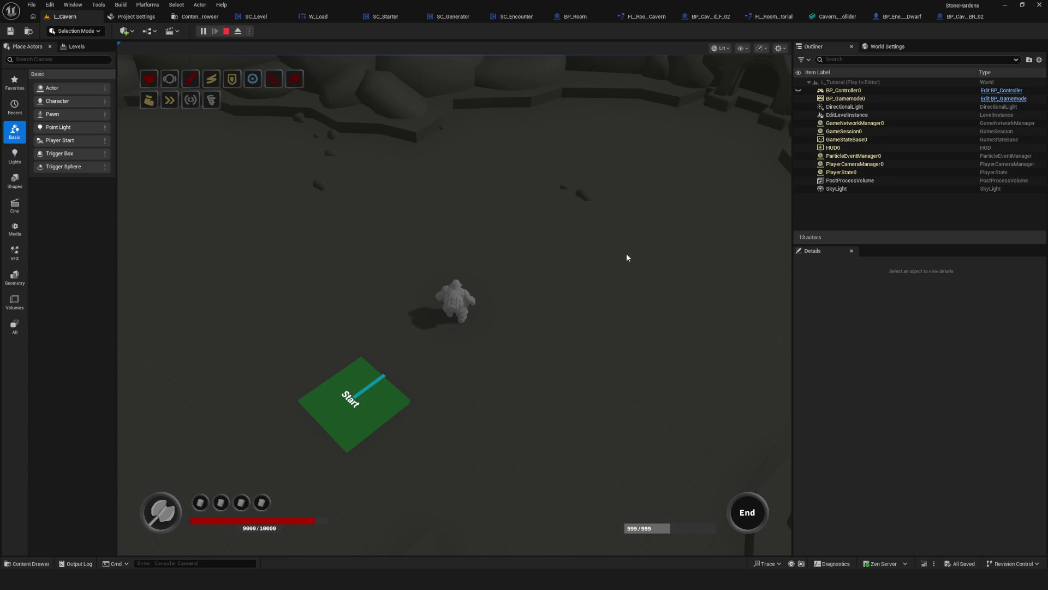
pyautogui.click(626, 248)
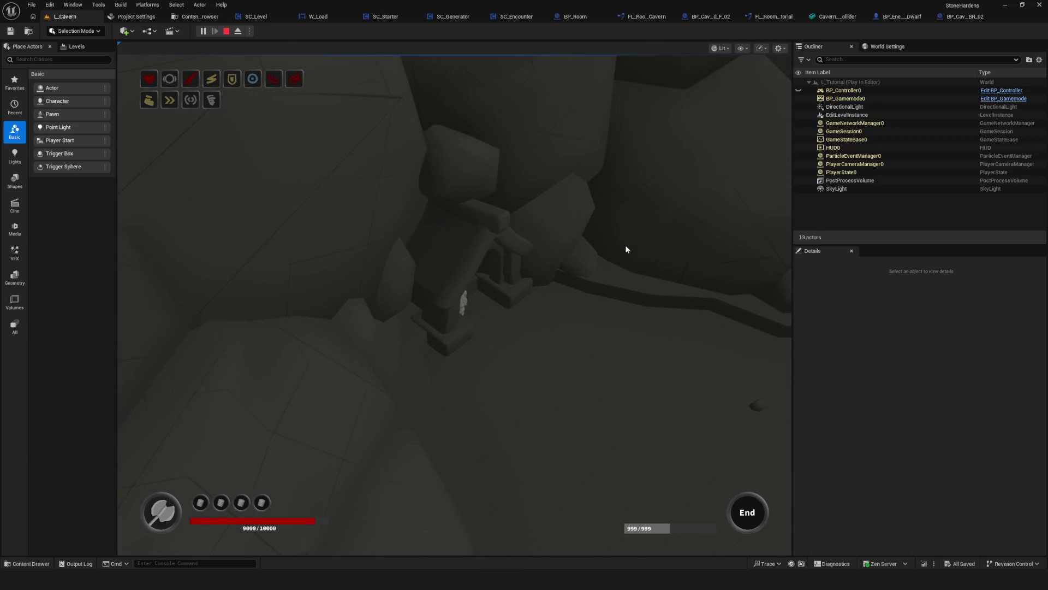
pyautogui.press('Escape')
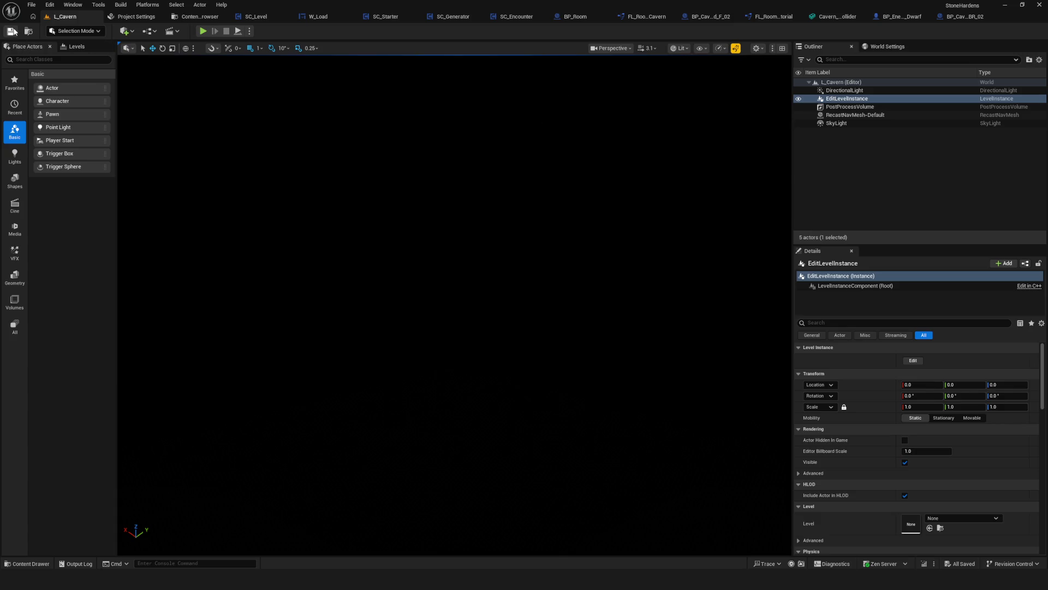
# Run a second new-game play-test and end it to resume editing
pyautogui.click(205, 32)
pyautogui.click(454, 265)
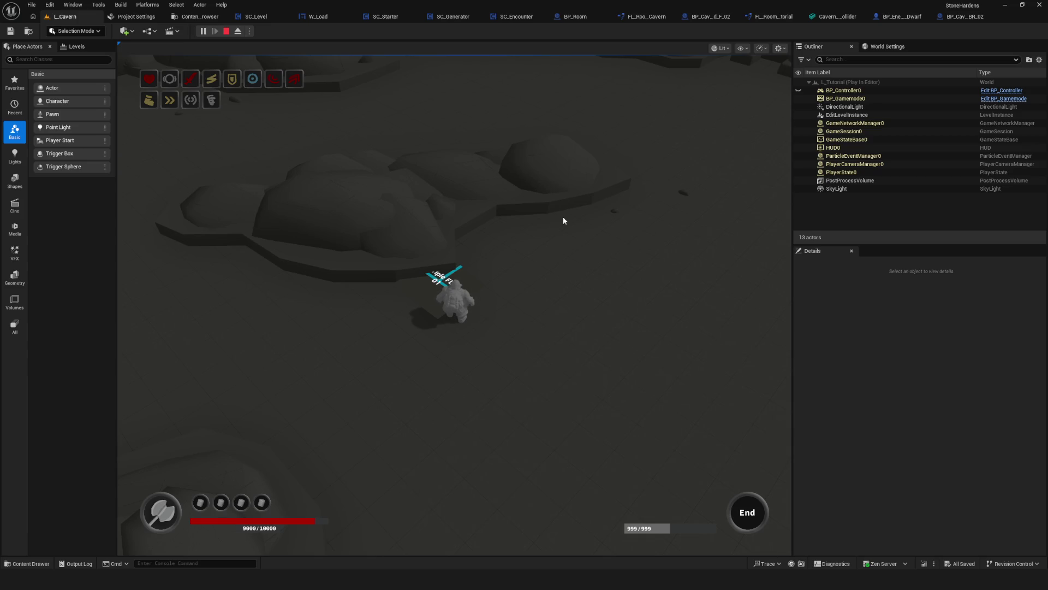
pyautogui.press('Escape')
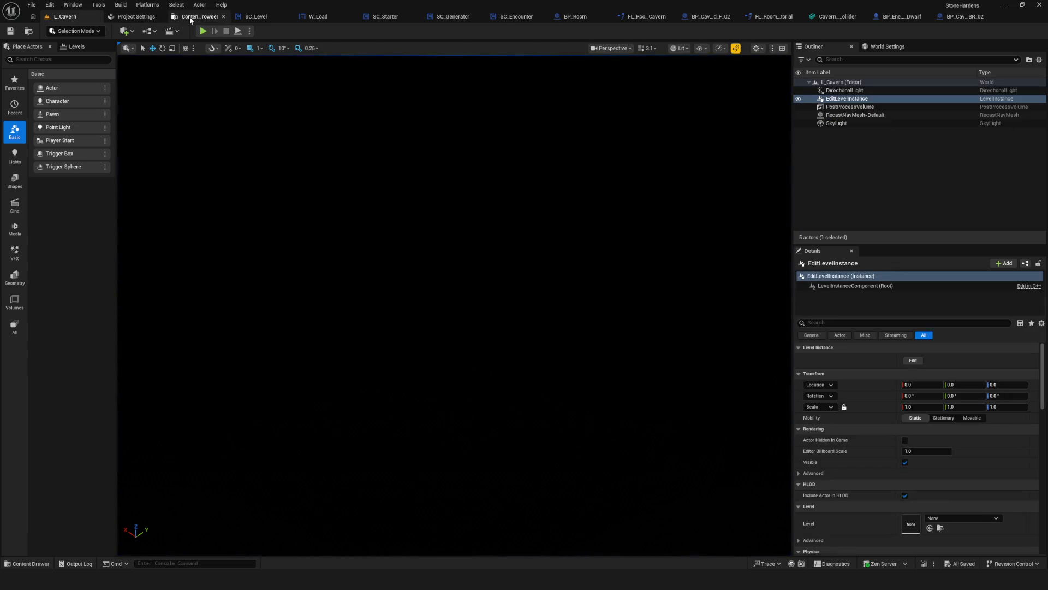
# Check the FLR asset folder, then set the level instance's Level to Cavern_Triple_FLR_02
pyautogui.click(191, 18)
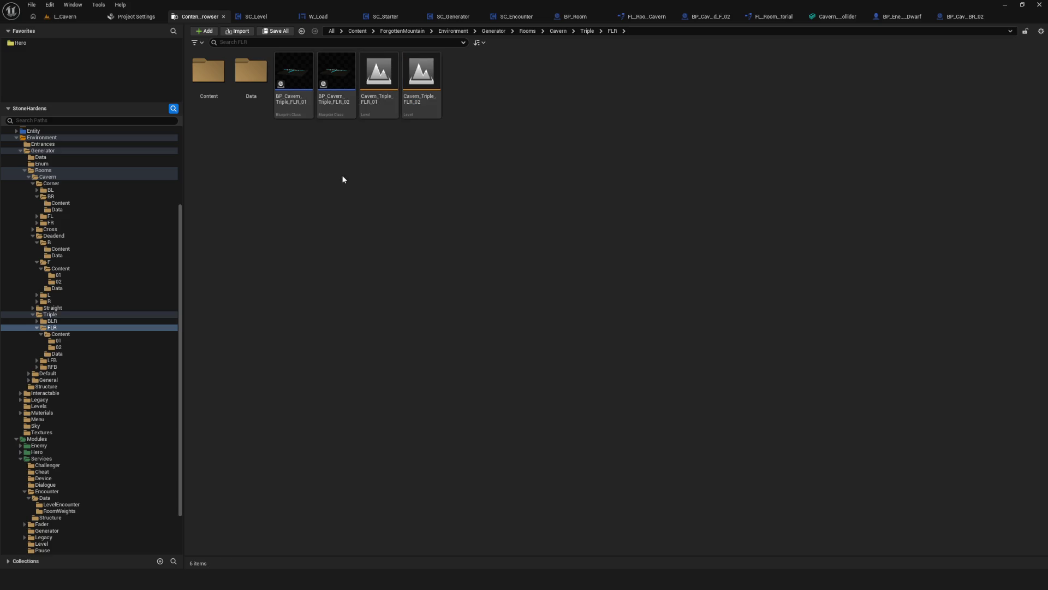
pyautogui.click(94, 16)
pyautogui.scroll(-5, 1011, 433)
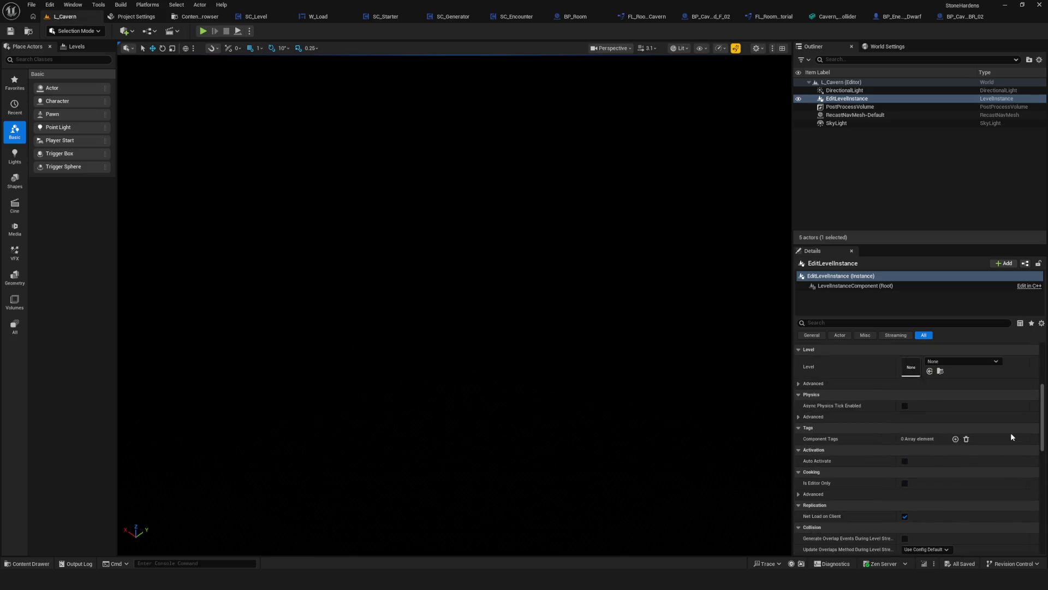
pyautogui.scroll(1, 1015, 418)
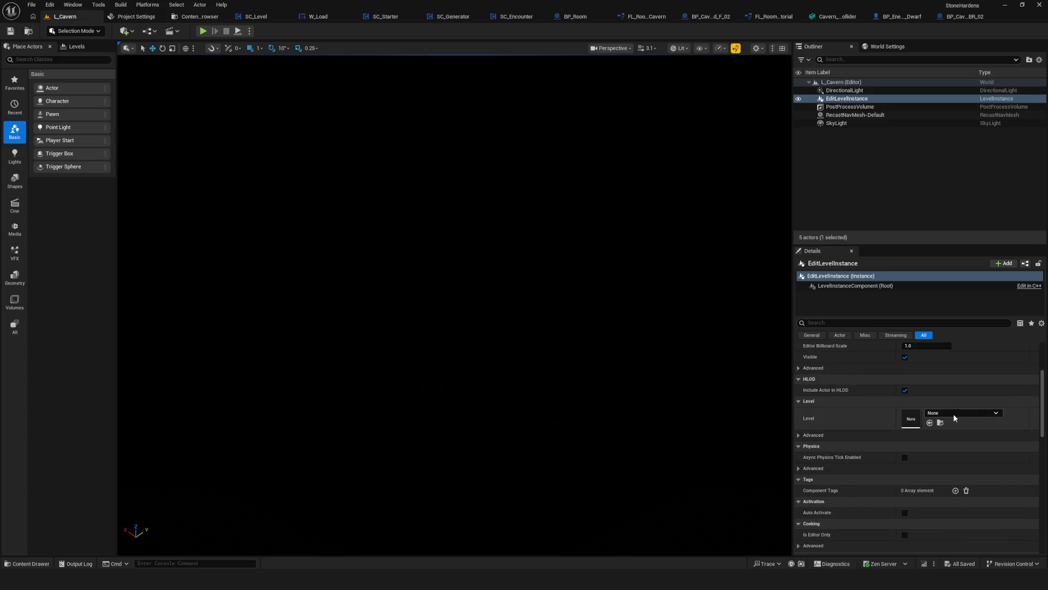
pyautogui.click(953, 413)
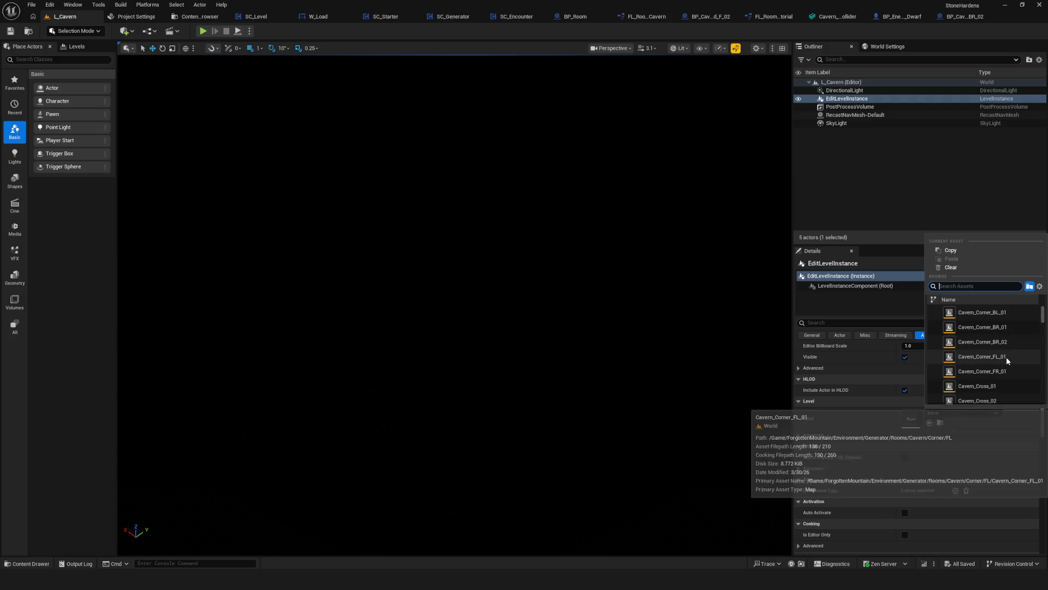
pyautogui.moveTo(1005, 319)
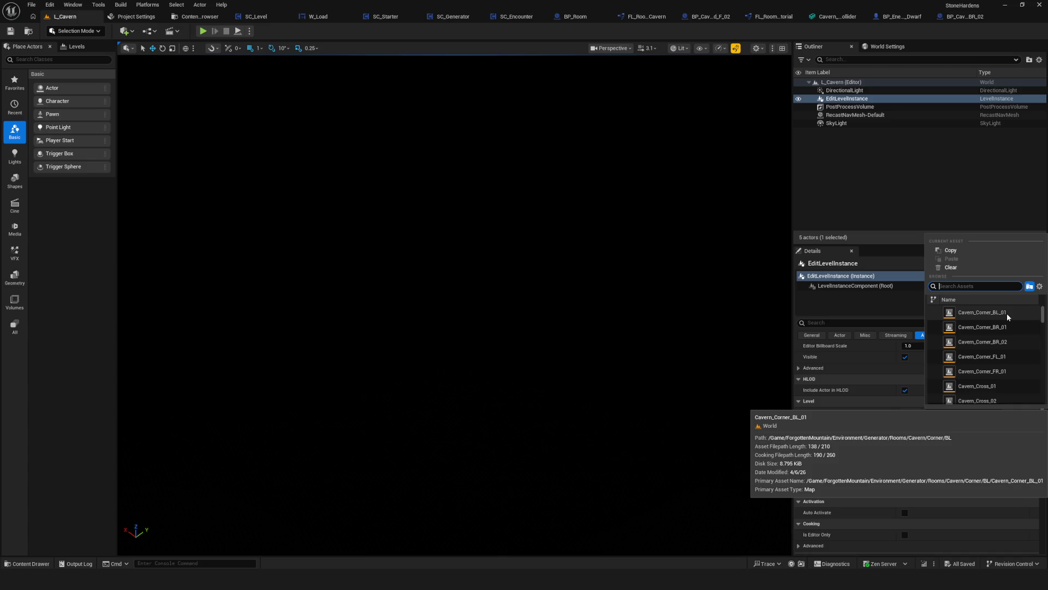
pyautogui.scroll(-5, 1010, 333)
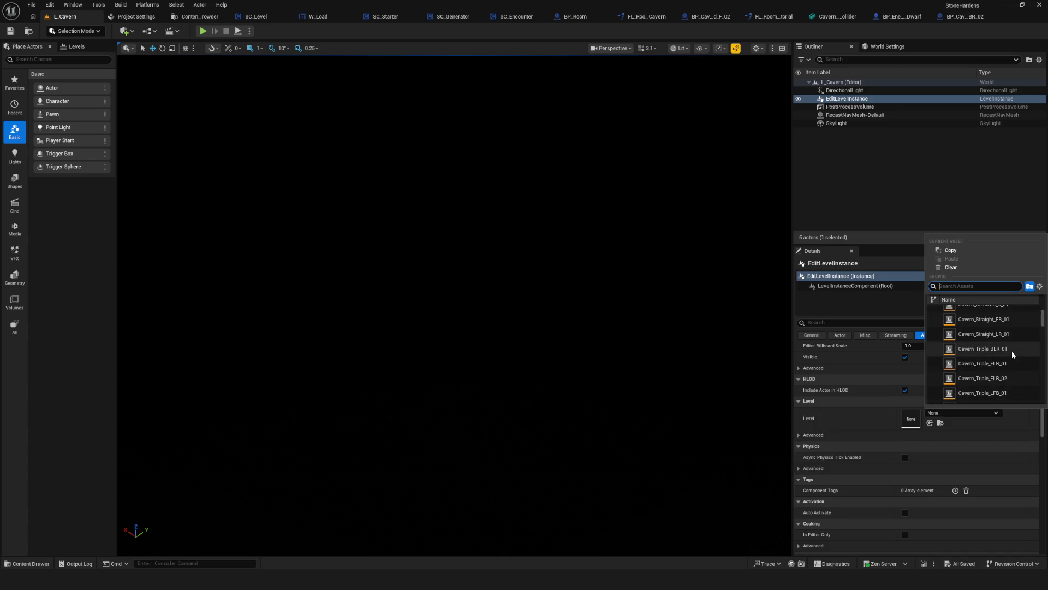
pyautogui.click(1005, 378)
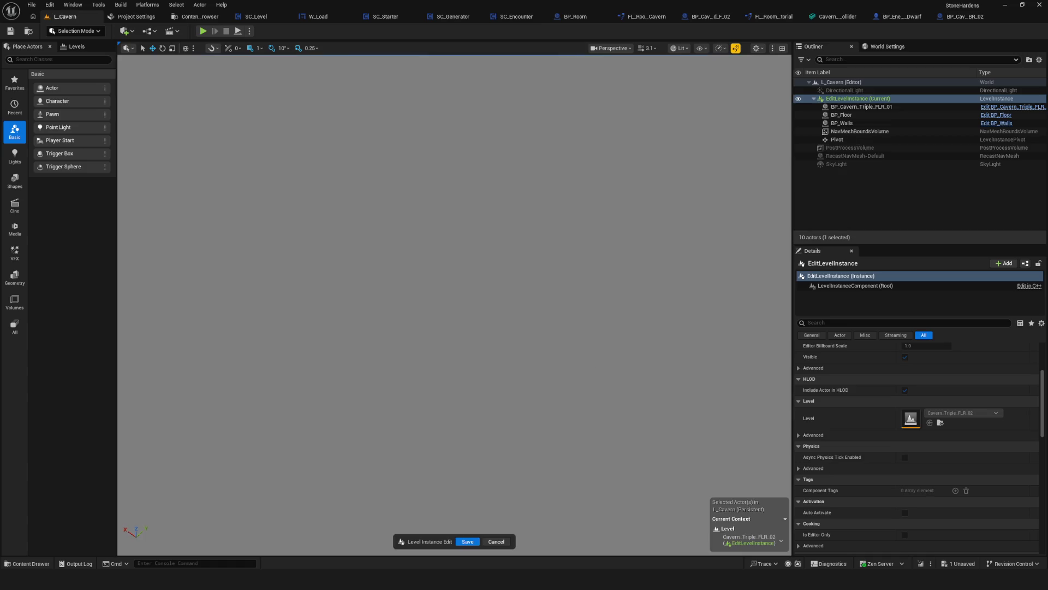
# Frame the cavern and delete the BP_Cavern_Triple_FLR_01 actor
pyautogui.press('f')
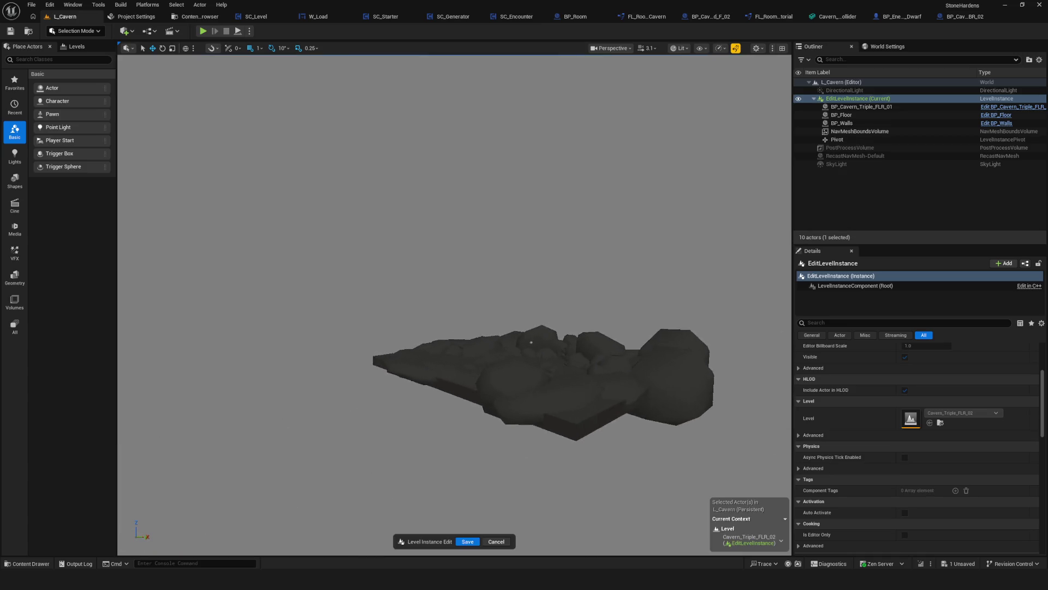
pyautogui.scroll(10, 454, 306)
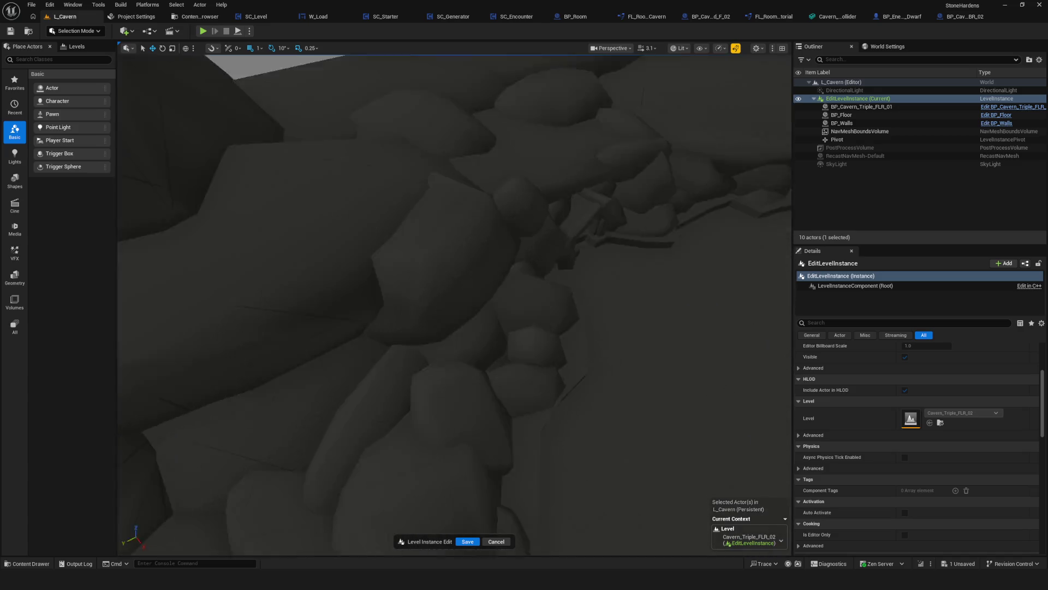
pyautogui.press('f')
pyautogui.click(889, 107)
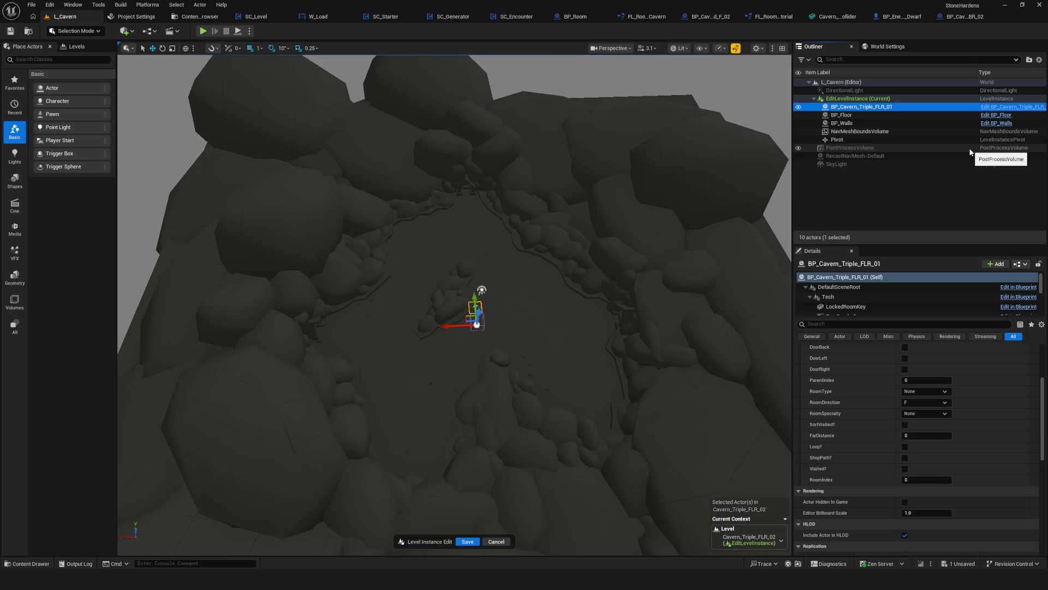
pyautogui.press('Delete')
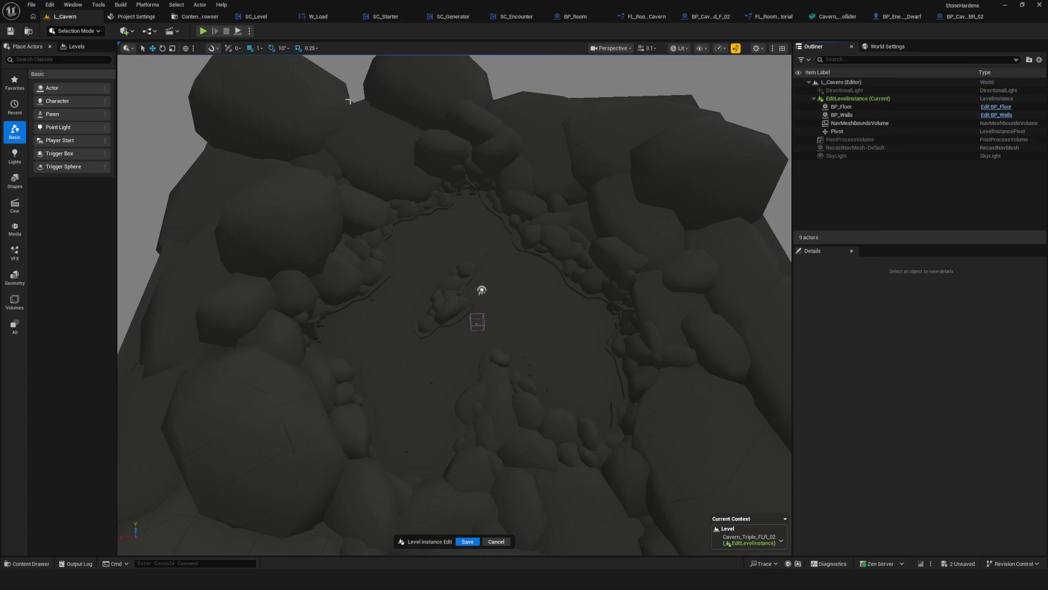
# Place BP_Cavern_Triple_FLR_02 from the Triple FLR content folder into the level
pyautogui.hotkey('ctrl', 'space')
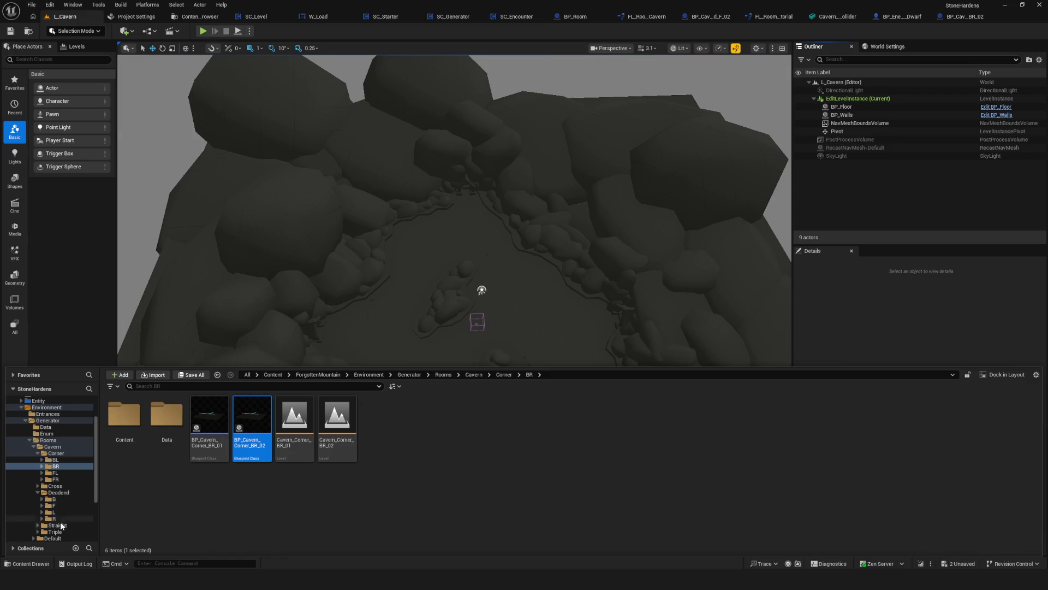
pyautogui.doubleClick(124, 415)
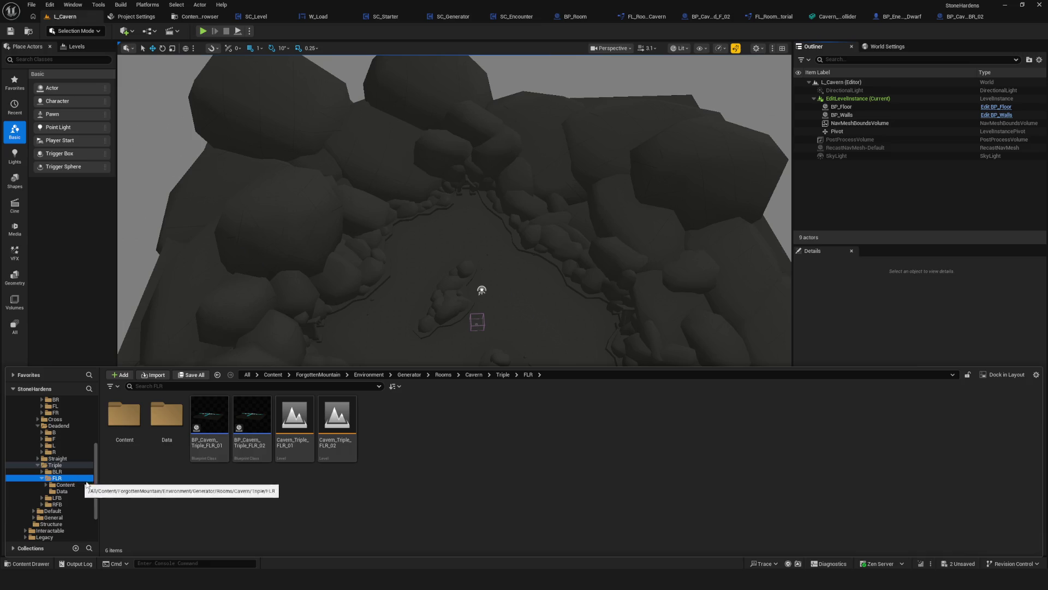
pyautogui.click(260, 445)
pyautogui.moveTo(252, 429)
pyautogui.mouseDown()
pyautogui.moveTo(314, 431)
pyautogui.moveTo(513, 319)
pyautogui.mouseUp()
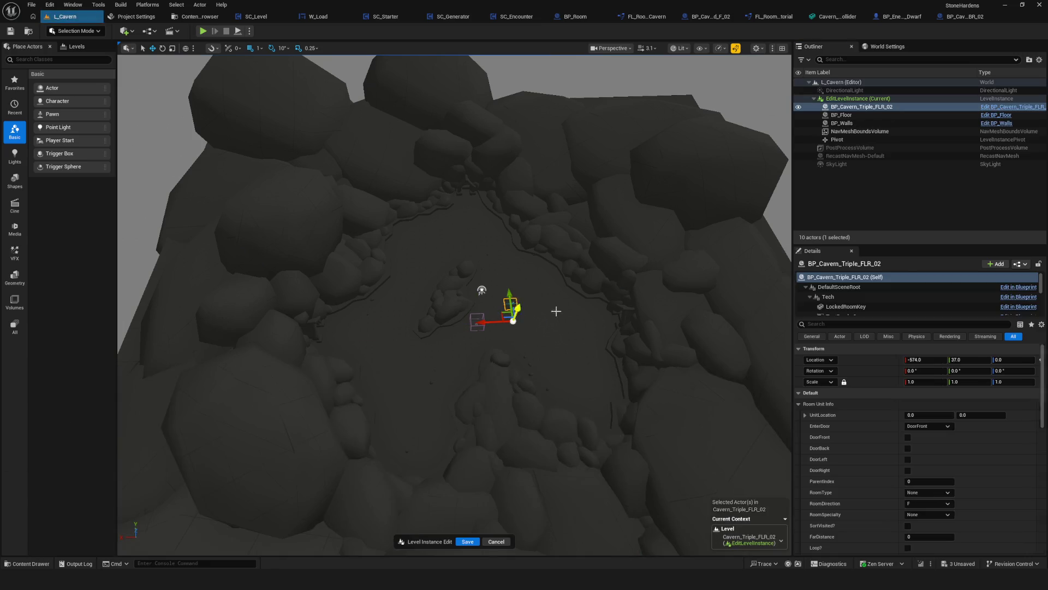
# Slide the room actor along X to -10440 beside the cavern mesh
pyautogui.moveTo(571, 329); pyautogui.dragTo(573, 352, button='right')
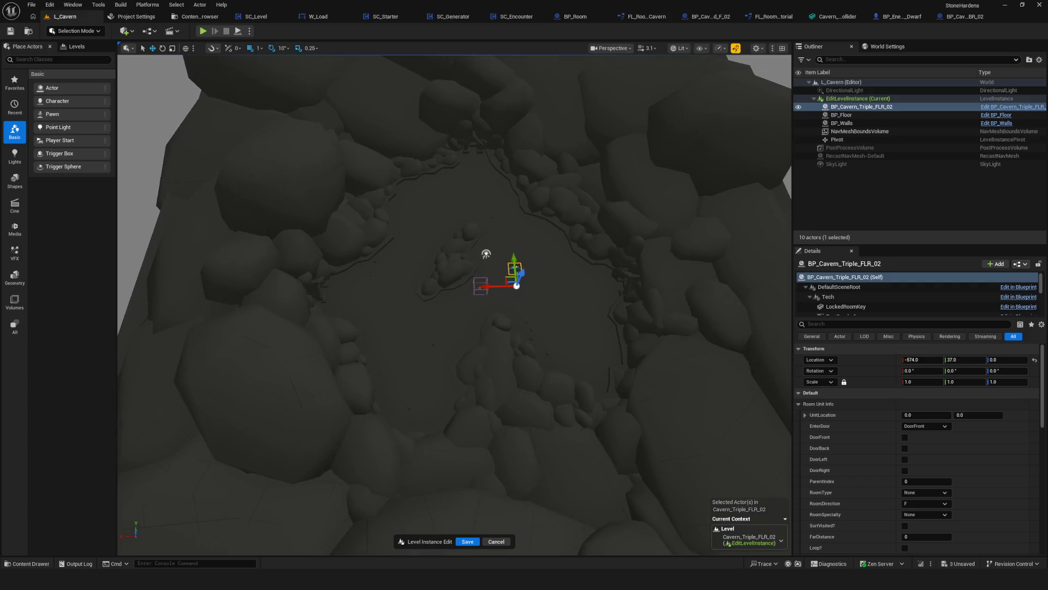
pyautogui.moveTo(477, 107); pyautogui.dragTo(483, 126, button='right')
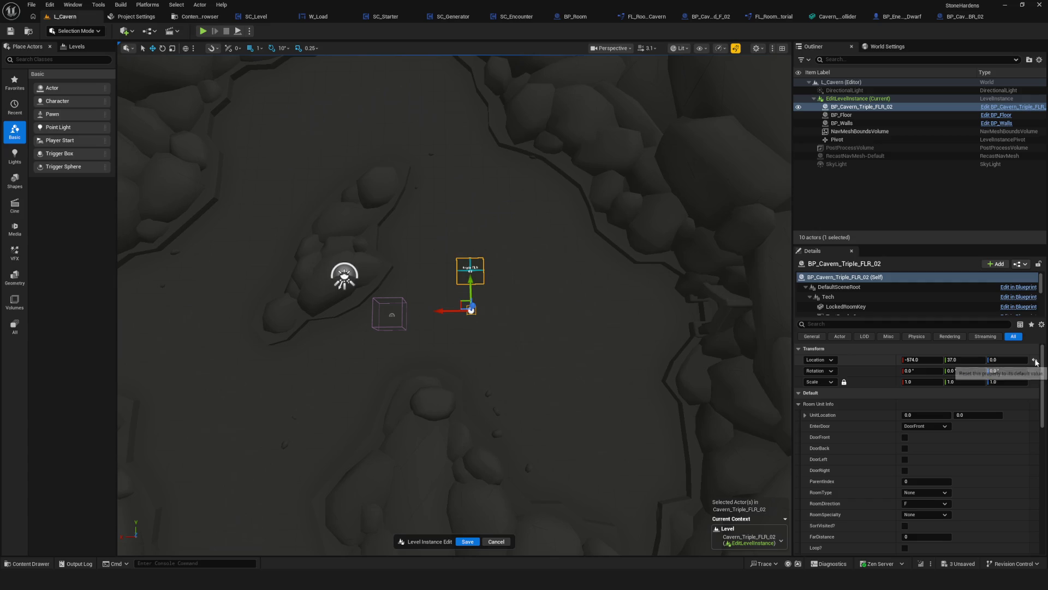
pyautogui.scroll(-10, 463, 295)
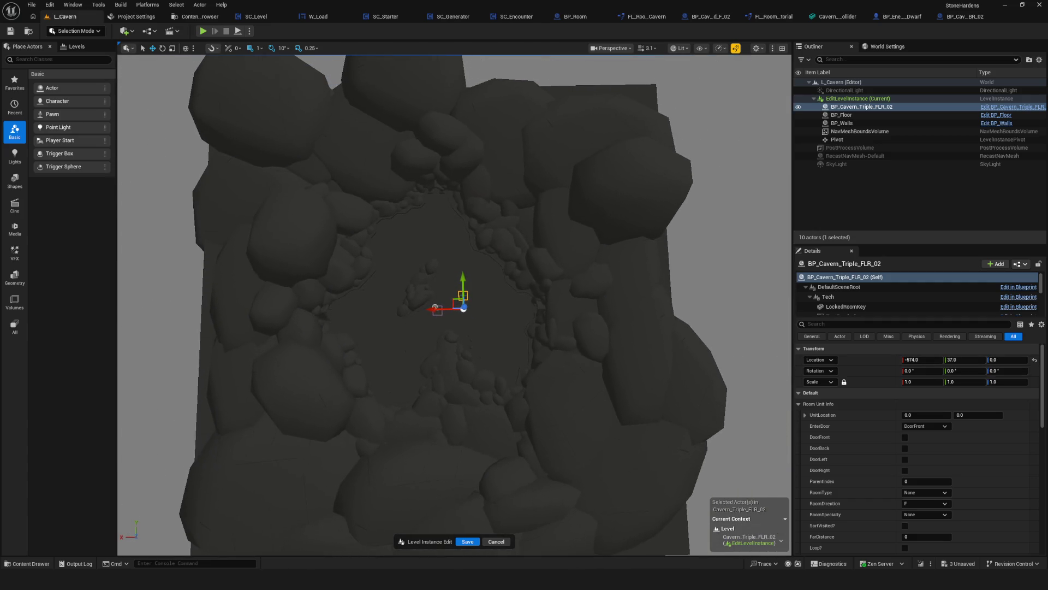
pyautogui.moveTo(510, 295); pyautogui.dragTo(510, 307, button='right')
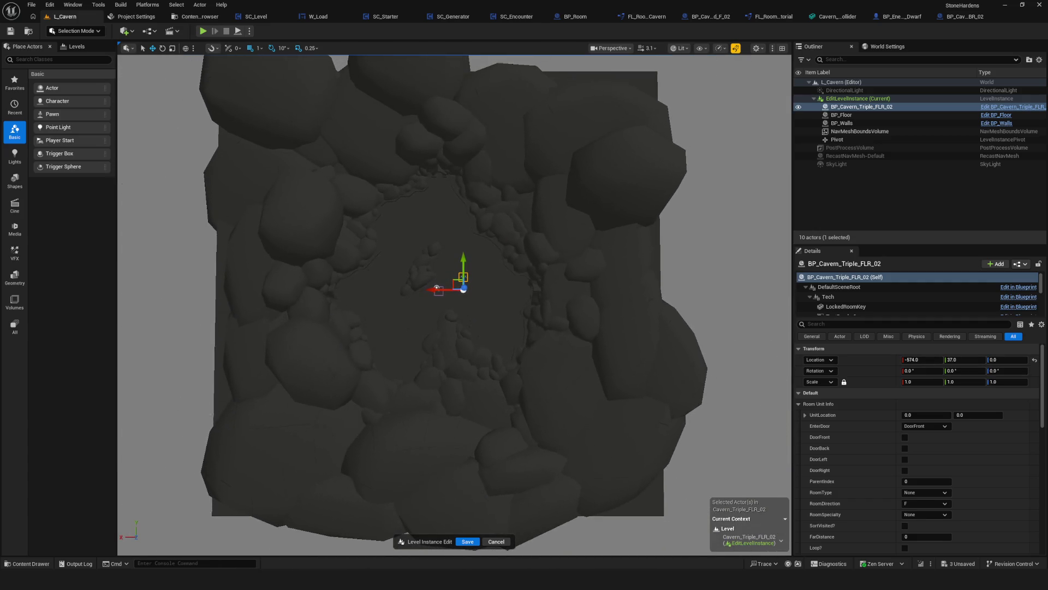
pyautogui.scroll(-5, 488, 297)
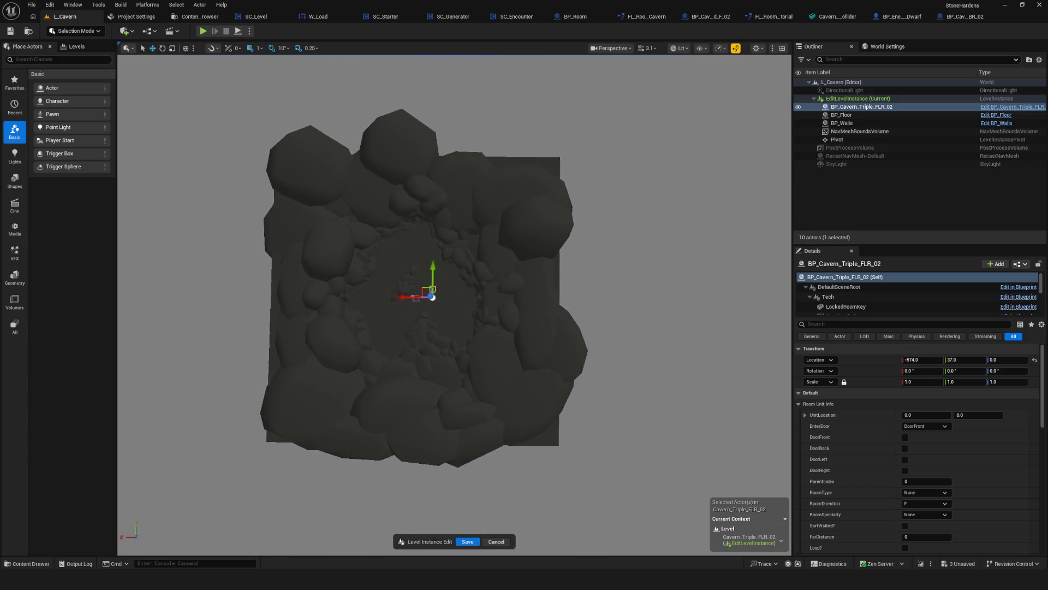
pyautogui.moveTo(489, 297); pyautogui.dragTo(497, 290, button='right')
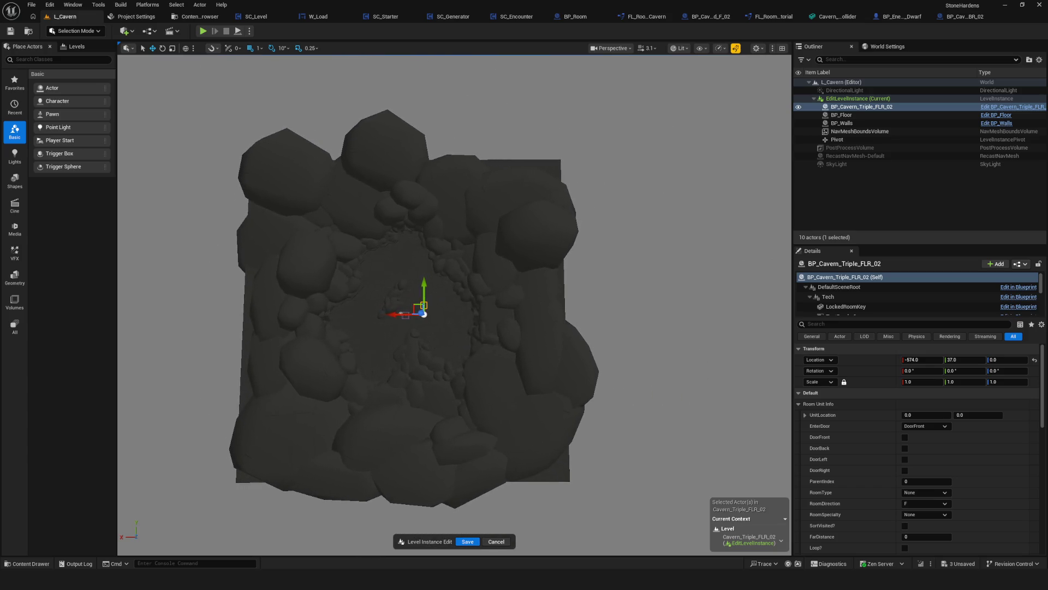
pyautogui.scroll(5, 410, 320)
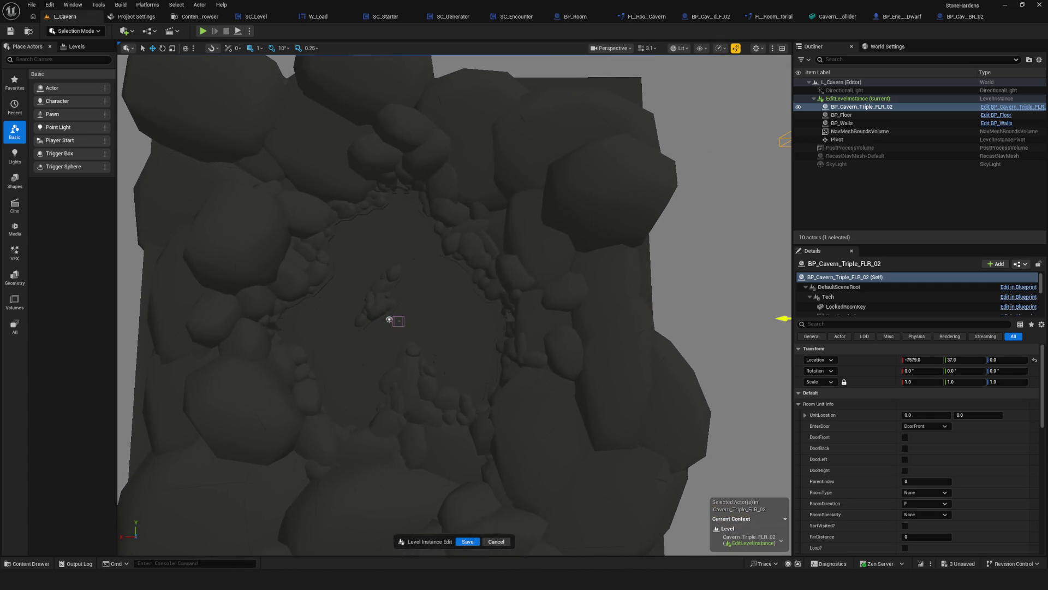
pyautogui.moveTo(783, 318); pyautogui.dragTo(604, 294)
pyautogui.press('f')
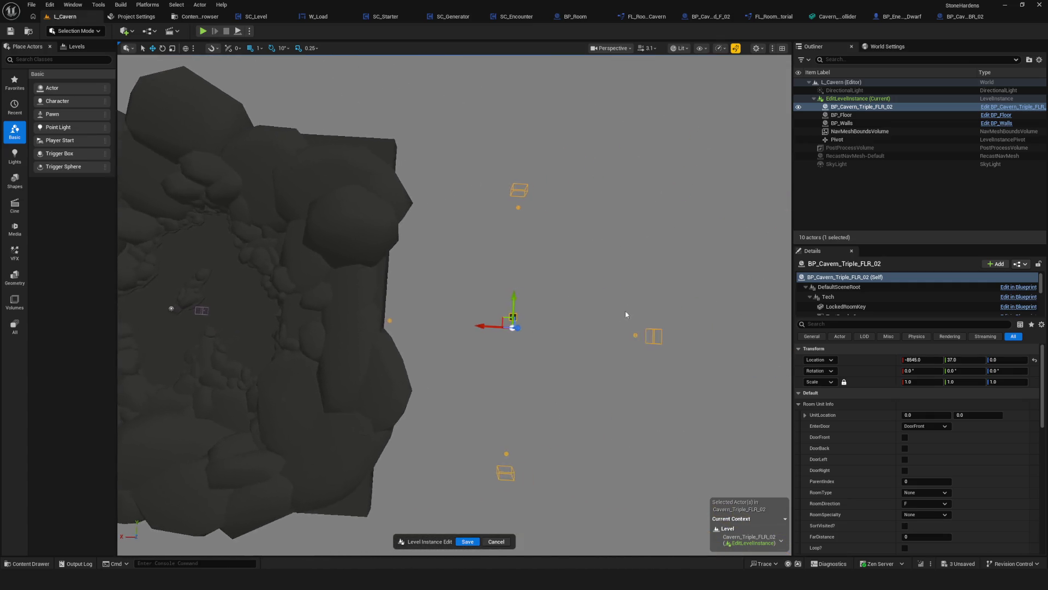
# Select the LevelInstanceTriggerF box and HeroPointF markers
pyautogui.moveTo(639, 321); pyautogui.dragTo(712, 326, button='right')
pyautogui.moveTo(468, 178); pyautogui.dragTo(533, 182, button='right')
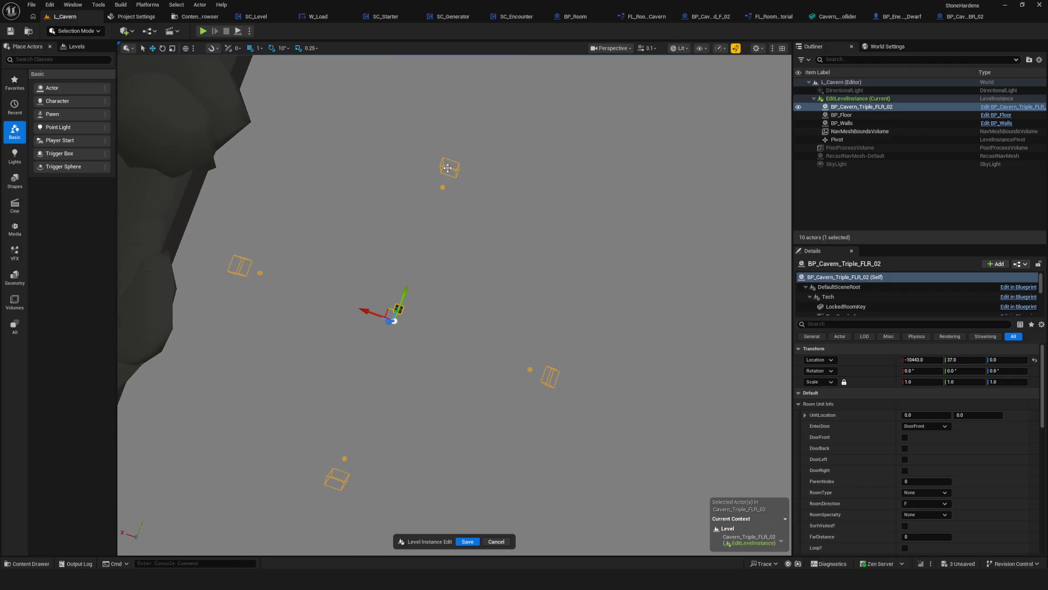
pyautogui.click(447, 168)
pyautogui.keyDown('ctrl'); pyautogui.click(443, 188); pyautogui.keyUp('ctrl')
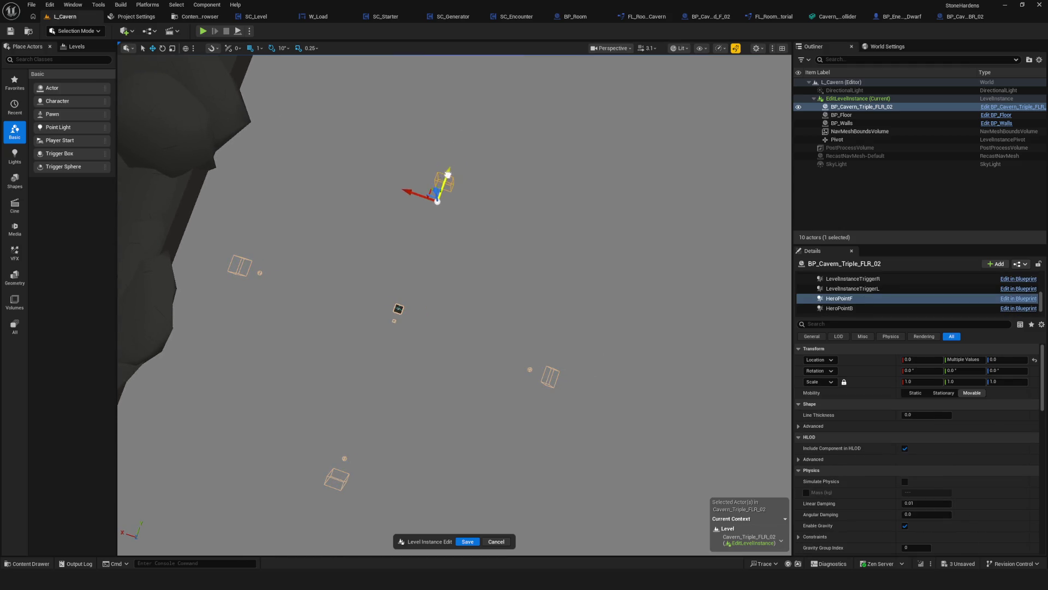
pyautogui.click(530, 370)
pyautogui.keyDown('ctrl'); pyautogui.click(552, 373); pyautogui.keyUp('ctrl')
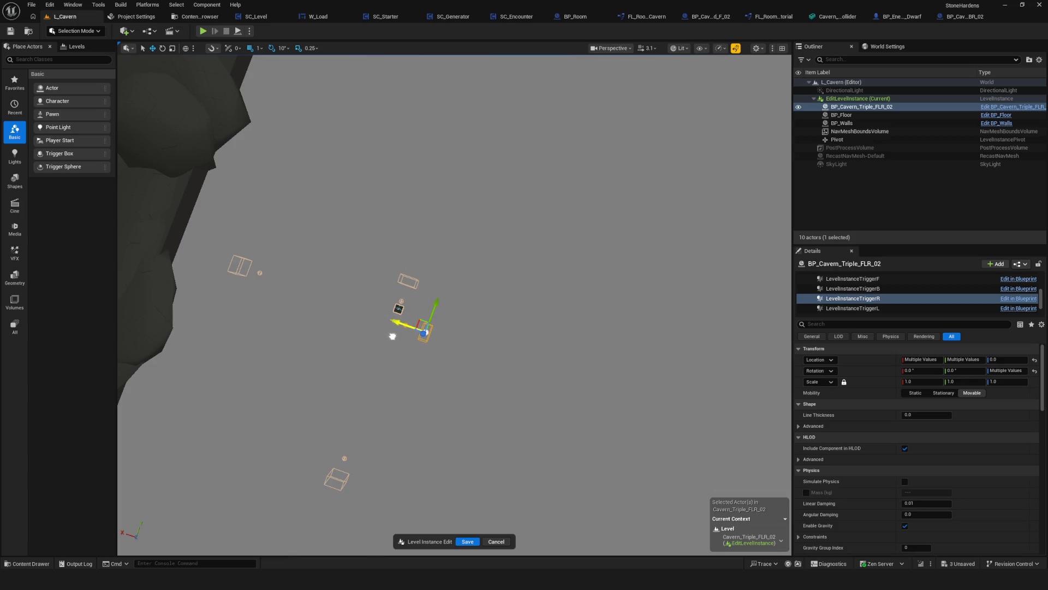
pyautogui.click(260, 274)
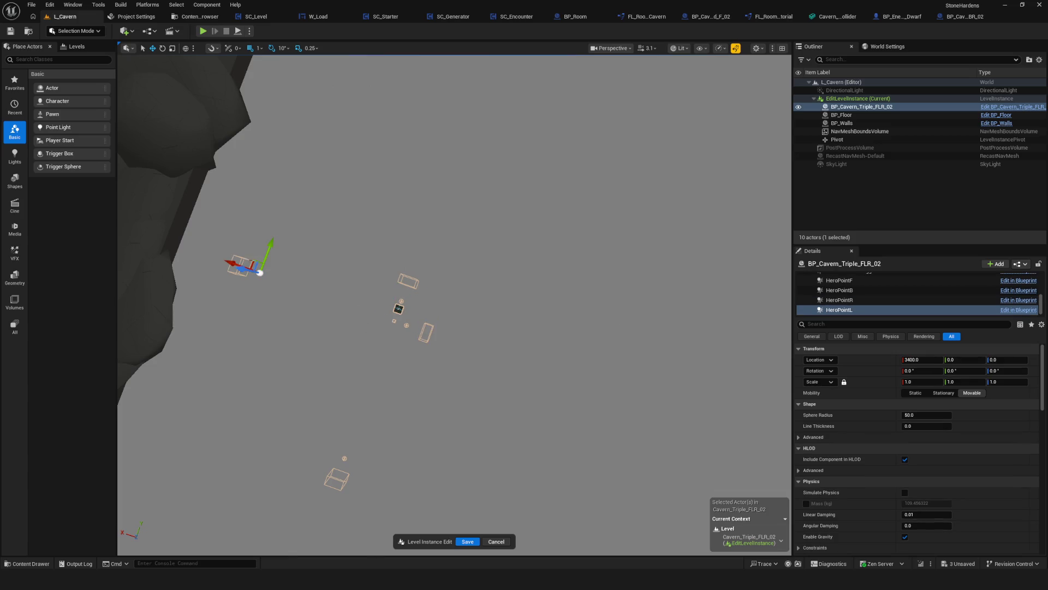
pyautogui.hotkey('ctrl', 'z')
pyautogui.hotkey('ctrl', 'z')
pyautogui.hotkey('ctrl', 'z')
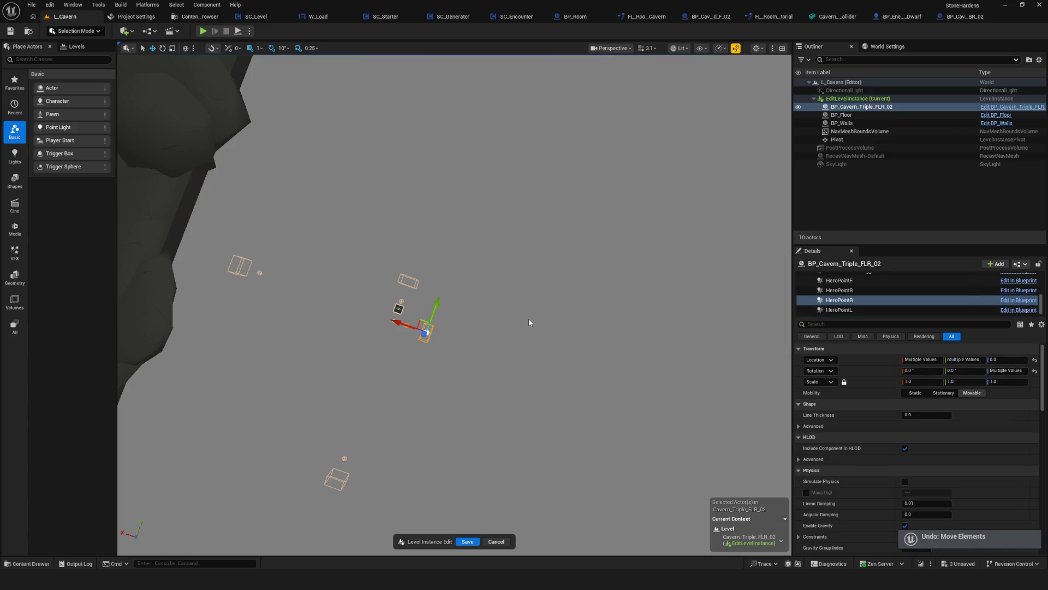
pyautogui.hotkey('ctrl', 'z')
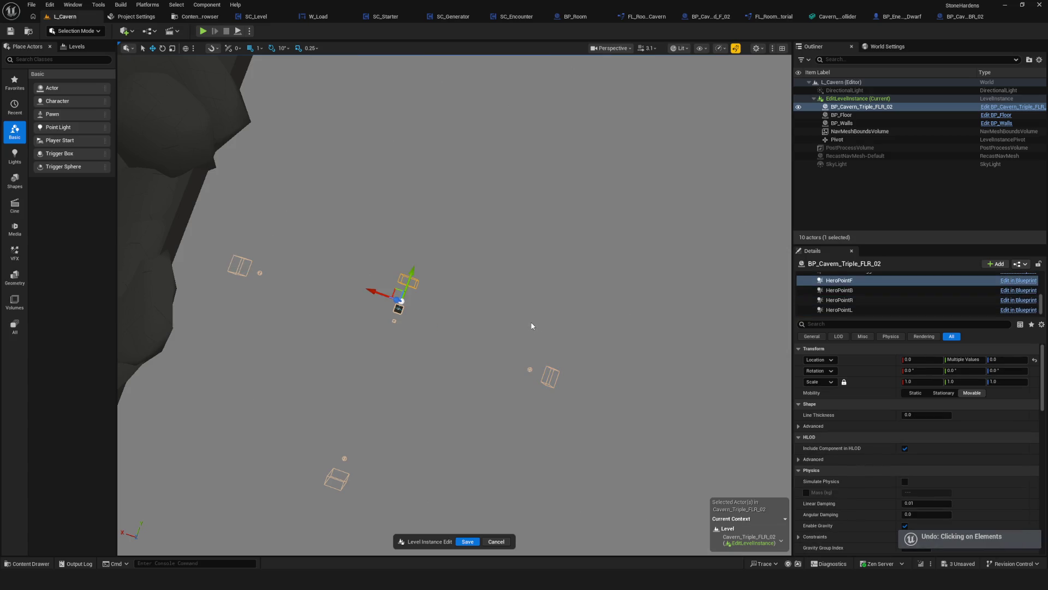
pyautogui.moveTo(599, 218)
pyautogui.mouseDown(button='right')
pyautogui.moveTo(650, 219)
pyautogui.moveTo(552, 238)
pyautogui.mouseUp(button='right')
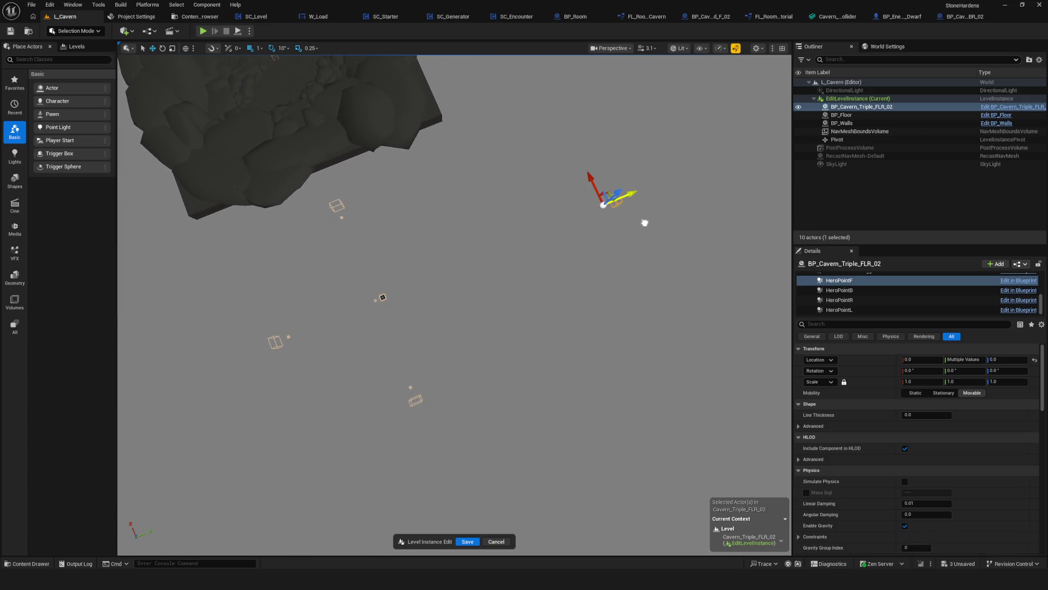
pyautogui.moveTo(422, 381); pyautogui.dragTo(422, 380, button='right')
pyautogui.click(490, 369)
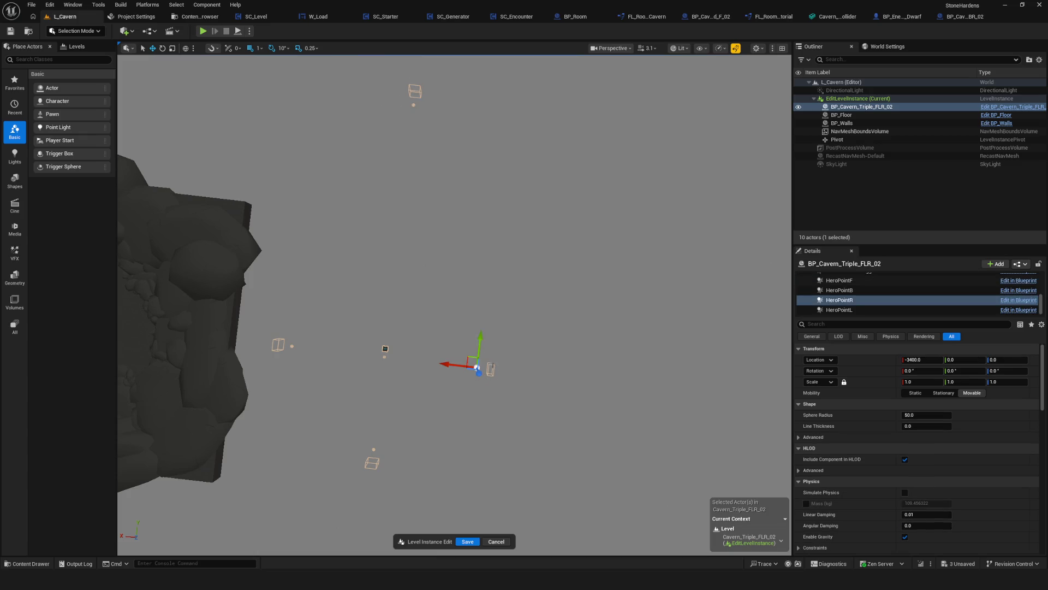
pyautogui.click(291, 347)
pyautogui.keyDown('ctrl'); pyautogui.click(279, 344); pyautogui.keyUp('ctrl')
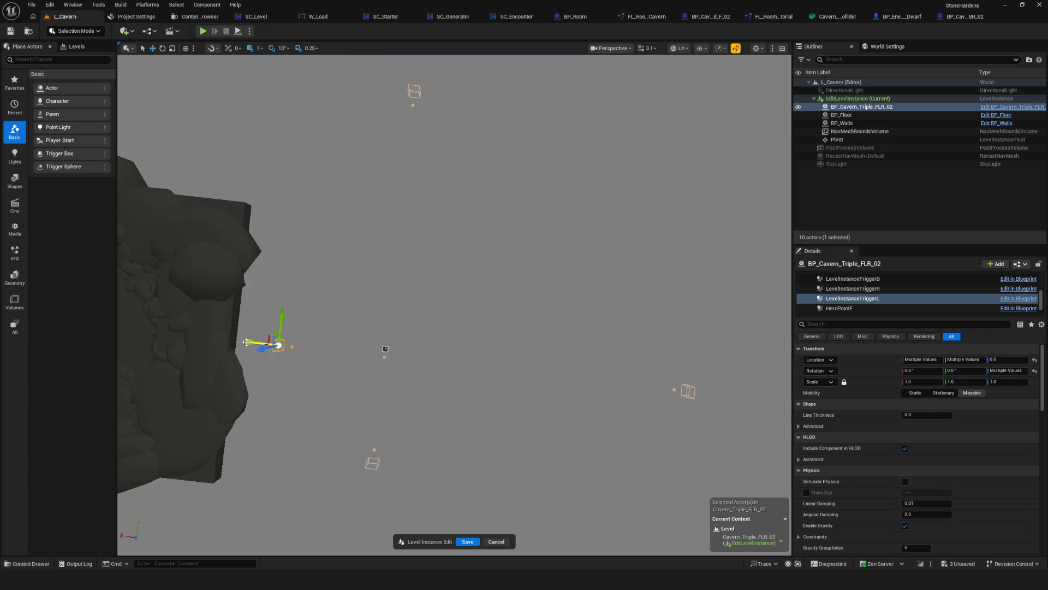
pyautogui.moveTo(439, 356)
pyautogui.mouseDown(button='right')
pyautogui.moveTo(414, 355)
pyautogui.moveTo(393, 382)
pyautogui.moveTo(409, 353)
pyautogui.moveTo(440, 357)
pyautogui.mouseUp(button='right')
pyautogui.click(854, 131)
pyautogui.click(861, 106)
pyautogui.moveTo(453, 305)
pyautogui.mouseDown(button='right')
pyautogui.moveTo(426, 355)
pyautogui.moveTo(447, 322)
pyautogui.moveTo(496, 316)
pyautogui.moveTo(486, 328)
pyautogui.moveTo(497, 326)
pyautogui.mouseUp(button='right')
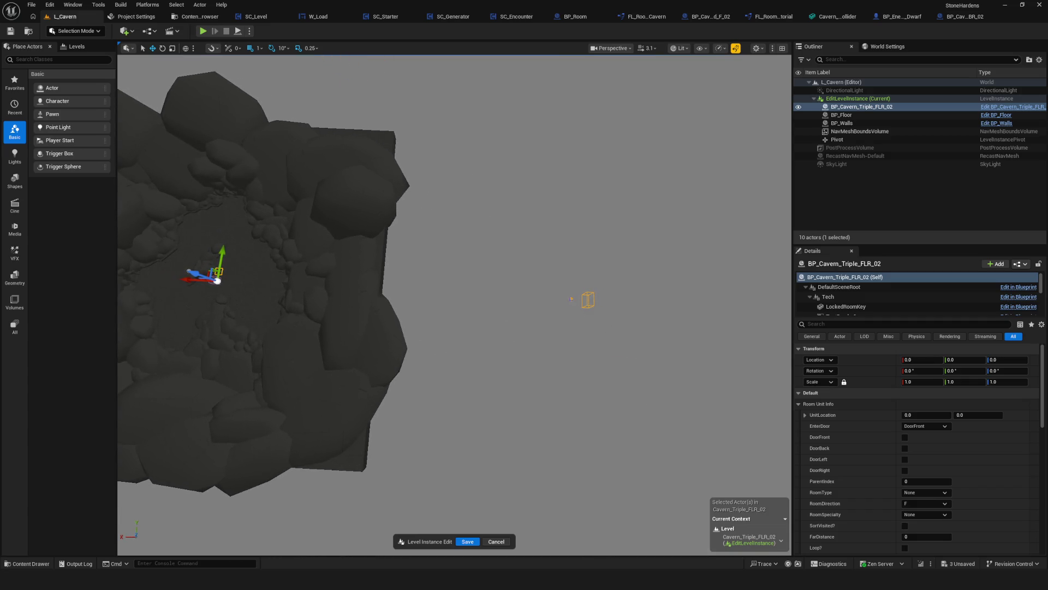
pyautogui.click(572, 299)
pyautogui.keyDown('ctrl'); pyautogui.click(585, 307); pyautogui.keyUp('ctrl')
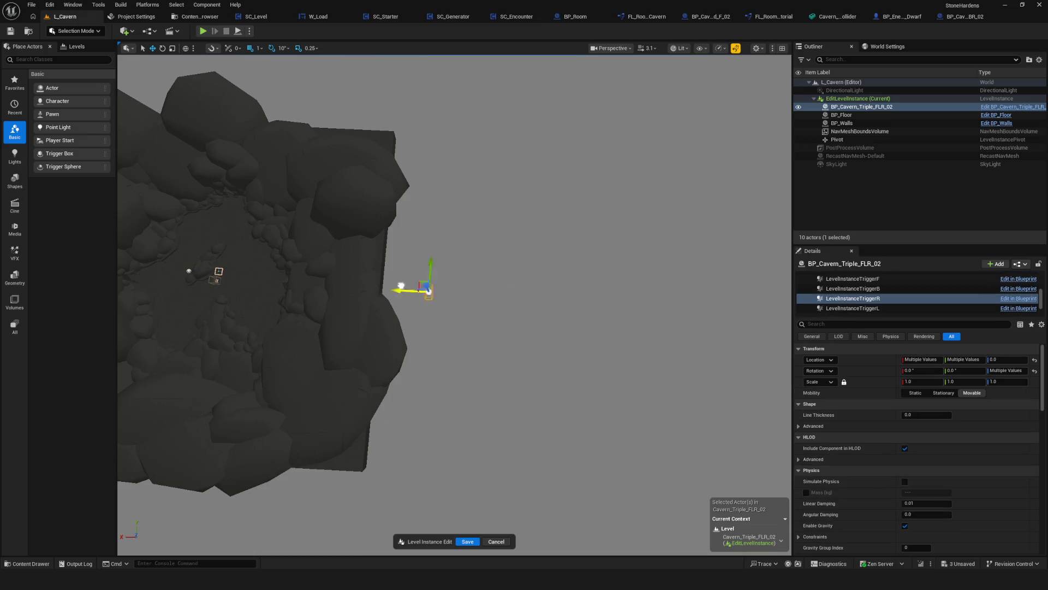
pyautogui.moveTo(497, 326)
pyautogui.mouseDown(button='right')
pyautogui.moveTo(475, 333)
pyautogui.moveTo(267, 284)
pyautogui.mouseUp(button='right')
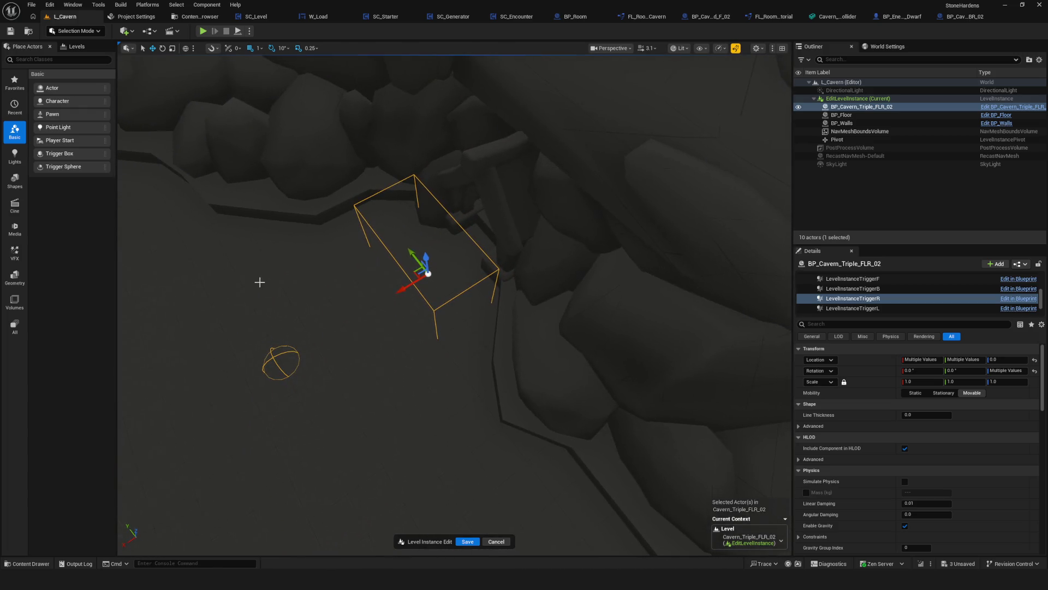
pyautogui.moveTo(399, 292); pyautogui.dragTo(484, 263, button='middle')
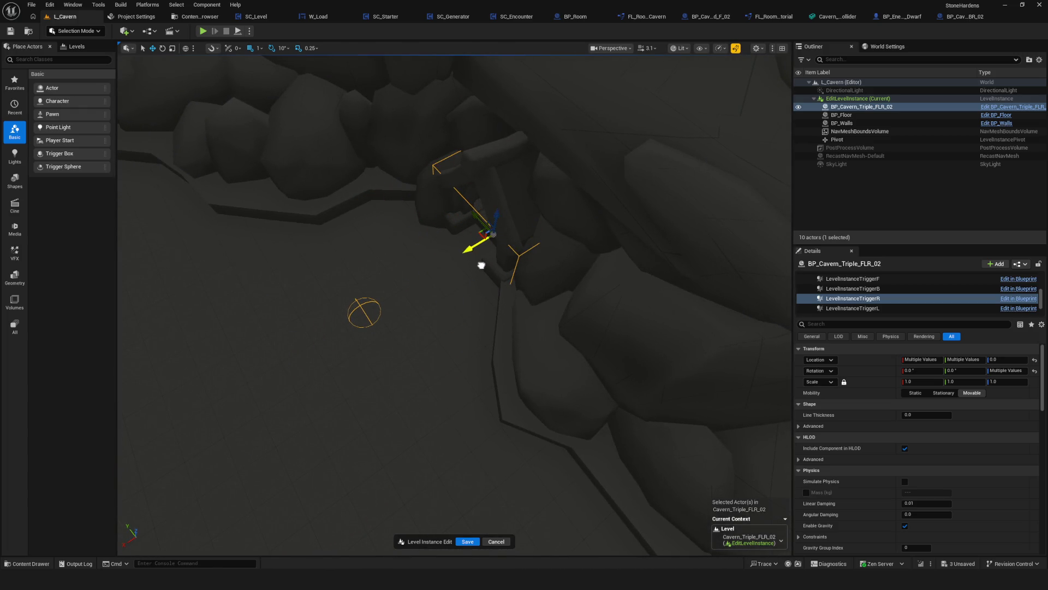
pyautogui.moveTo(481, 266)
pyautogui.mouseDown(button='right')
pyautogui.moveTo(478, 180)
pyautogui.moveTo(494, 188)
pyautogui.mouseUp(button='right')
pyautogui.click(518, 292)
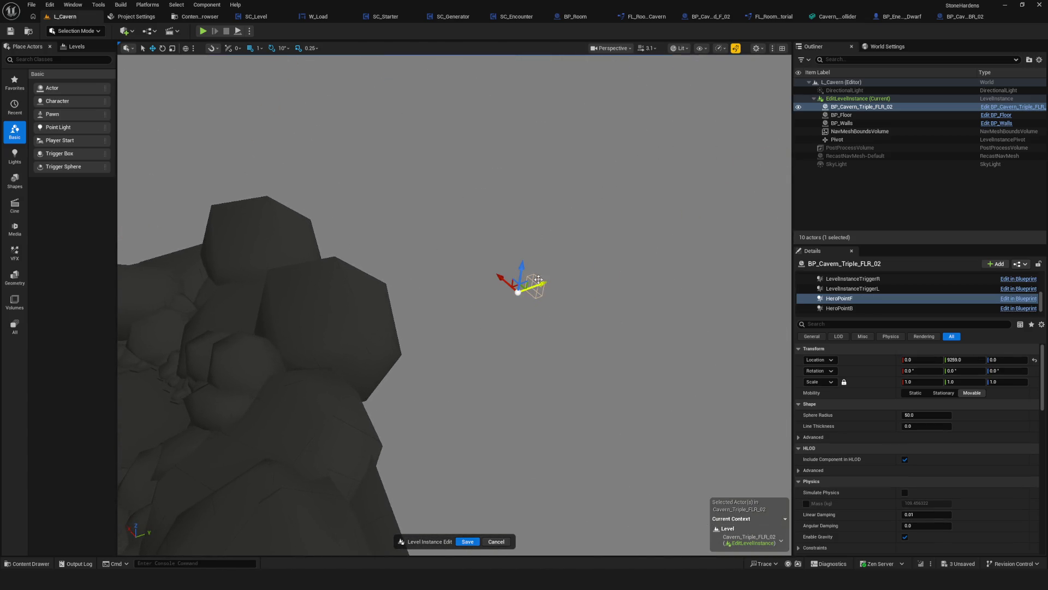
pyautogui.keyDown('ctrl'); pyautogui.click(536, 284); pyautogui.keyUp('ctrl')
pyautogui.moveTo(318, 364); pyautogui.dragTo(478, 273, button='right')
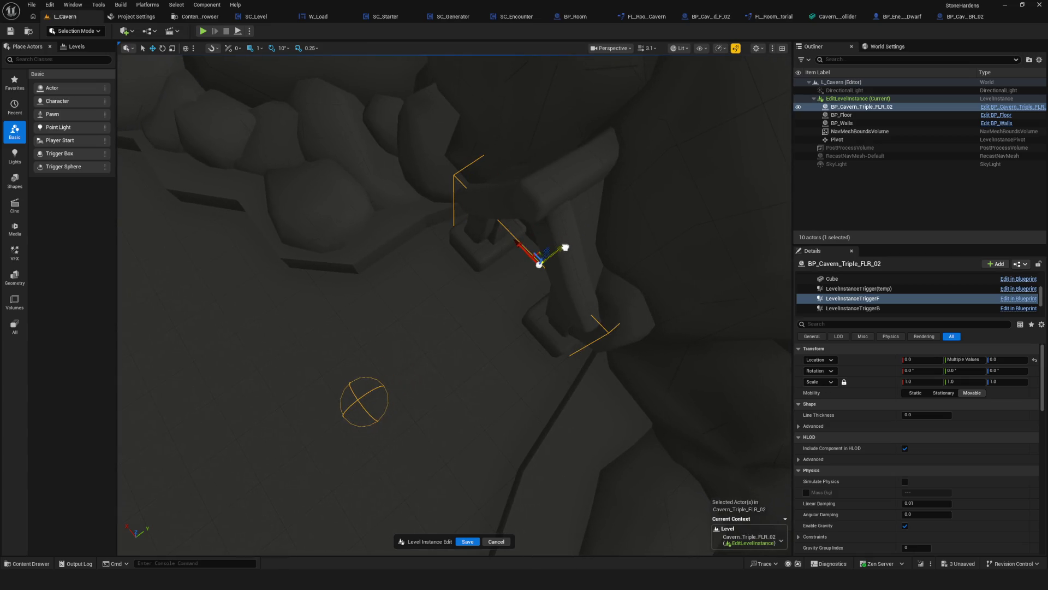
pyautogui.moveTo(570, 246)
pyautogui.mouseDown(button='right')
pyautogui.moveTo(569, 289)
pyautogui.moveTo(449, 316)
pyautogui.mouseUp(button='right')
pyautogui.click(370, 310)
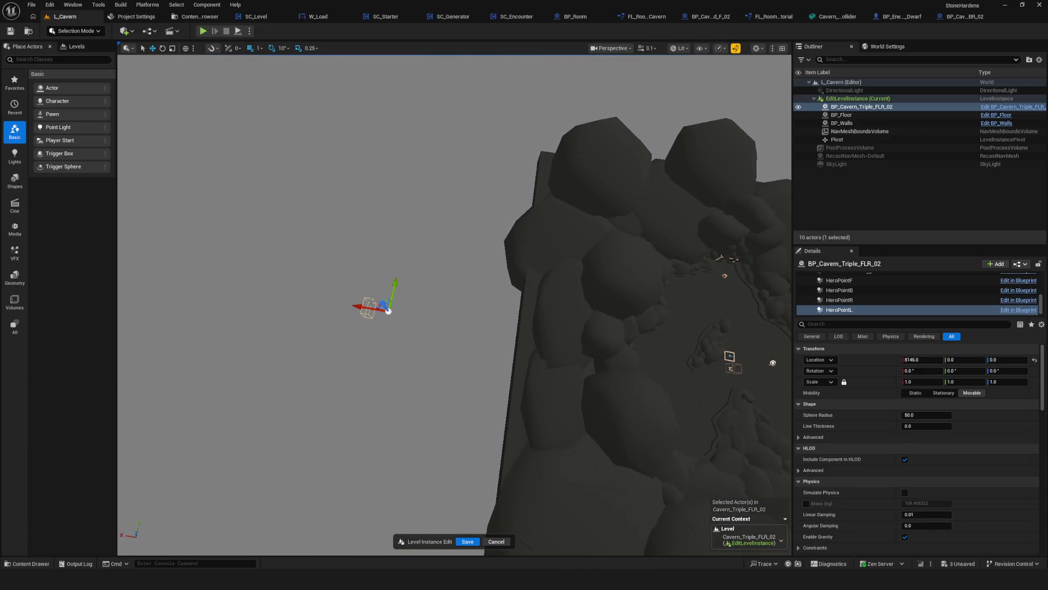
pyautogui.keyDown('ctrl'); pyautogui.click(371, 310); pyautogui.keyUp('ctrl')
pyautogui.moveTo(700, 348)
pyautogui.mouseDown(button='right')
pyautogui.moveTo(676, 371)
pyautogui.moveTo(673, 351)
pyautogui.mouseUp(button='right')
pyautogui.moveTo(597, 319); pyautogui.dragTo(563, 325, button='middle')
pyautogui.moveTo(569, 324); pyautogui.dragTo(446, 521, button='right')
# Apply the room edits, clear the level instance's Level to None, and save L_Cavern
pyautogui.click(467, 541)
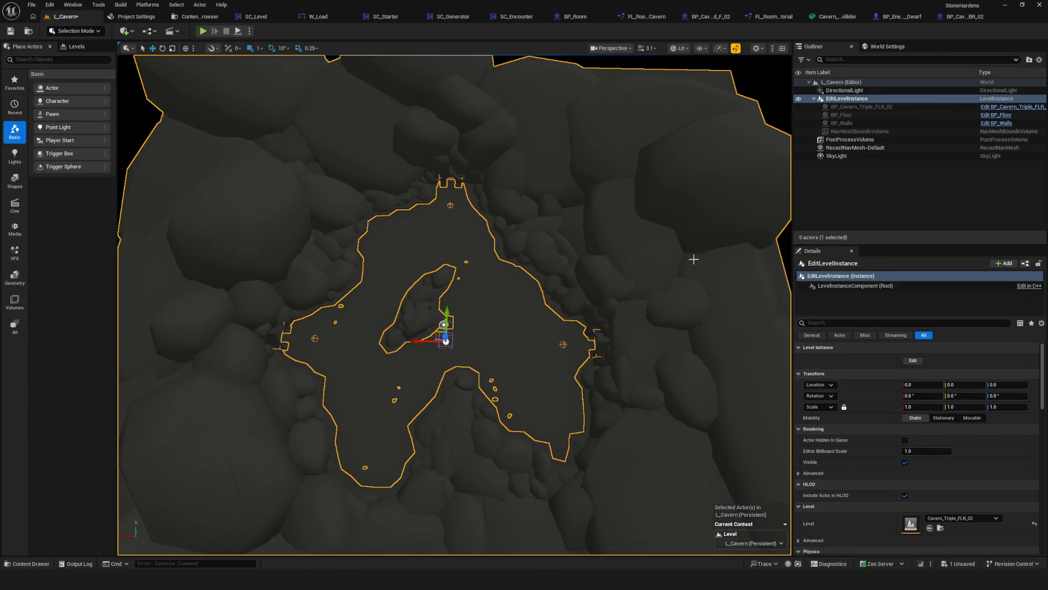
pyautogui.scroll(-3, 585, 280)
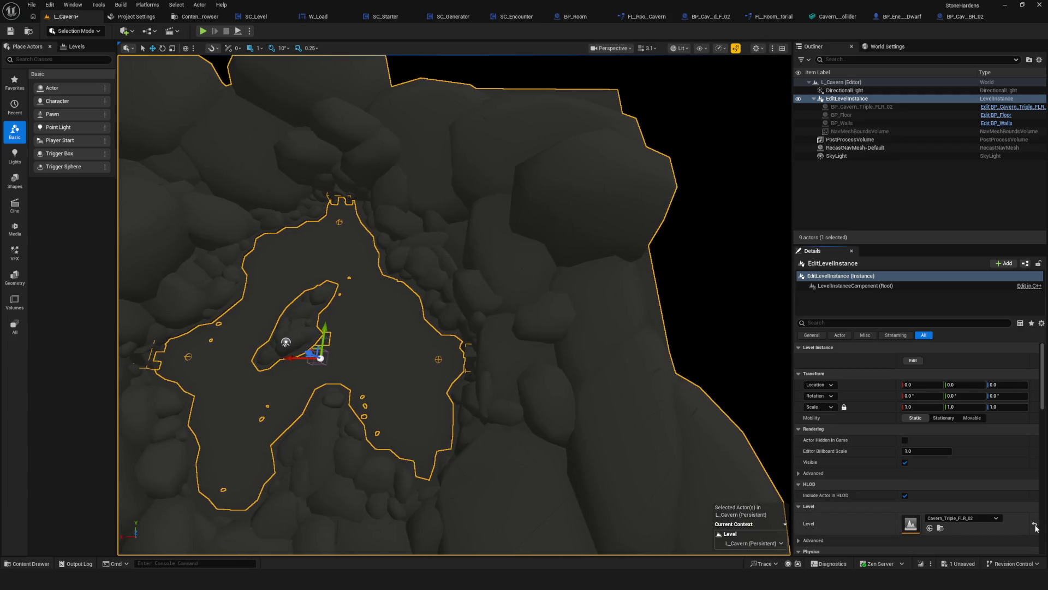
pyautogui.hotkey('ctrl', 'z')
pyautogui.hotkey('ctrl', 's')
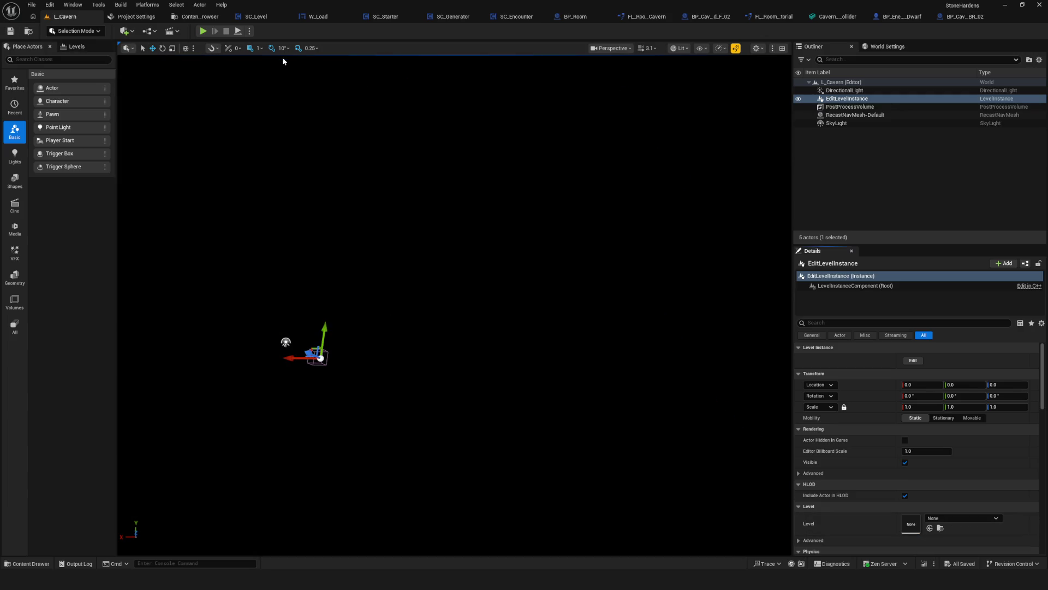
# Start a Play-in-Editor session with Play > NewGame
pyautogui.click(204, 31)
pyautogui.click(476, 274)
pyautogui.click(476, 216)
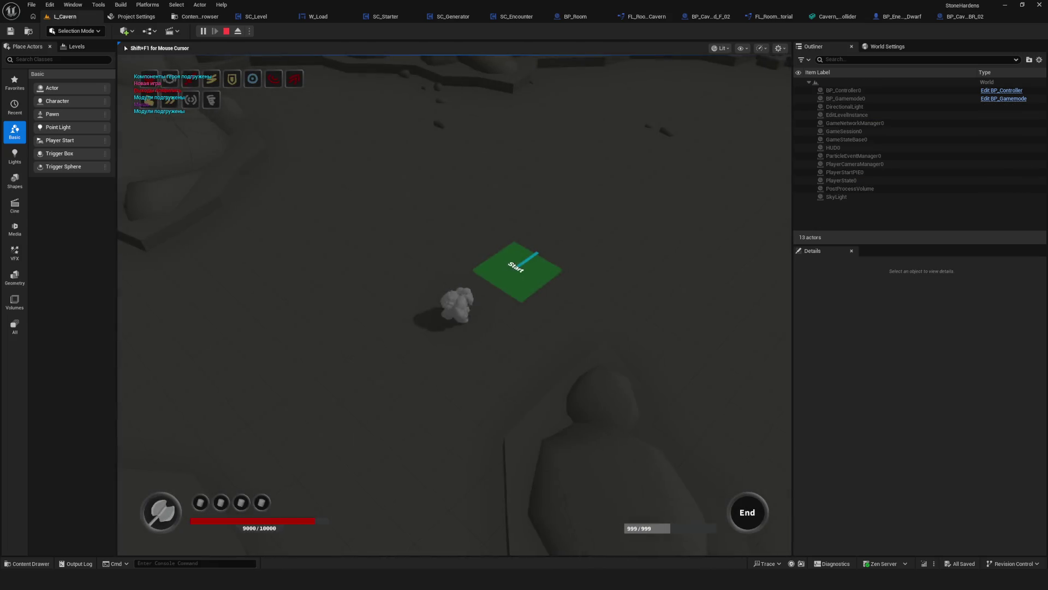
# Dismiss the intro and walk the character through the cavern level
pyautogui.click(484, 195)
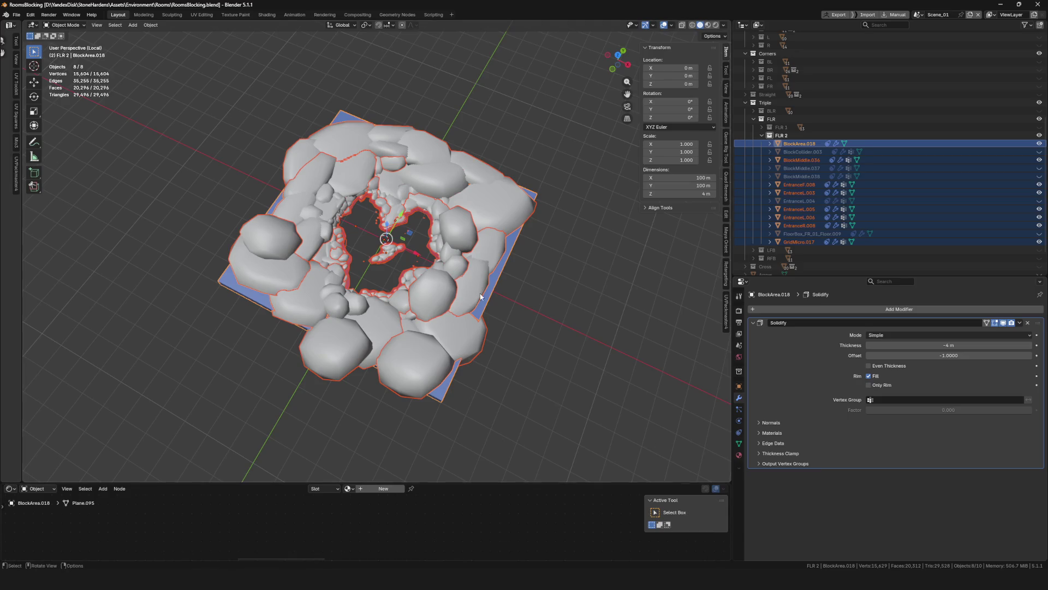
pyautogui.scroll(10, 411, 278)
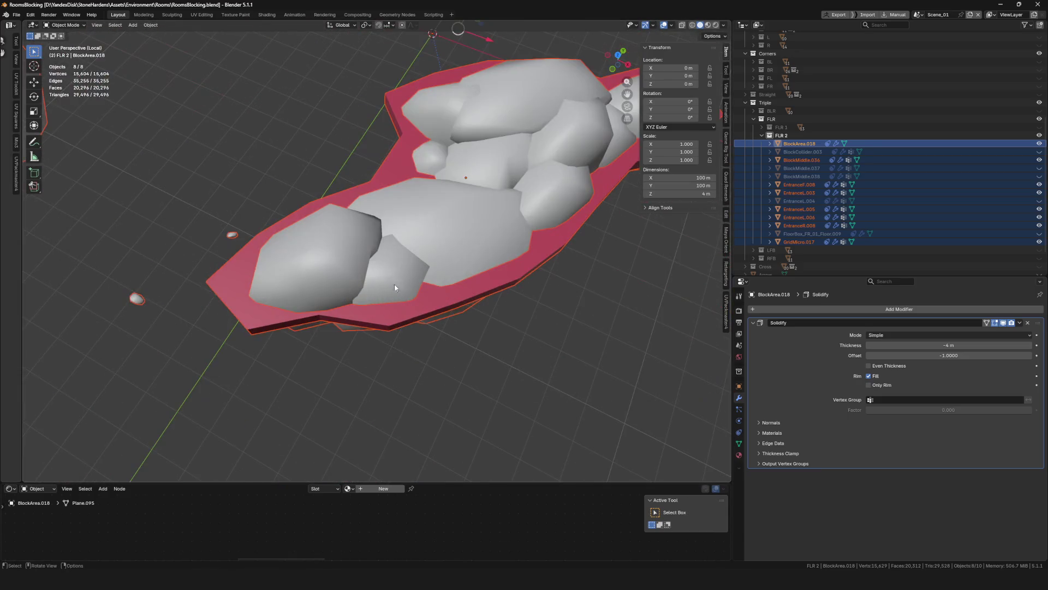
# Select the EntranceL.006 rock and switch it into Edit Mode
pyautogui.click(394, 288)
pyautogui.scroll(-10, 394, 288)
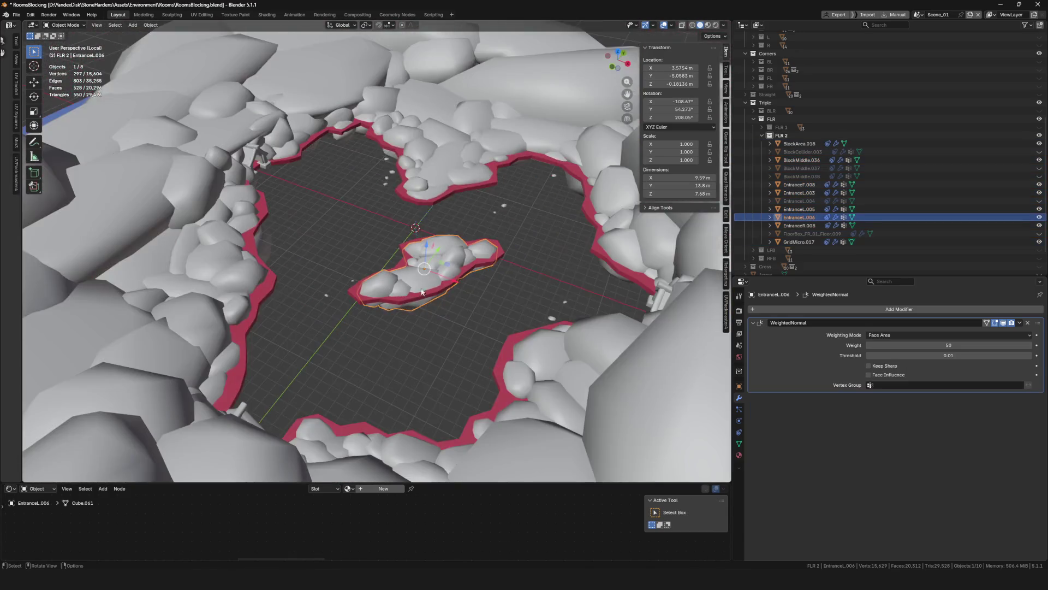
pyautogui.moveTo(421, 292)
pyautogui.mouseDown(button='middle')
pyautogui.moveTo(406, 300)
pyautogui.moveTo(344, 286)
pyautogui.mouseUp(button='middle')
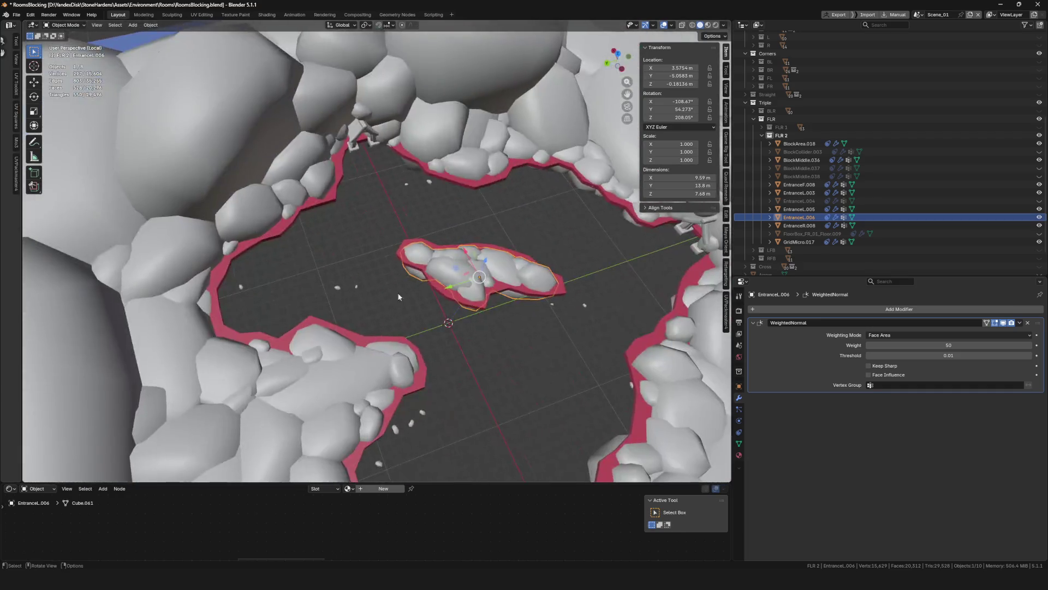
pyautogui.scroll(8, 420, 284)
pyautogui.hotkey('ctrl', 'Tab')
pyautogui.click(526, 310)
# Select the connected rock chunk and flatten it vertically to about 0.736
pyautogui.hotkey('alt', 'a')
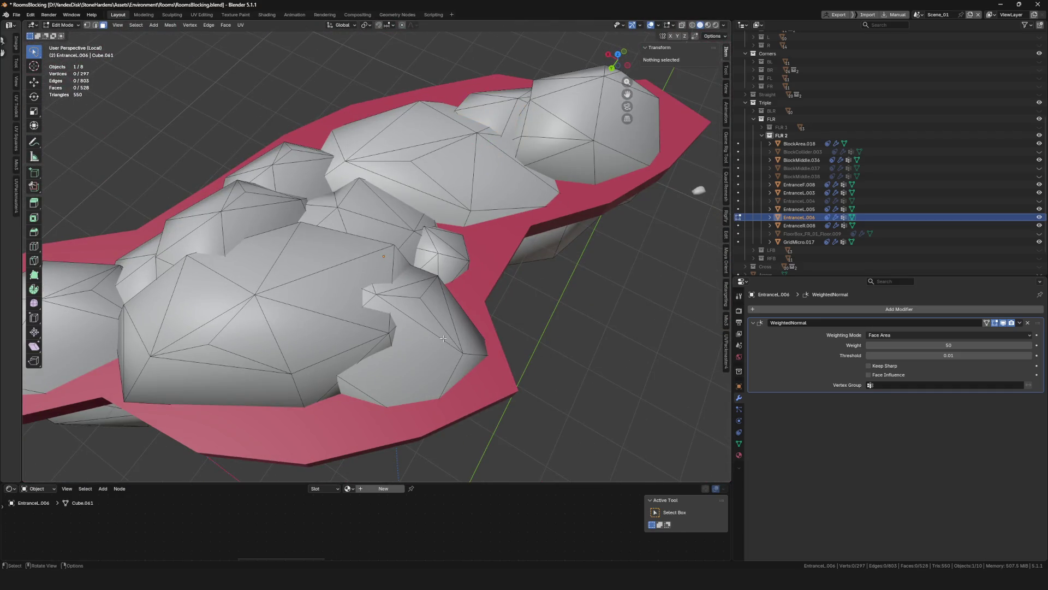
pyautogui.press('l')
pyautogui.press('g')
pyautogui.press('Escape')
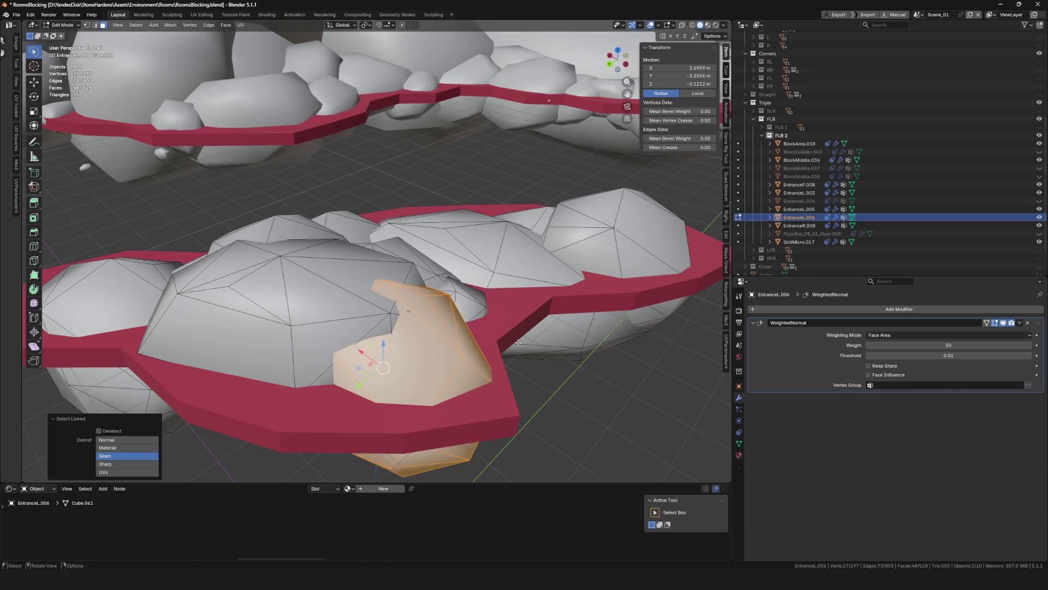
pyautogui.press('s')
pyautogui.press('z')
pyautogui.press('Return')
# Reposition and rotate the chunk from a top-down view
pyautogui.moveTo(481, 354)
pyautogui.mouseDown(button='middle')
pyautogui.moveTo(470, 339)
pyautogui.moveTo(457, 358)
pyautogui.moveTo(524, 333)
pyautogui.moveTo(524, 359)
pyautogui.moveTo(434, 350)
pyautogui.moveTo(533, 367)
pyautogui.mouseUp(button='middle')
pyautogui.press('g')
pyautogui.click(457, 358)
pyautogui.press('r')
pyautogui.click(508, 355)
pyautogui.press('g')
pyautogui.click(531, 353)
# Squash the chunk further along Z and return to Object Mode
pyautogui.scroll(-5, 434, 348)
pyautogui.scroll(5, 532, 367)
pyautogui.press('s')
pyautogui.press('z')
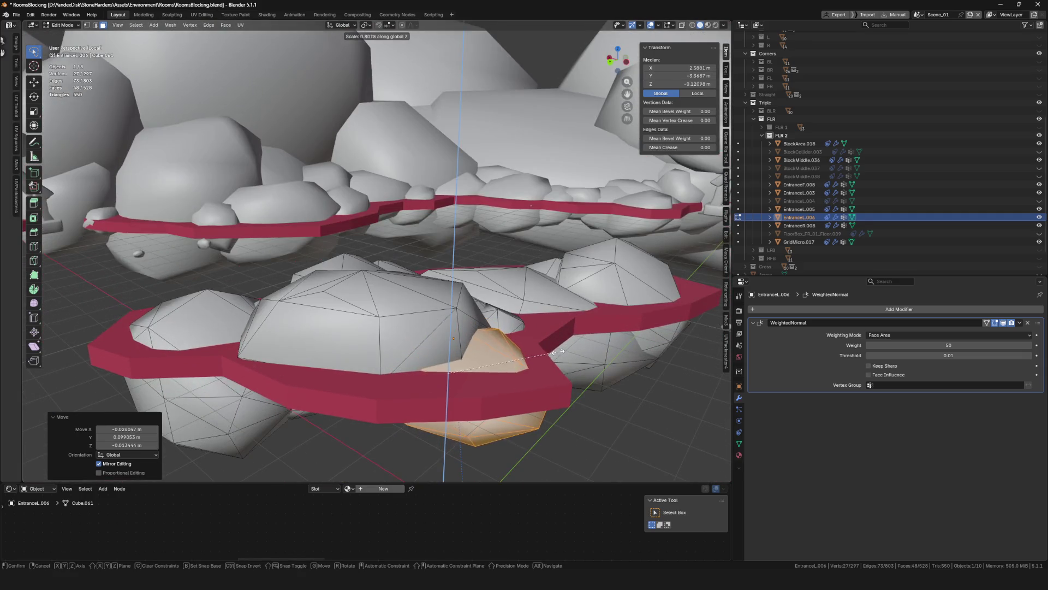
pyautogui.click(561, 351)
pyautogui.press('Tab')
# Select all room objects, export them, and switch back to Unreal's play session
pyautogui.scroll(-3, 408, 335)
pyautogui.moveTo(409, 335); pyautogui.dragTo(470, 296, button='middle')
pyautogui.scroll(-3, 443, 312)
pyautogui.press('a')
pyautogui.press('F4')
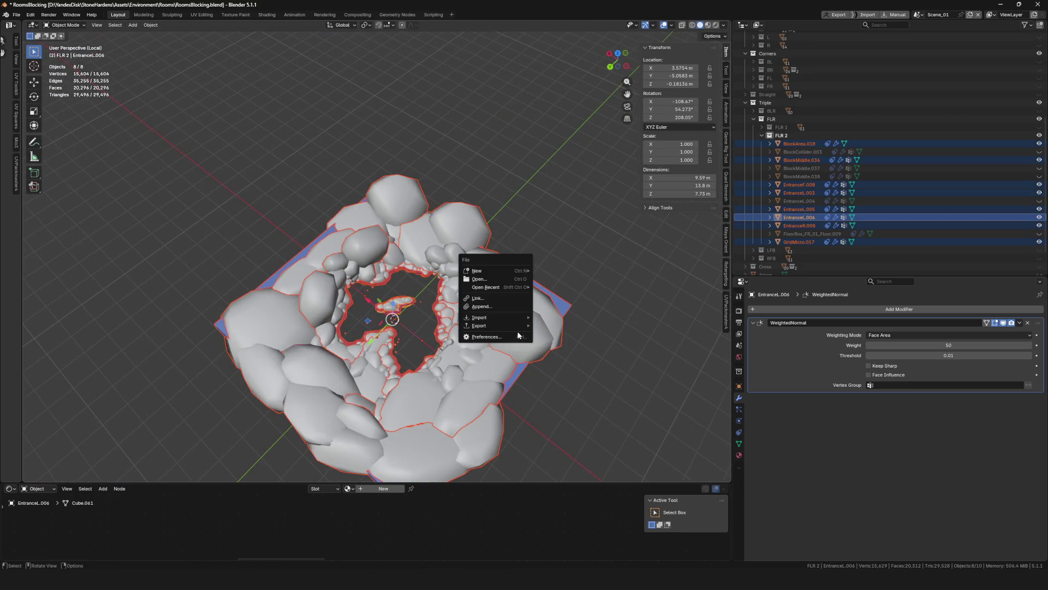
pyautogui.moveTo(512, 325)
pyautogui.click(574, 385)
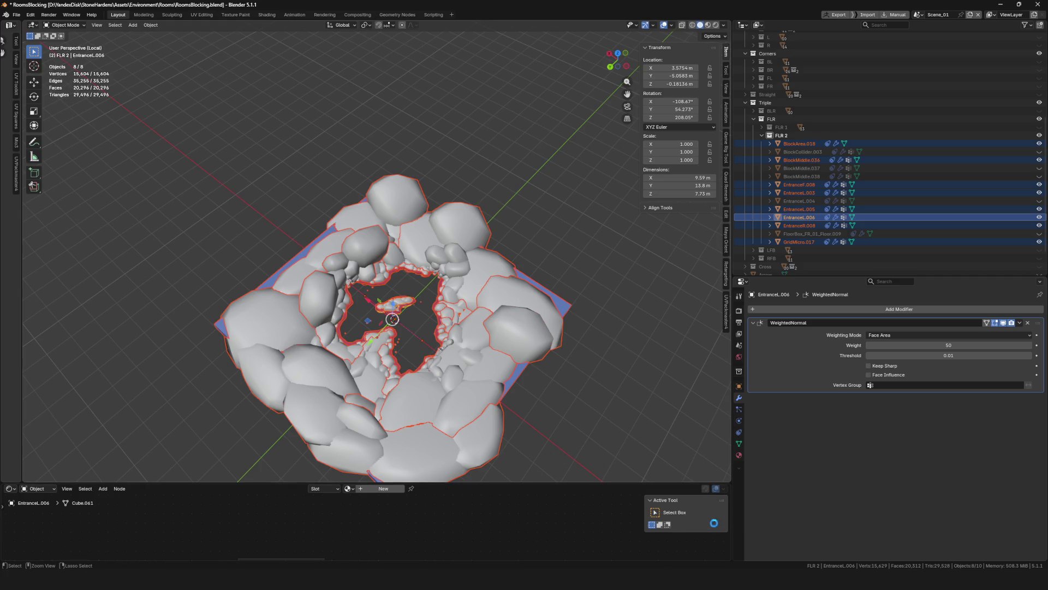
pyautogui.hotkey('alt', 'Tab')
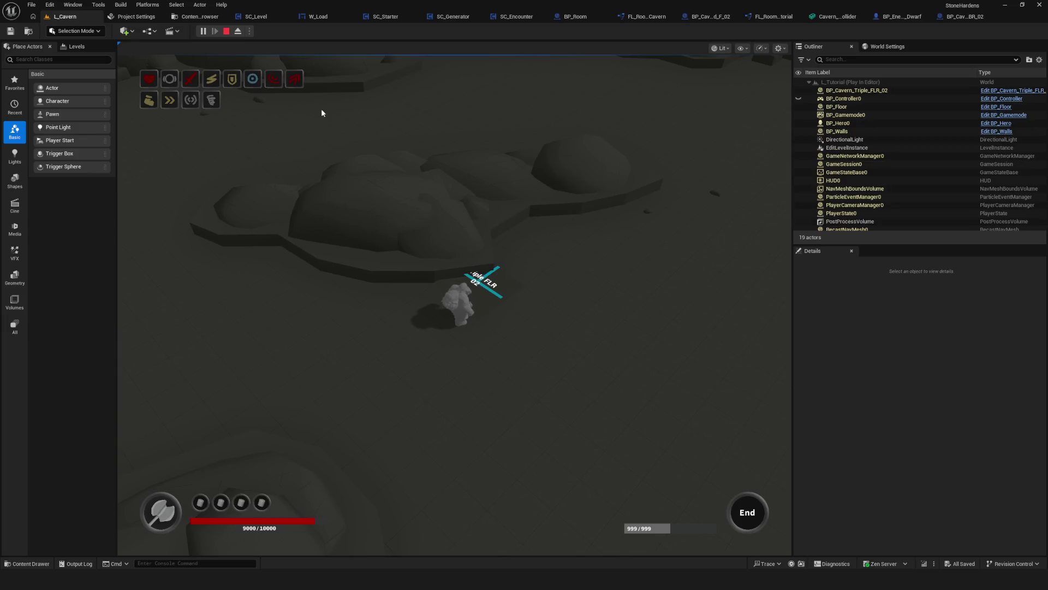
# Stop the play-test and reimport Cavern_Triple_FLR_02 from its updated FBX
pyautogui.click(222, 31)
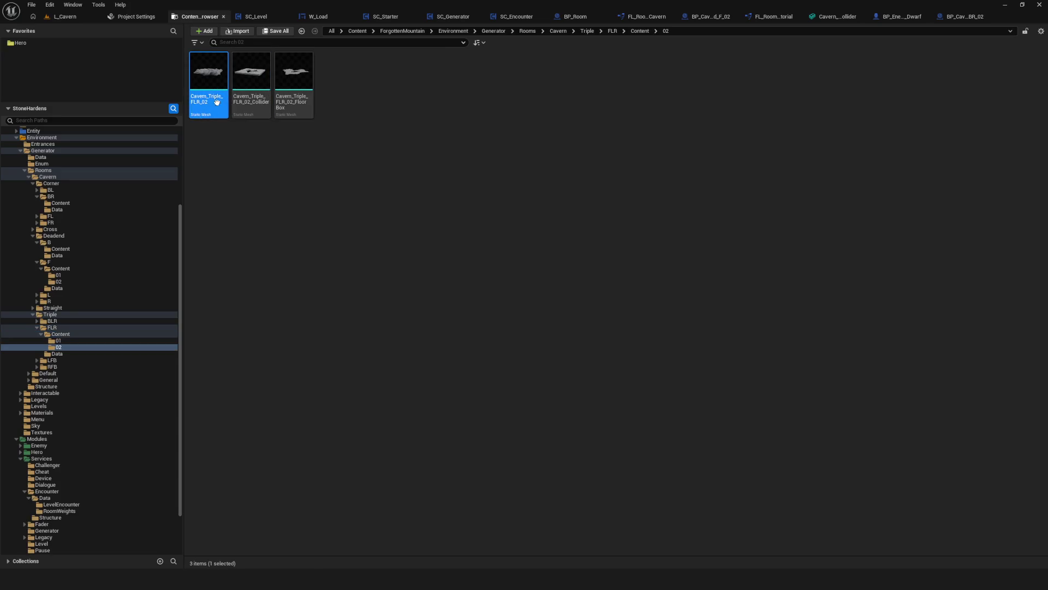
pyautogui.rightClick(210, 85)
pyautogui.click(248, 166)
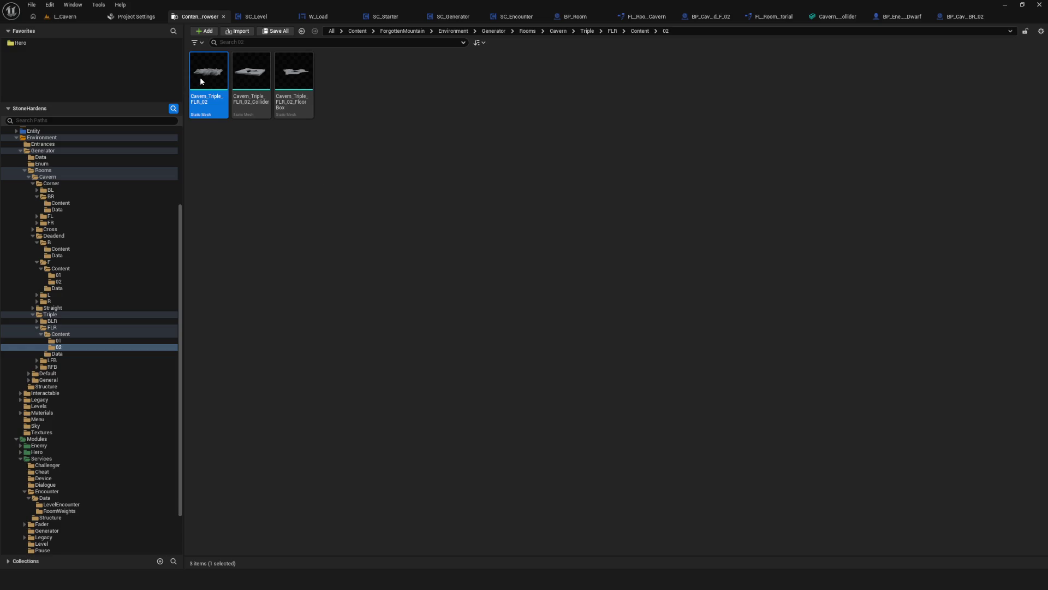
# Save the reimported Cavern_Triple_FLR_02 mesh and return to L_Cavern
pyautogui.moveTo(200, 77)
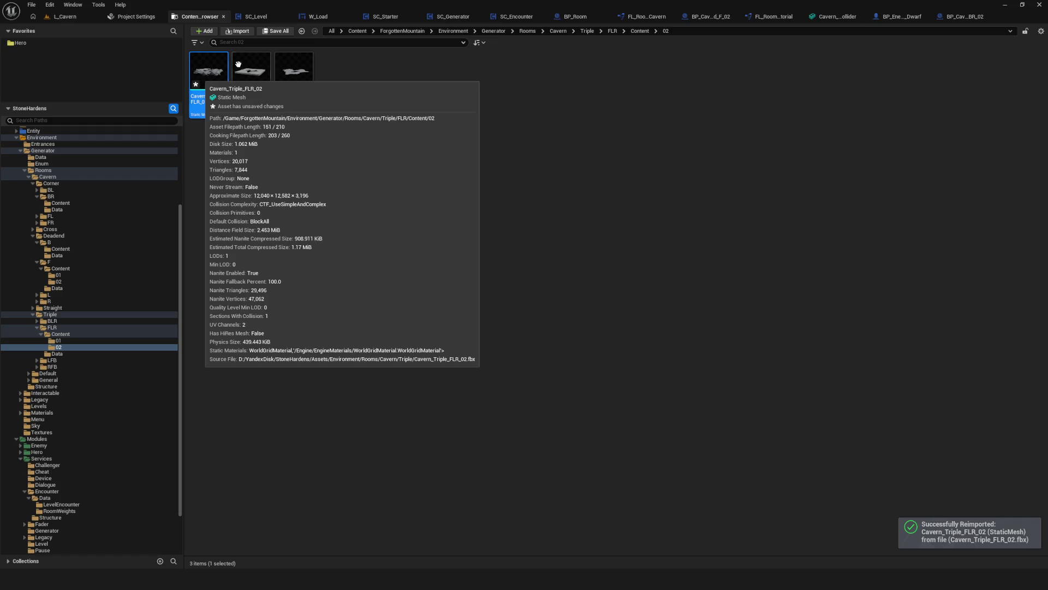
pyautogui.rightClick(216, 85)
pyautogui.click(246, 242)
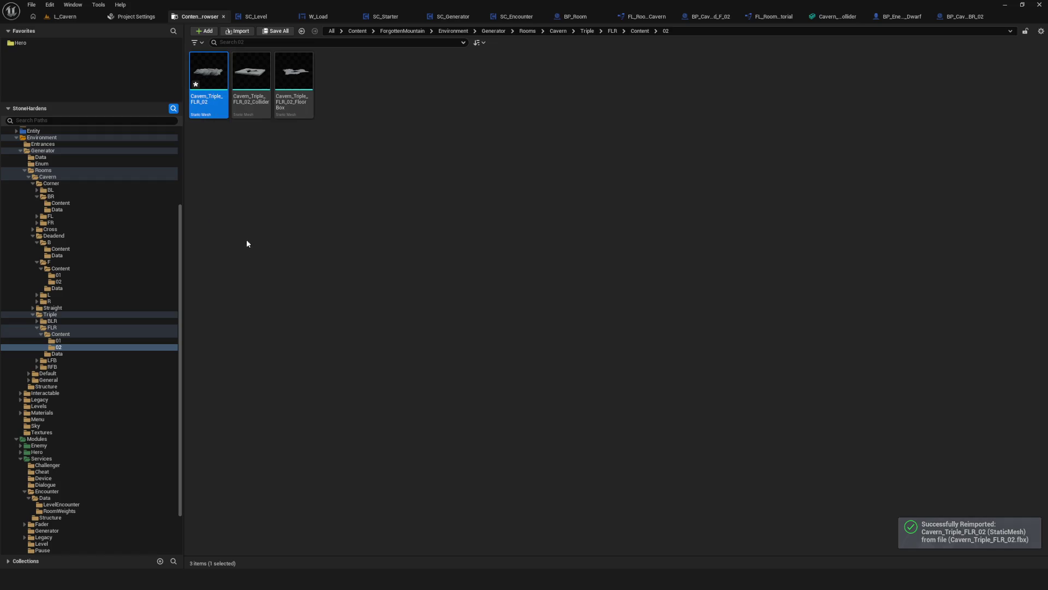
pyautogui.click(55, 20)
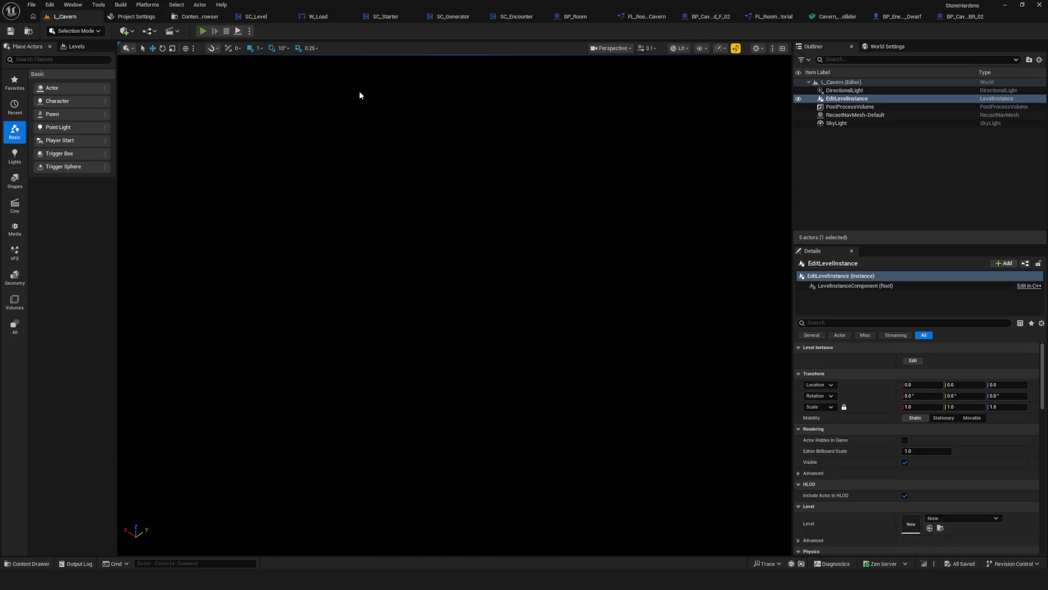
pyautogui.hotkey('alt', 'p')
pyautogui.click(452, 272)
pyautogui.click(482, 219)
pyautogui.press('w')
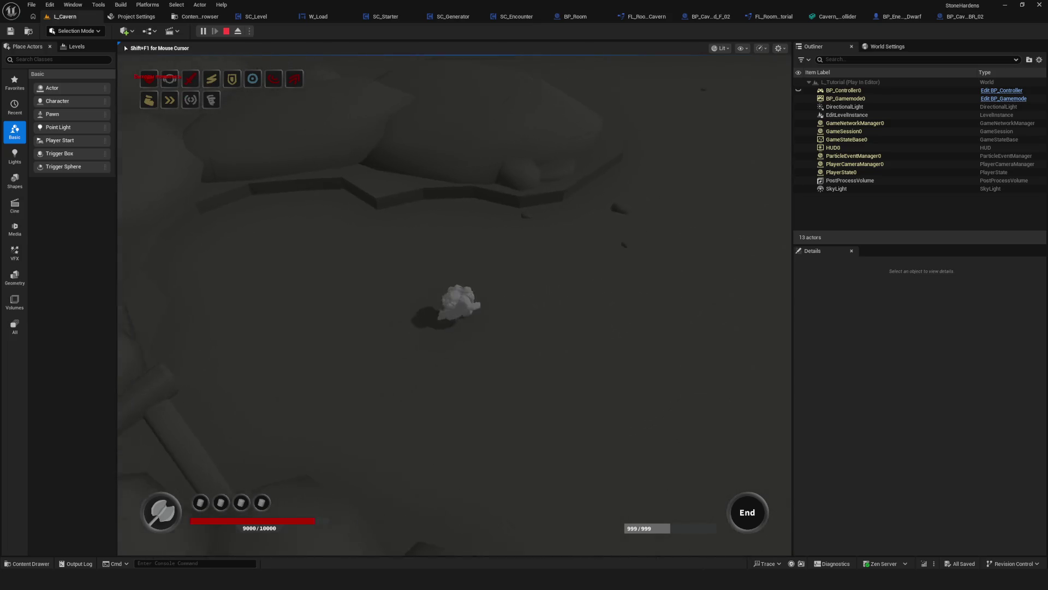
pyautogui.press('d')
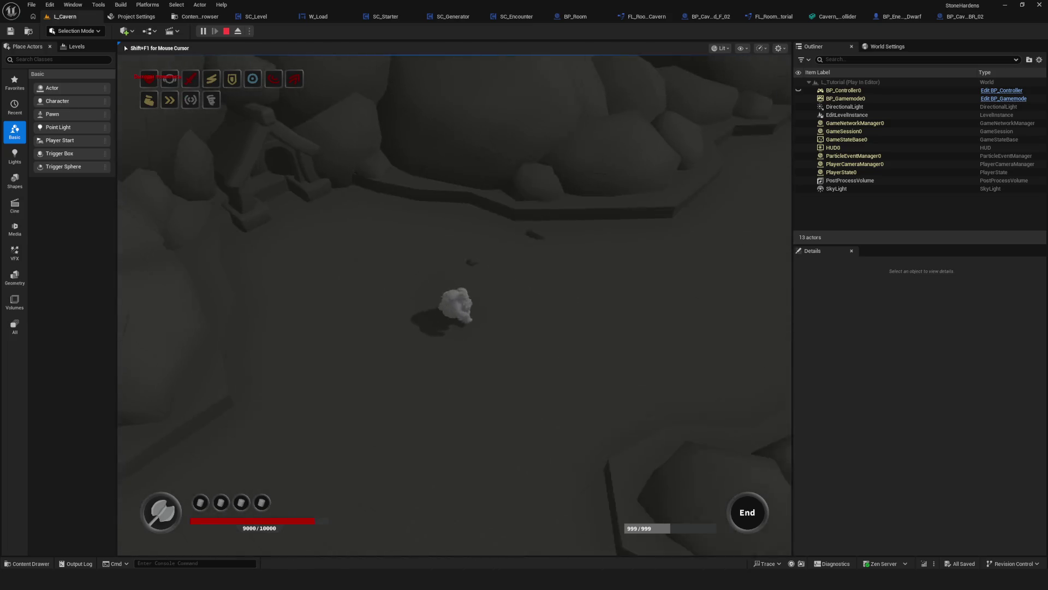
pyautogui.press('d')
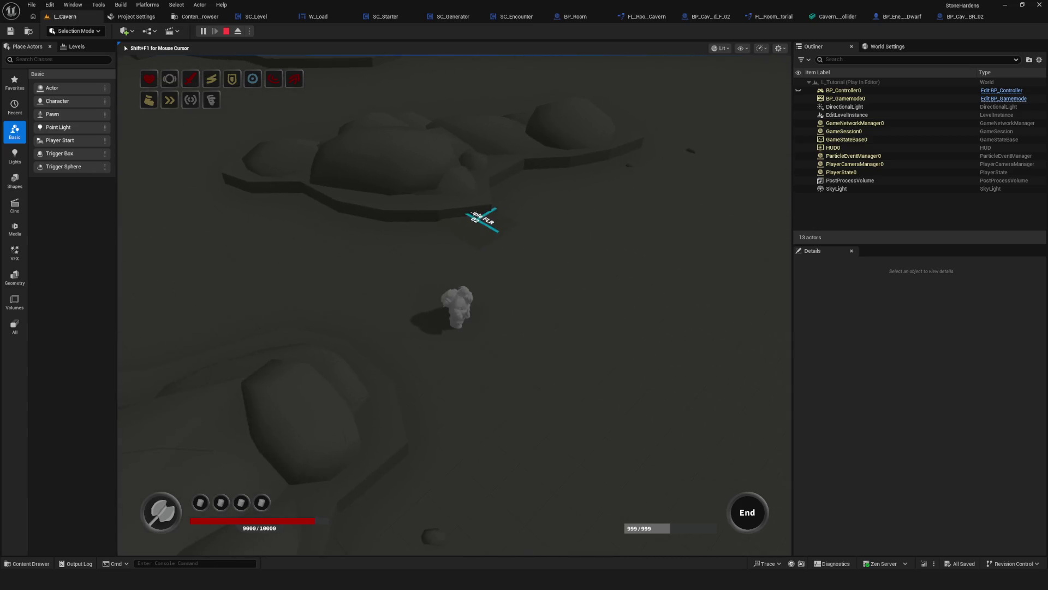
pyautogui.press('d')
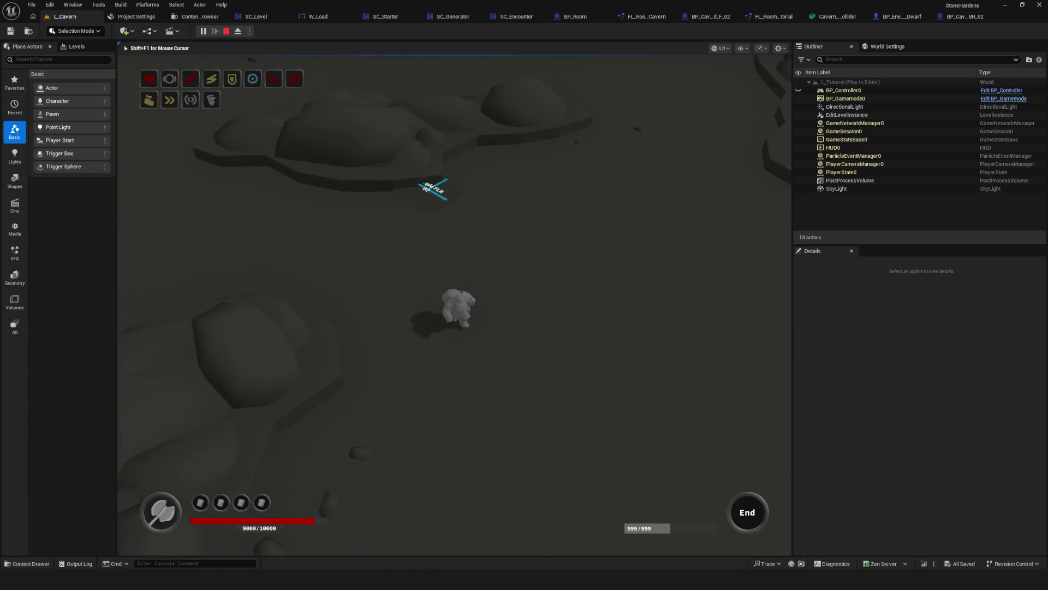
pyautogui.press('d')
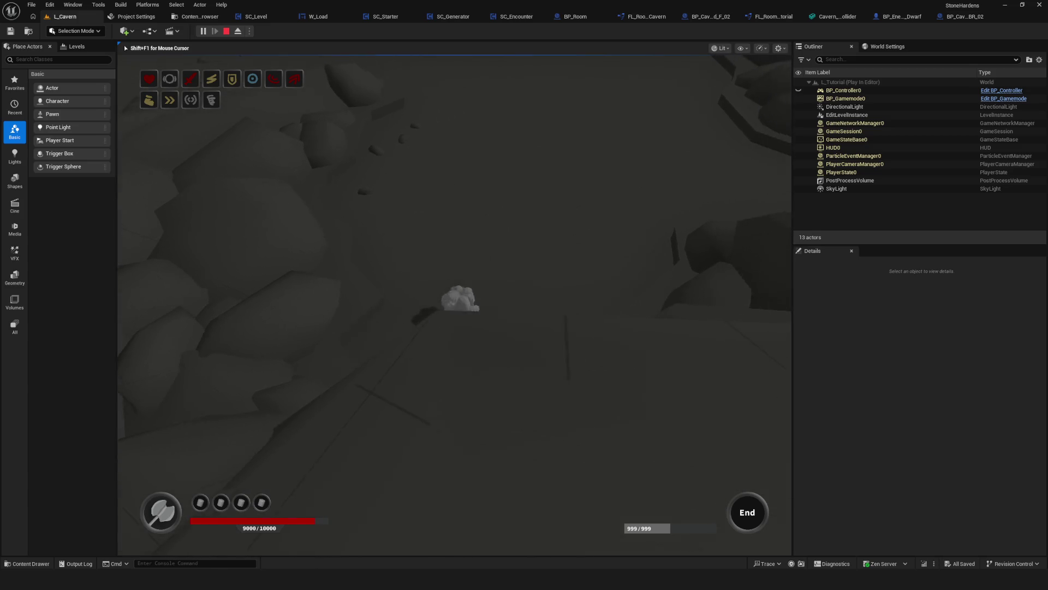
pyautogui.press('d')
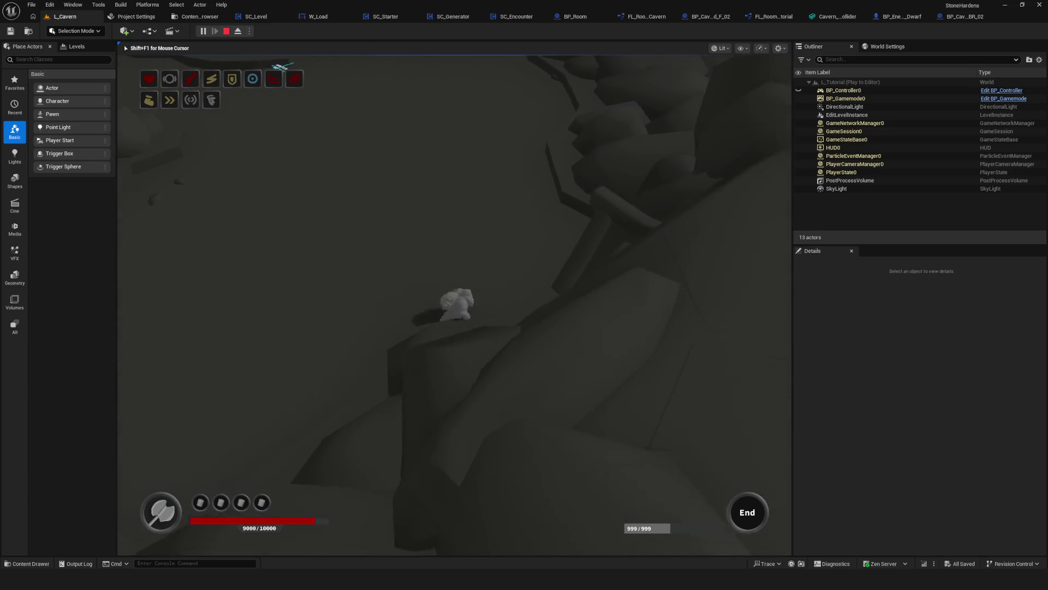
pyautogui.press('a')
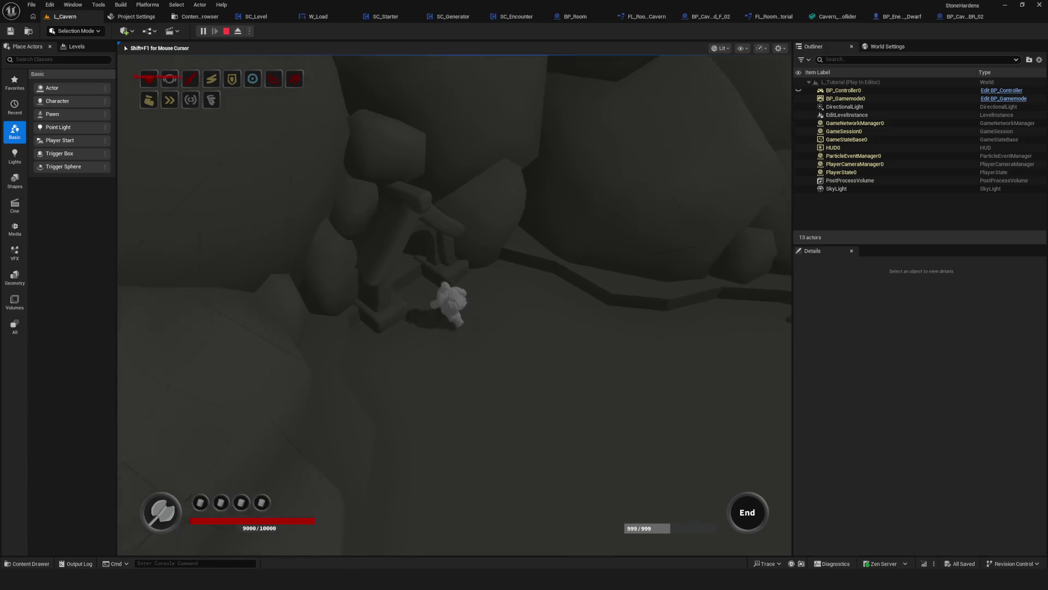
pyautogui.press('d')
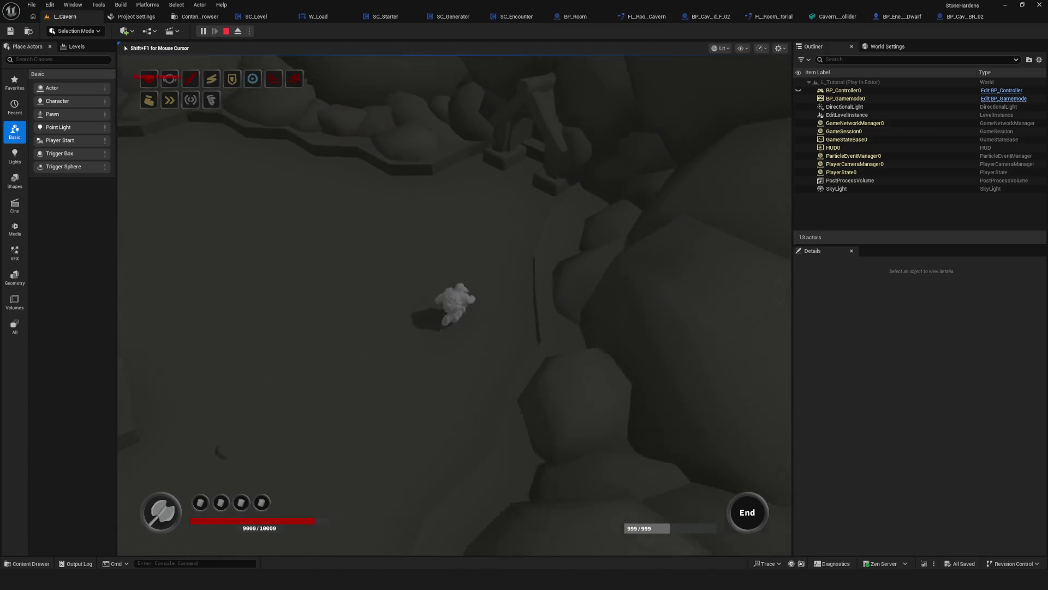
pyautogui.press('s')
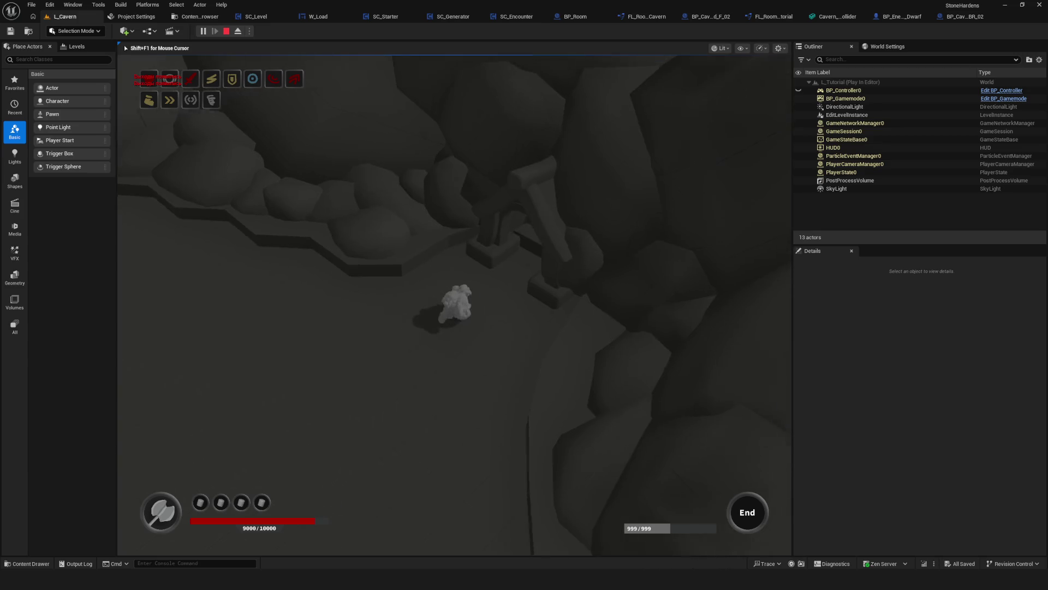
pyautogui.press('s')
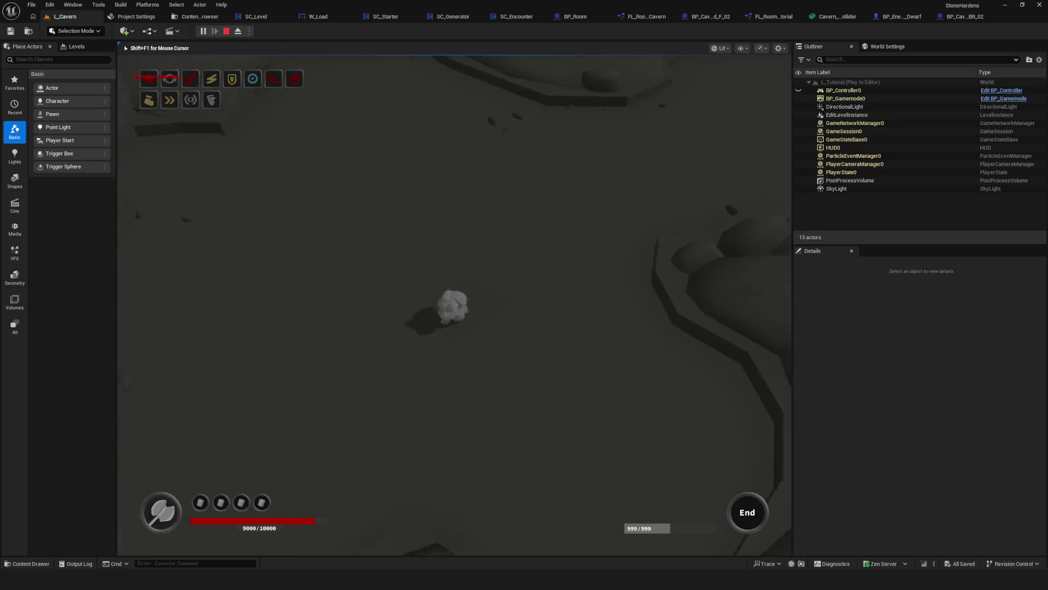
pyautogui.press('s')
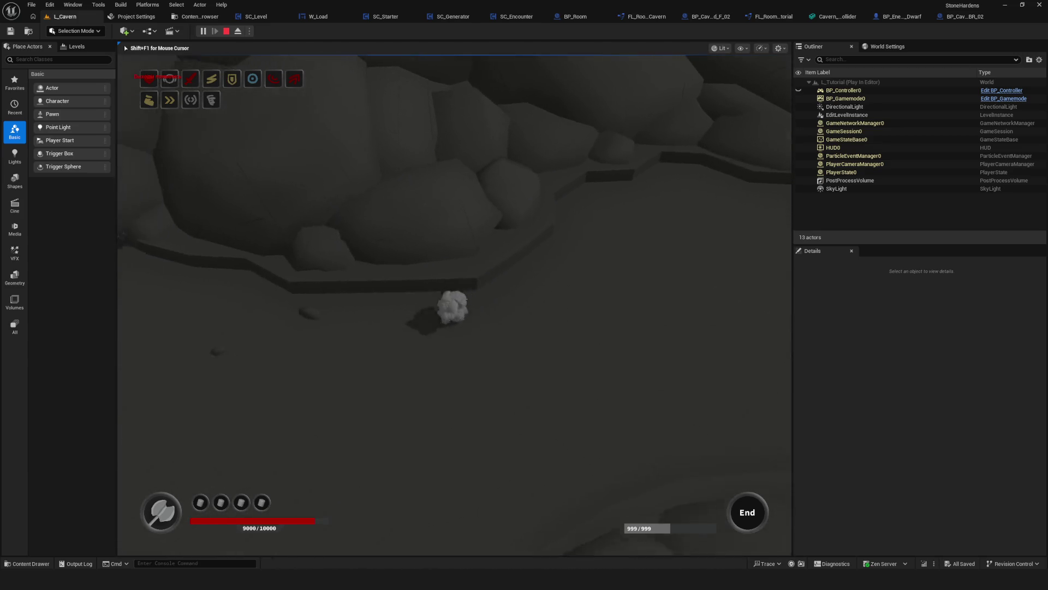
pyautogui.press('s')
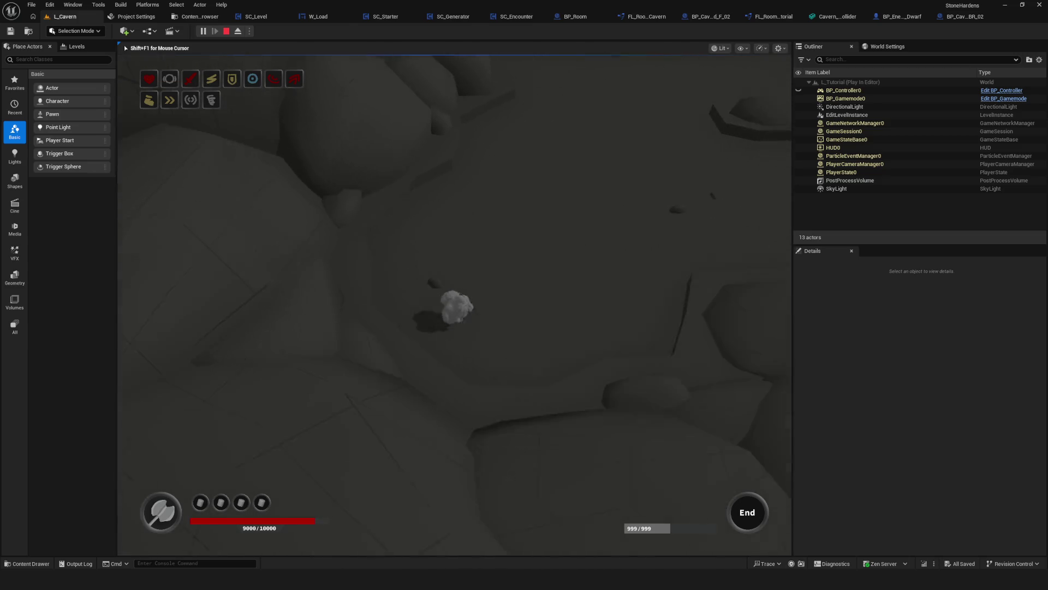
pyautogui.press('s')
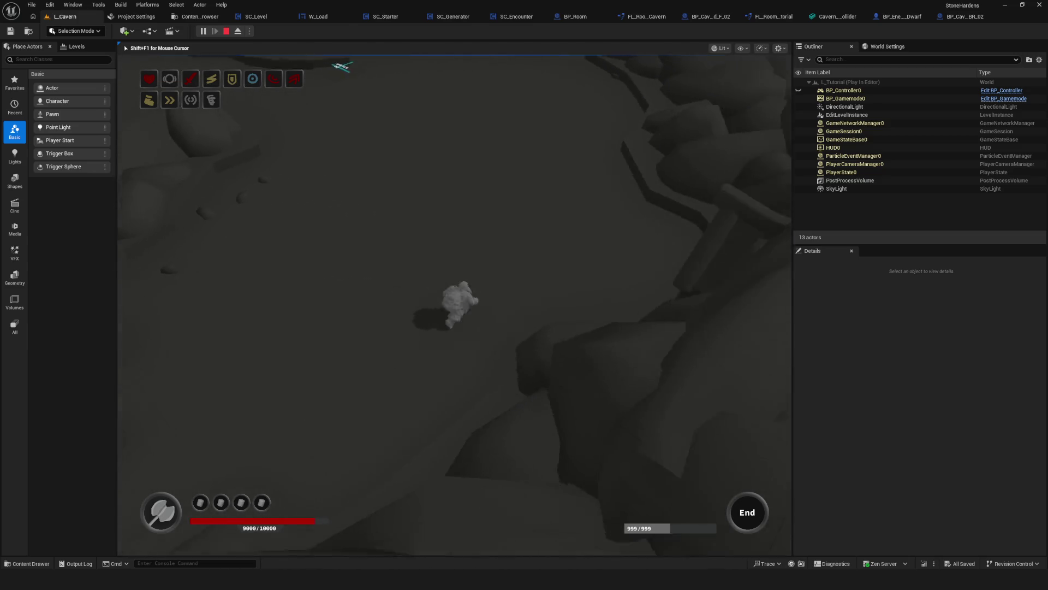
pyautogui.press('s')
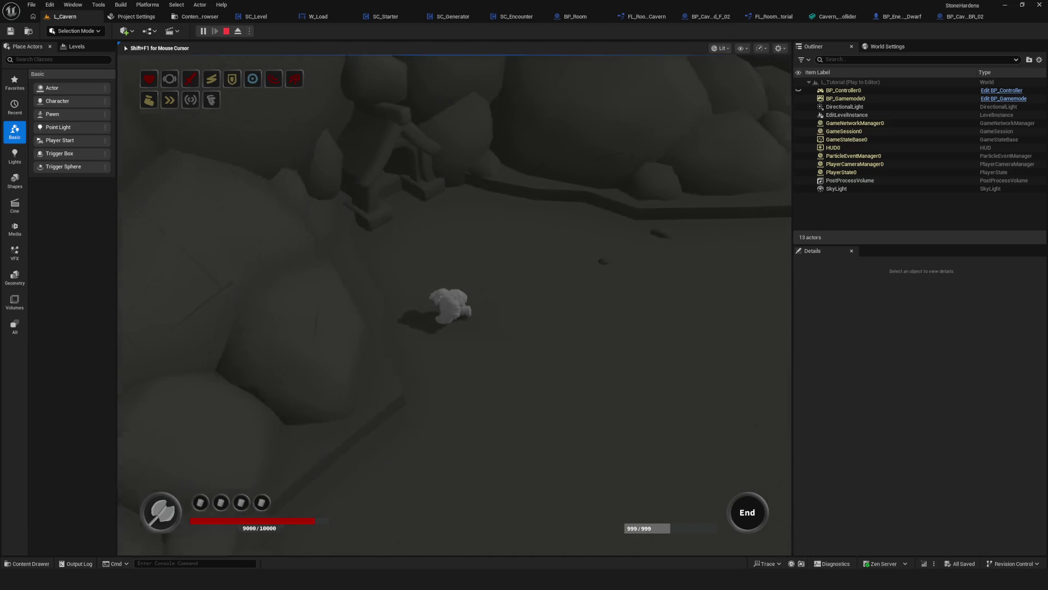
pyautogui.press('s')
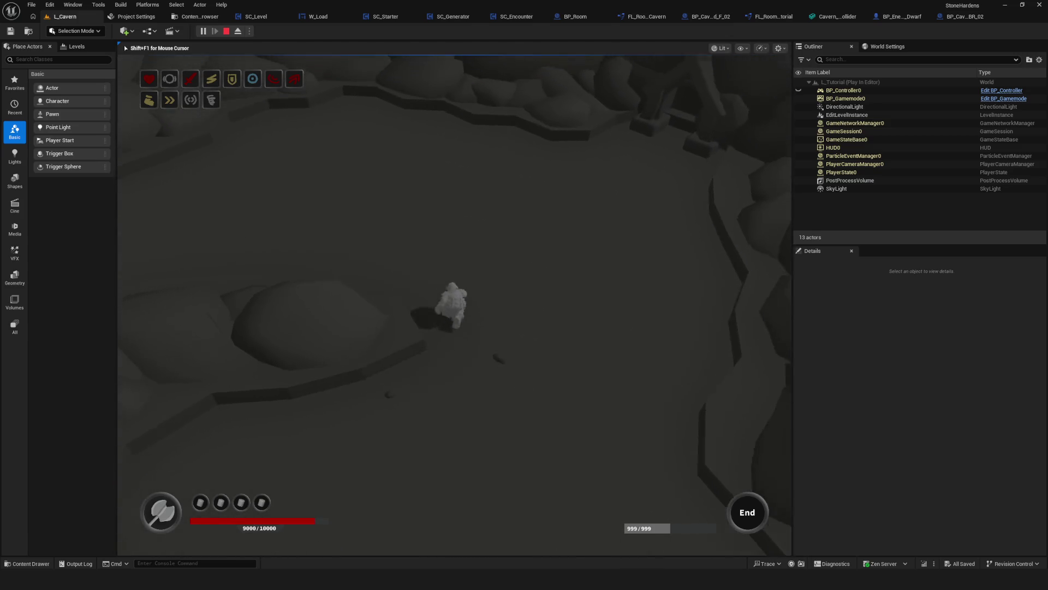
pyautogui.press('s')
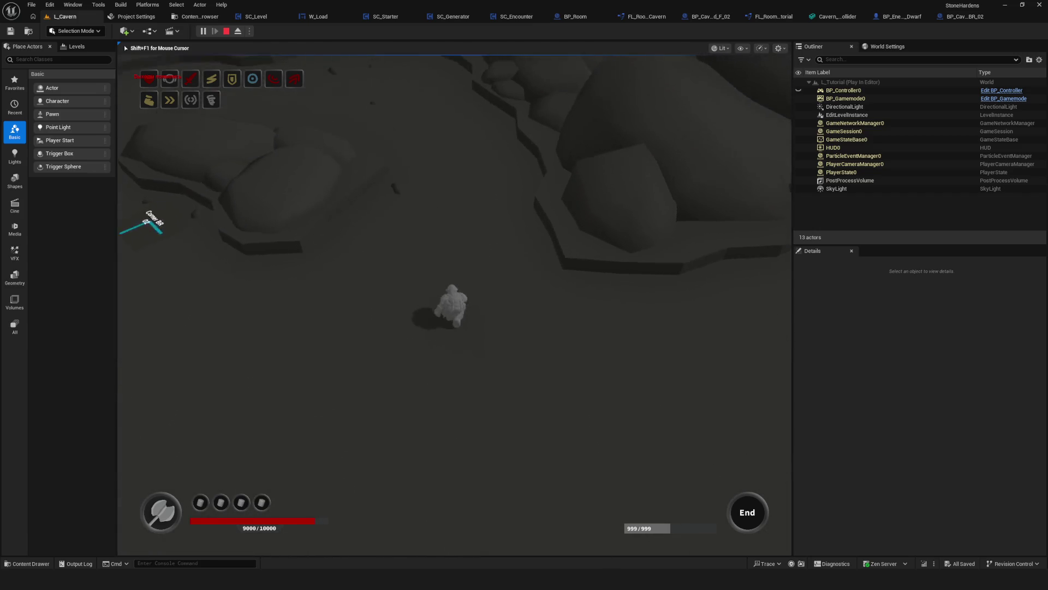
pyautogui.press('s')
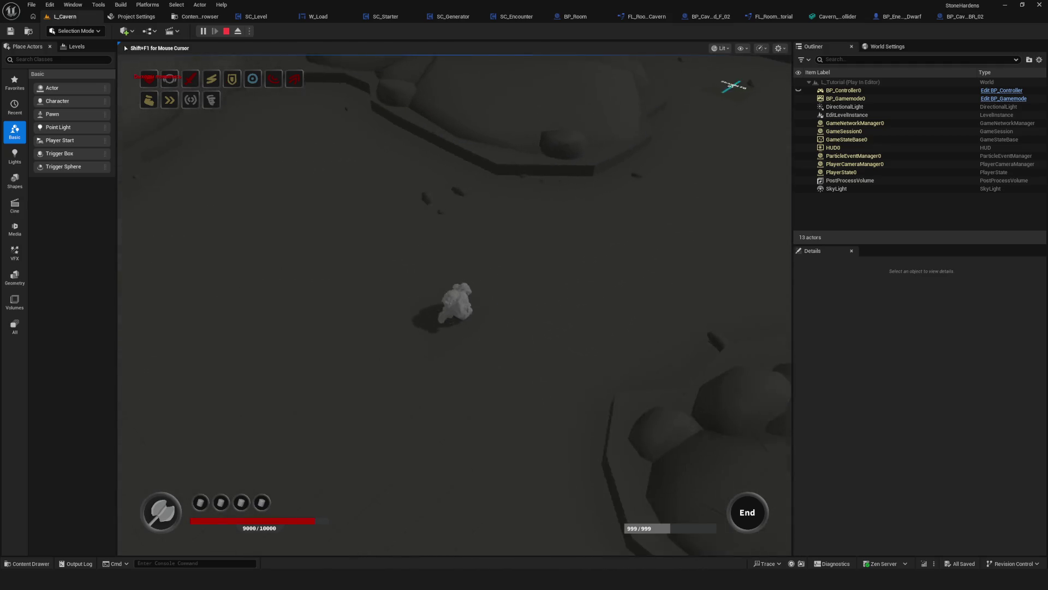
pyautogui.press('Escape')
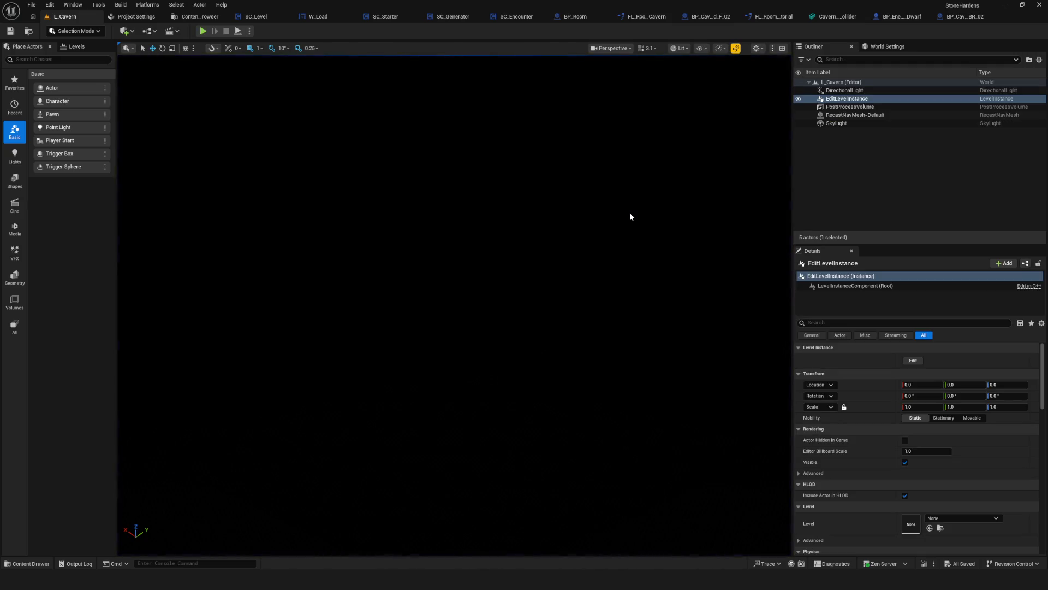